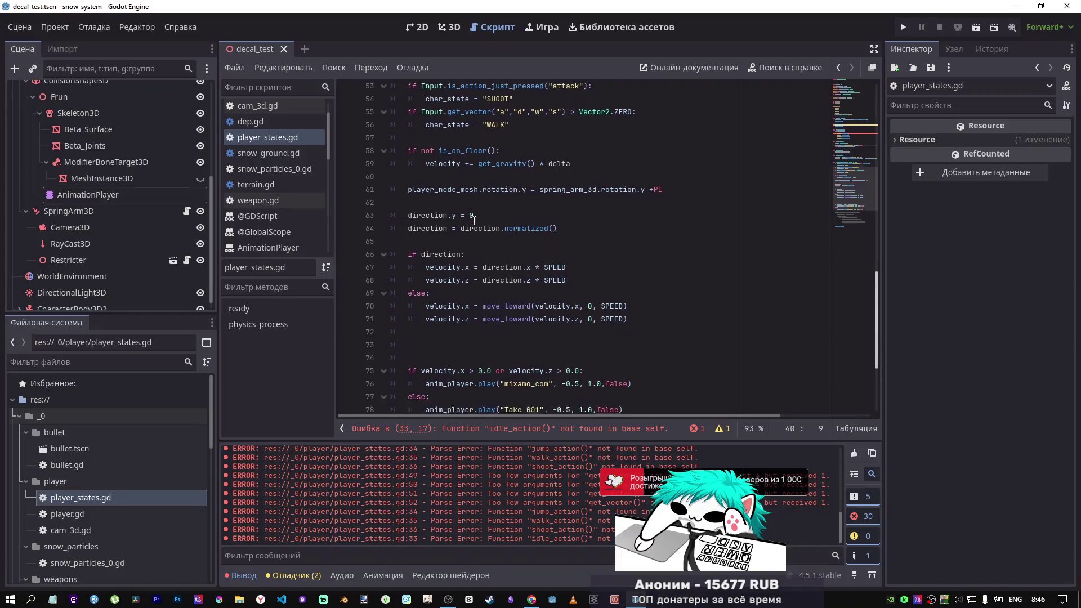
Step: Tidy the blank lines around the is_on_floor check and the gravity line
left_click(471, 153)
scroll(472, 200, "up", 1)
left_click(450, 164)
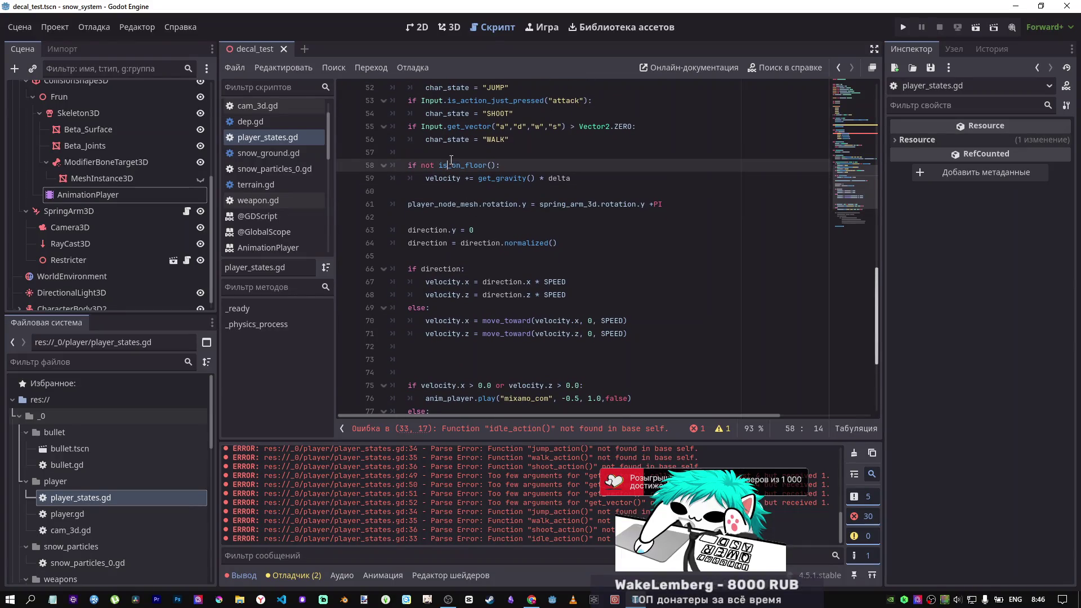
key("ctrl+shift+Return")
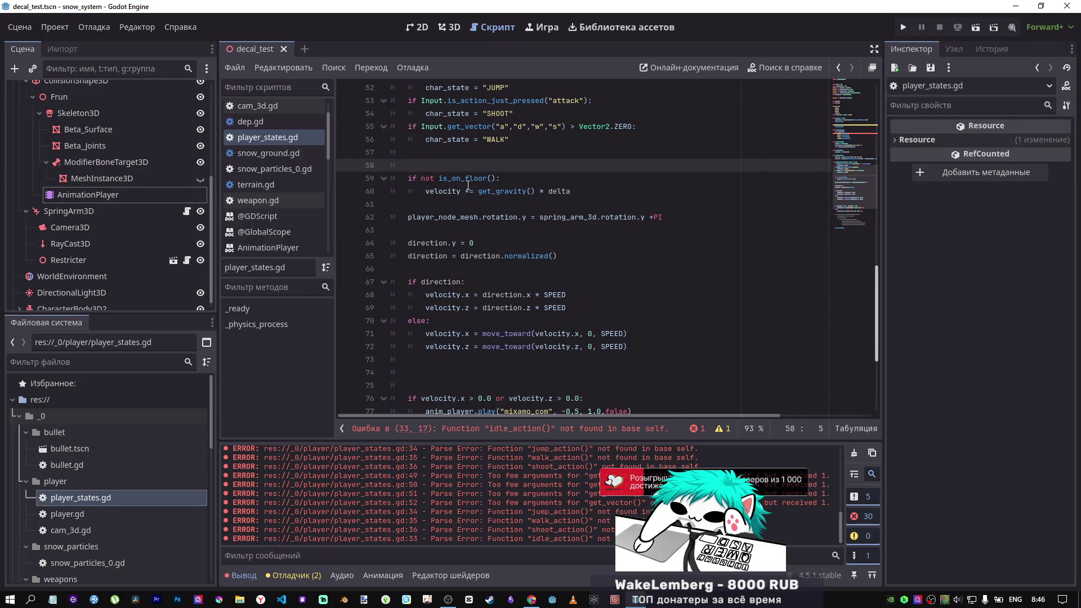
key("Return")
left_click(422, 217)
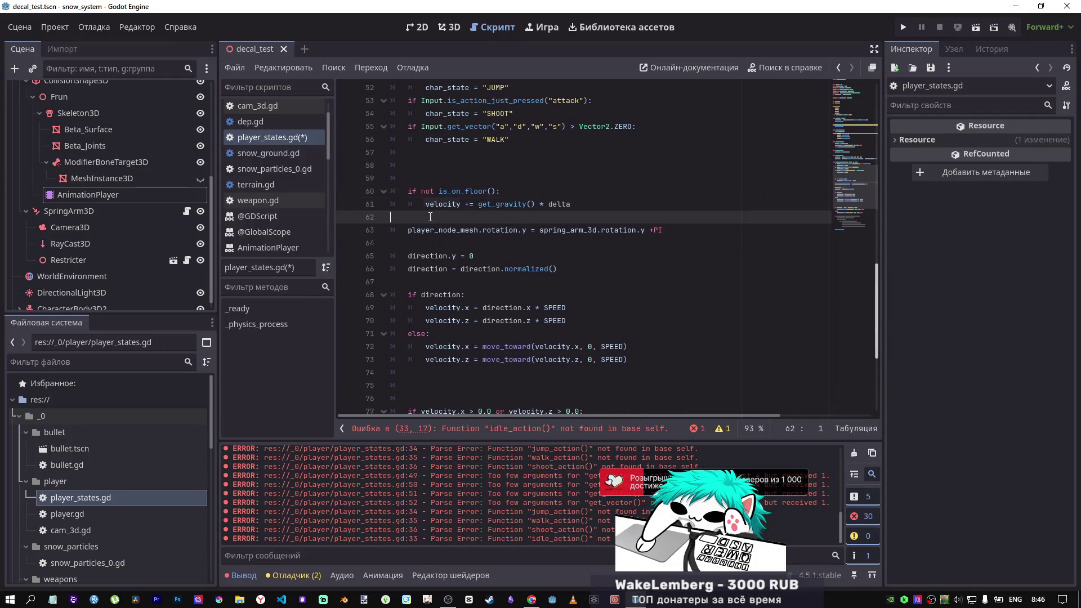
key("BackSpace")
left_click(422, 231)
key("BackSpace")
Step: Fix spacing after the rotation line and direction.normalized(), and remove extra blank lines below move_toward
left_click(479, 256)
key("BackSpace")
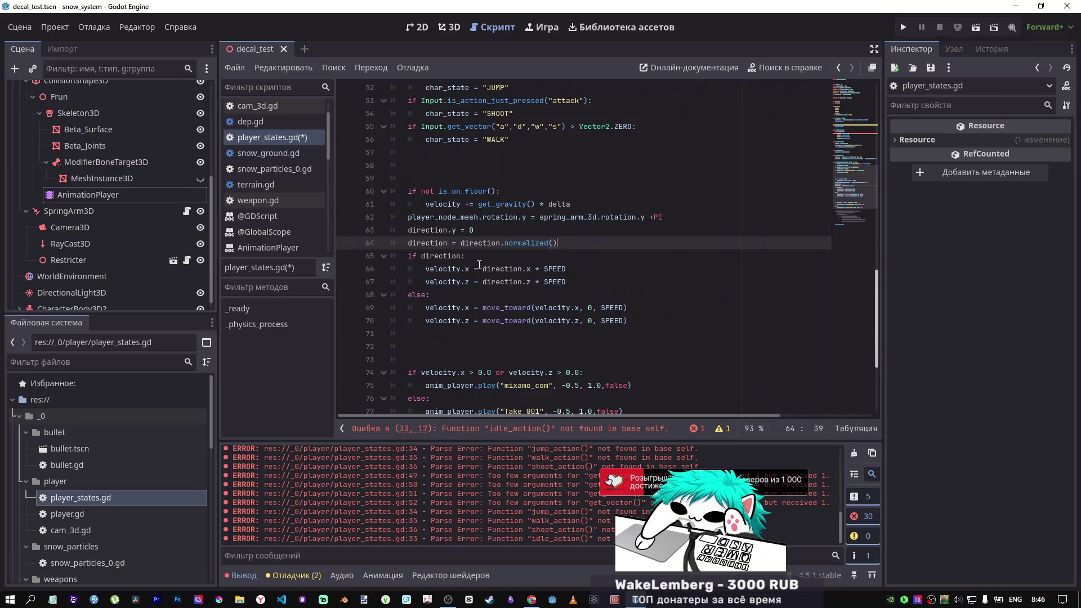
left_click(663, 218)
key("Return")
left_click(560, 256)
key("Return")
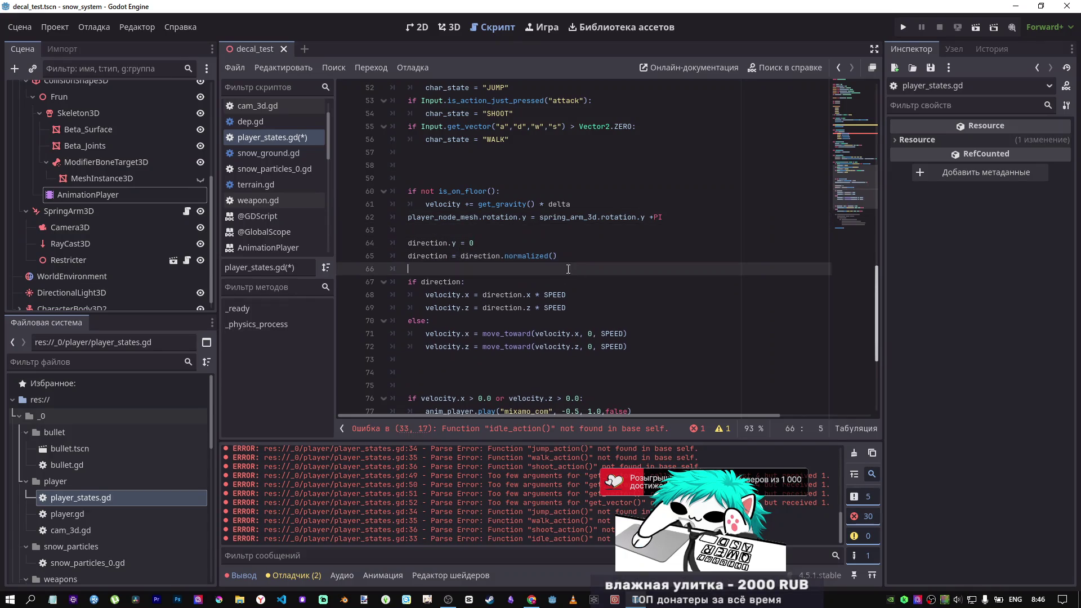
scroll(437, 278, "down", 2)
left_click_drag(407, 308, 400, 268)
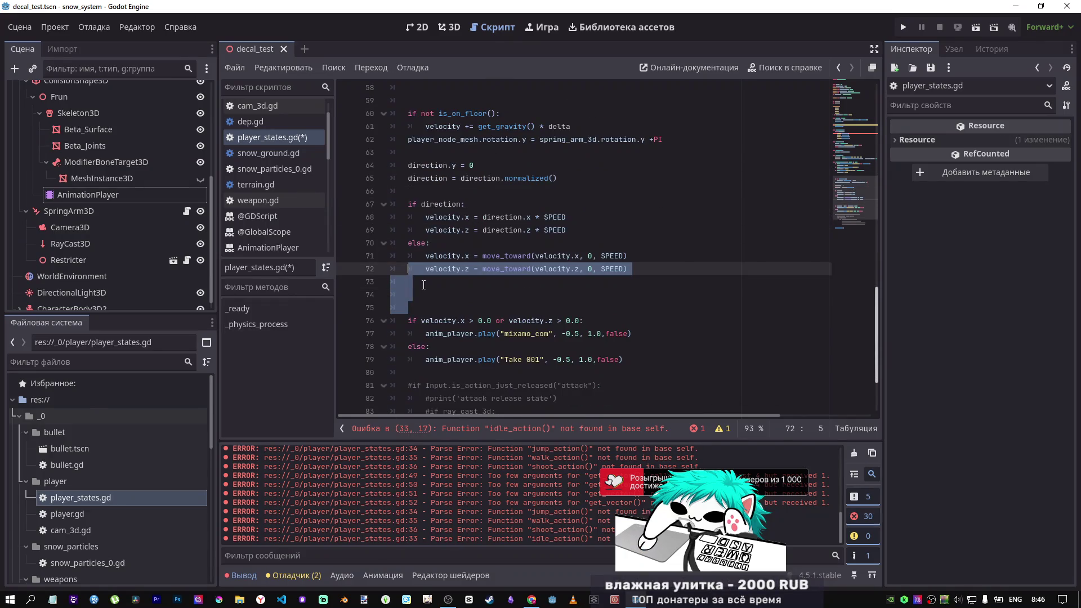
left_click(423, 285)
key("Delete")
key("Delete")
Step: Delete the velocity animation if/else and the commented attack block so move_and_slide() follows
left_click_drag(632, 334, 385, 289)
key("Delete")
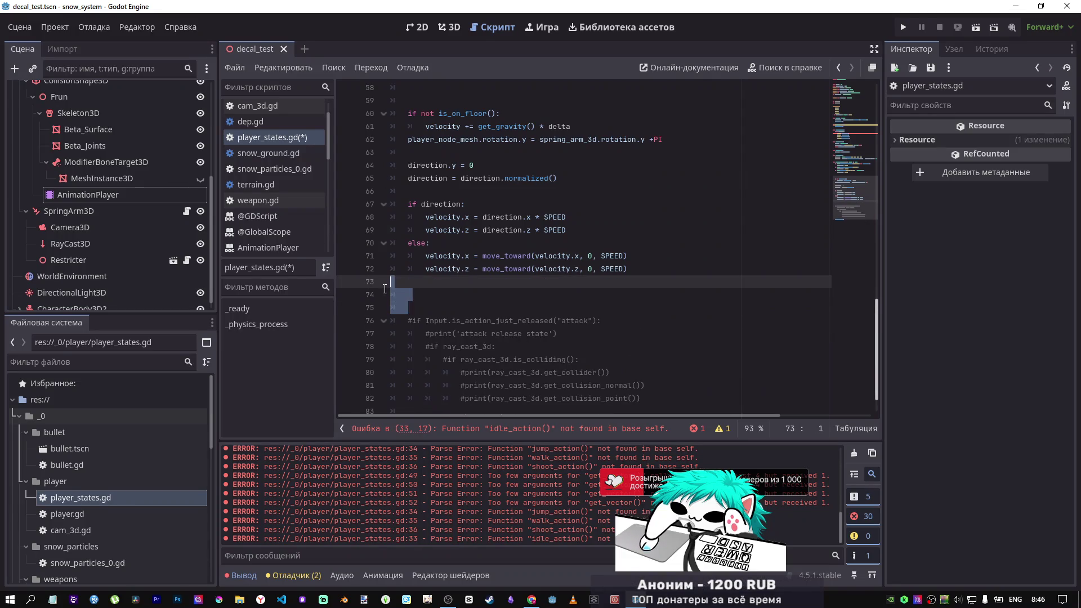
key("Delete")
scroll(488, 298, "down", 1)
mouse_move(666, 355)
left_mouse_down()
mouse_move(406, 282)
mouse_move(295, 275)
left_mouse_up()
key("Delete")
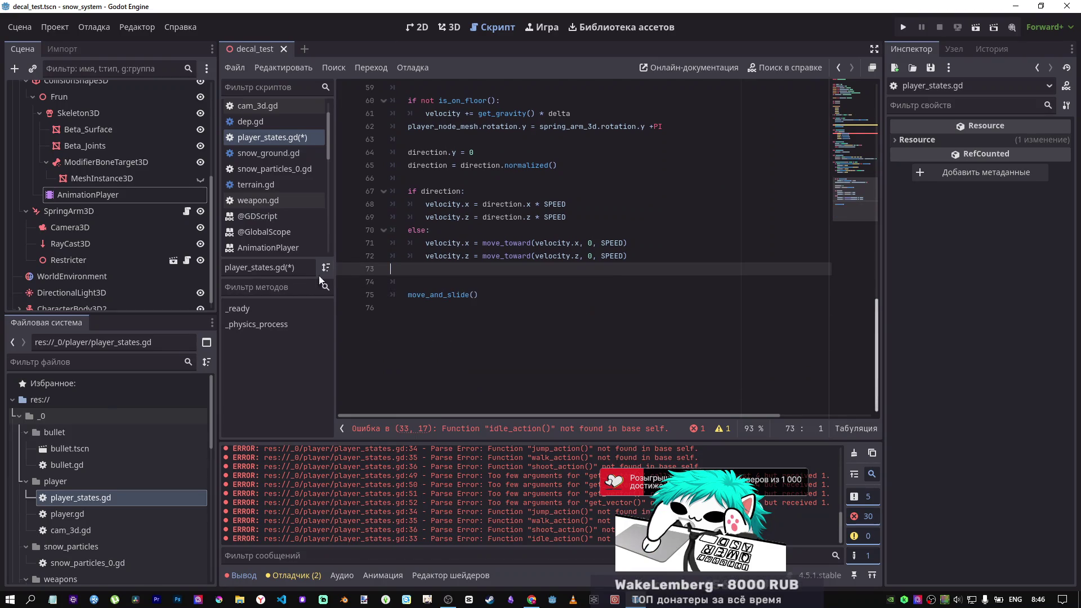
key("Delete")
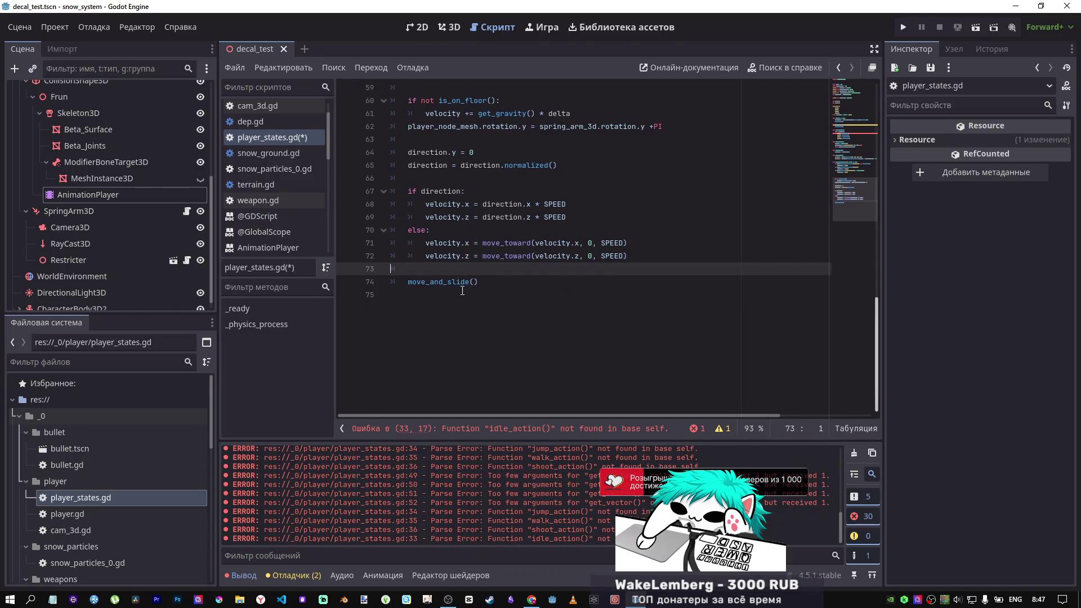
scroll(462, 290, "up", 10)
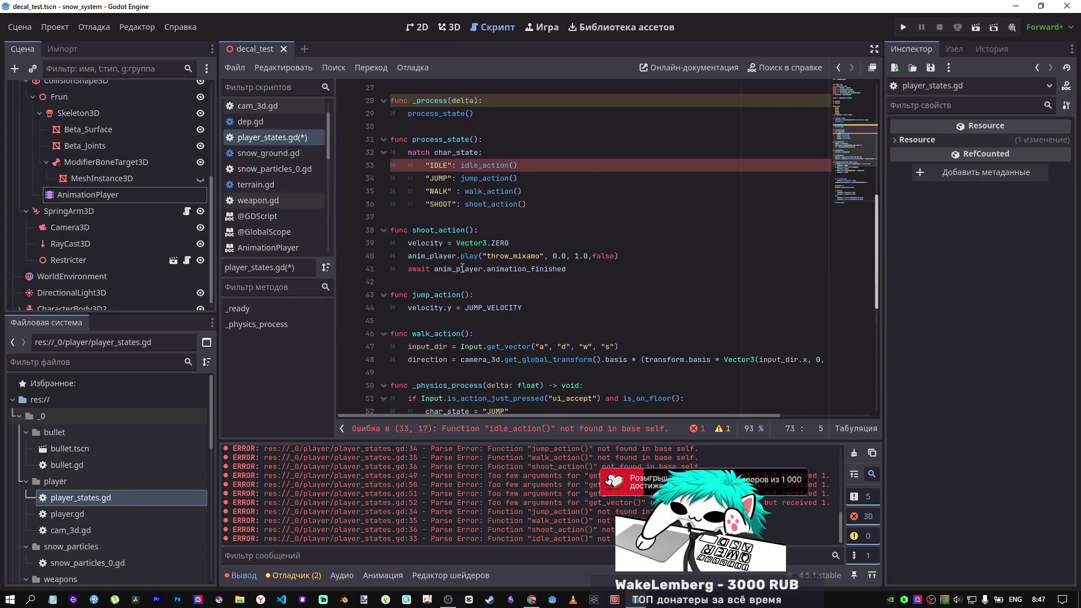
Step: Paste the mixamo_com / Take 001 animation if/else into walk_action and save player_states.gd
scroll(467, 253, "down", 3)
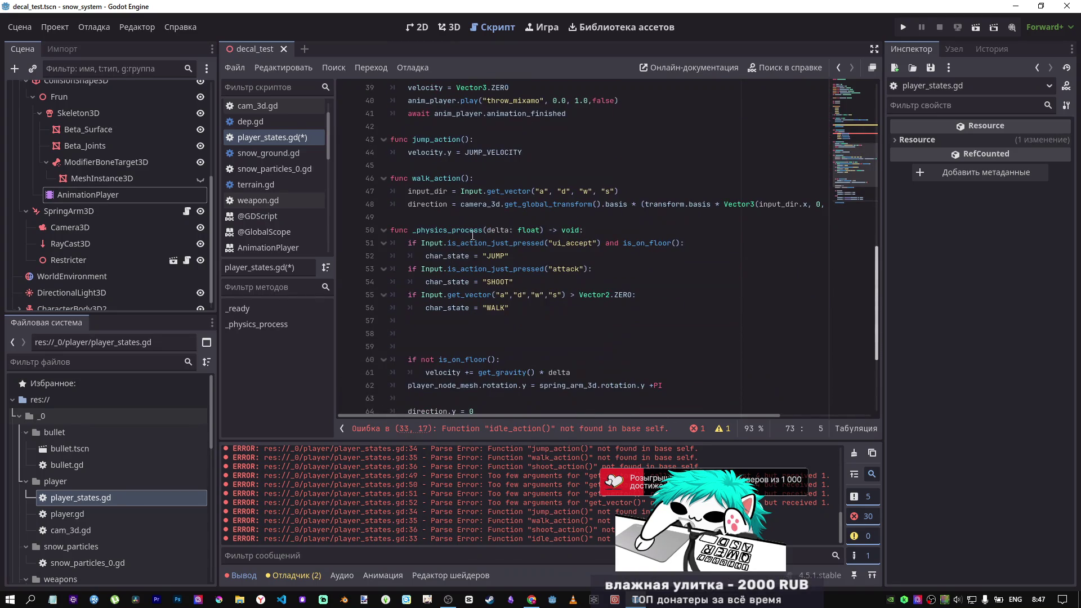
left_click(430, 217)
key("Return")
key("Return")
key("Up")
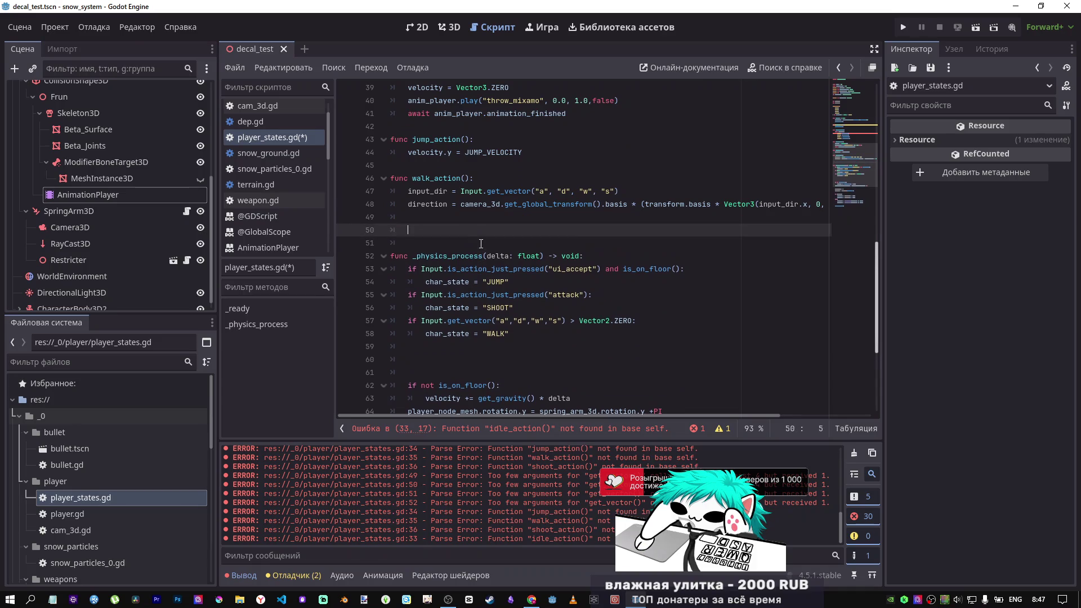
type("if velocity.x > 0.0 or velocity.z > 0.0: \t\tanim_player.play(\"mixamo_com\", -0.5, 1.0,false) \telse: \t\tanim_player.play(\"Take 001\", -0.5, 1.0,false)")
left_click(466, 219)
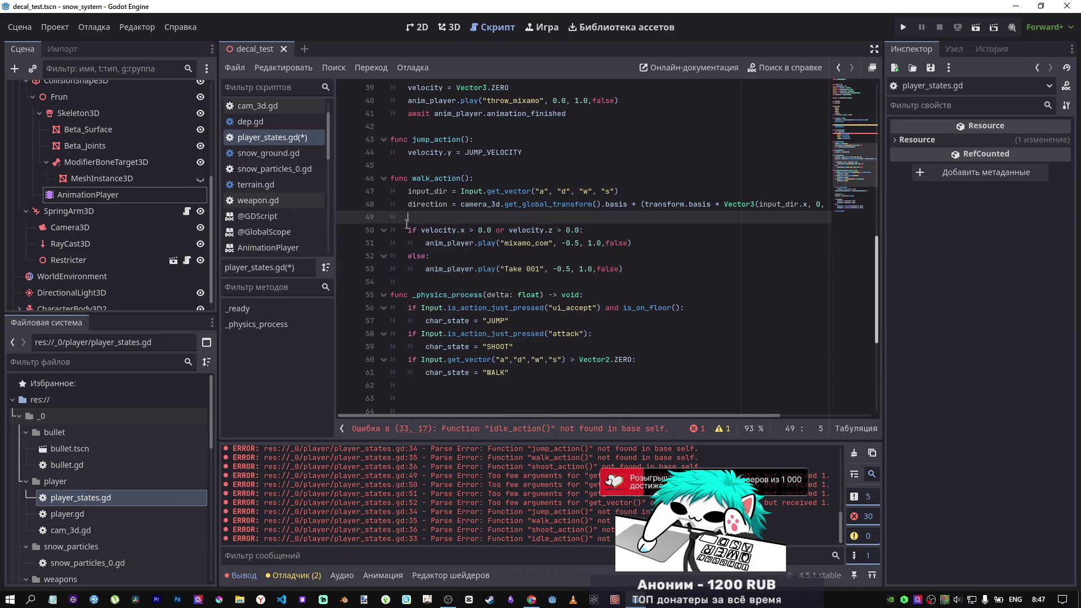
key("BackSpace")
key("ctrl+s")
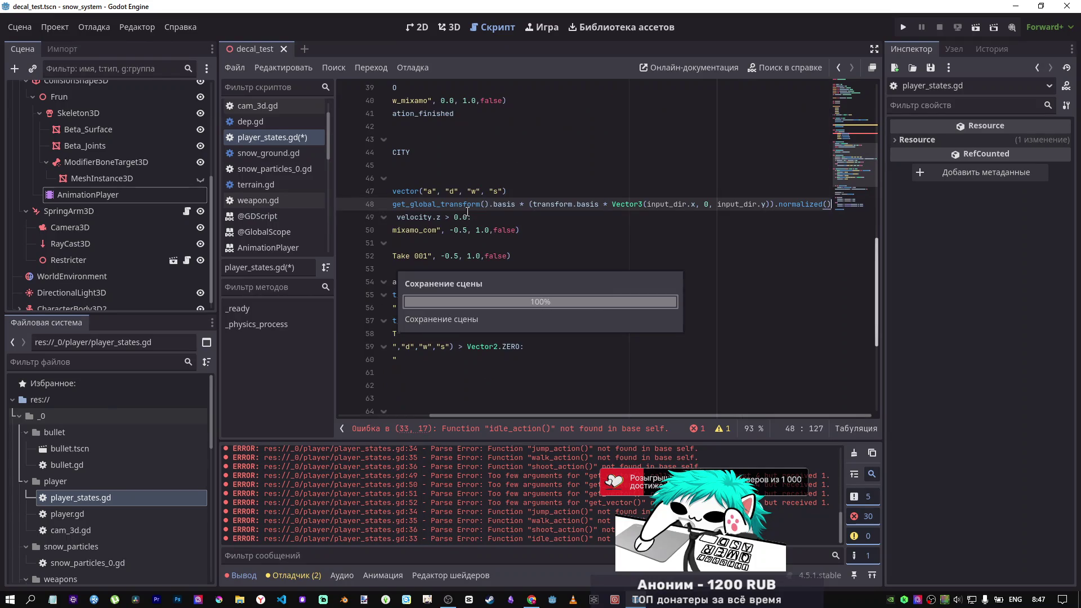
left_click_drag(592, 191, 296, 187)
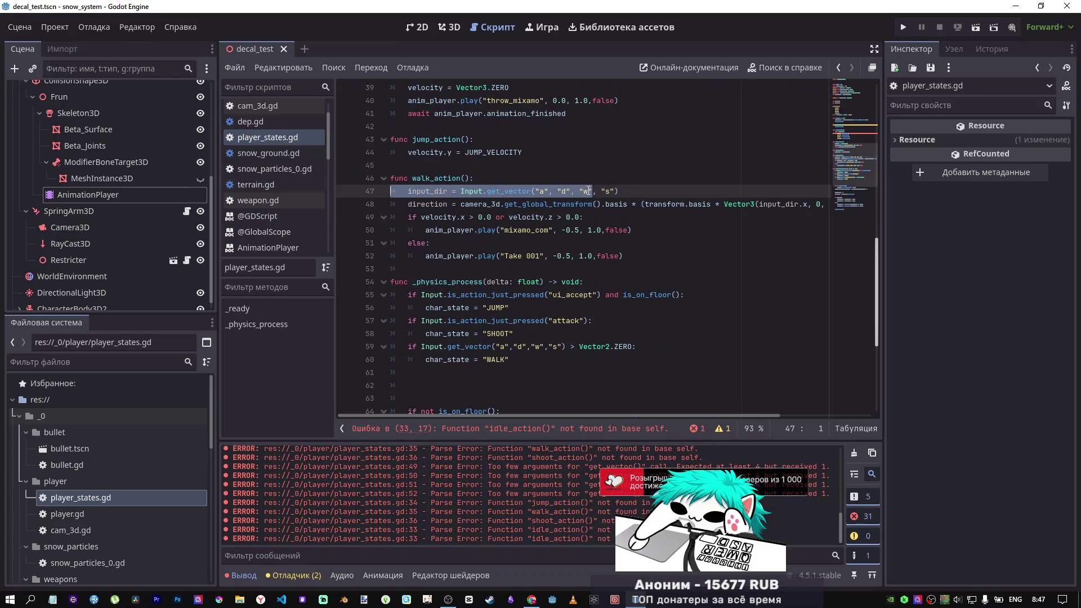
Step: Add func idle_action() with body print('IDLE') below the match block and save the script
scroll(554, 228, "up", 2)
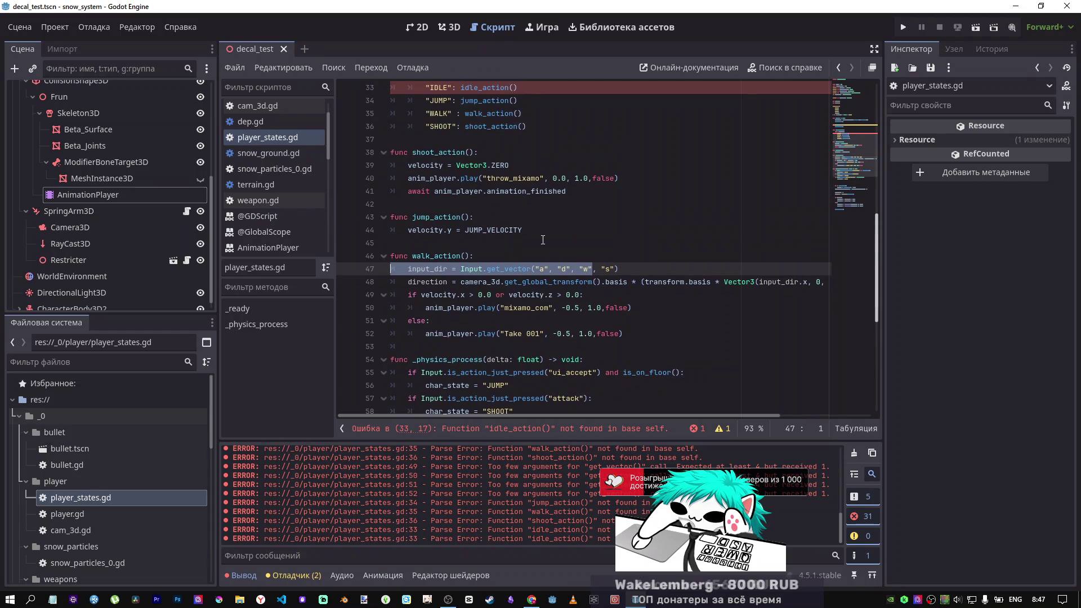
scroll(540, 235, "up", 3)
left_click(495, 206)
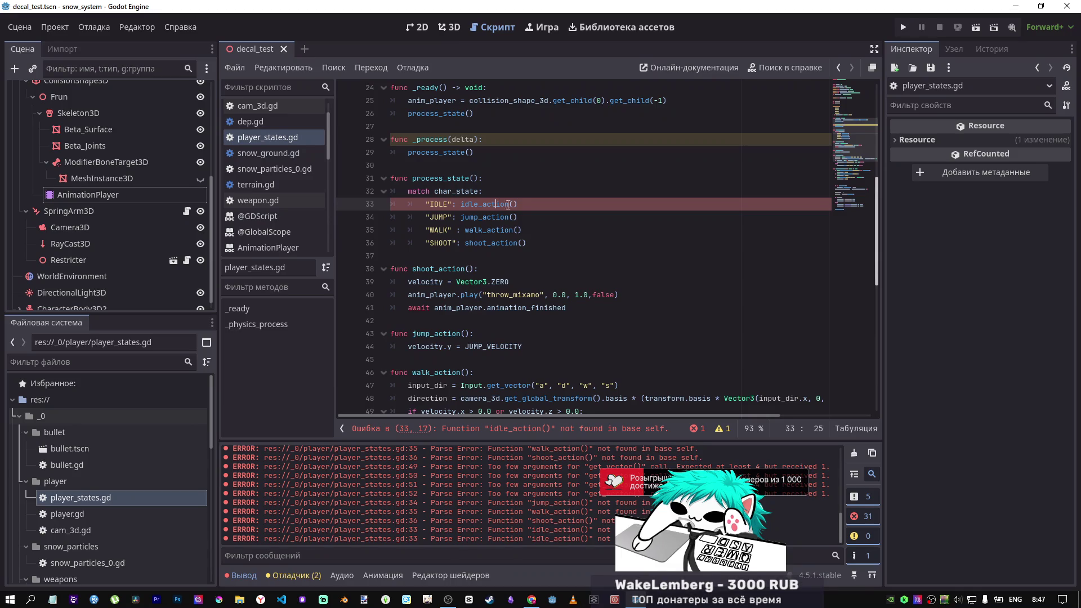
left_click_drag(518, 203, 460, 204)
left_click(443, 255)
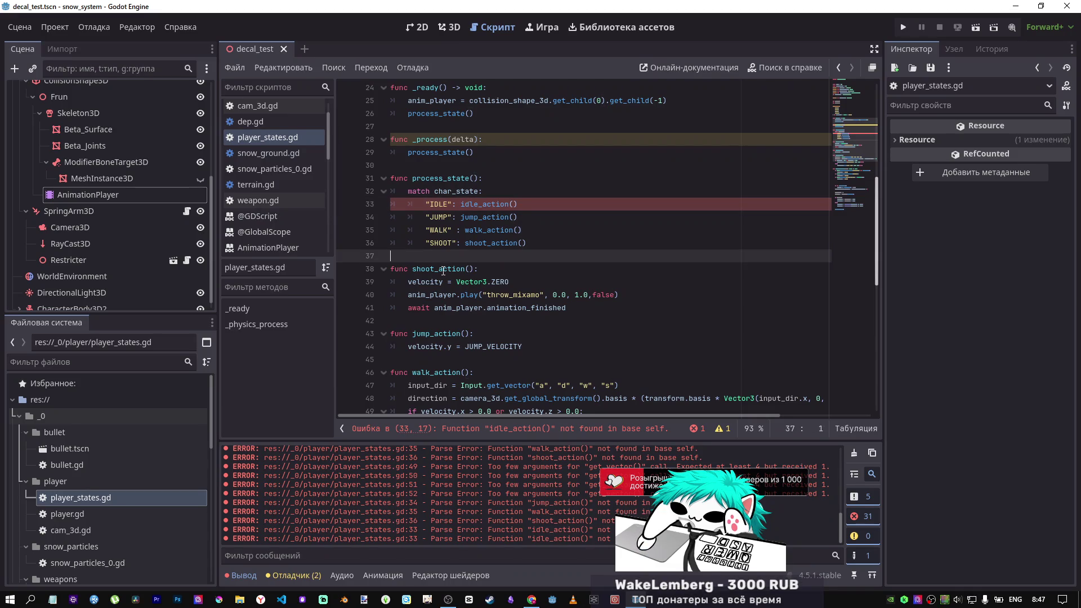
key("Return")
key("Return")
left_click(443, 271)
type("func idle_action():")
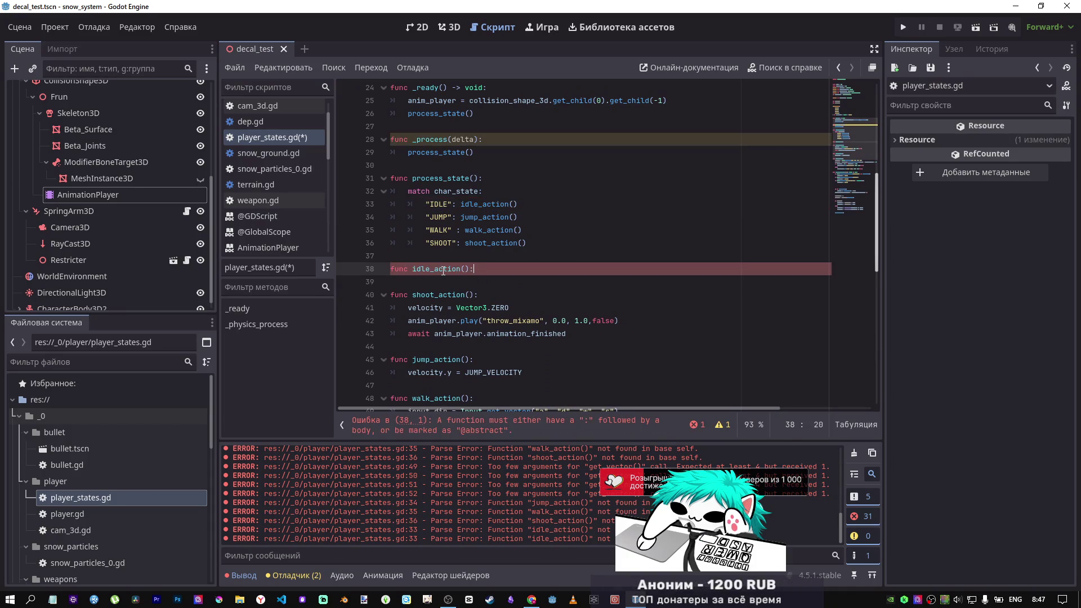
key("Return")
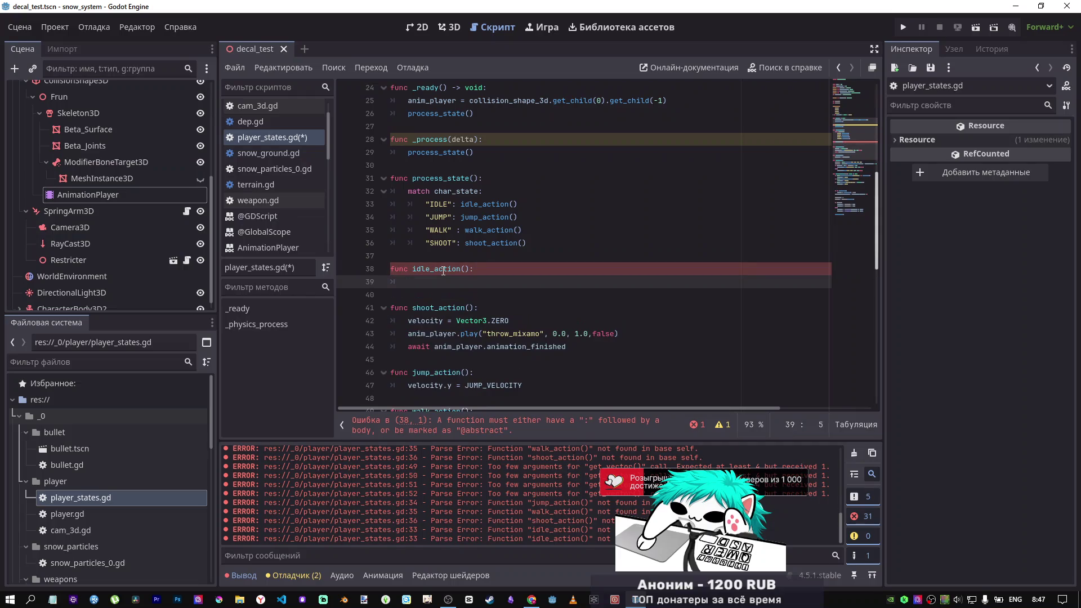
type("idle")
key("BackSpace")
key("BackSpace")
key("BackSpace")
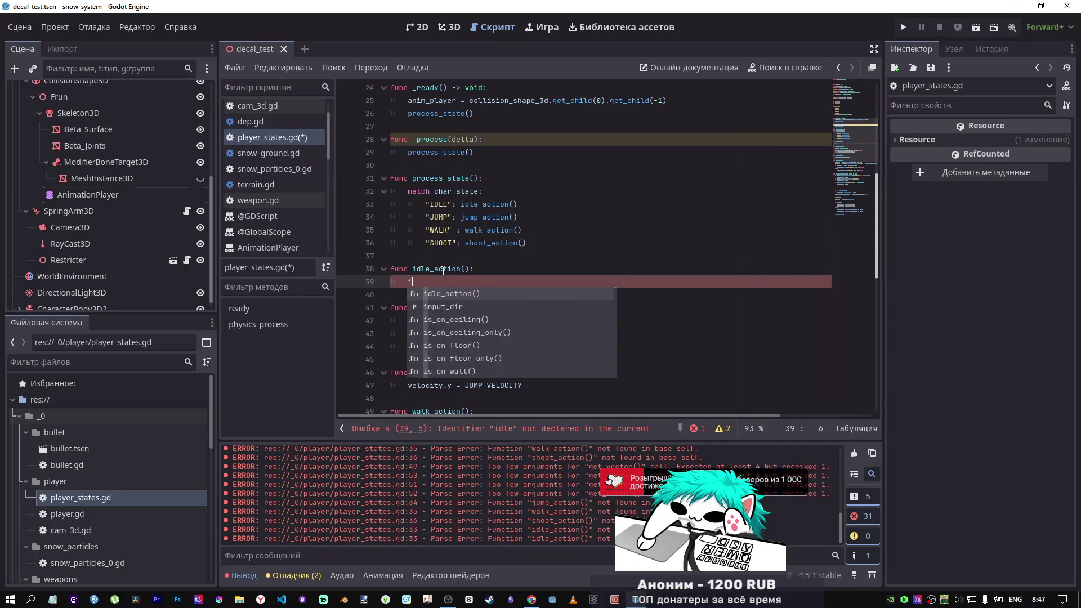
type("print('")
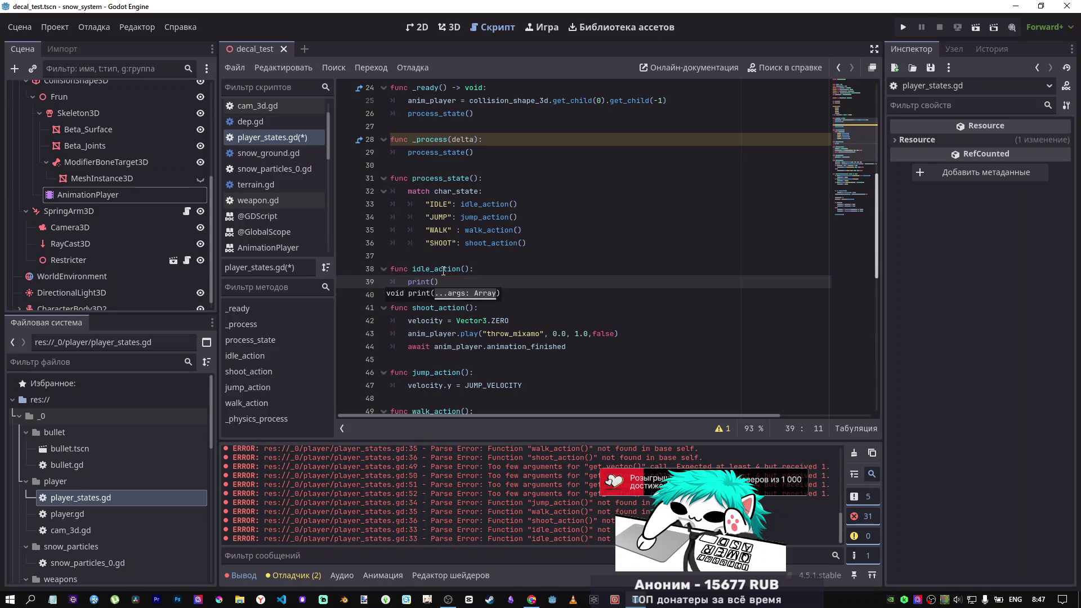
type("IDLE")
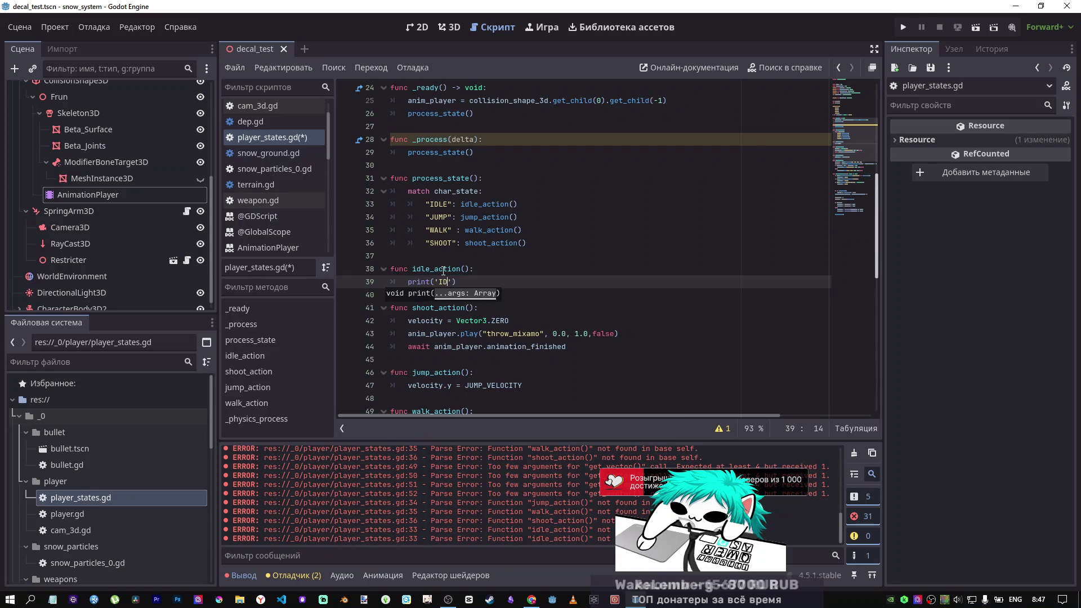
key("ctrl+s")
left_click(548, 253)
scroll(548, 253, "down", 10)
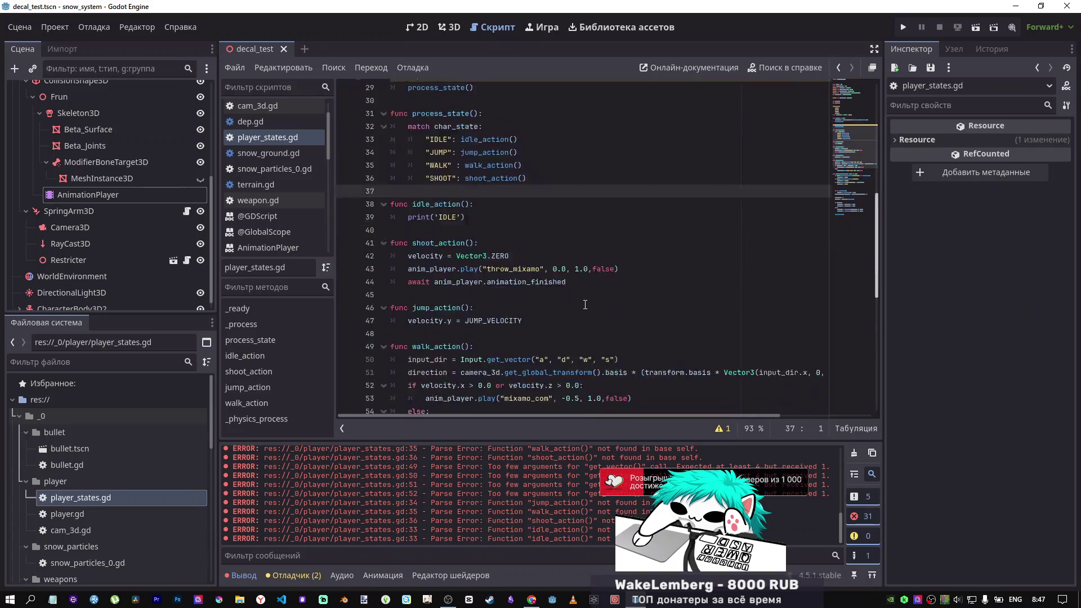
Step: Remove empty lines above the floor check, review the unused delta warning, and save
left_click(450, 191)
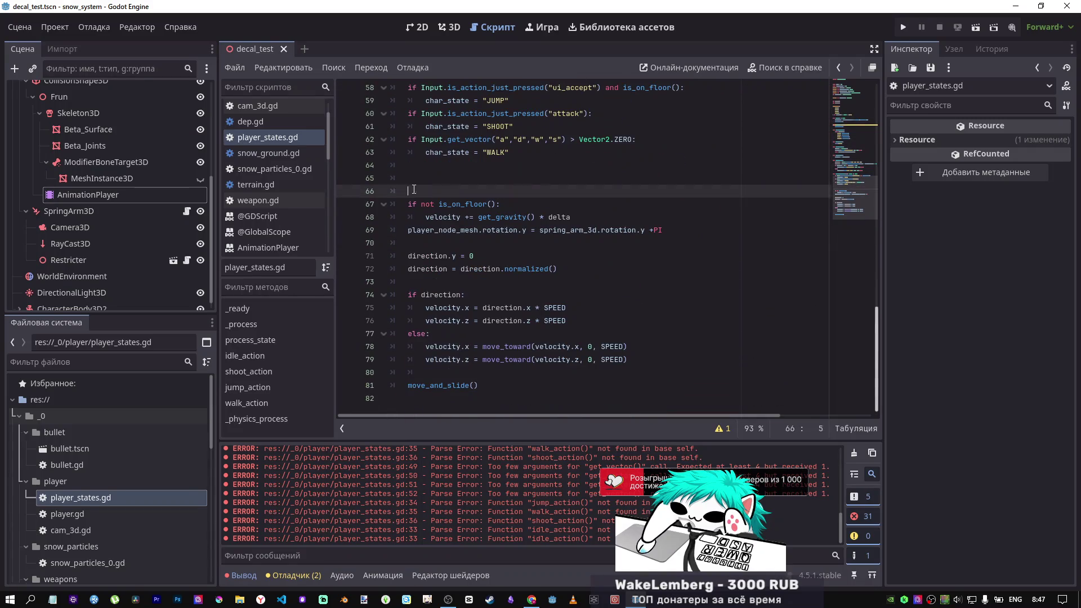
key("BackSpace")
key("BackSpace")
key("BackSpace")
left_click(720, 429)
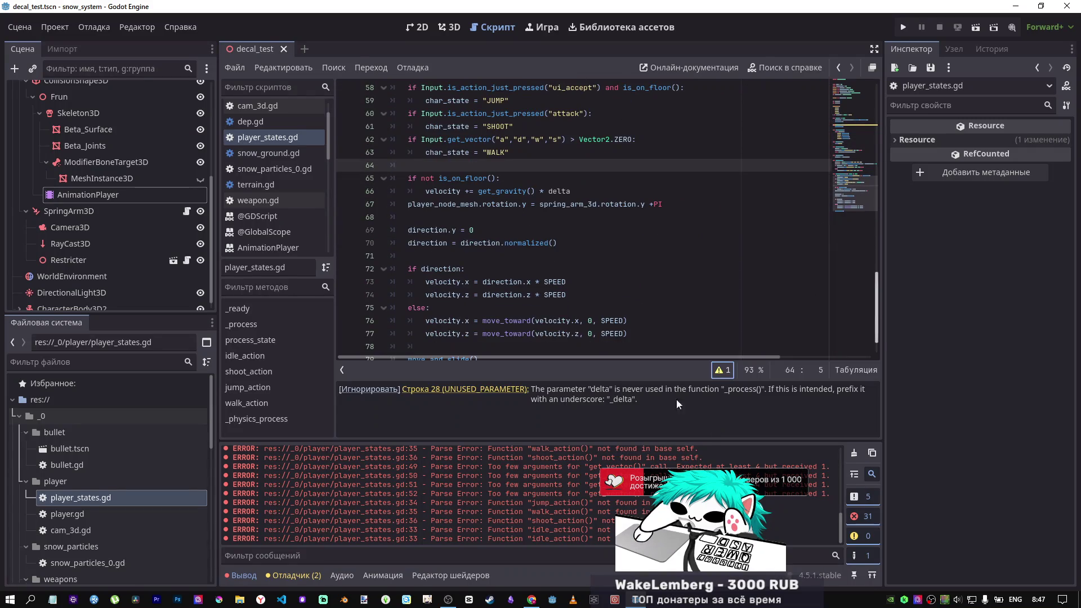
left_click(441, 167)
key("ctrl+s")
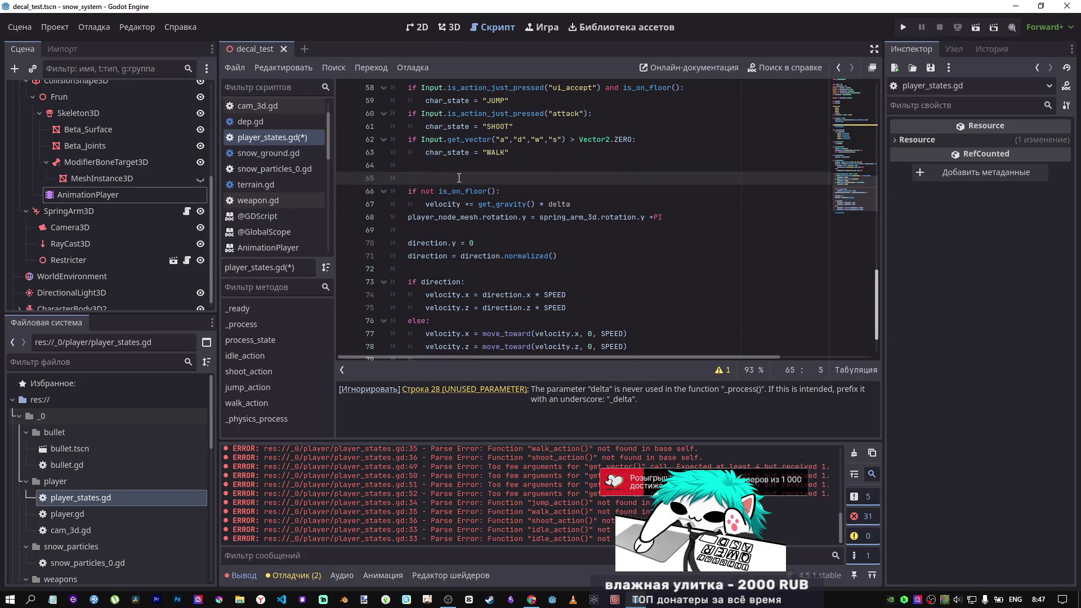
left_click(503, 389)
double_click(452, 217)
Step: Attach player_states.gd to the CharacterBody3D node and run the game
scroll(485, 246, "down", 2)
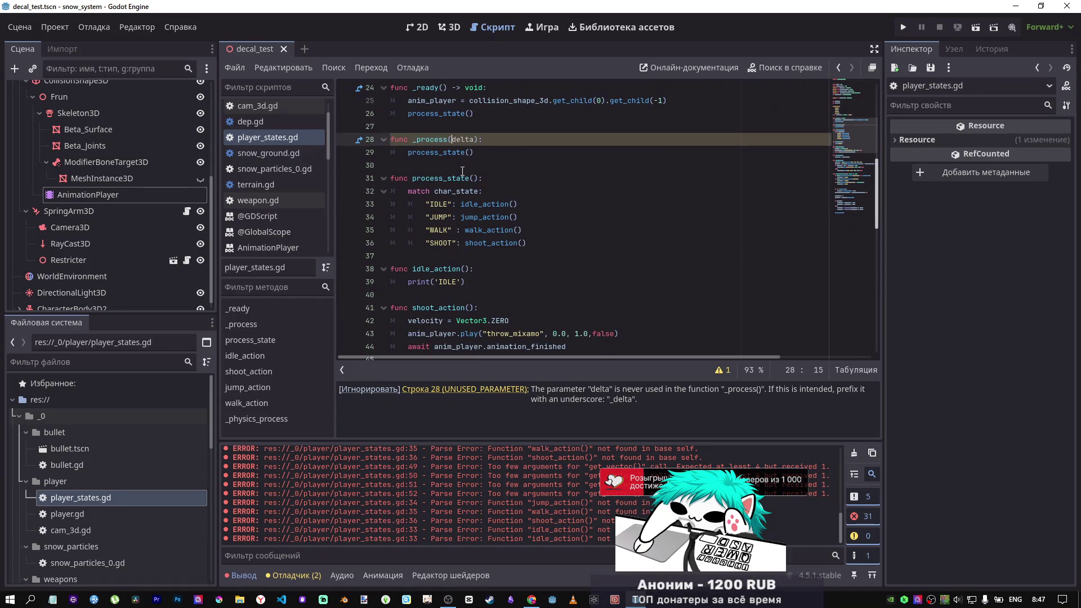
scroll(462, 171, "up", 1)
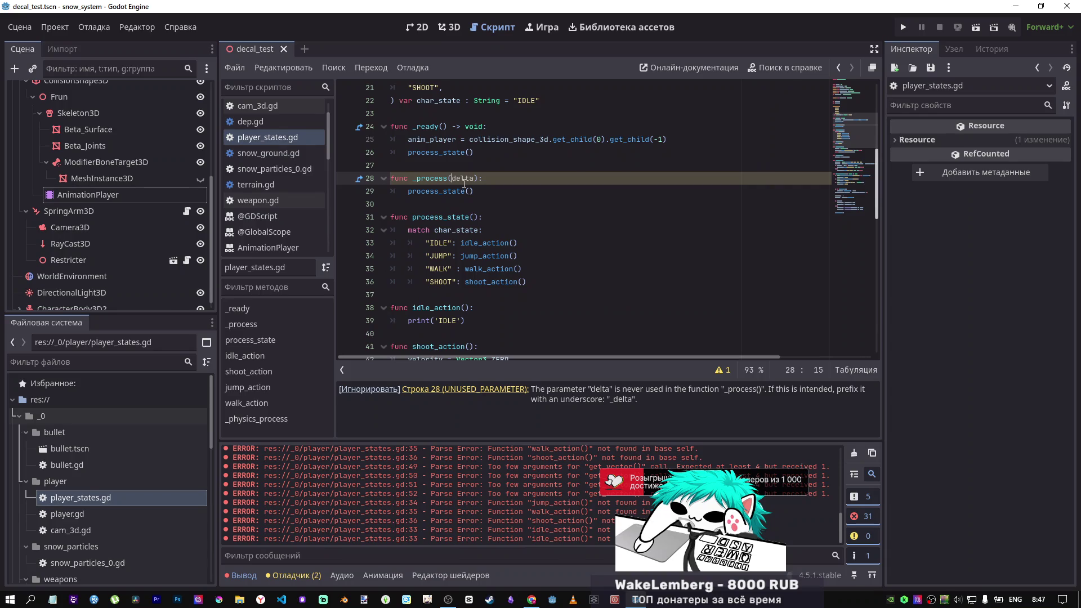
scroll(463, 183, "down", 1)
scroll(462, 183, "down", 4)
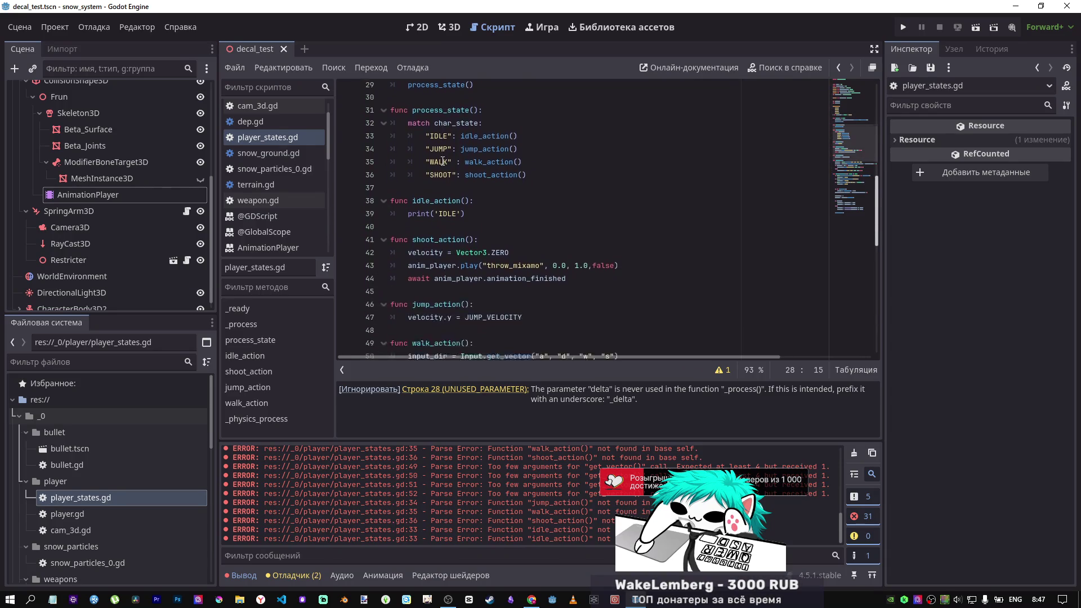
scroll(443, 169, "down", 4)
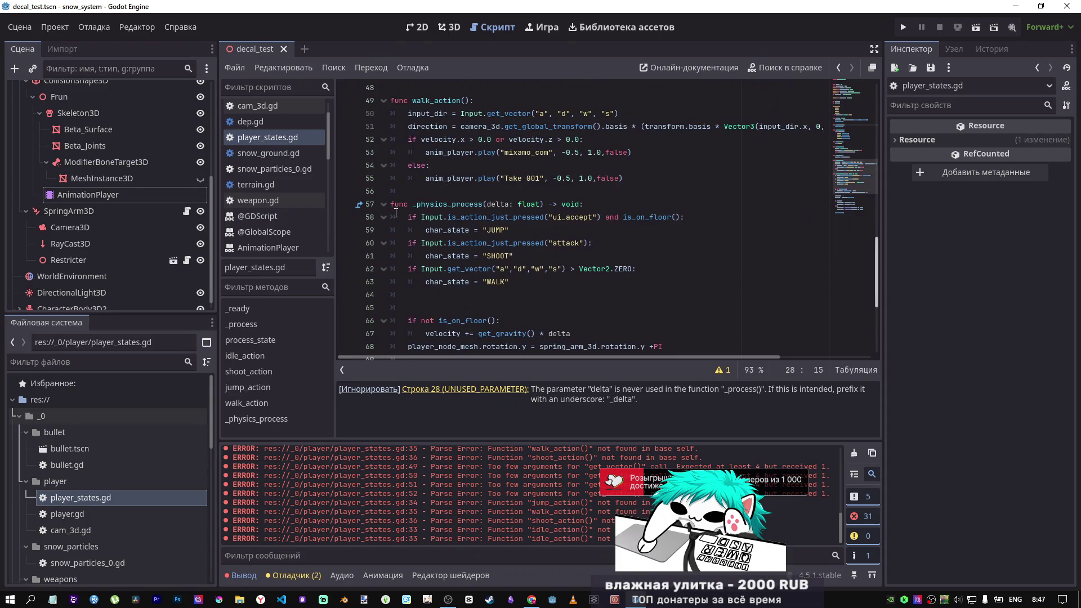
scroll(423, 194, "up", 7)
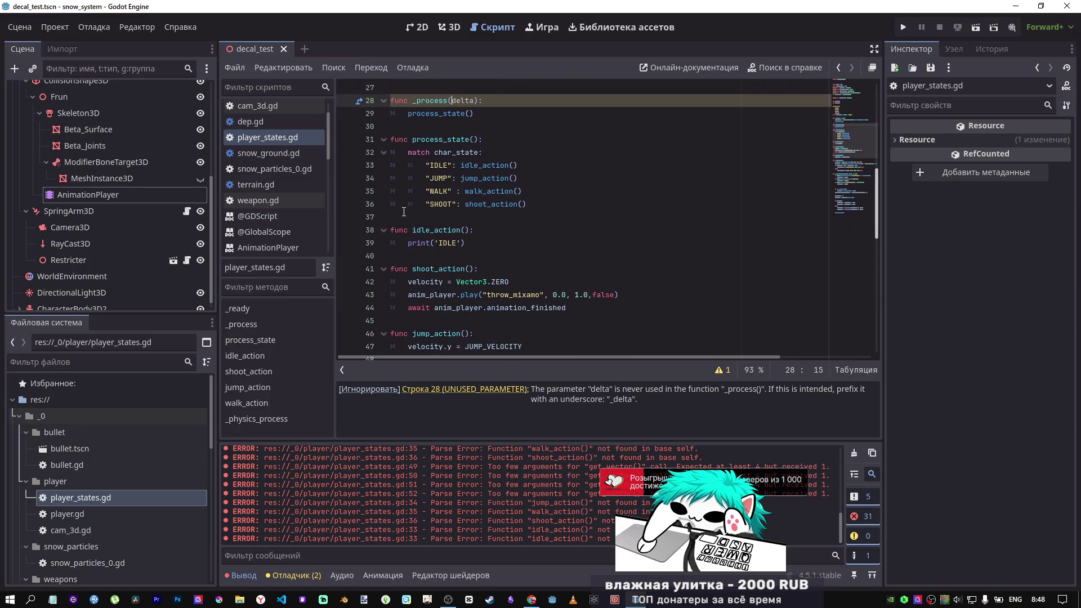
scroll(404, 211, "down", 8)
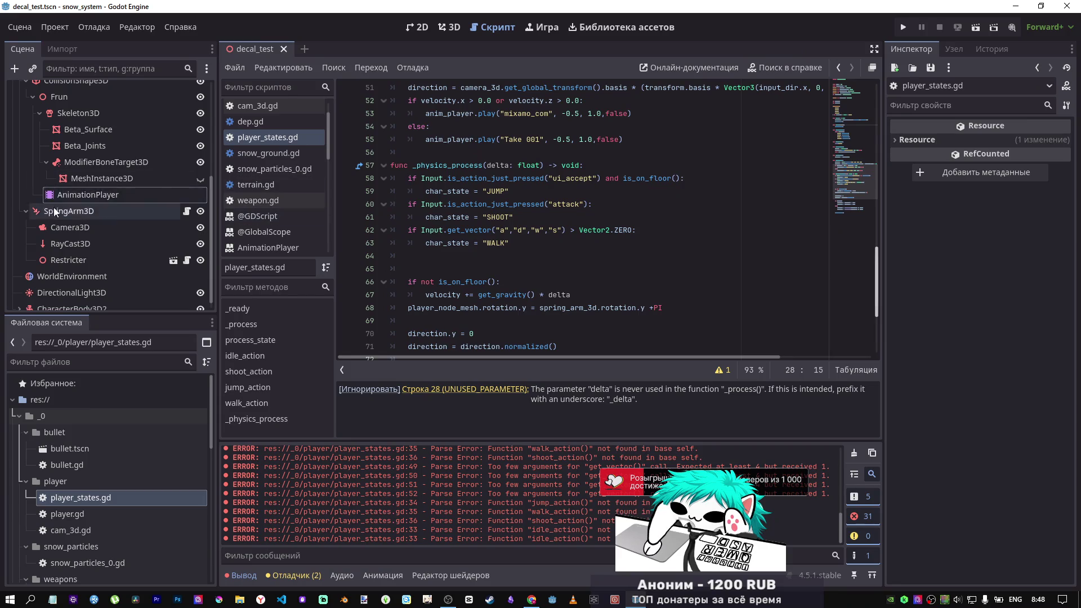
scroll(56, 197, "up", 2)
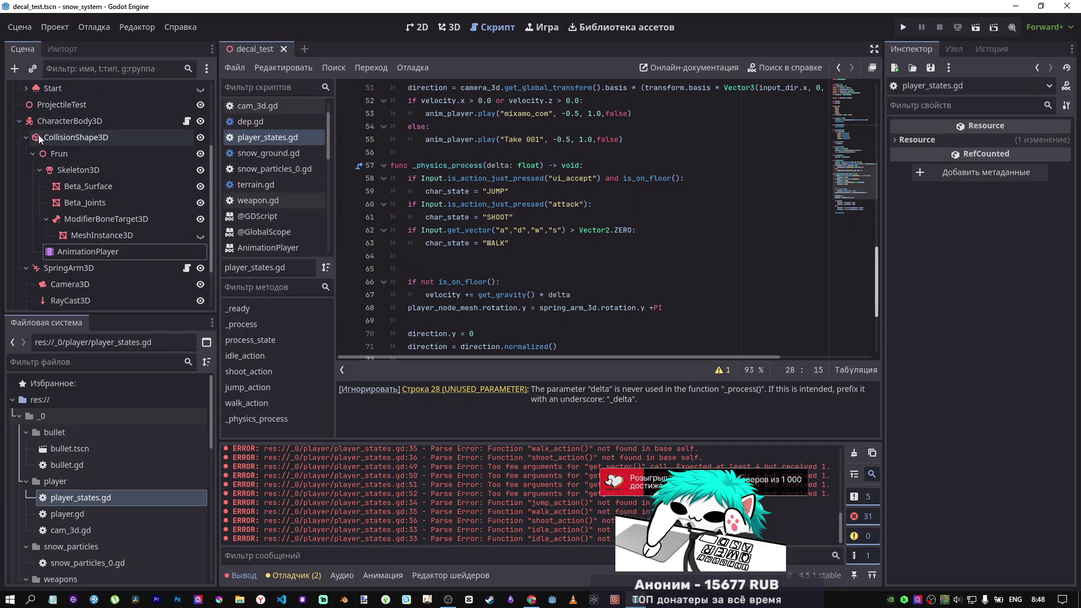
left_click_drag(244, 137, 187, 122)
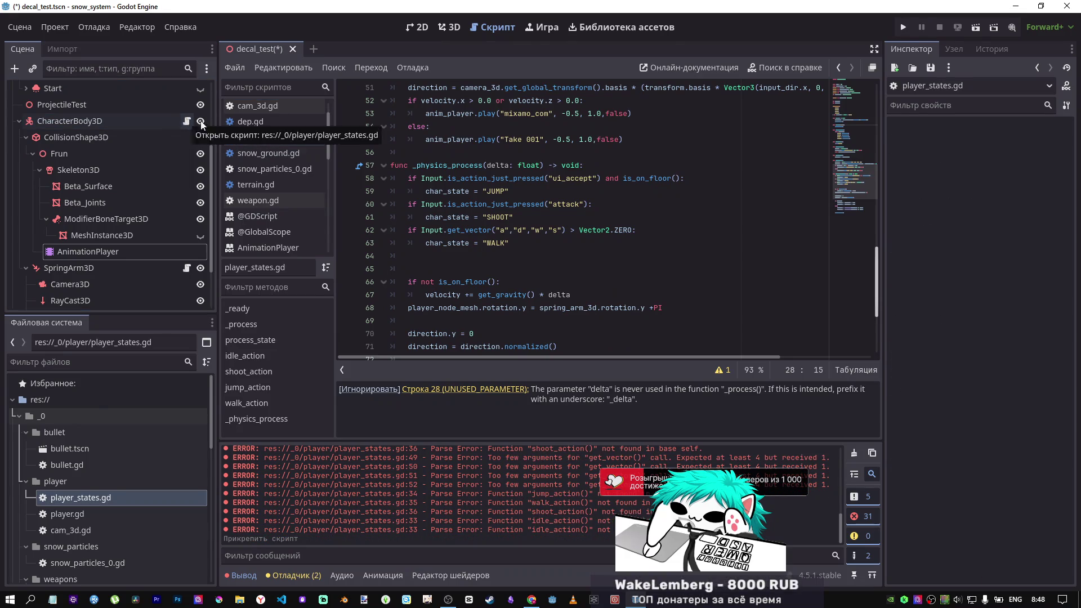
left_click(973, 28)
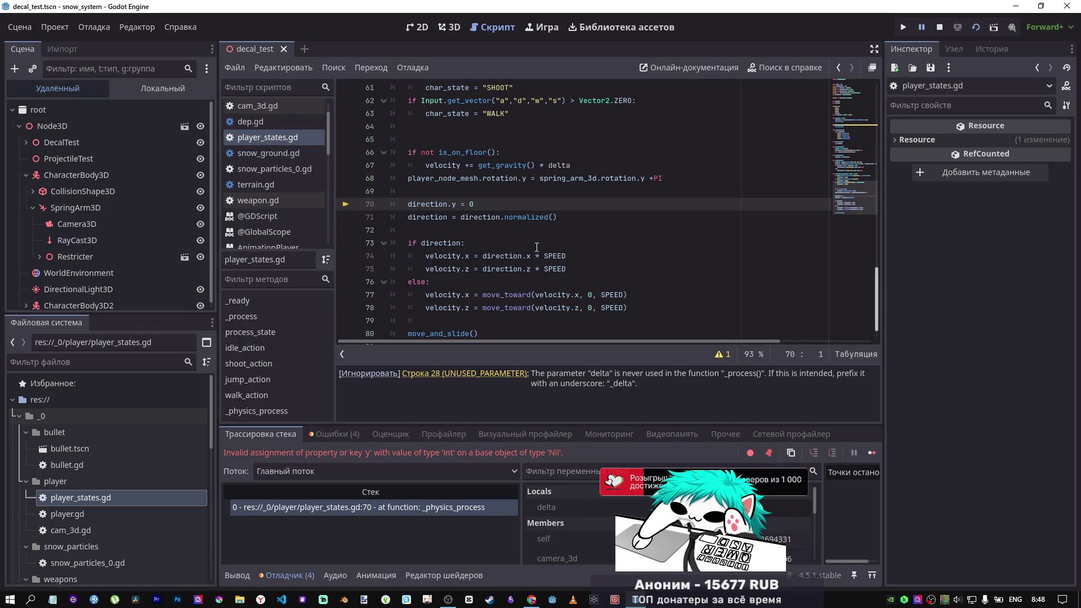
Step: Review the script for the line 70 Nil error and begin typing input_dir as ': float = 0'
scroll(569, 523, "down", 4)
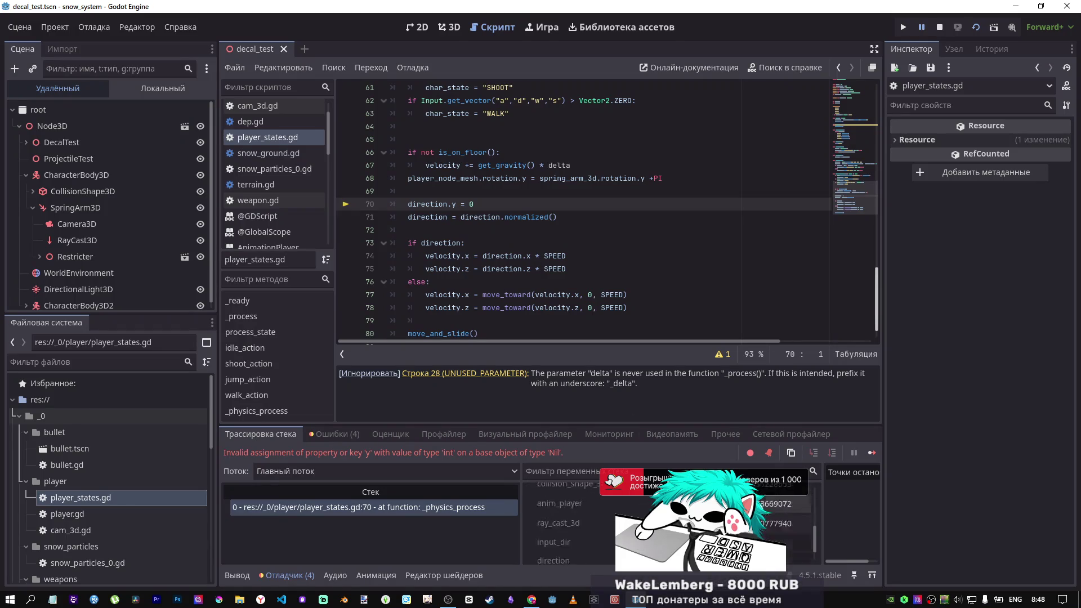
scroll(573, 518, "down", 2)
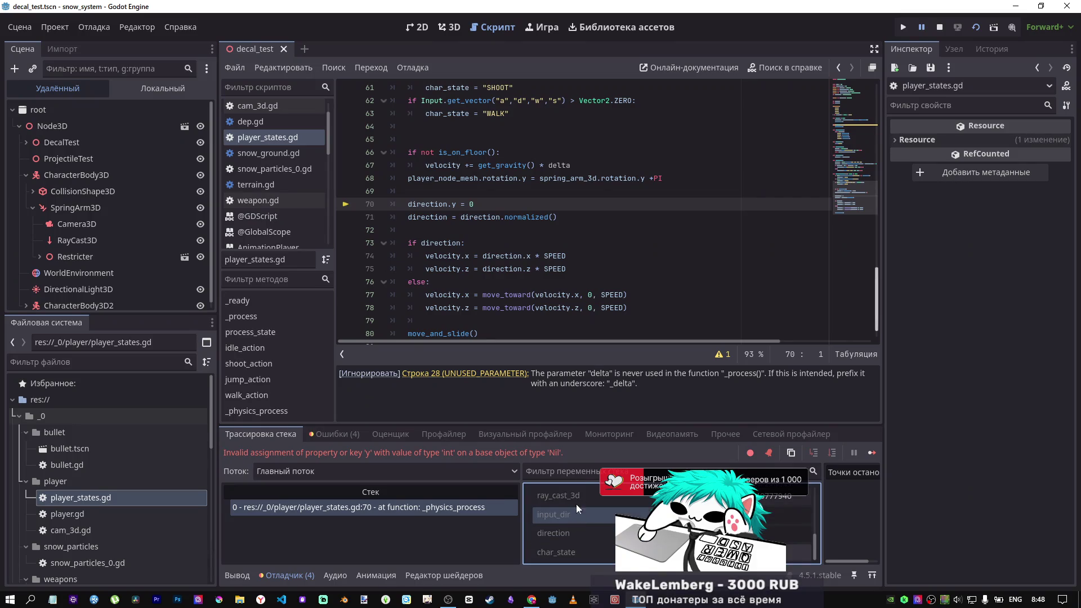
scroll(595, 290, "up", 5)
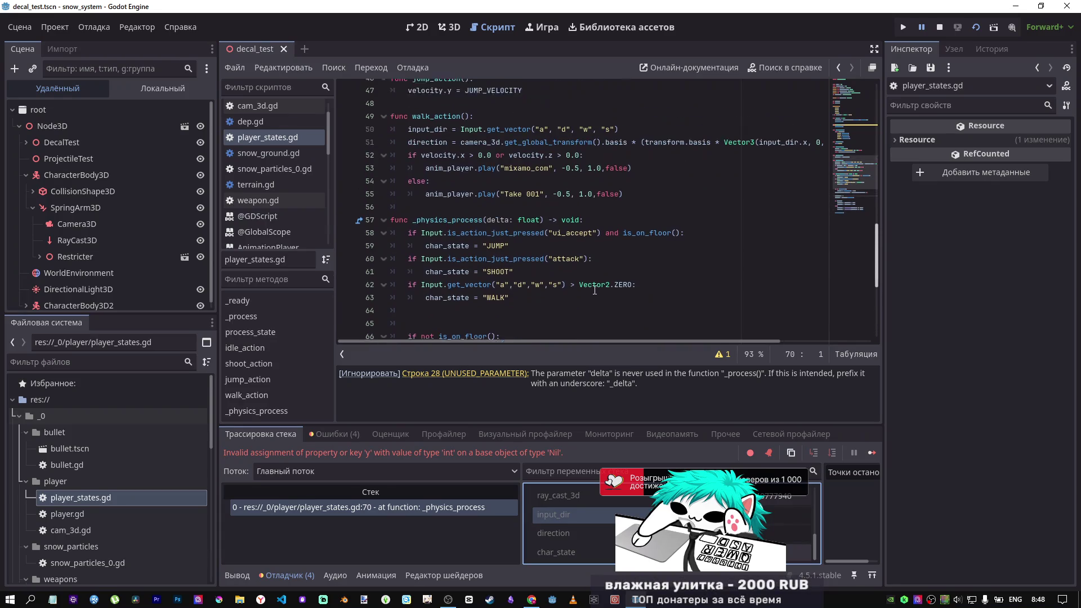
scroll(591, 287, "up", 7)
scroll(589, 284, "up", 2)
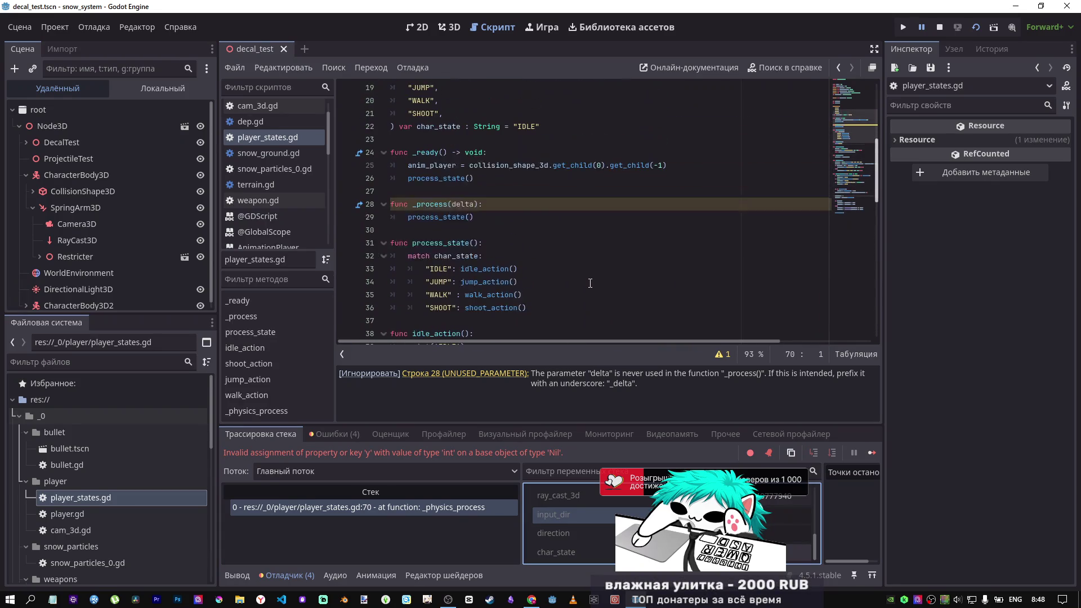
scroll(589, 283, "down", 6)
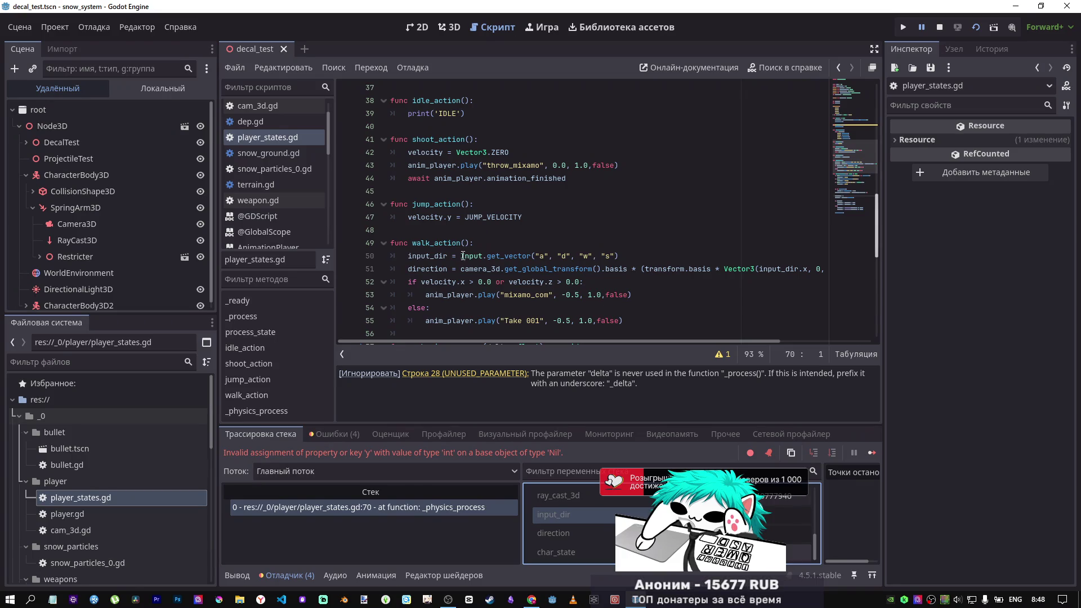
scroll(460, 259, "up", 5)
scroll(459, 259, "up", 6)
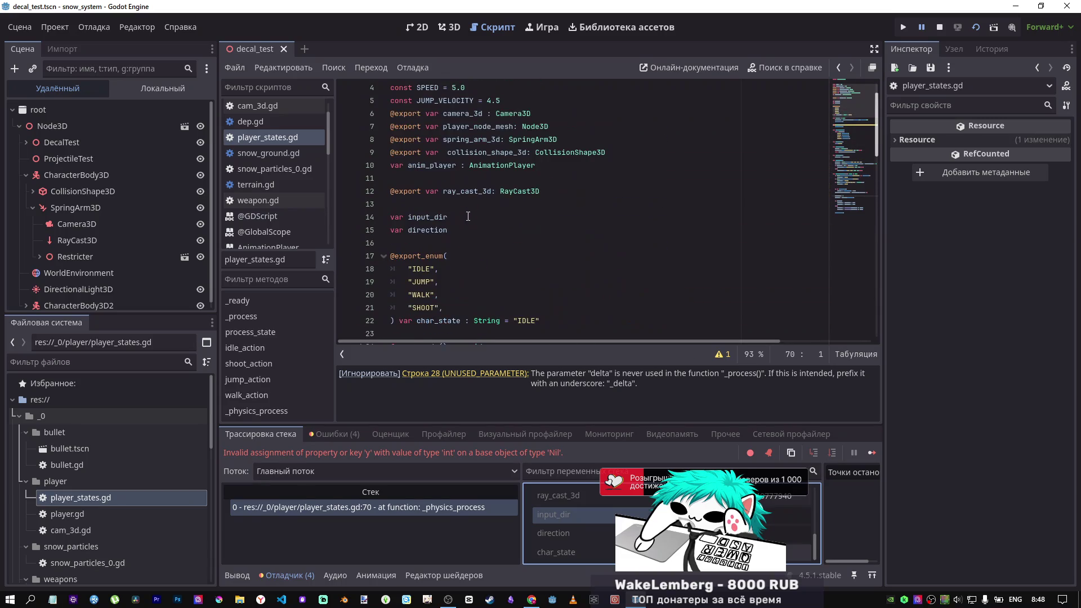
left_click(471, 217)
type(":")
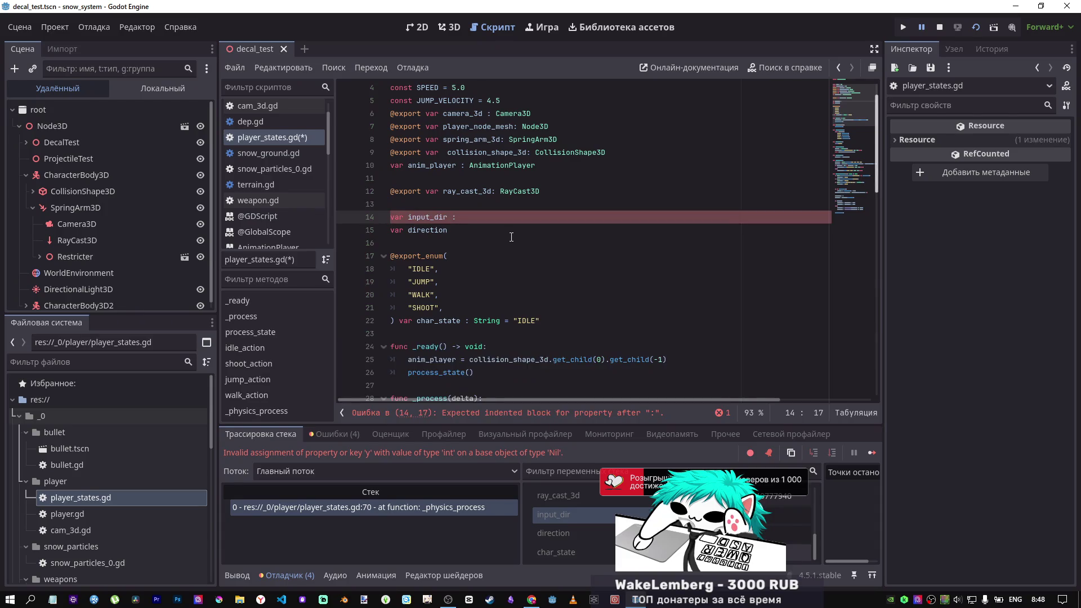
type(" float")
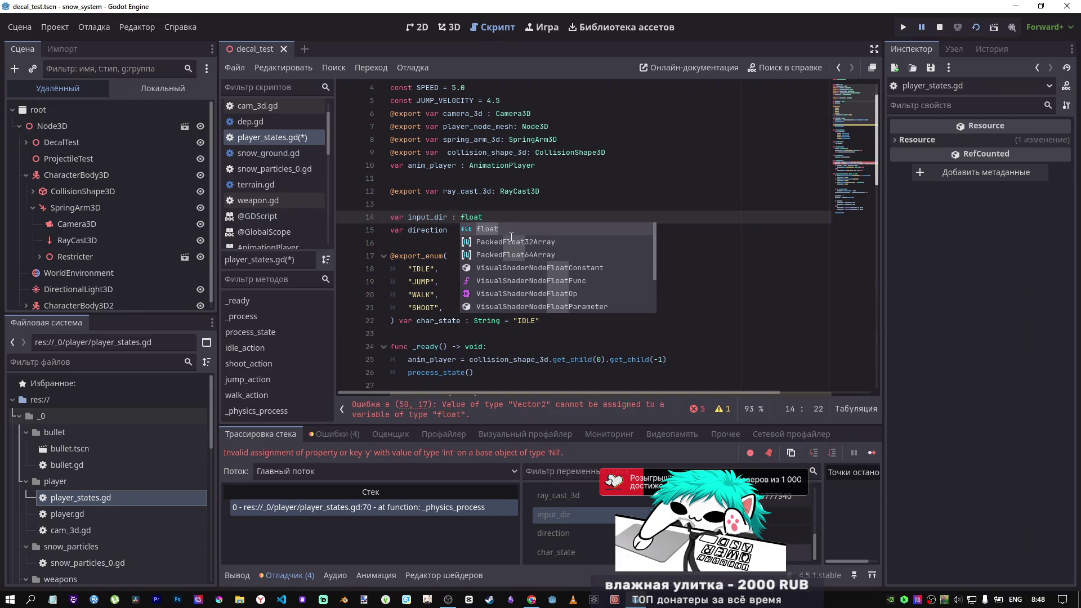
type(" = 0.0")
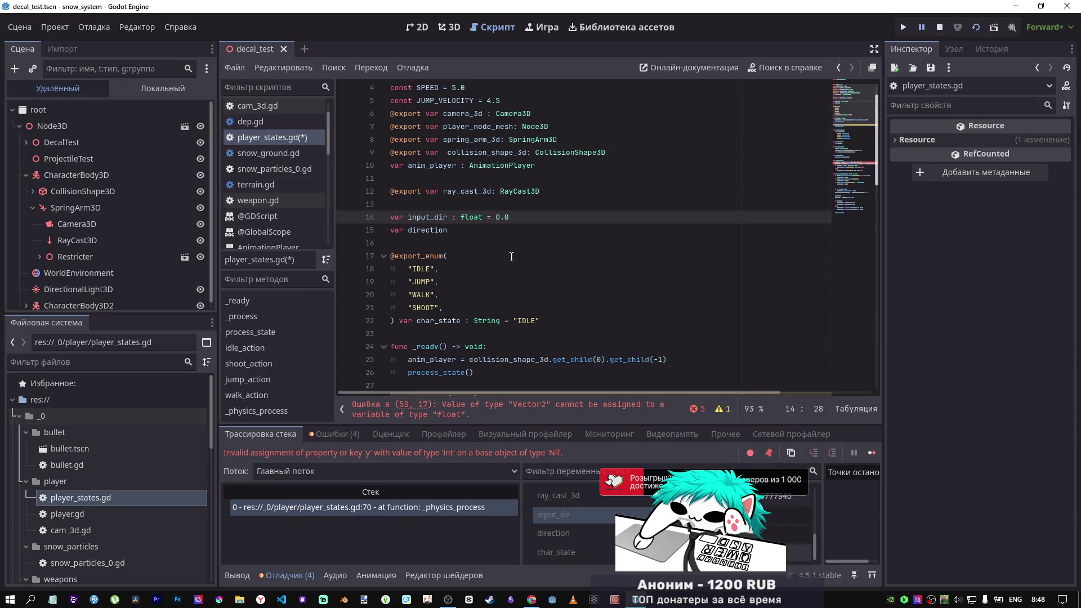
Step: Declare input_dir on line 14 as Vector2 = Vector2(0.0,0.0), then move to direction's declaration
scroll(511, 237, "down", 8)
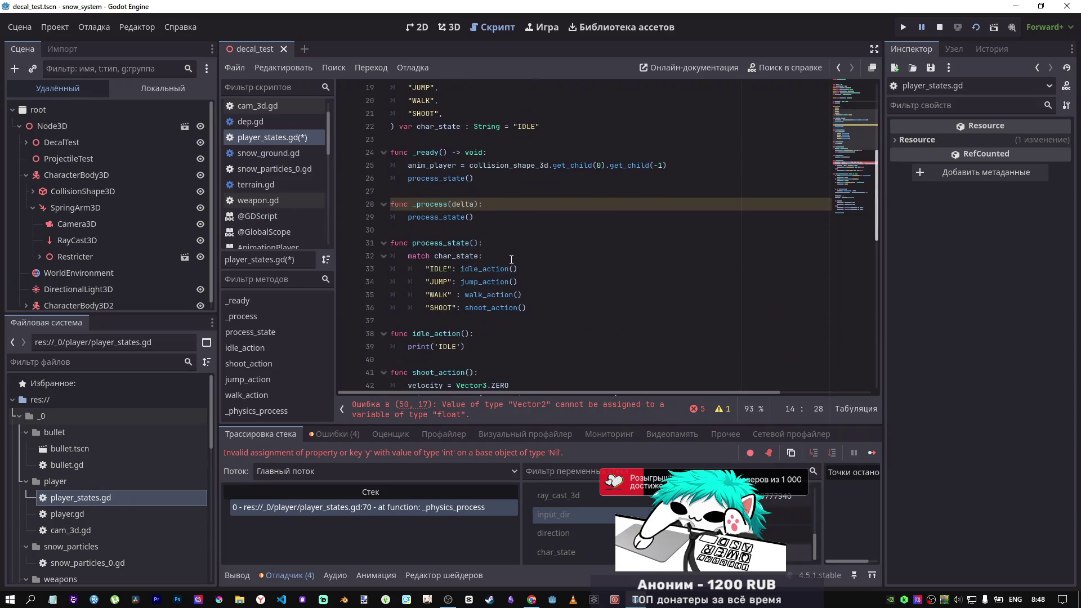
scroll(511, 258, "up", 9)
scroll(512, 258, "down", 11)
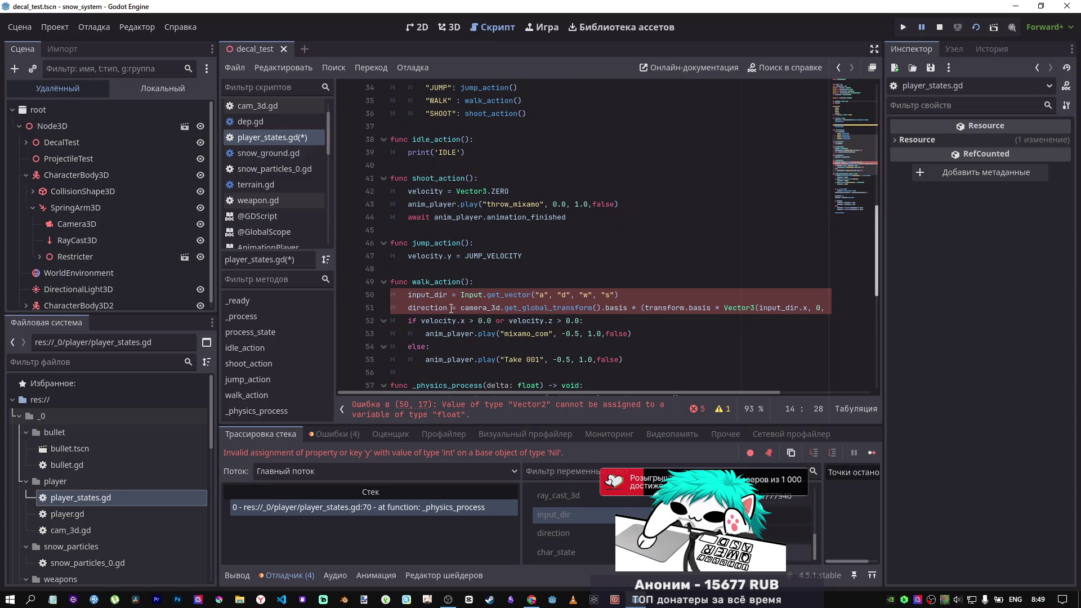
scroll(454, 303, "down", 3)
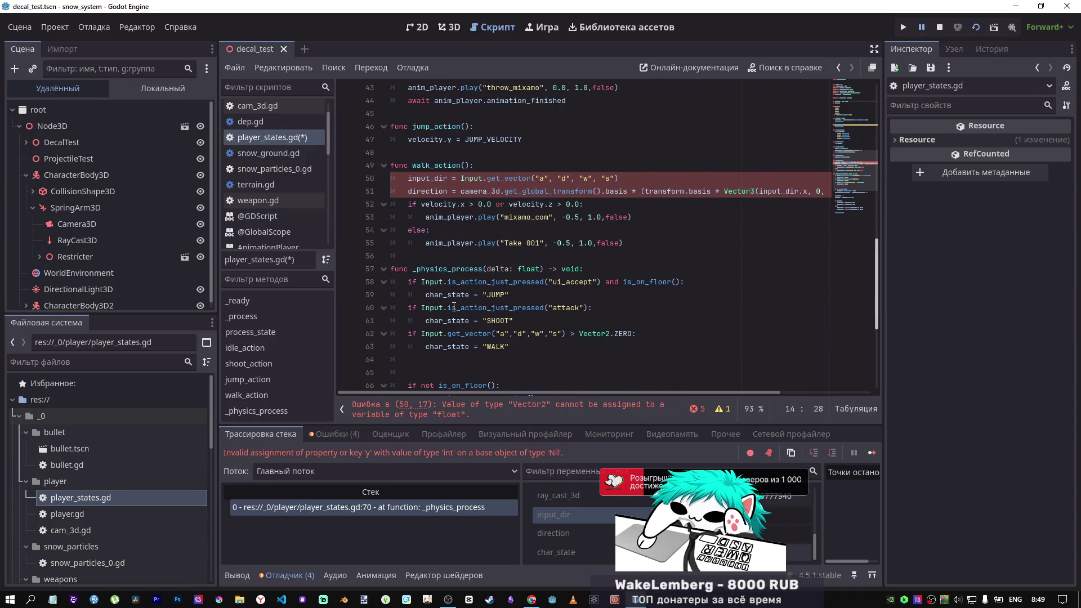
left_click(489, 408)
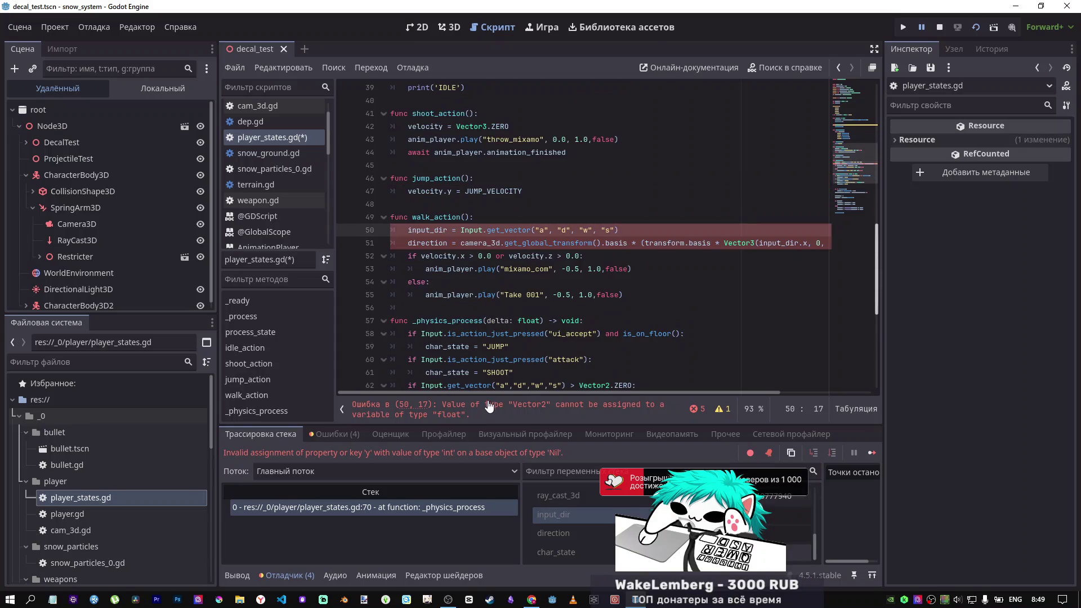
scroll(489, 263, "up", 14)
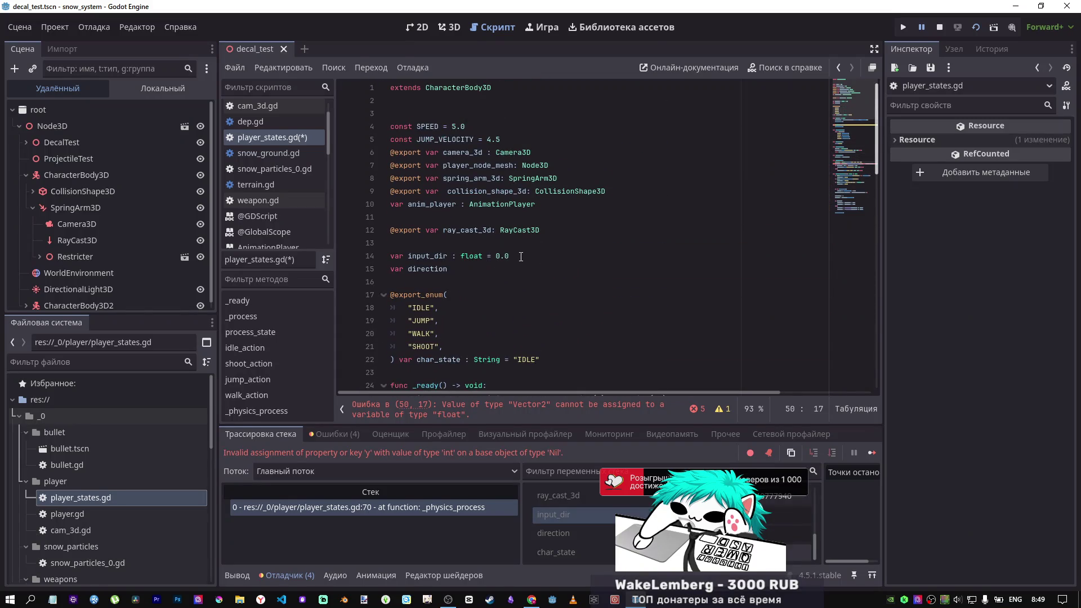
left_click_drag(489, 255, 465, 255)
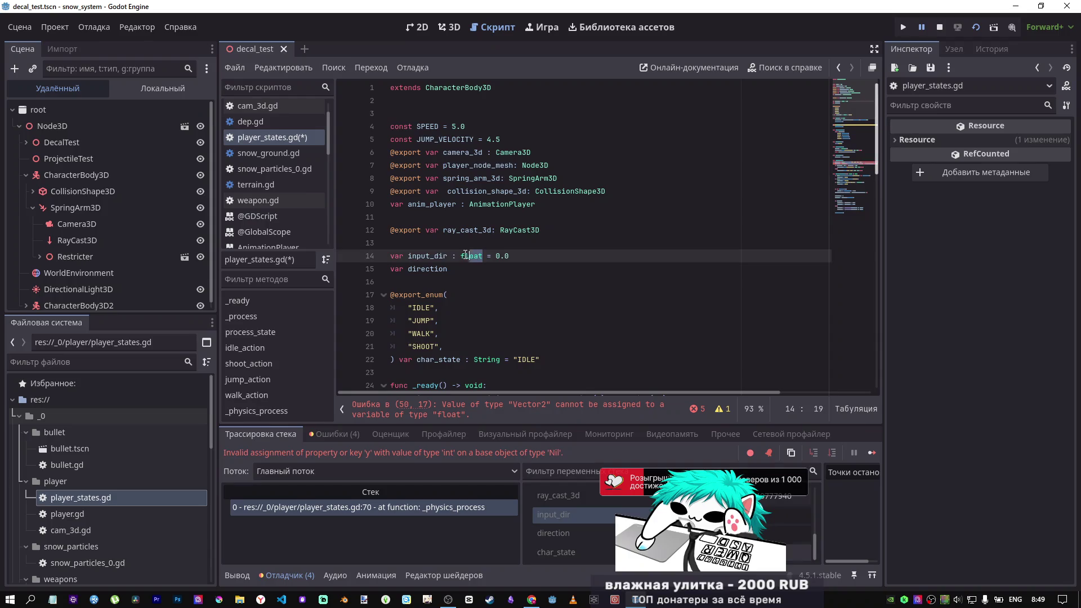
type("Vec")
key("Return")
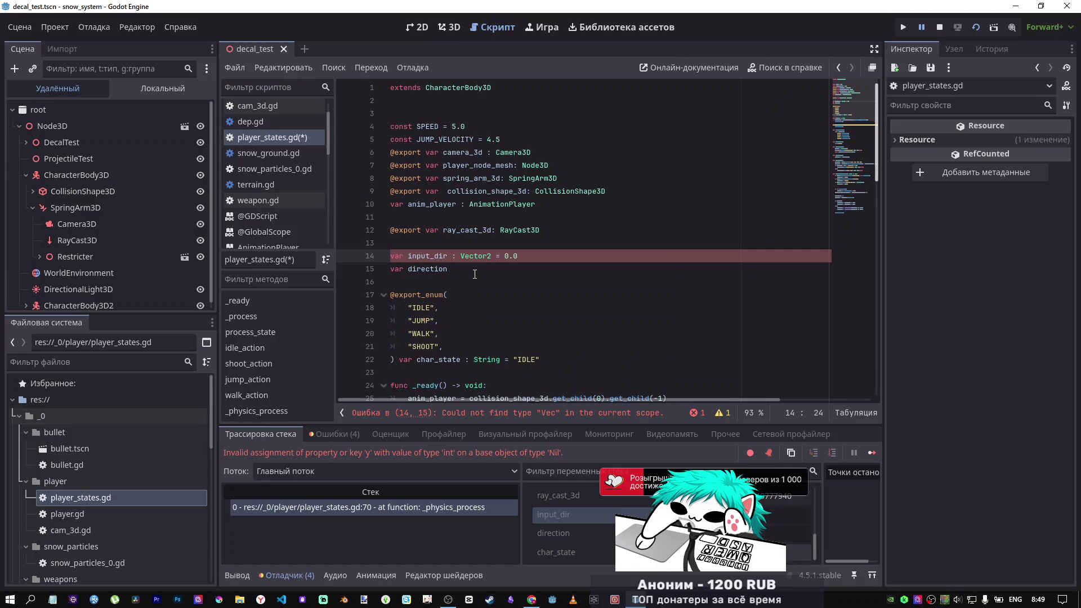
left_click(504, 257)
type("Vector2")
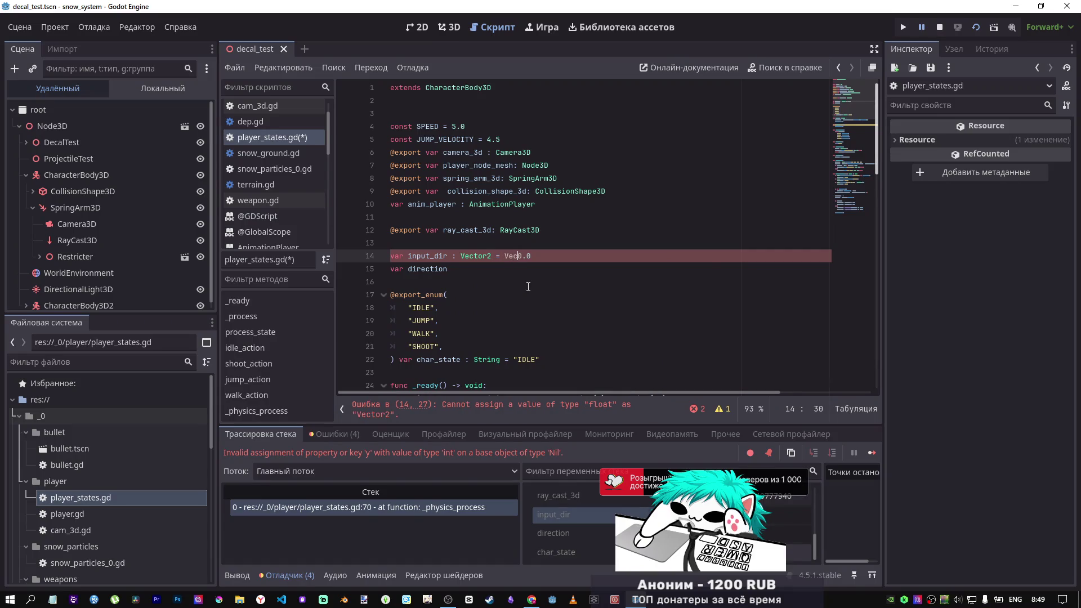
type("(")
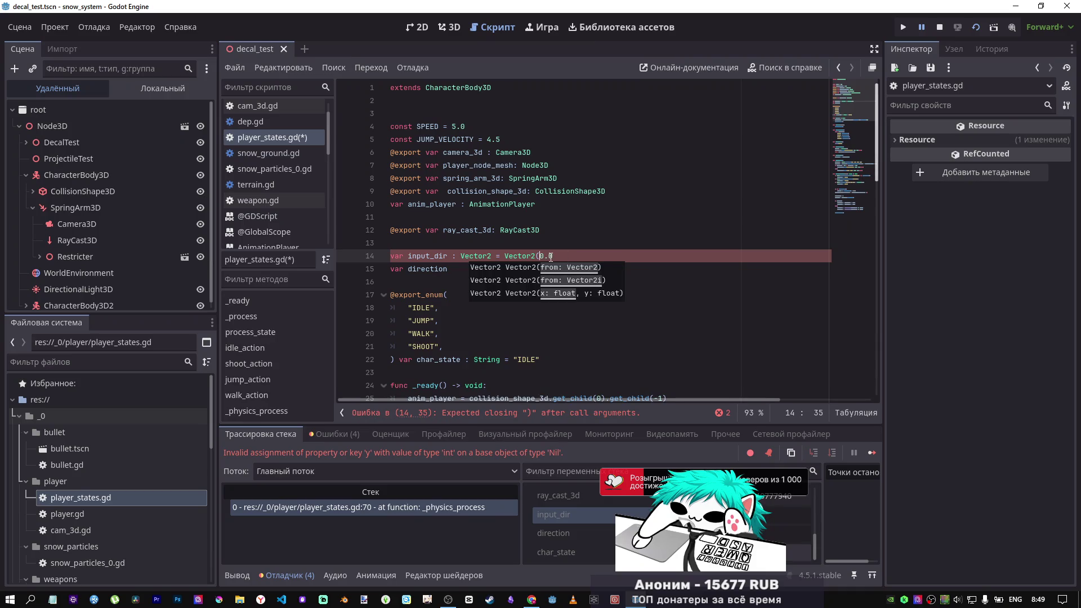
type("0.0,0.0")
left_click(601, 253)
left_click(546, 269)
type(":")
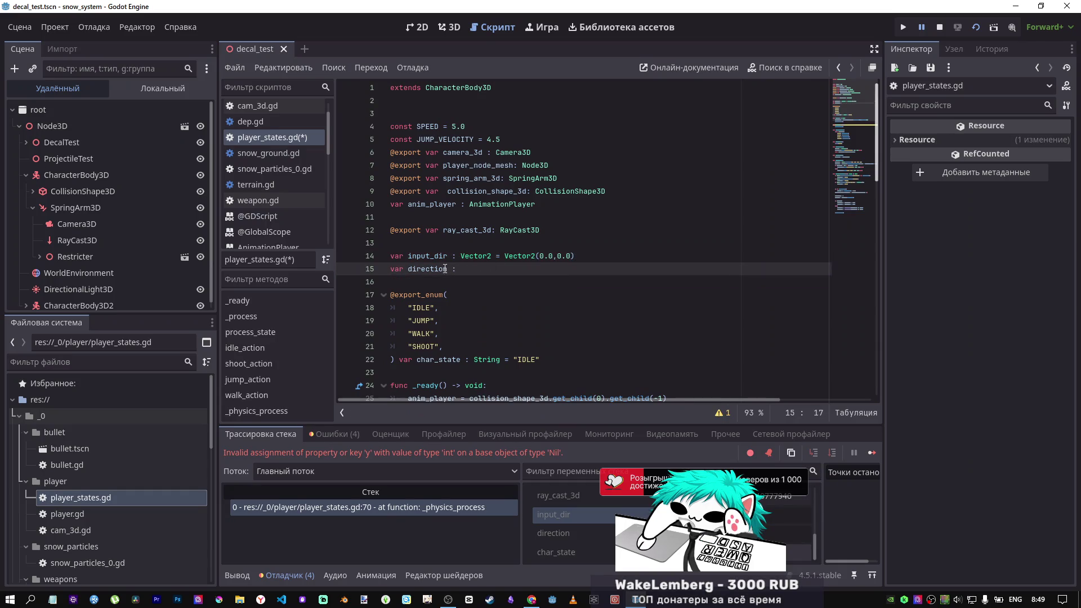
scroll(451, 287, "down", 15)
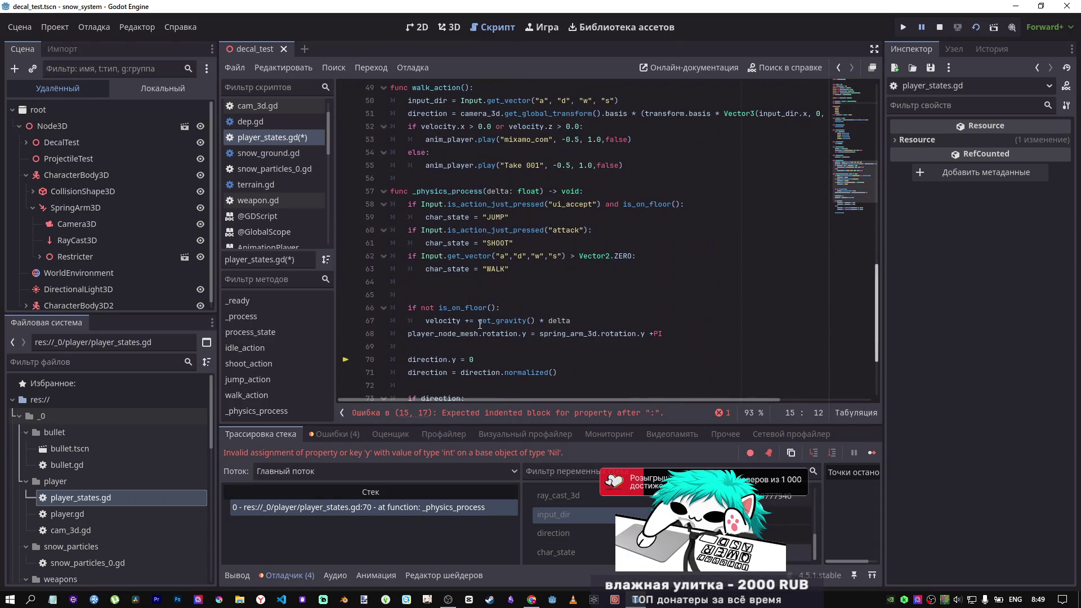
Step: Copy input_dir's Vector2 type and default onto the direction declaration on line 15
scroll(466, 273, "up", 15)
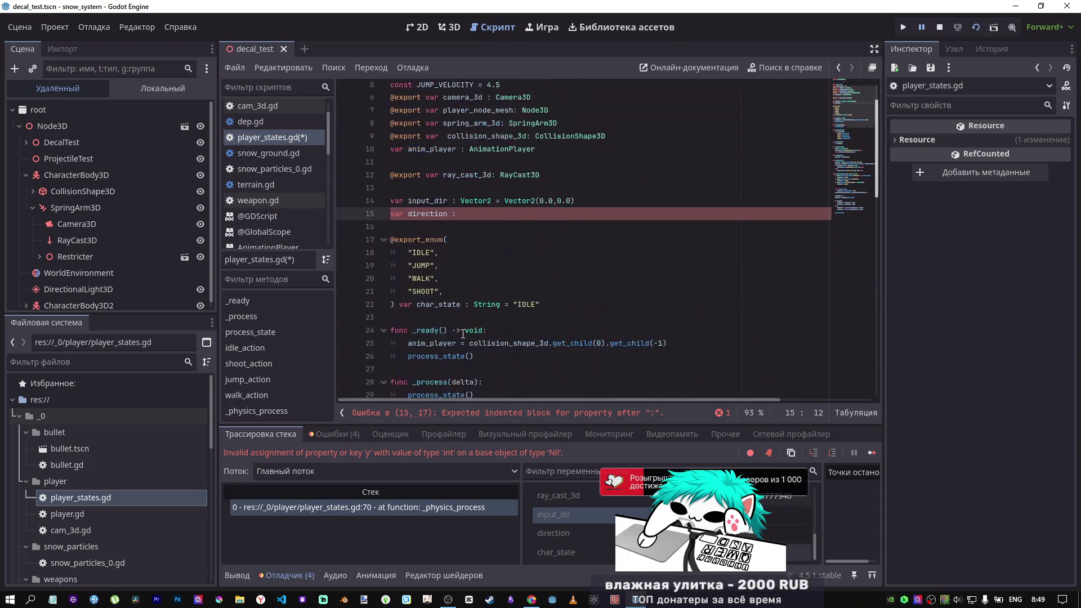
left_click(466, 273)
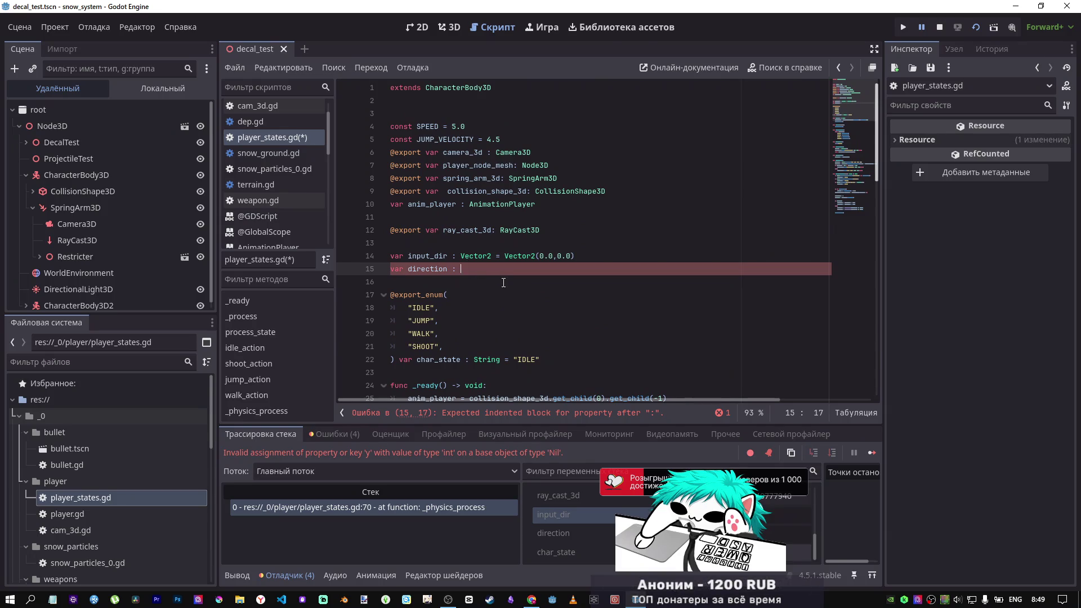
left_click(490, 256)
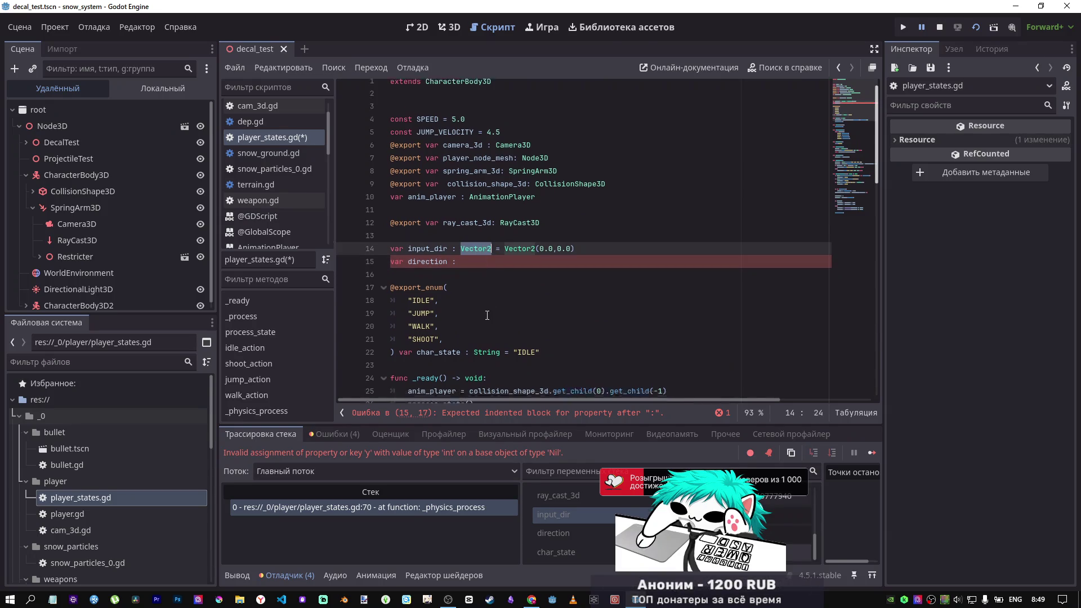
scroll(487, 293, "down", 10)
scroll(487, 310, "down", 1)
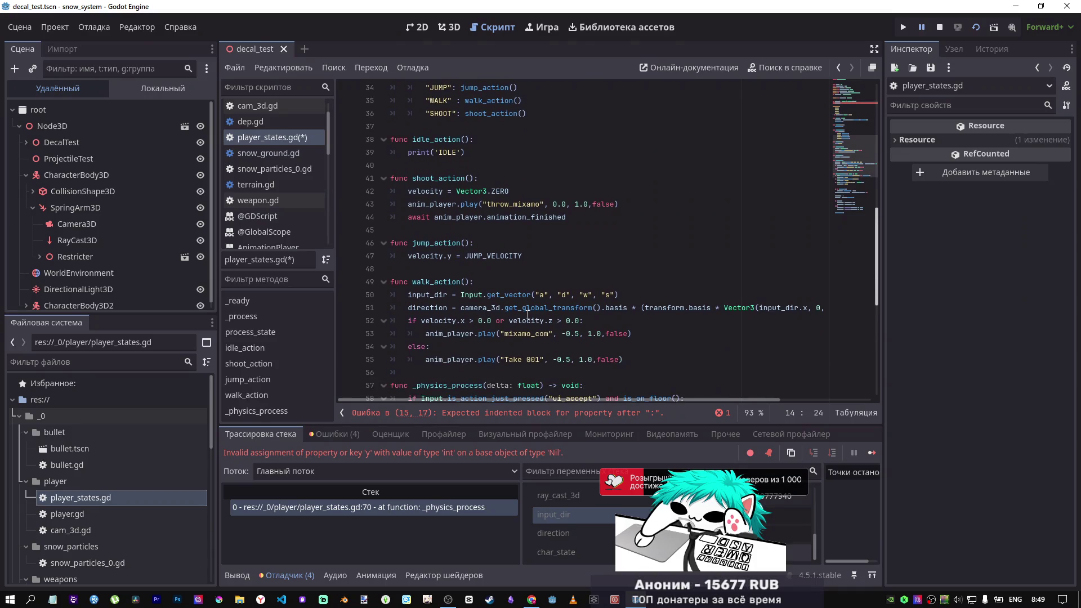
mouse_move(697, 399)
left_mouse_down()
mouse_move(764, 397)
mouse_move(614, 387)
left_mouse_up()
scroll(438, 309, "up", 11)
left_click(492, 255)
left_click_drag(564, 255, 457, 256)
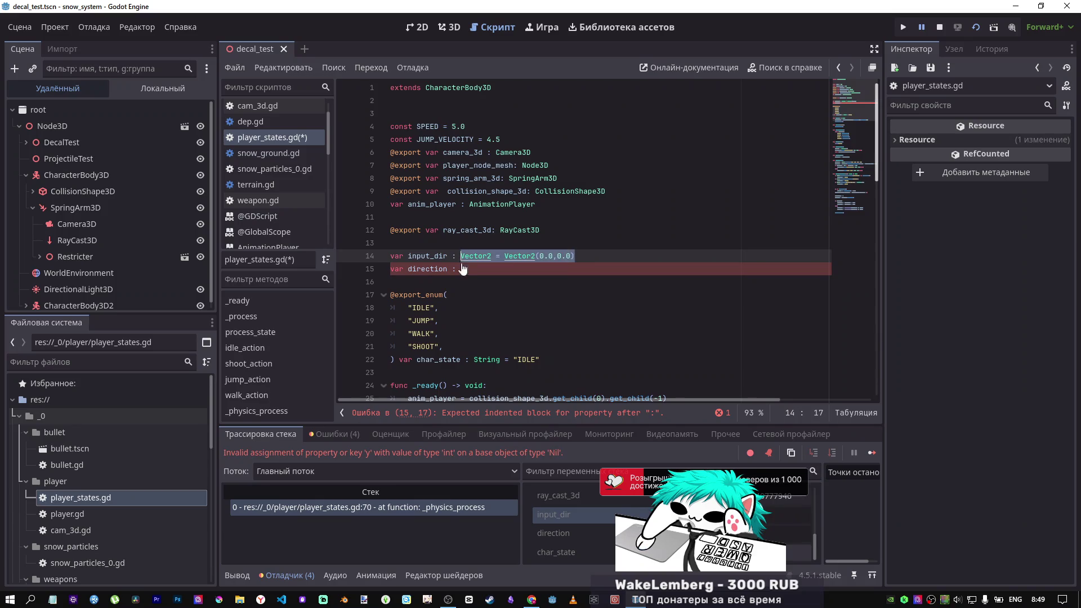
key("ctrl+c")
left_click(463, 269)
key("ctrl+v")
Step: Make direction Vector3 = Vector3(0.0,0.0,0.0), save the script, and run the current scene
left_click(491, 269)
key("BackSpace")
type("3")
left_click(536, 269)
key("BackSpace")
type("3")
key("ctrl+s")
left_click(476, 274)
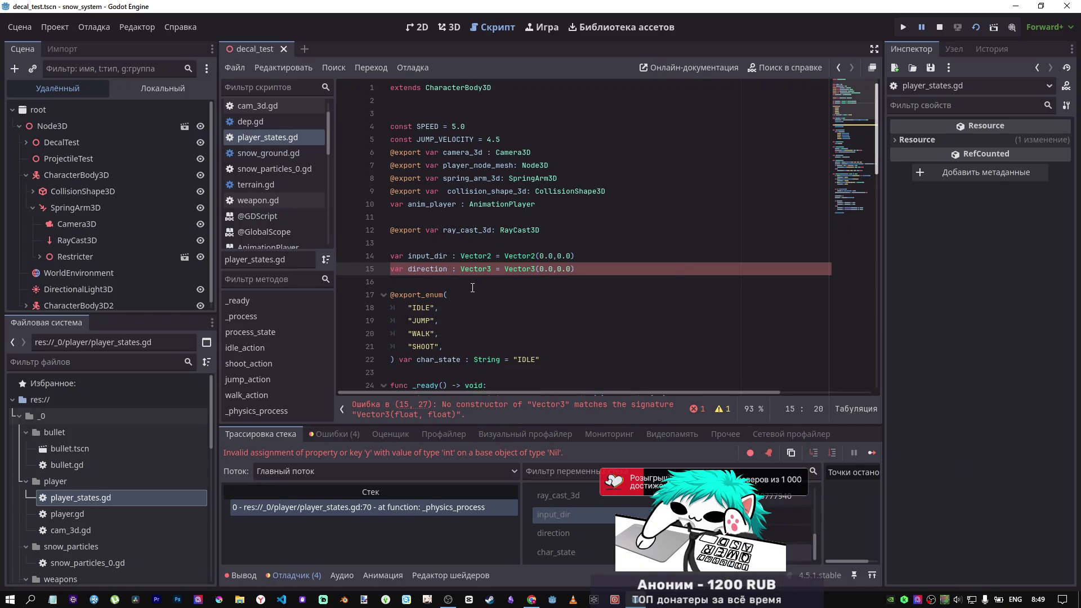
left_click(511, 416)
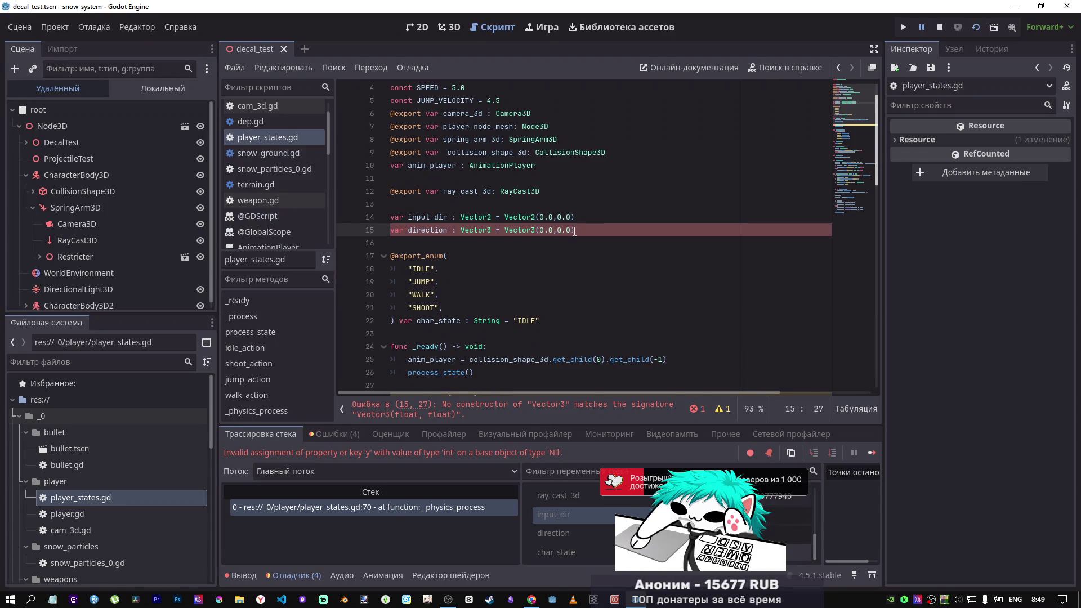
left_click_drag(573, 230, 550, 230)
type(",0.0,0.0")
key("ctrl+s")
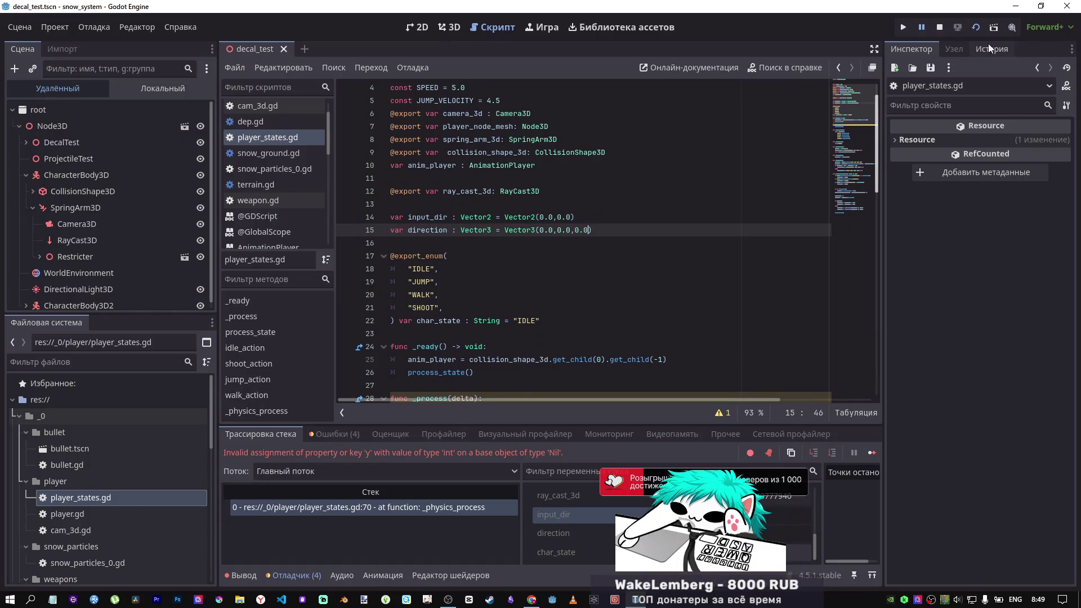
left_click(975, 27)
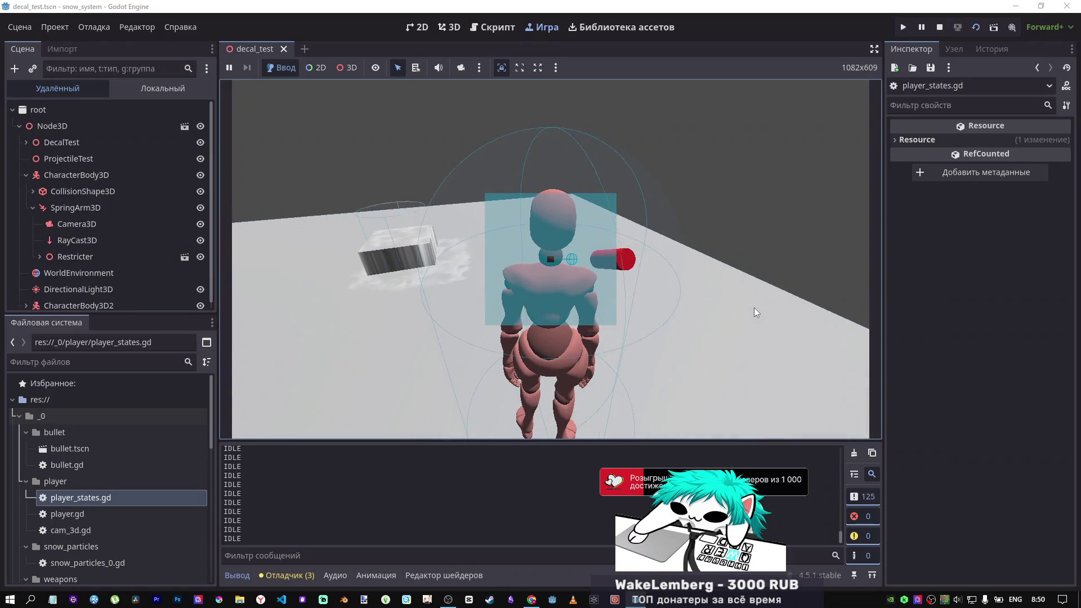
Step: Restart the running scene, orbit the camera behind the character, then stop the game
mouse_move(725, 306)
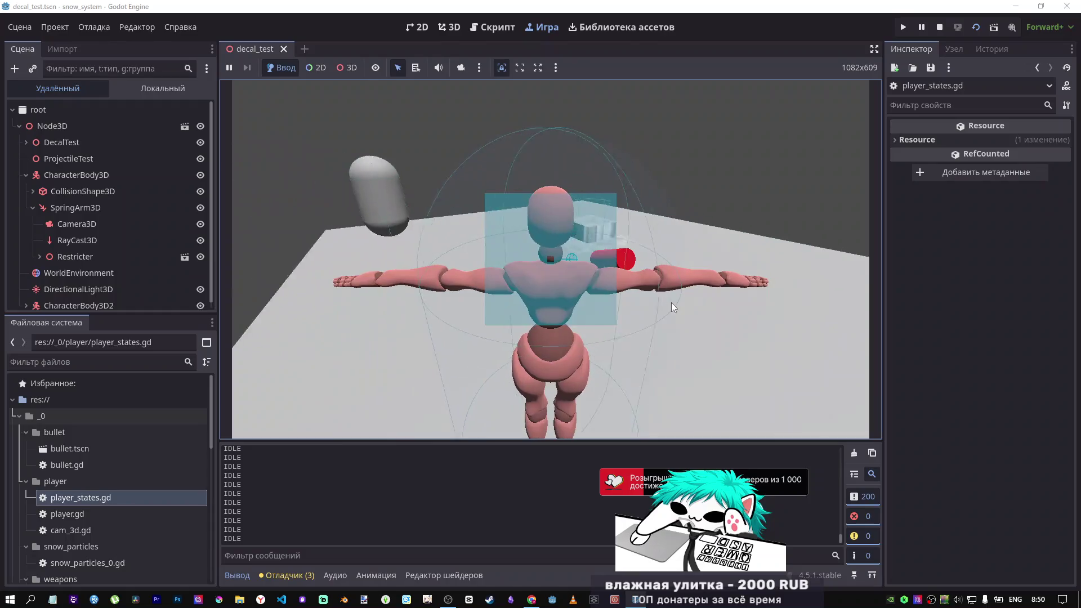
mouse_move(624, 298)
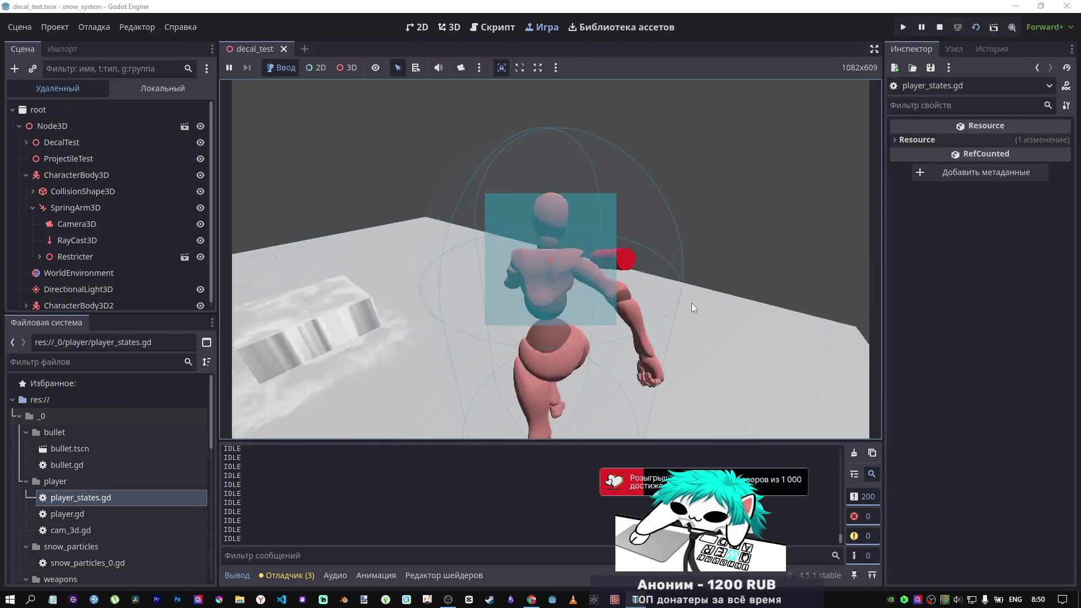
mouse_move(833, 99)
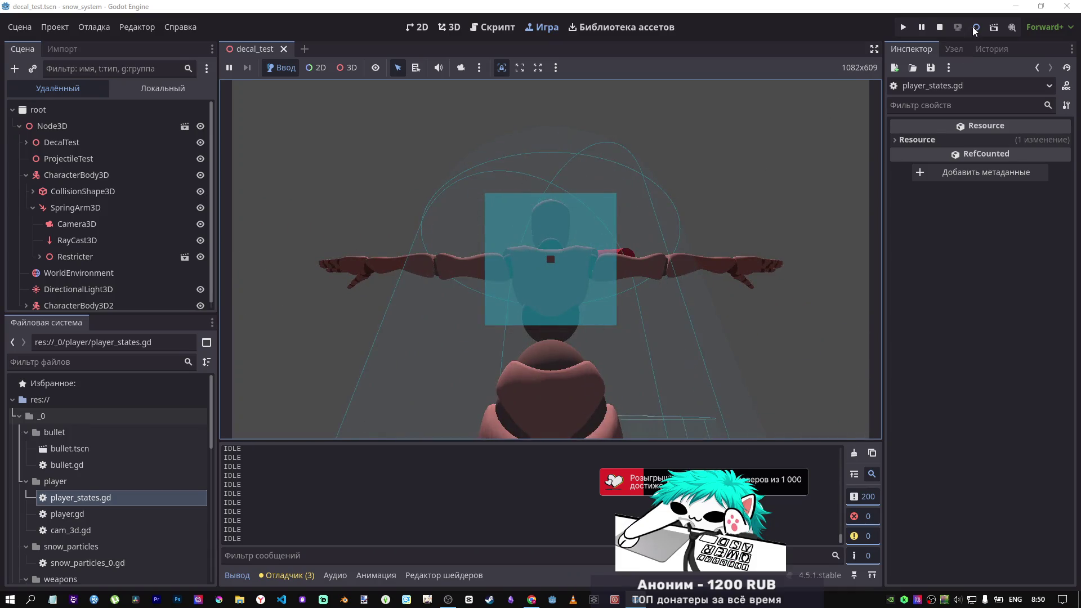
left_click(975, 27)
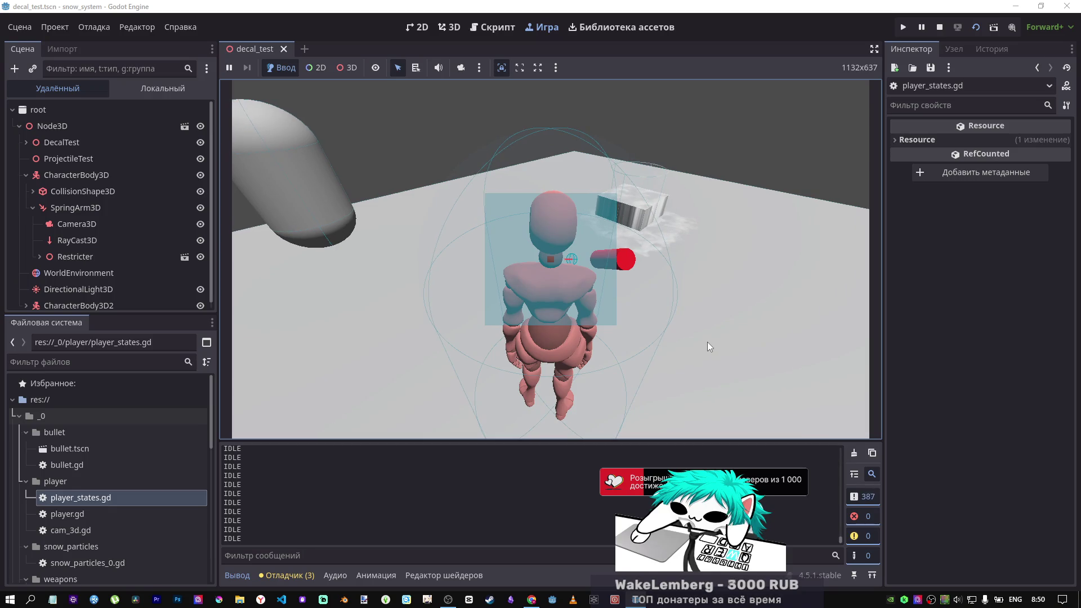
mouse_move(706, 343)
left_mouse_down()
mouse_move(724, 321)
mouse_move(566, 315)
mouse_move(667, 346)
mouse_move(755, 350)
mouse_move(761, 302)
mouse_move(741, 335)
left_mouse_up()
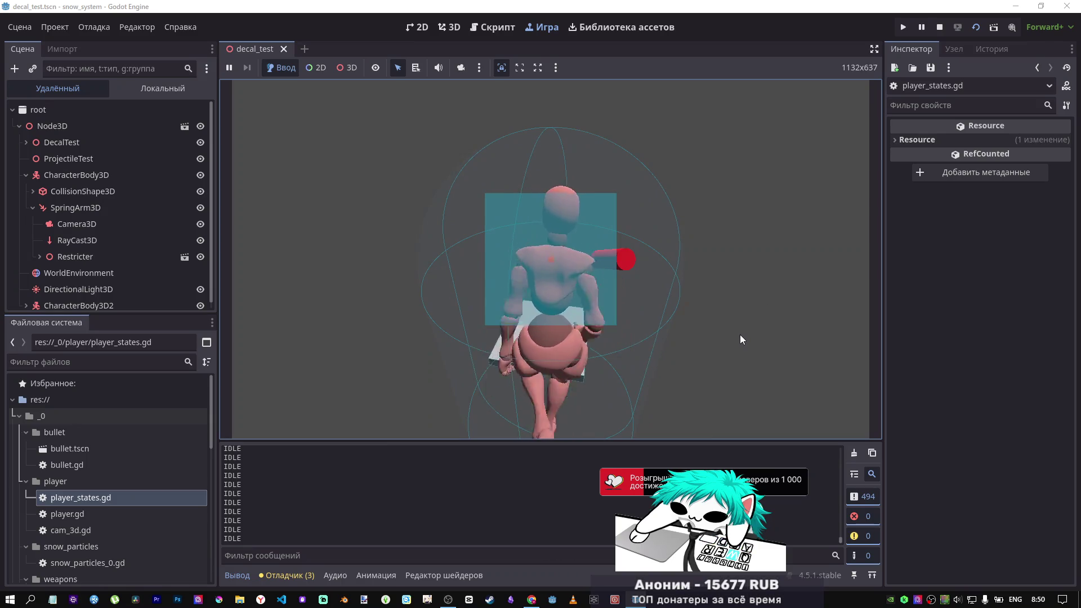
left_click_drag(739, 329, 881, 73)
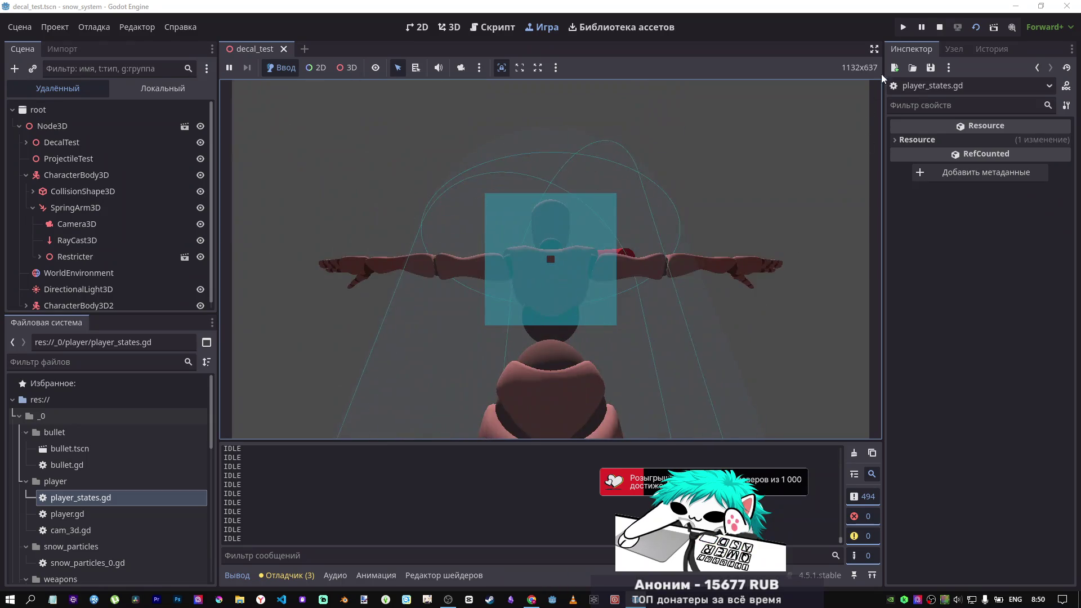
left_click(939, 27)
left_click(498, 293)
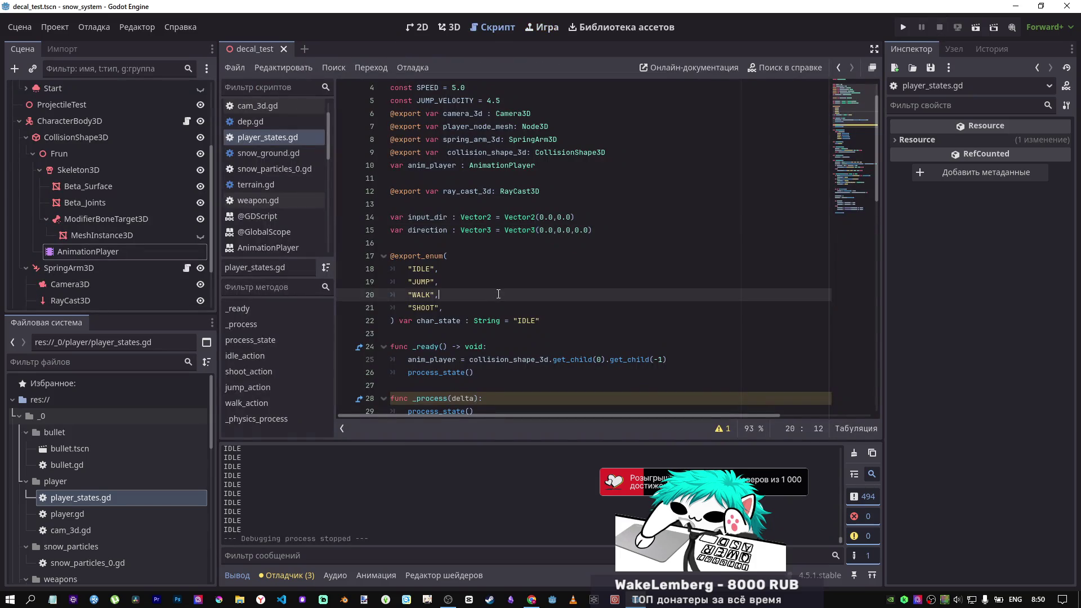
Step: Scroll through player_states.gd to review the code, placing the caret on empty line 23
scroll(495, 282, "down", 5)
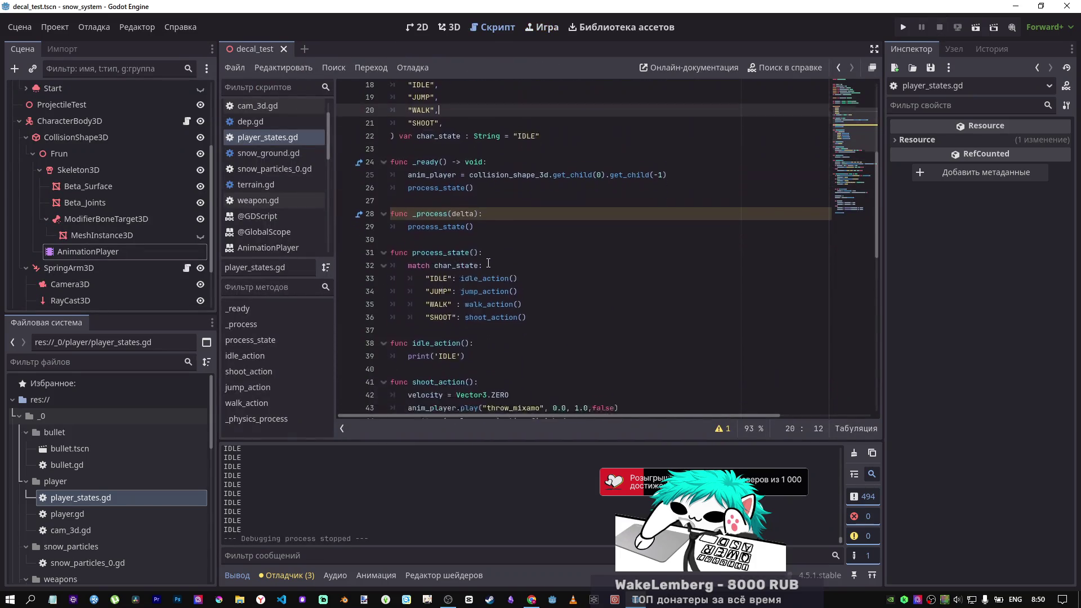
scroll(484, 268, "down", 5)
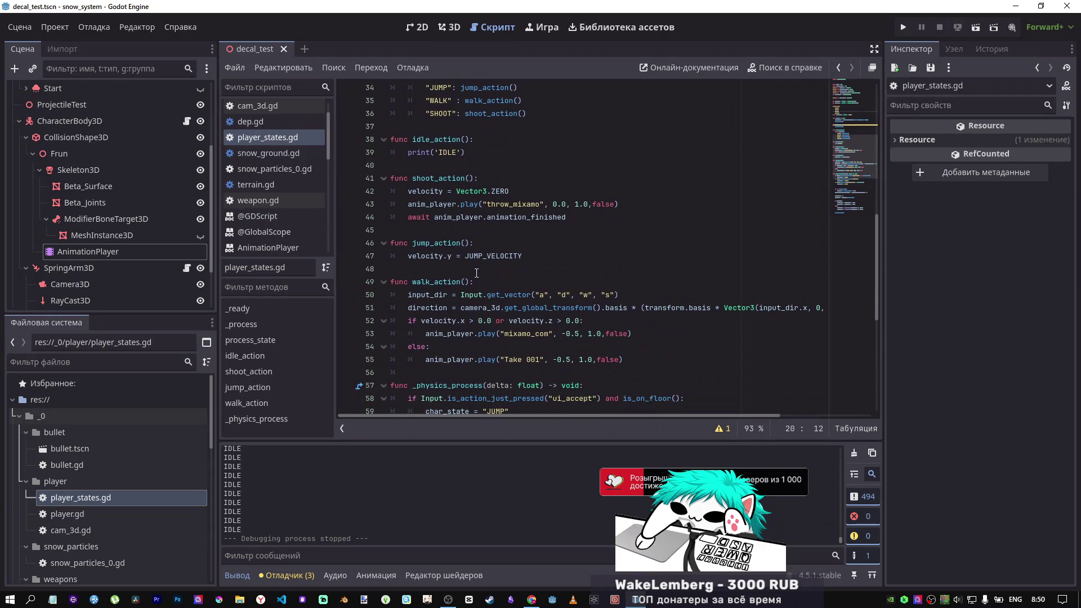
scroll(461, 242, "up", 2)
scroll(467, 231, "down", 1)
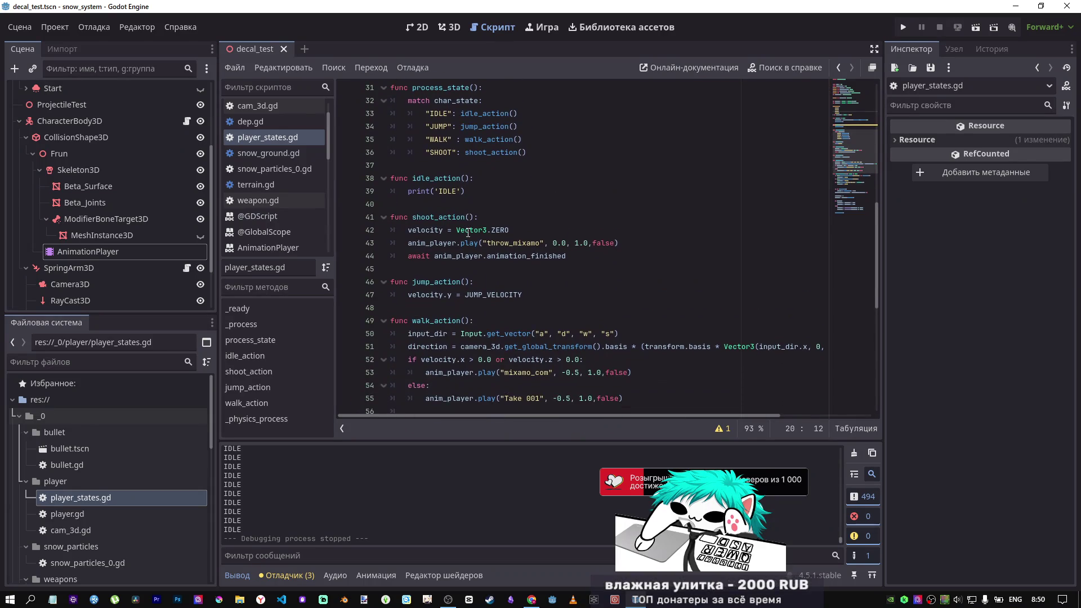
scroll(467, 231, "down", 7)
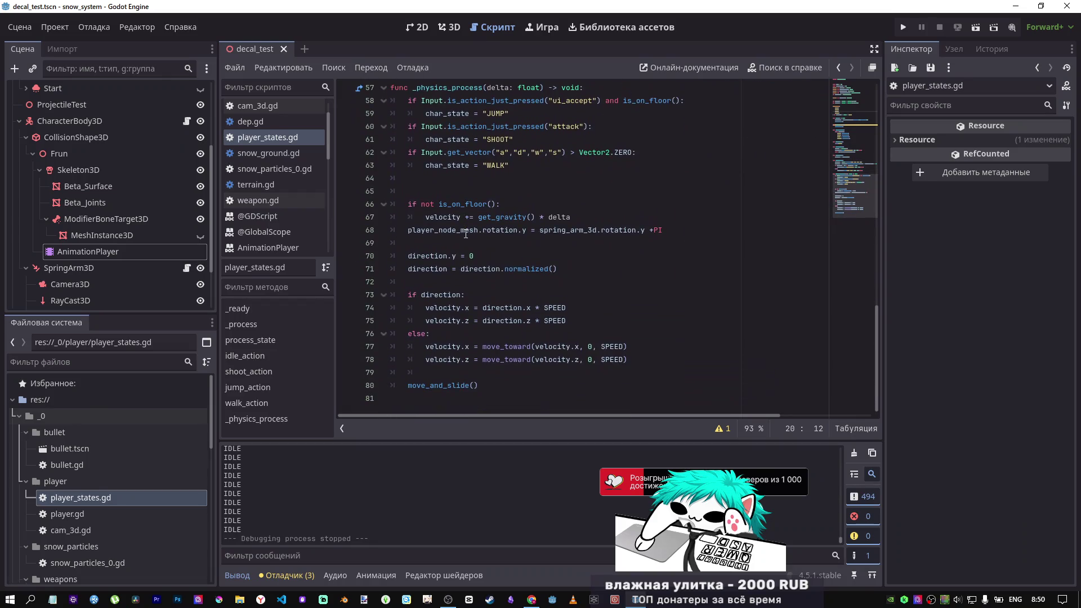
scroll(466, 233, "up", 2)
scroll(465, 233, "down", 3)
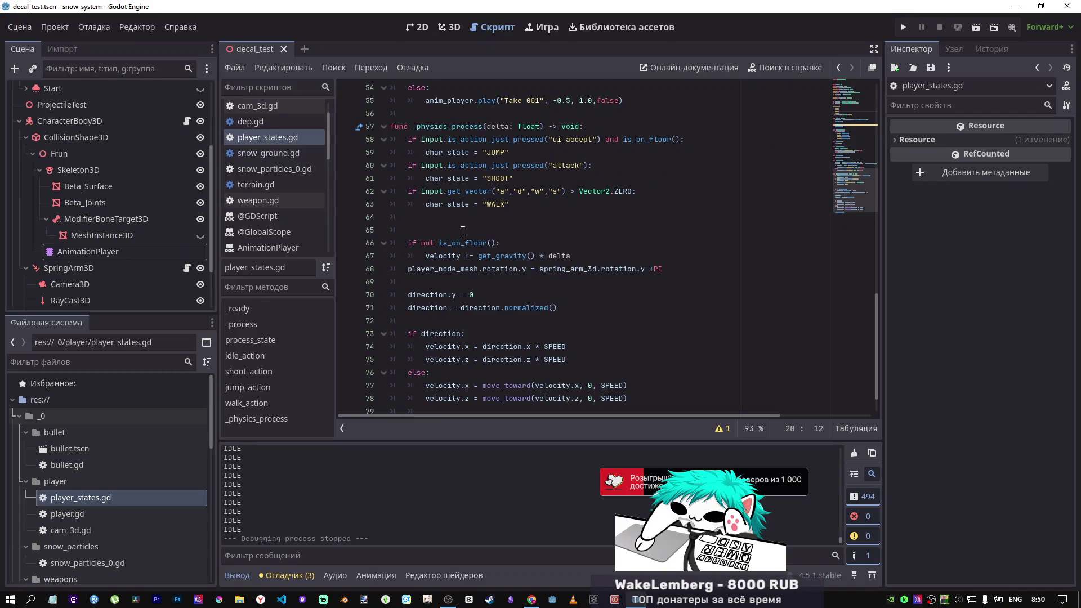
scroll(463, 231, "up", 15)
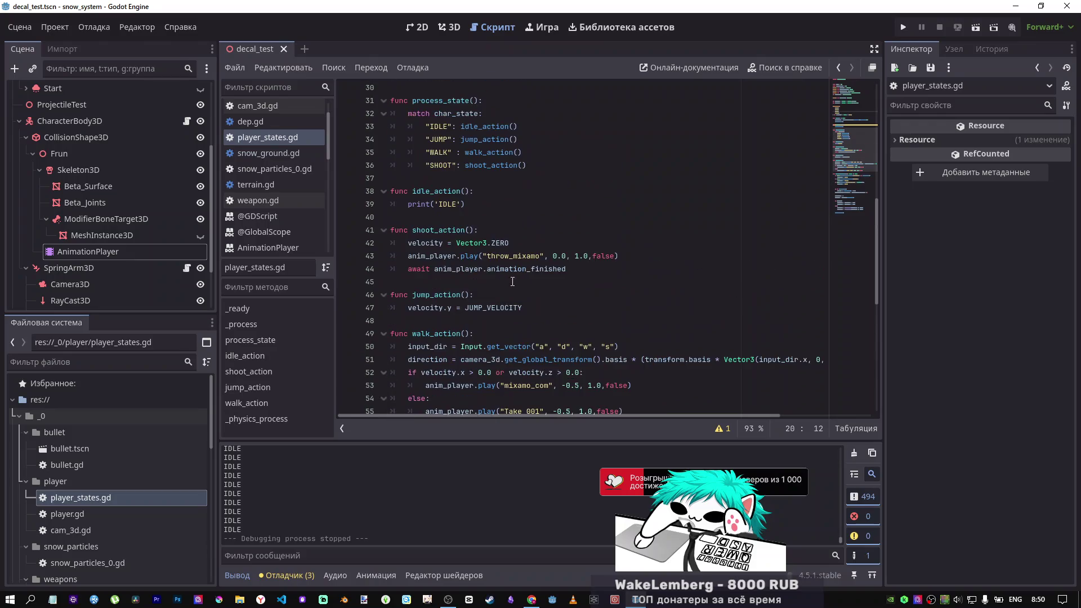
scroll(442, 255, "up", 2)
mouse_move(847, 105)
left_mouse_down()
mouse_move(847, 156)
mouse_move(846, 128)
left_mouse_up()
left_click(459, 192)
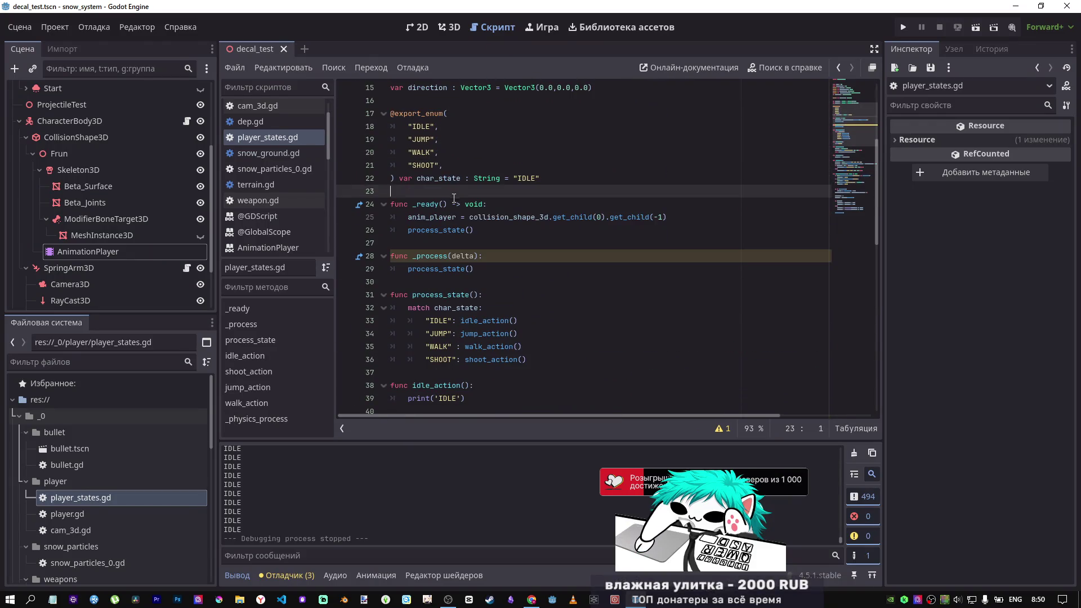
scroll(484, 214, "up", 2)
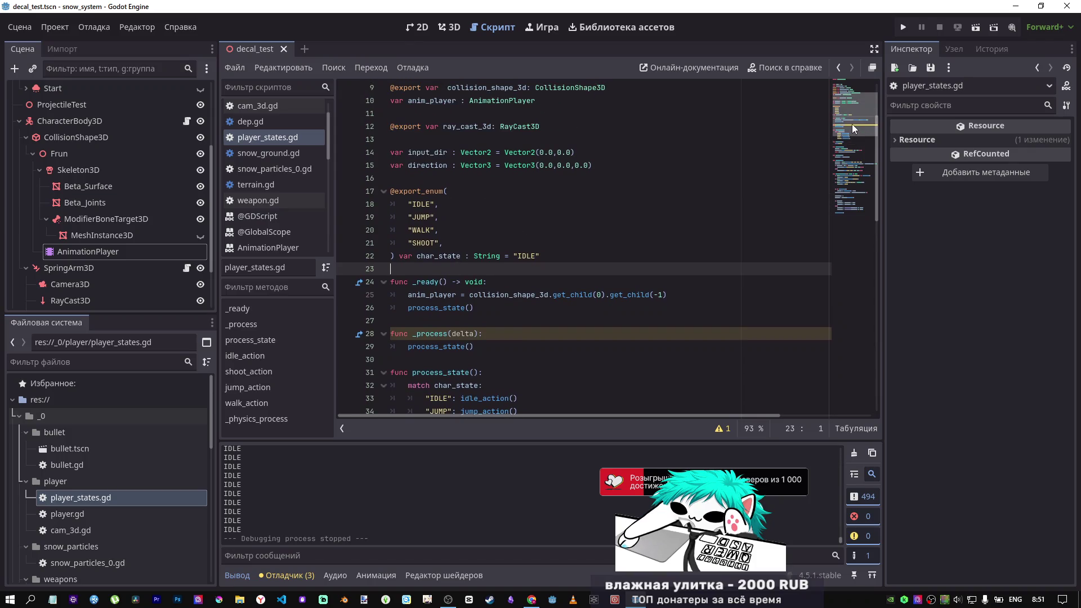
scroll(481, 244, "up", 2)
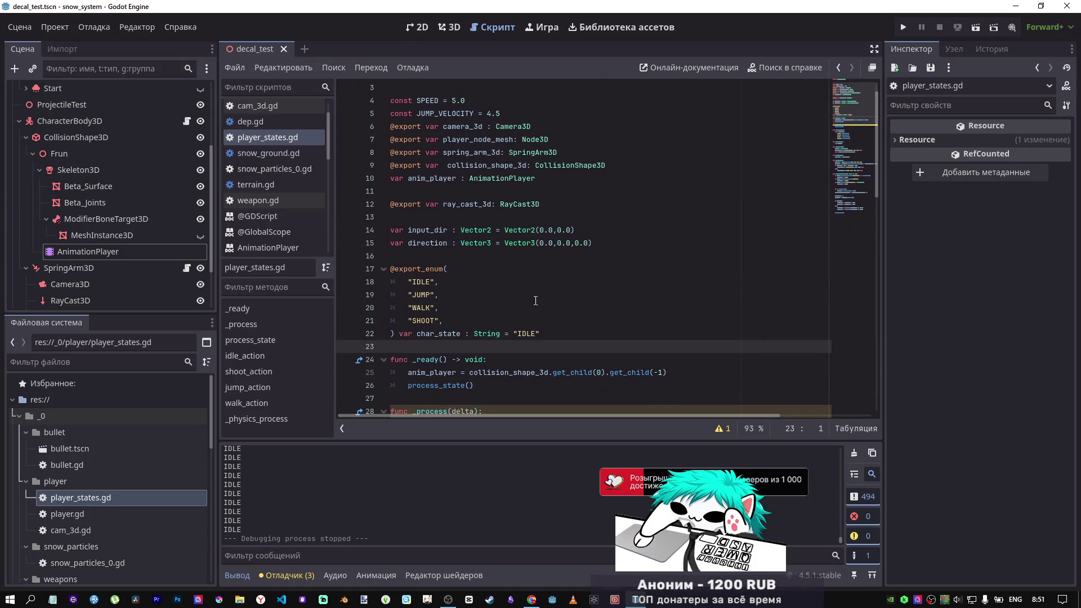
Step: Show the warnings, jump to line 28's unused delta parameter in _process, and rerun the scene
left_click(722, 428)
left_click(488, 394)
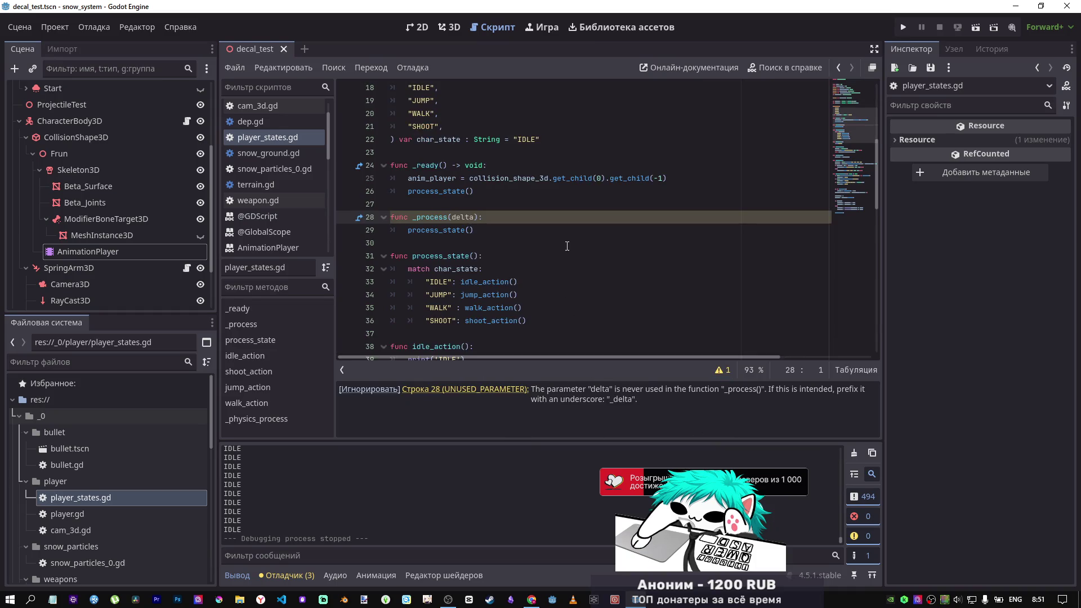
left_click(490, 232)
left_click(449, 217)
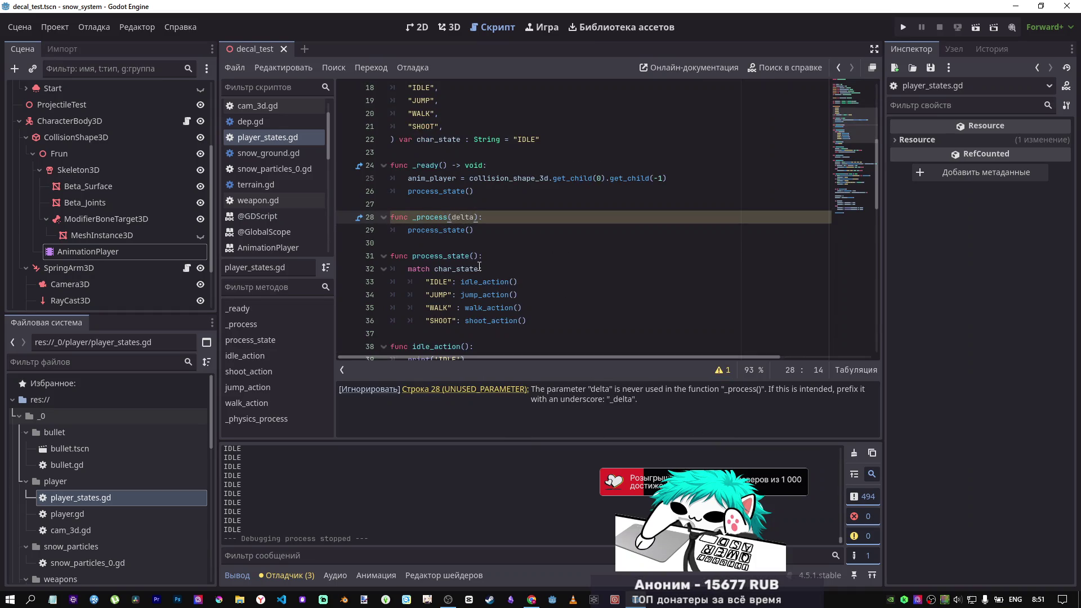
mouse_move(479, 266)
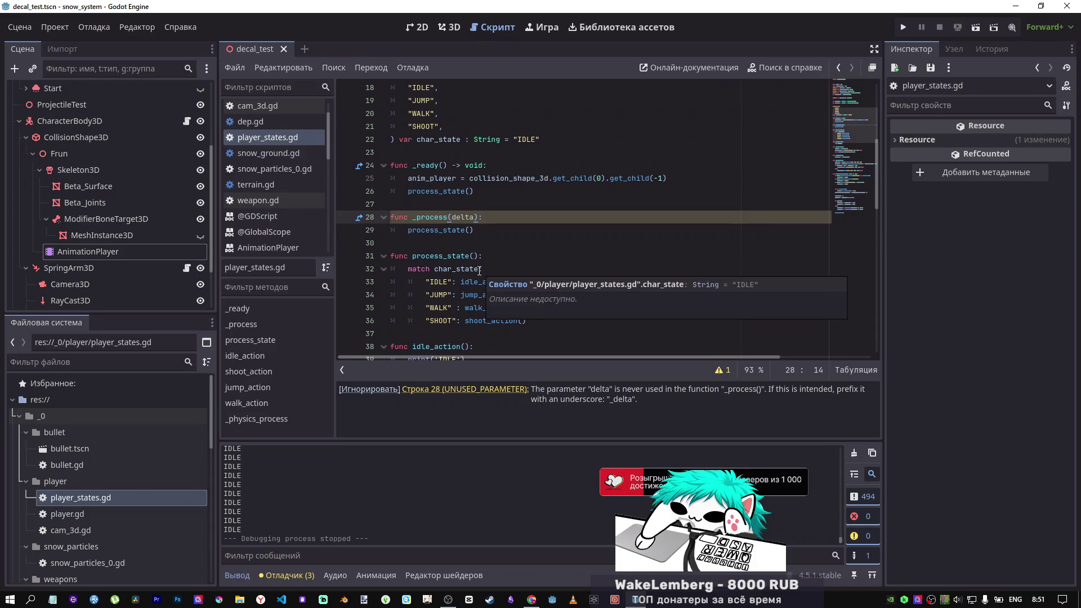
left_click(484, 195)
left_click(976, 27)
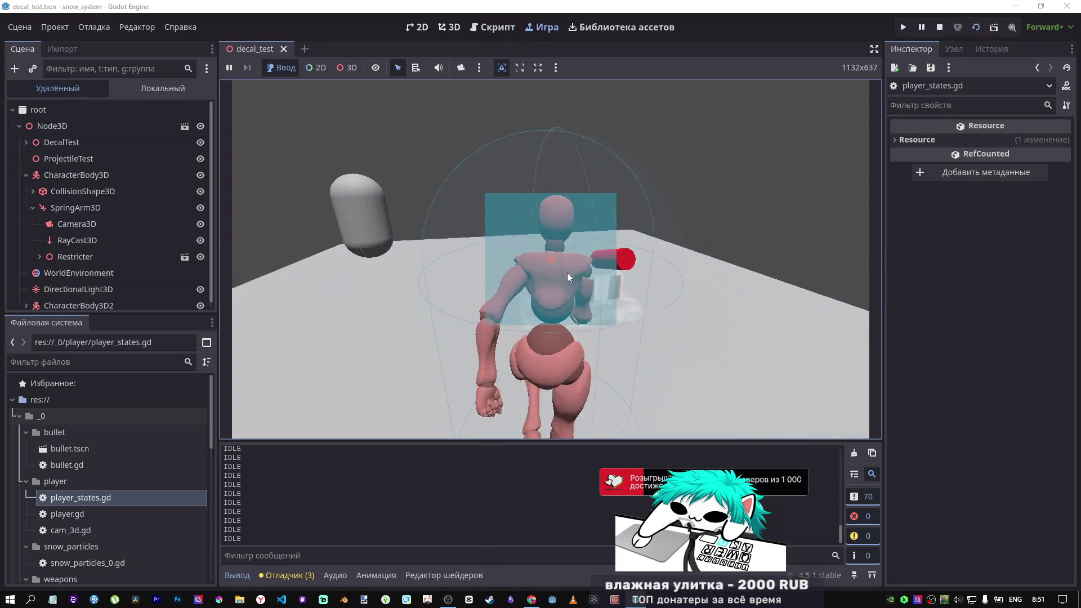
Step: Make the character run forward with W several times in the game, then stop it
key("w")
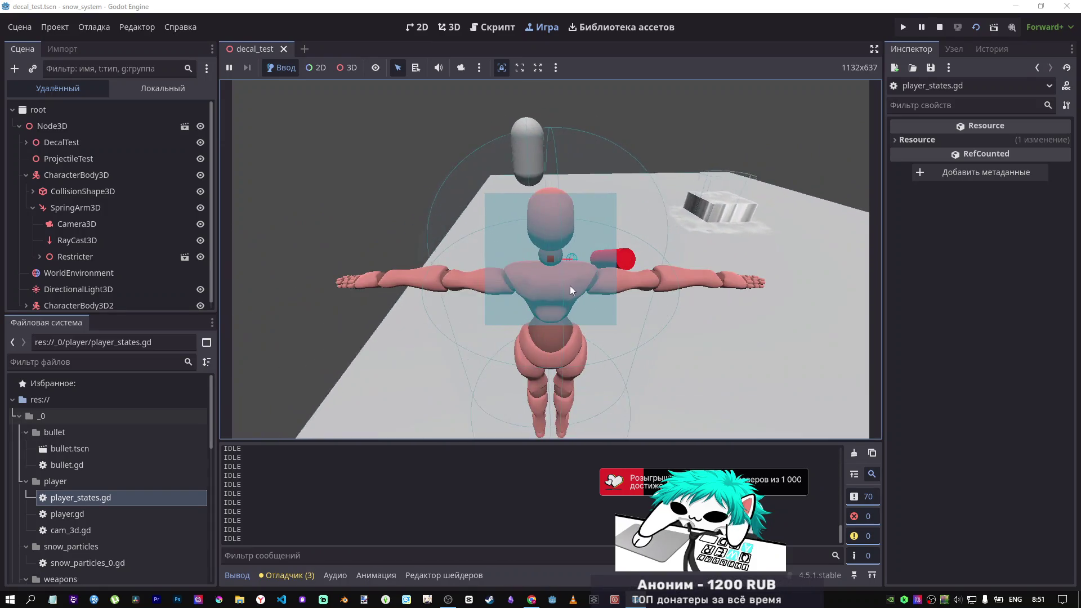
key("w")
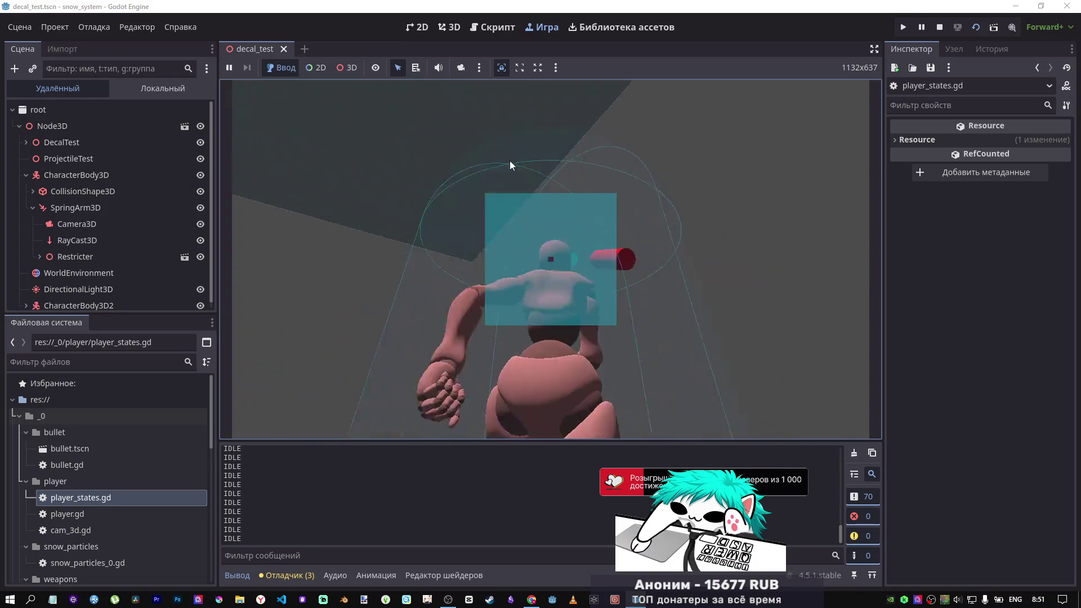
key("w")
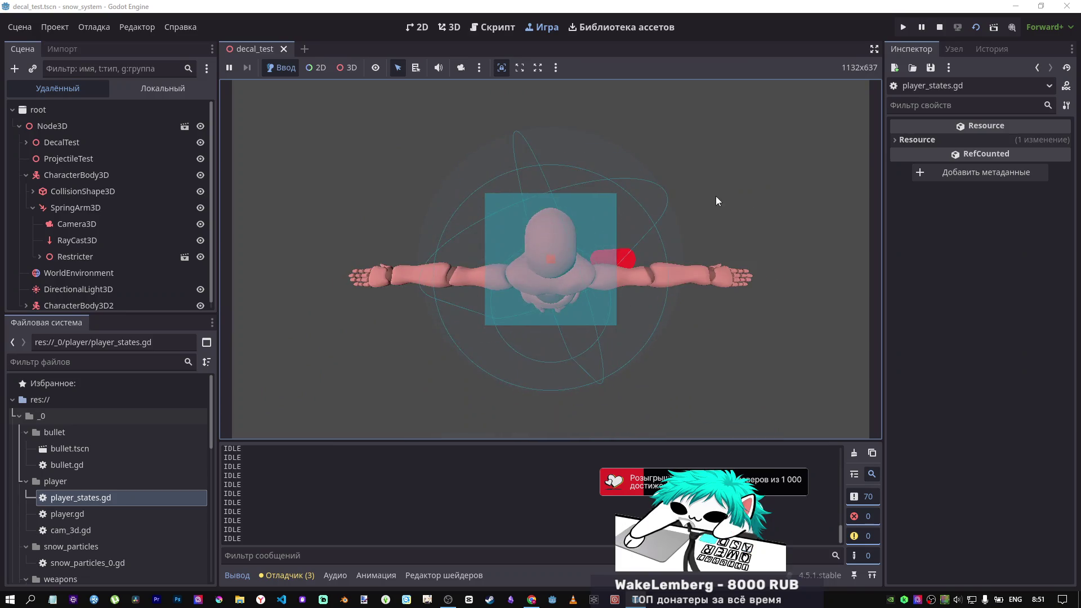
left_click(939, 27)
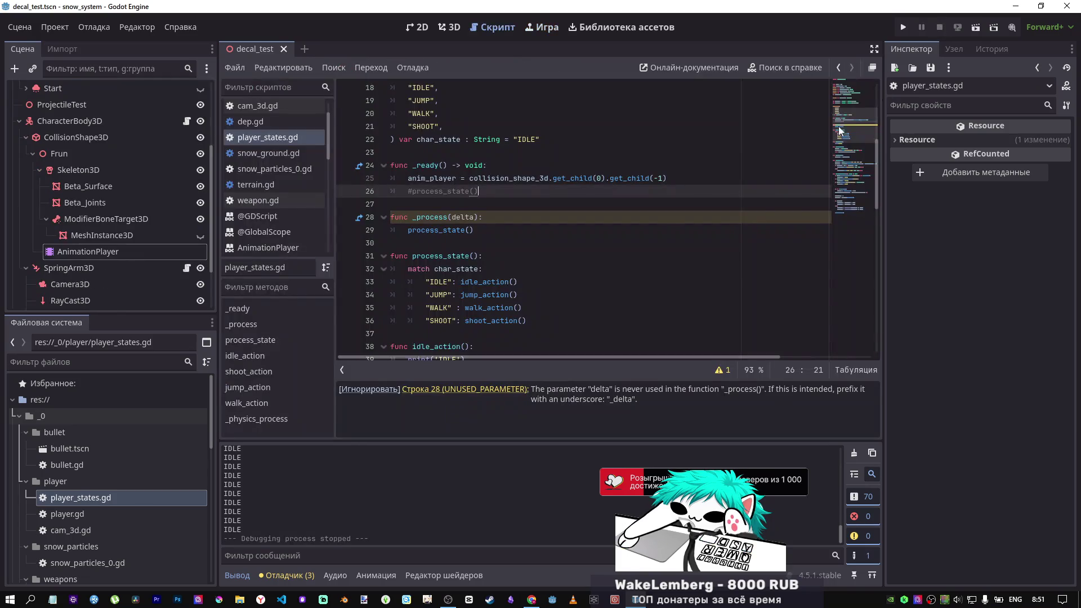
Step: Search the script for idle_action and jump to its other match
scroll(505, 286, "down", 3)
scroll(505, 286, "up", 2)
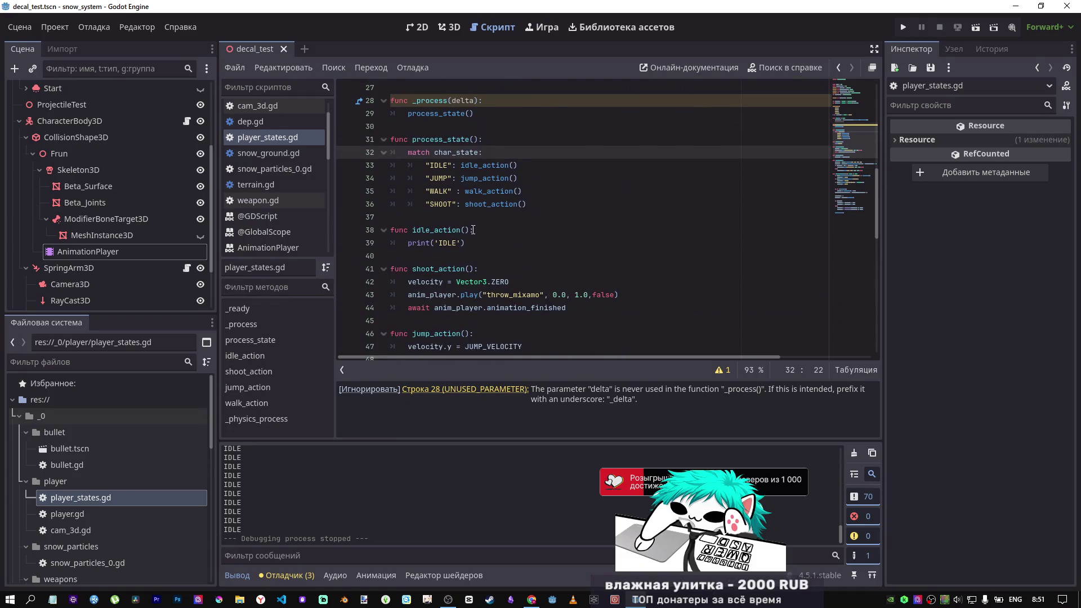
scroll(470, 243, "down", 10)
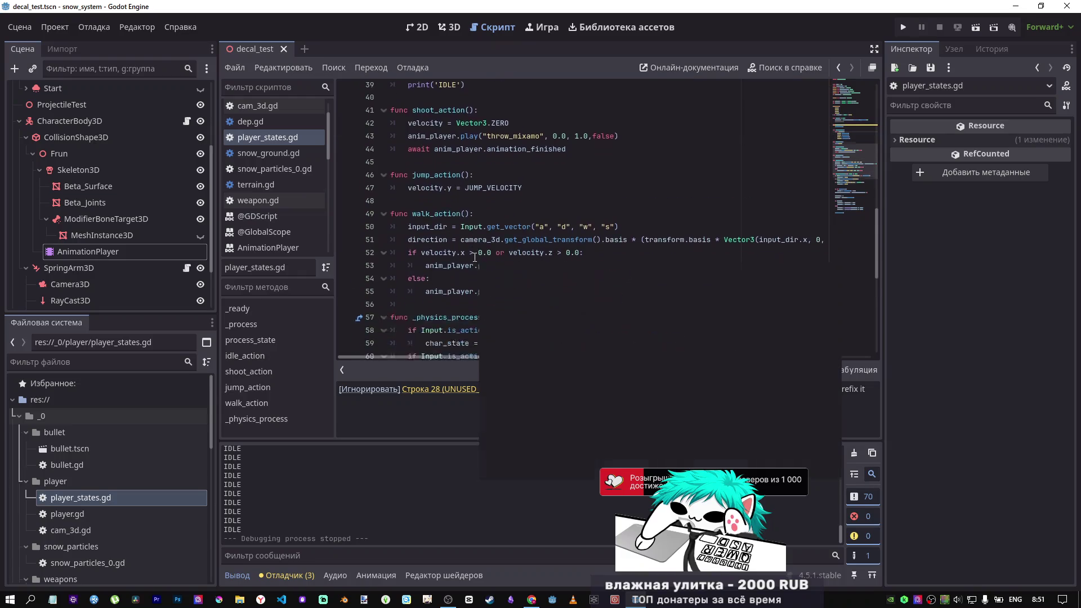
scroll(462, 247, "up", 7)
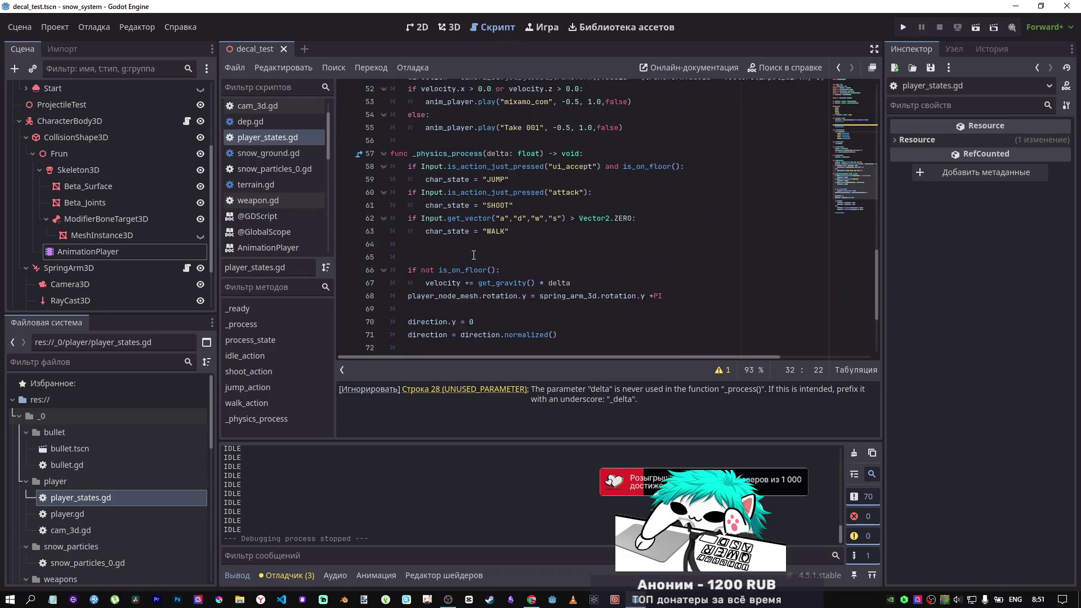
double_click(446, 126)
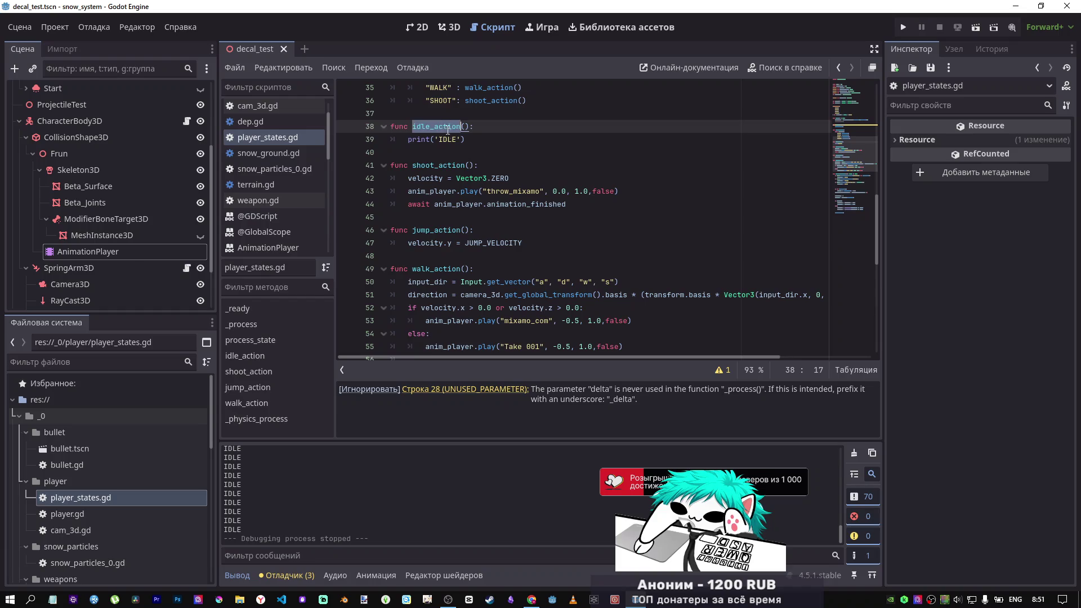
key("ctrl+f")
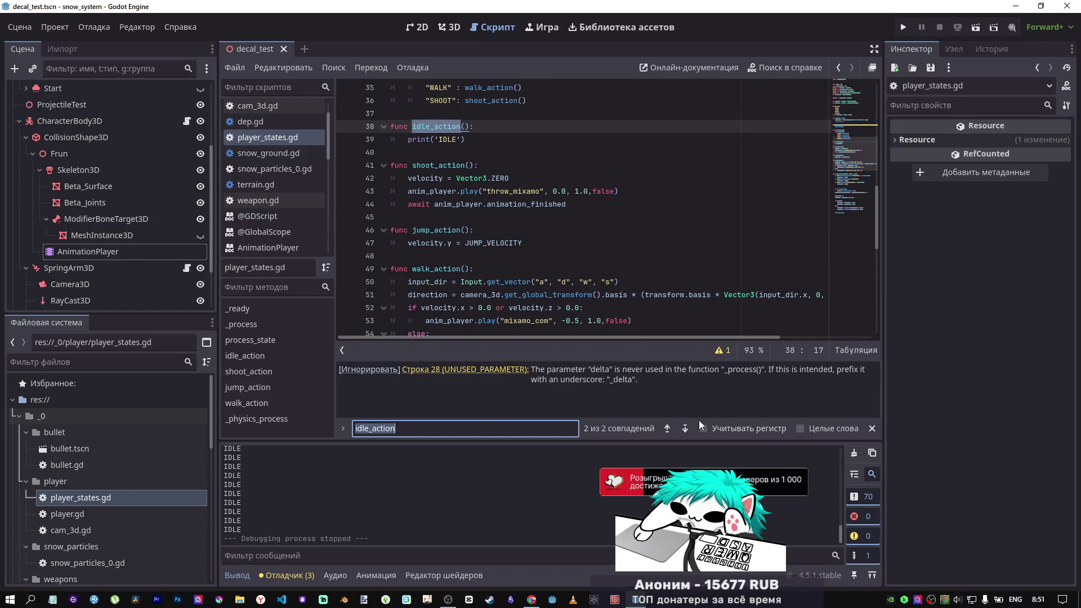
left_click(684, 429)
Step: Run the game with F5, fire a shot, and stop it with F8
scroll(515, 199, "down", 4)
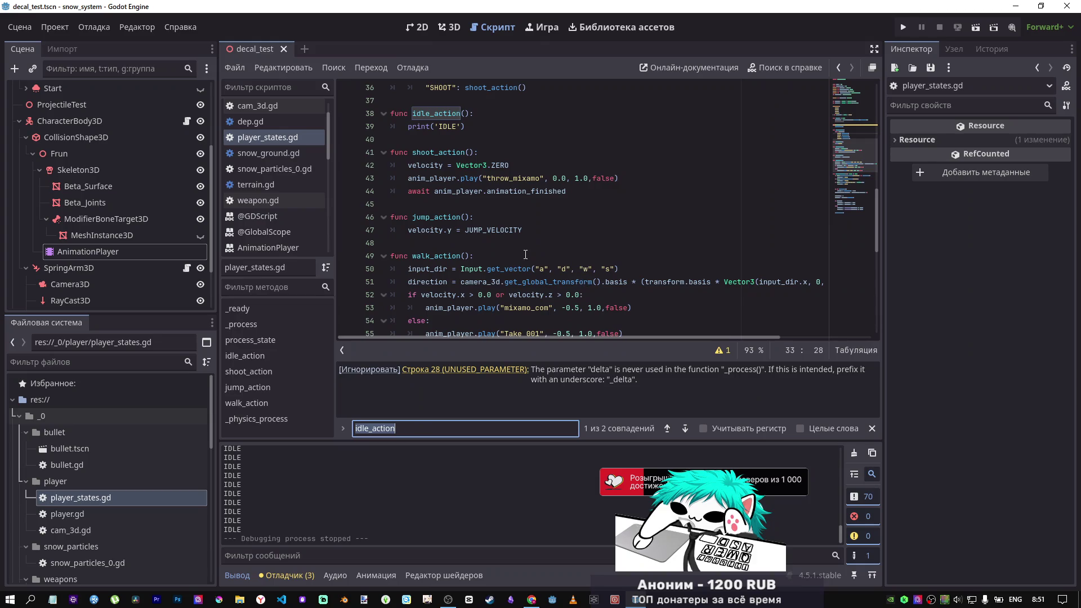
scroll(526, 255, "down", 2)
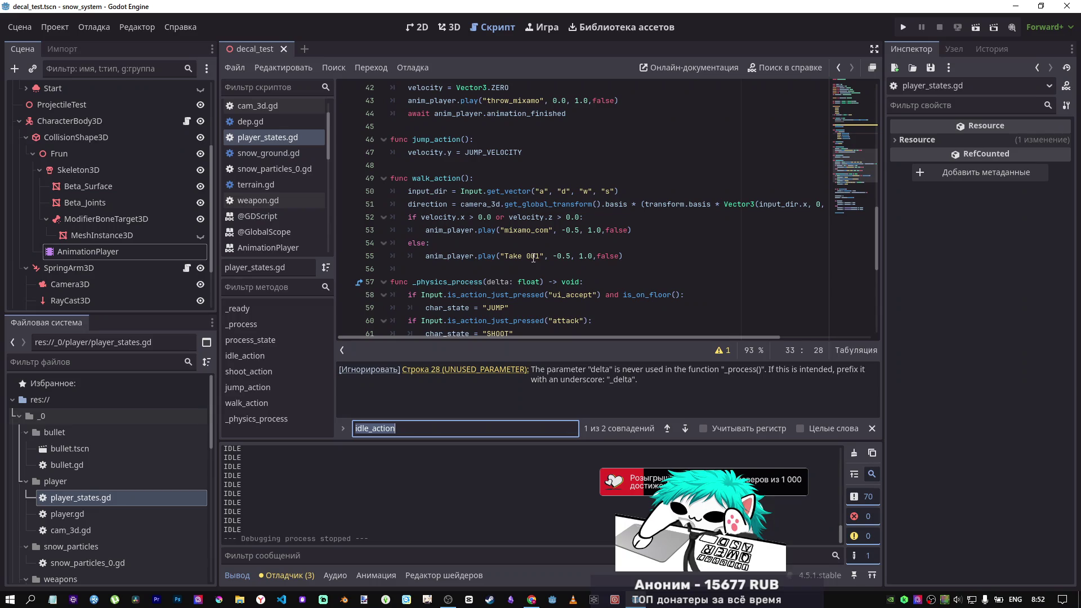
key("F5")
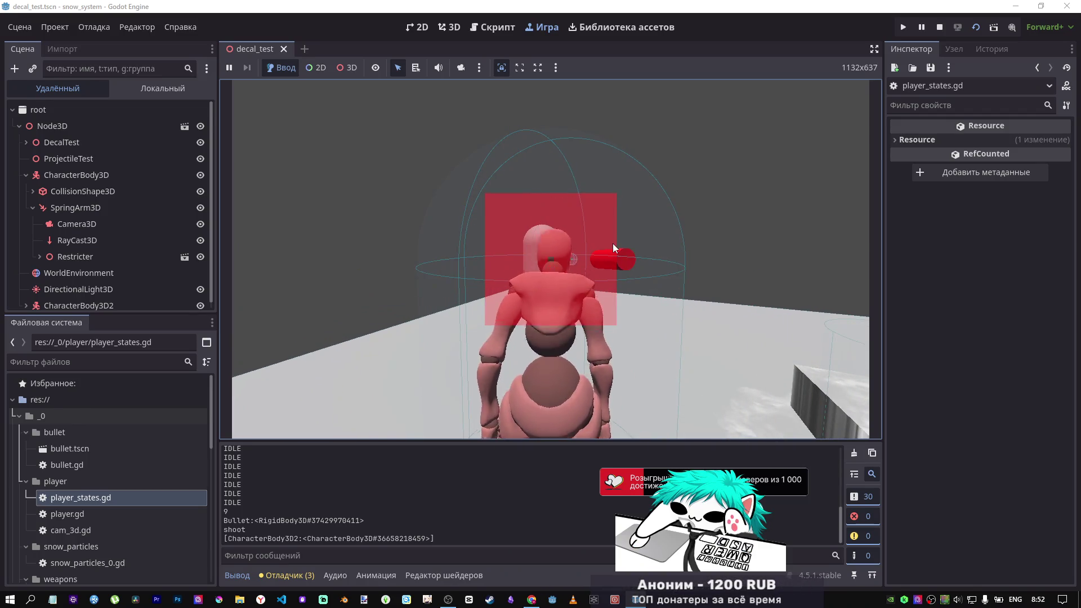
left_click(609, 242)
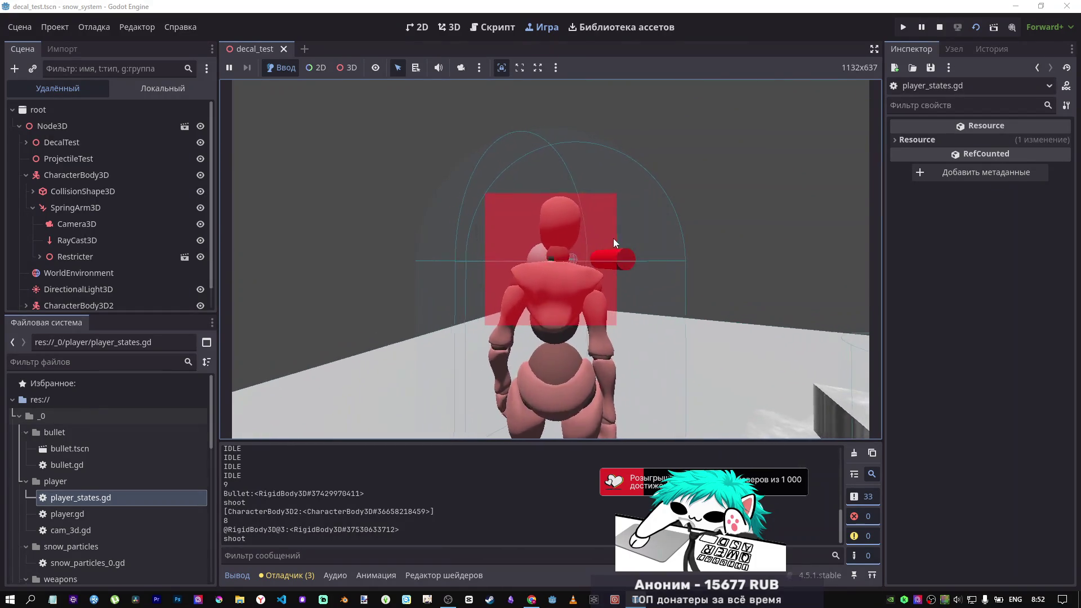
key("F8")
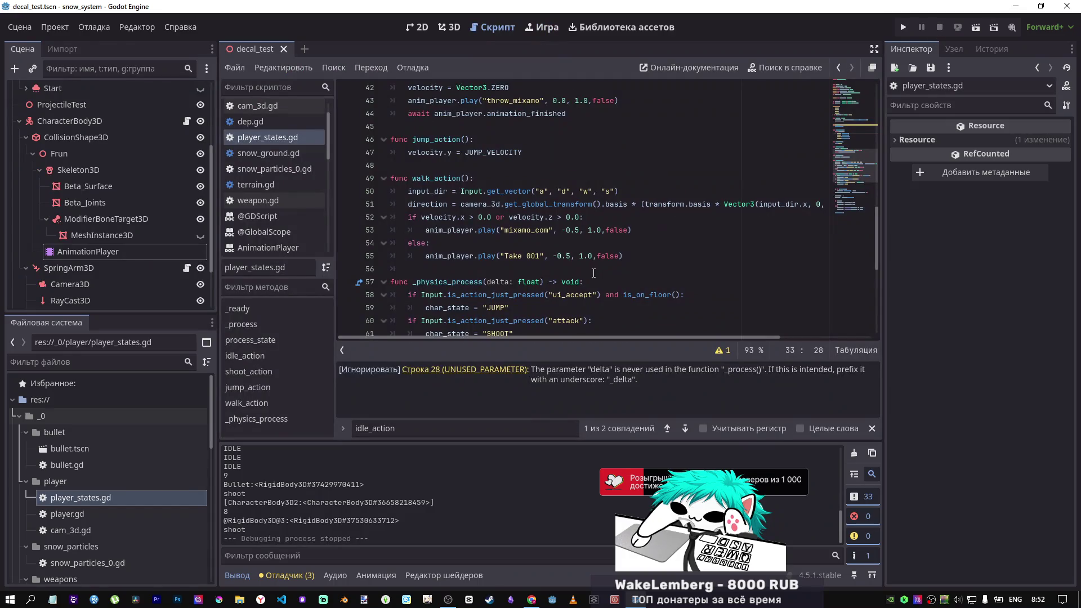
scroll(593, 273, "down", 2)
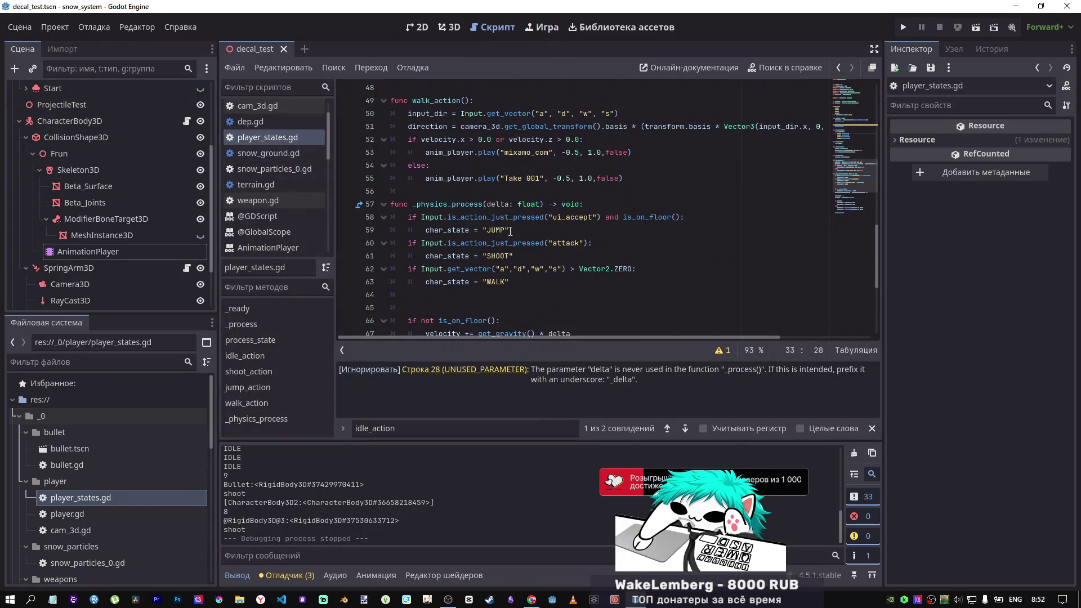
Step: Select line 59's JUMP state assignment and remove the accidental duplicate line
left_click_drag(509, 231, 423, 230)
key("ctrl+c")
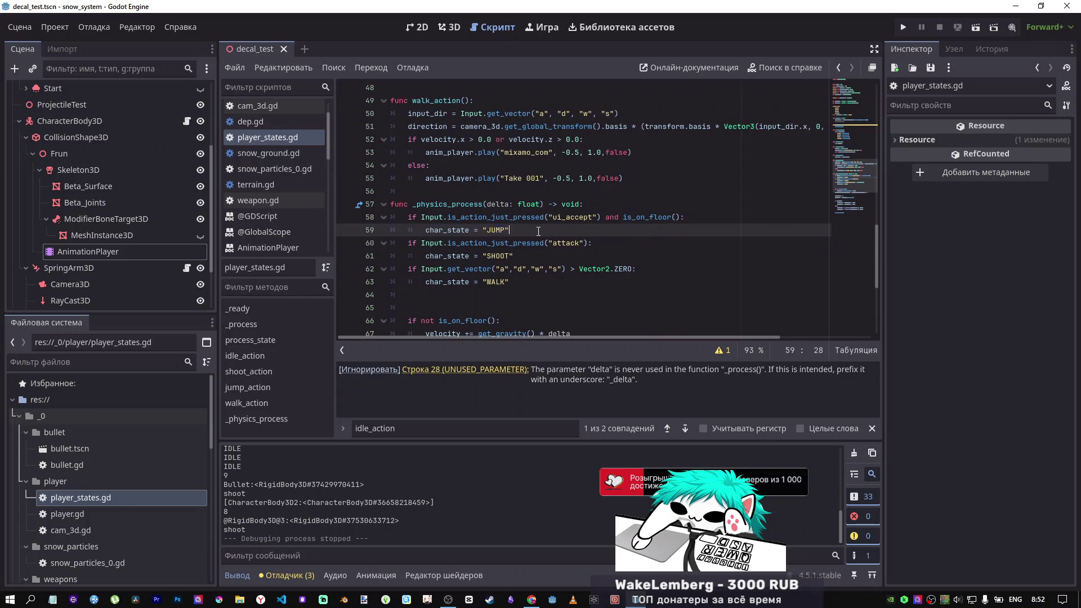
key("Return")
type("char_state = \"JUMP\"")
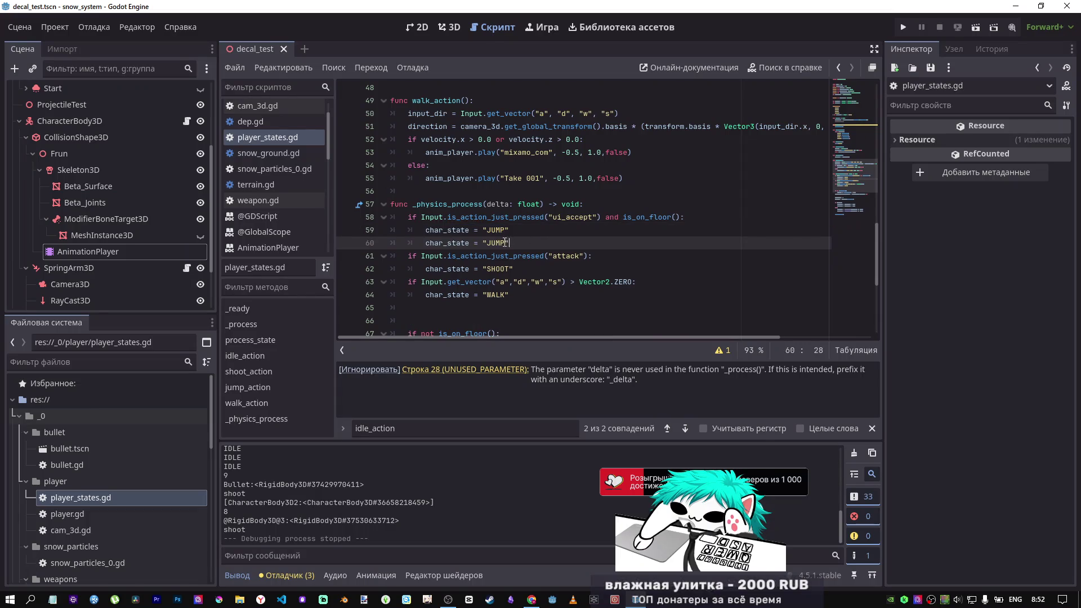
left_click(524, 231)
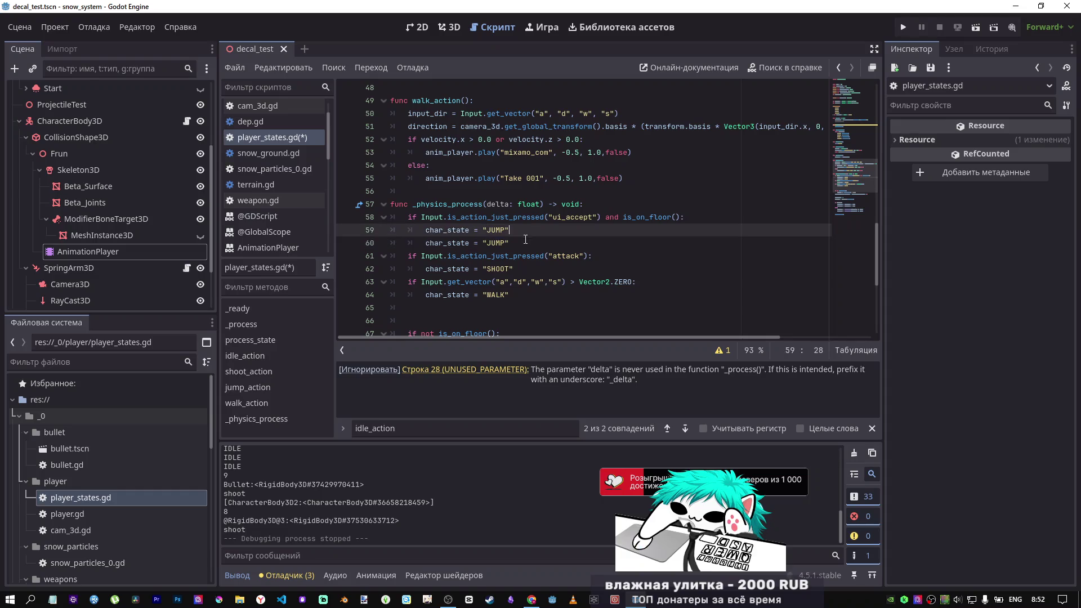
key("shift+Down")
key("Delete")
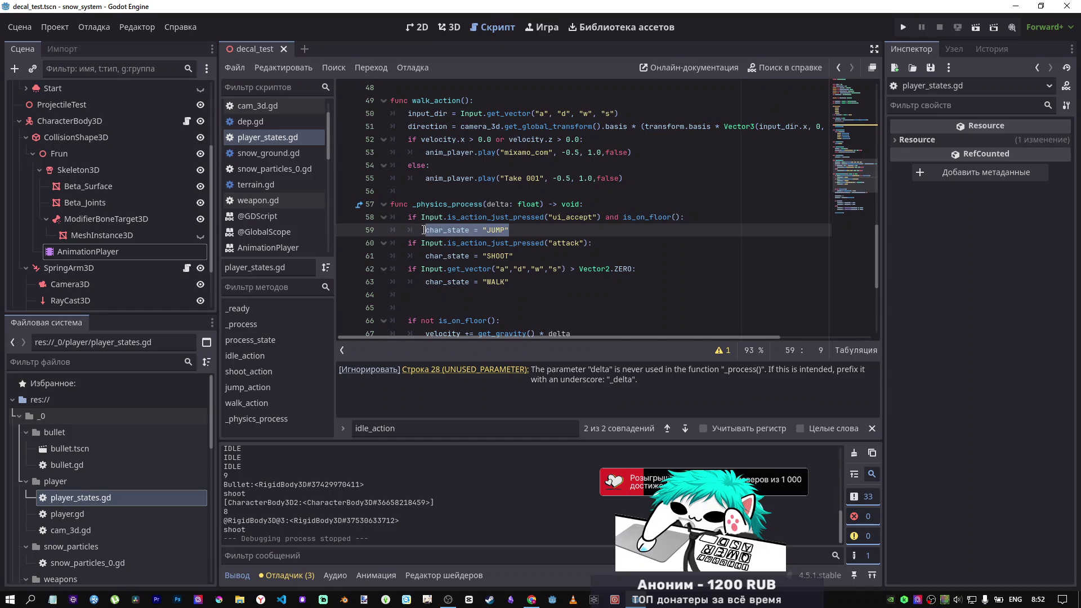
Step: Add char_state = "IDLE" at the end of walk_action, swapping the pasted JUMP for IDLE
scroll(474, 247, "up", 6)
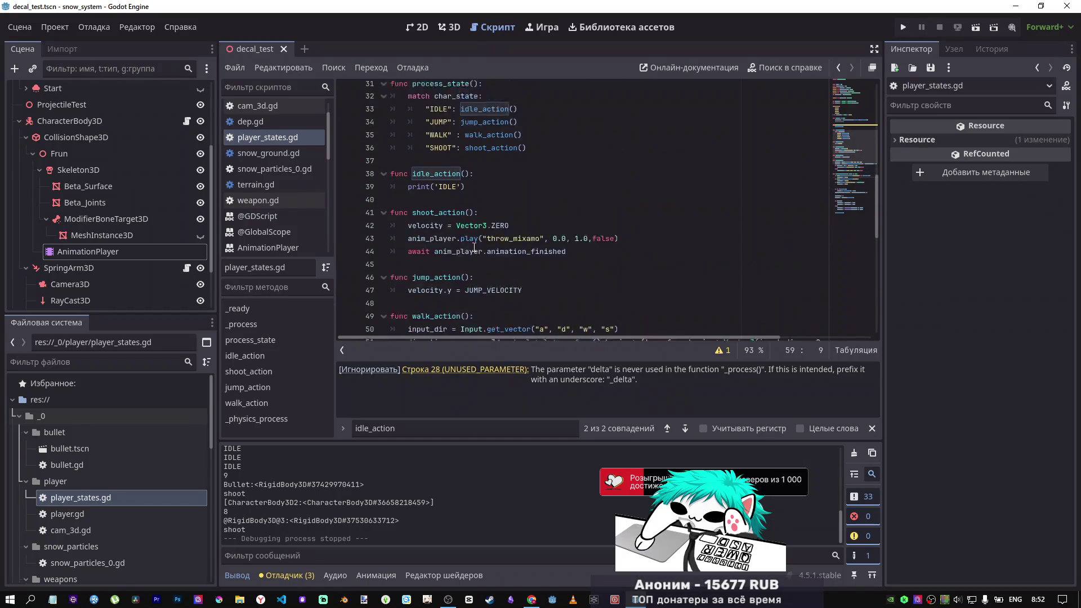
scroll(474, 246, "down", 2)
scroll(439, 236, "down", 3)
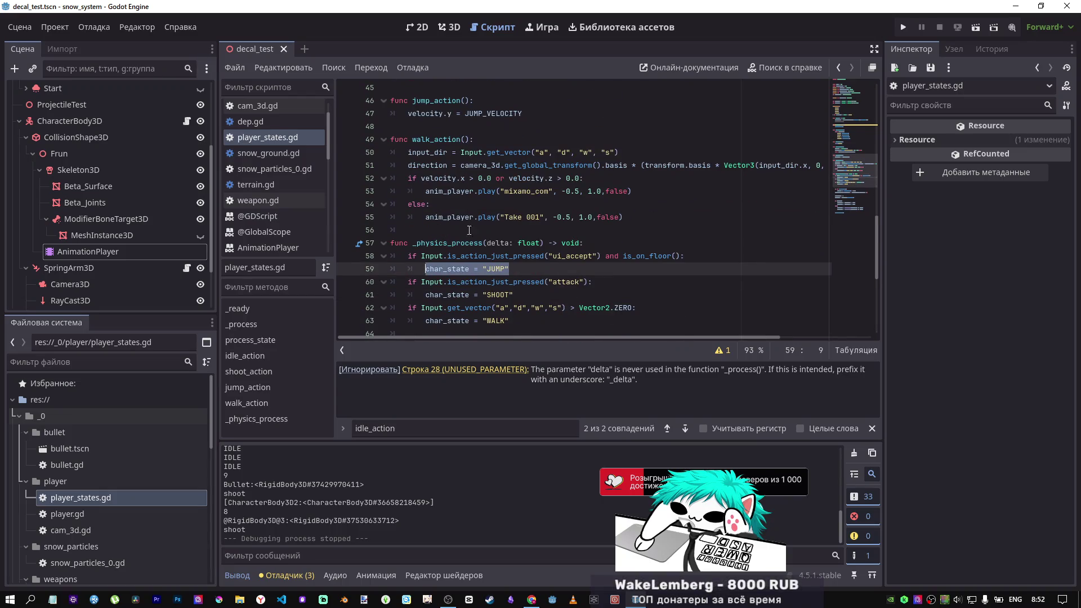
left_click(629, 221)
key("Return")
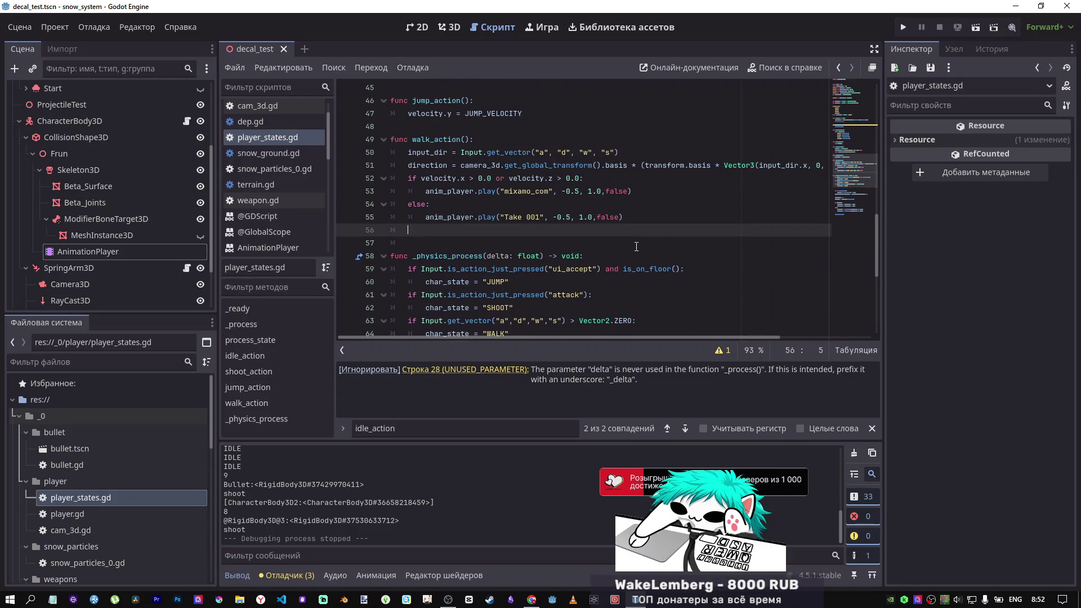
key("Return")
key("ctrl+v")
scroll(441, 160, "up", 3)
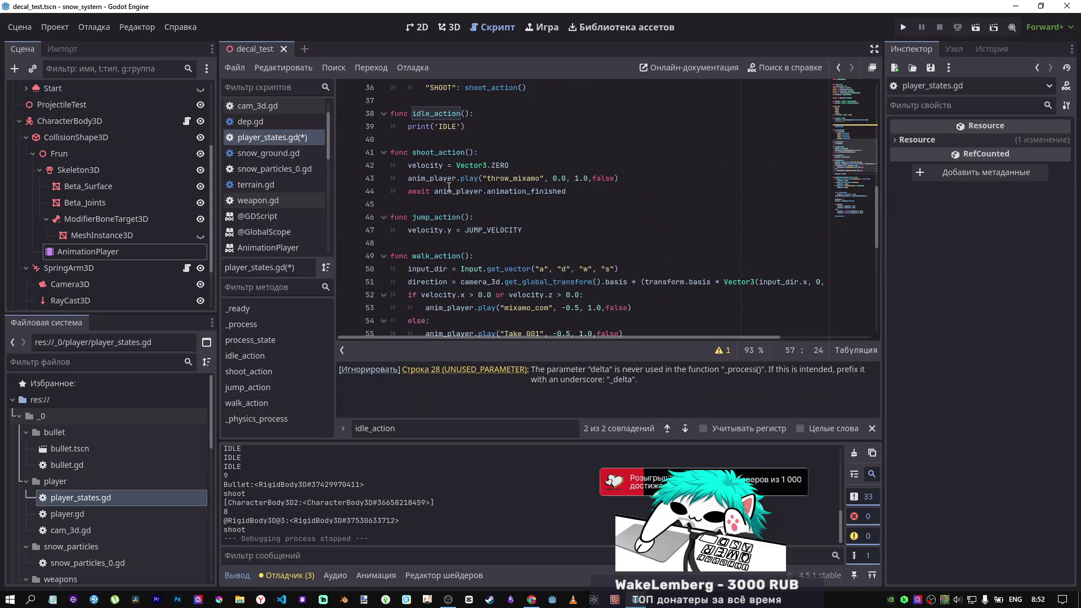
double_click(453, 126)
key("ctrl+c")
scroll(457, 169, "down", 4)
double_click(481, 204)
key("ctrl+v")
Step: Add the char_state = "IDLE" assignment after jump_action's velocity line
scroll(488, 213, "up", 3)
scroll(484, 231, "down", 2)
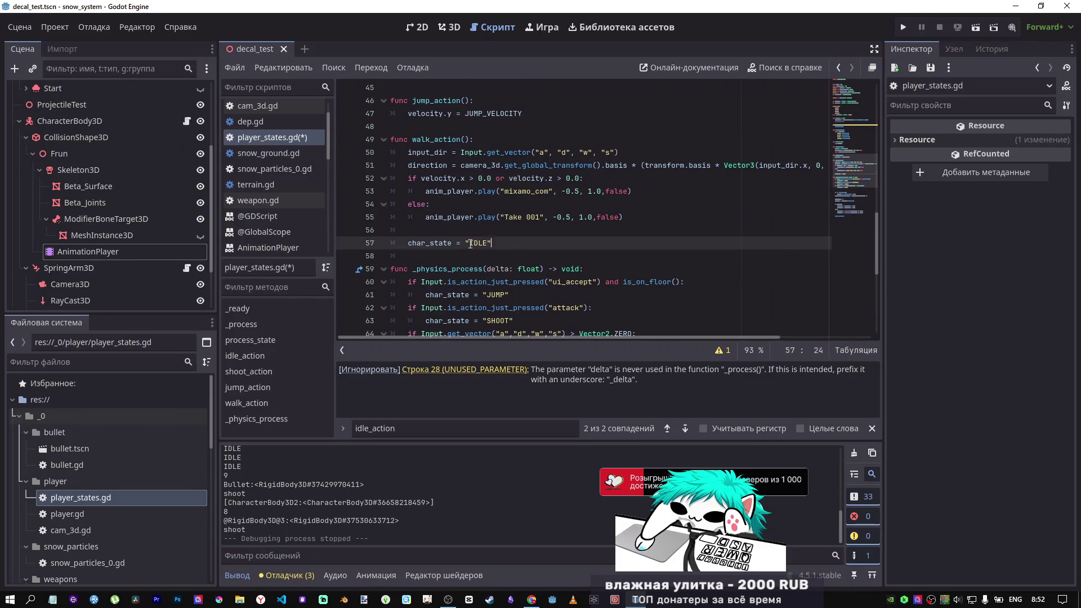
left_click(399, 242, "shift")
scroll(479, 226, "up", 2)
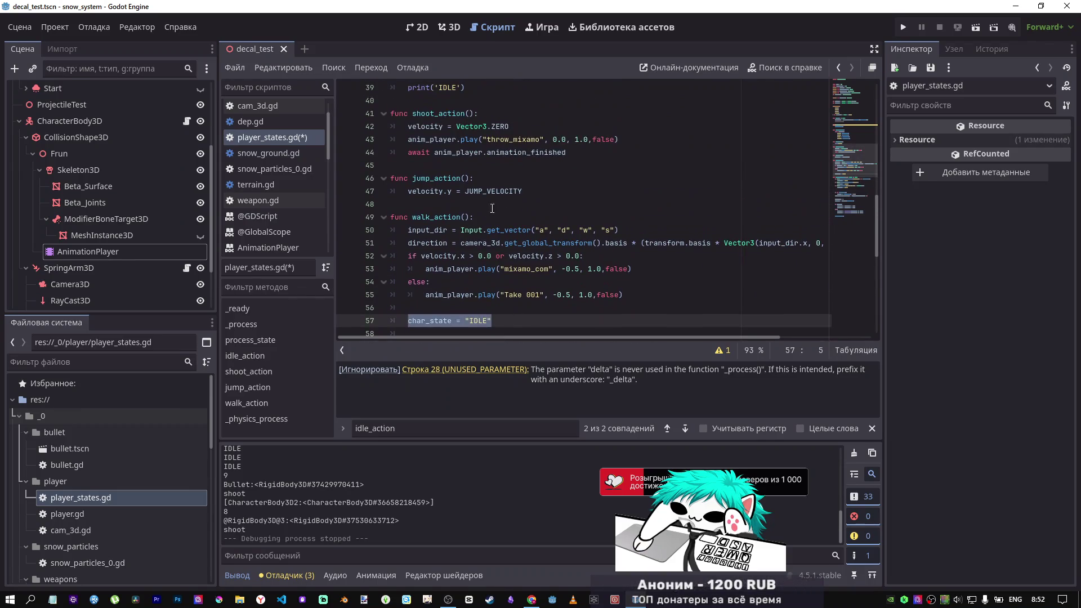
left_click(544, 192)
key("Return")
key("ctrl+v")
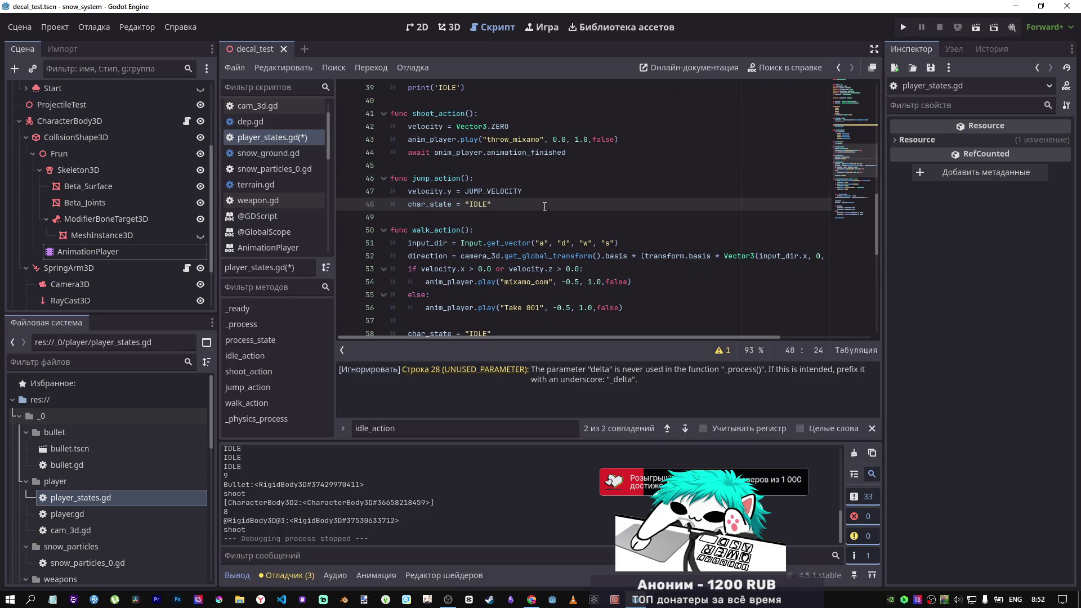
Step: Open a new line after shoot_action's await line for the IDLE reset, then save and run
scroll(541, 209, "up", 3)
scroll(518, 225, "down", 2)
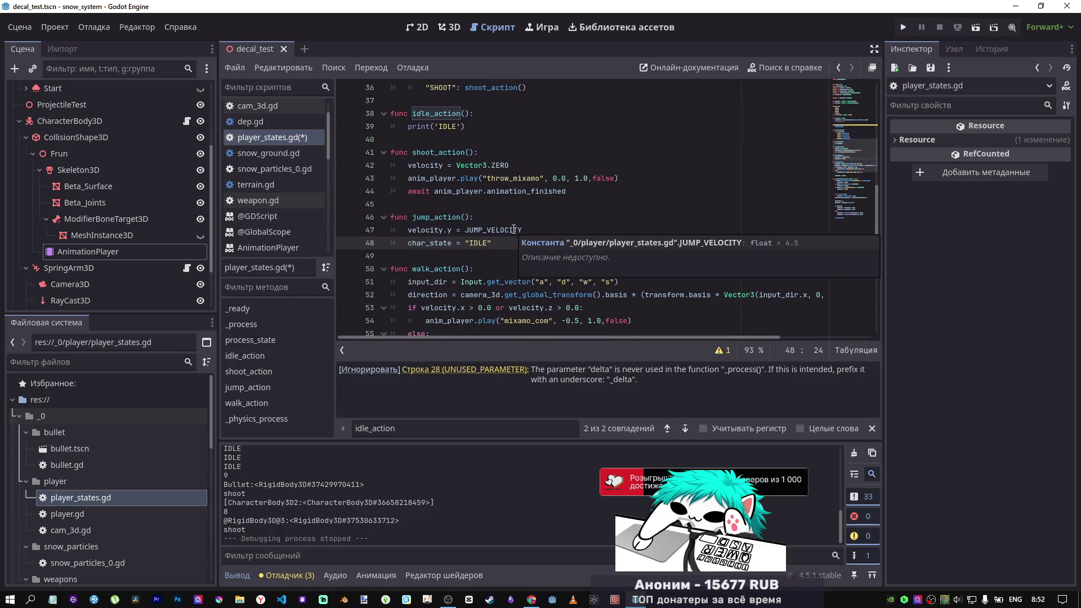
scroll(514, 230, "down", 3)
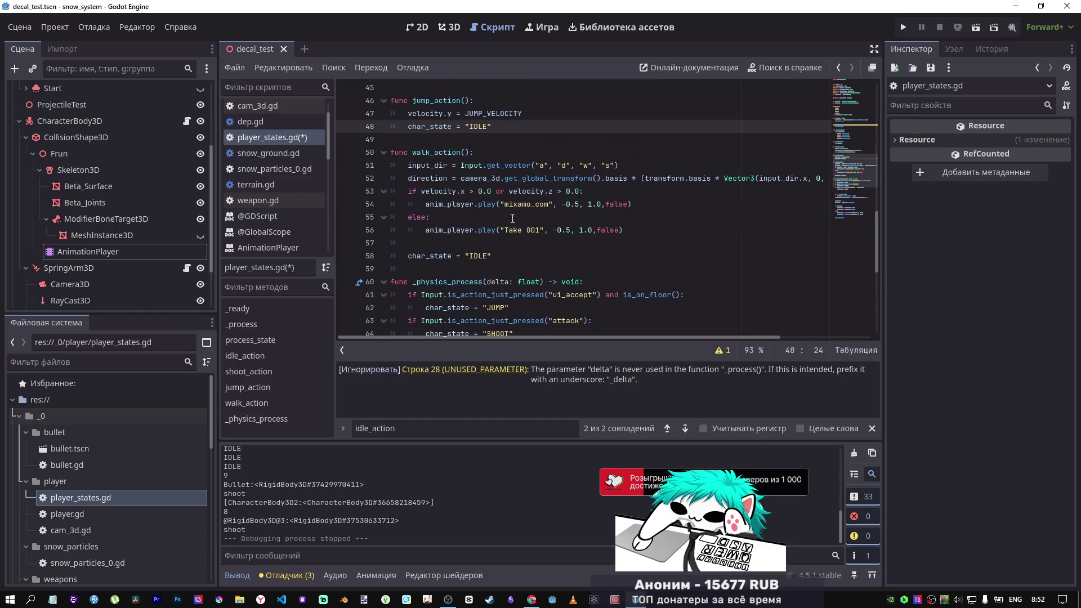
left_click(544, 116)
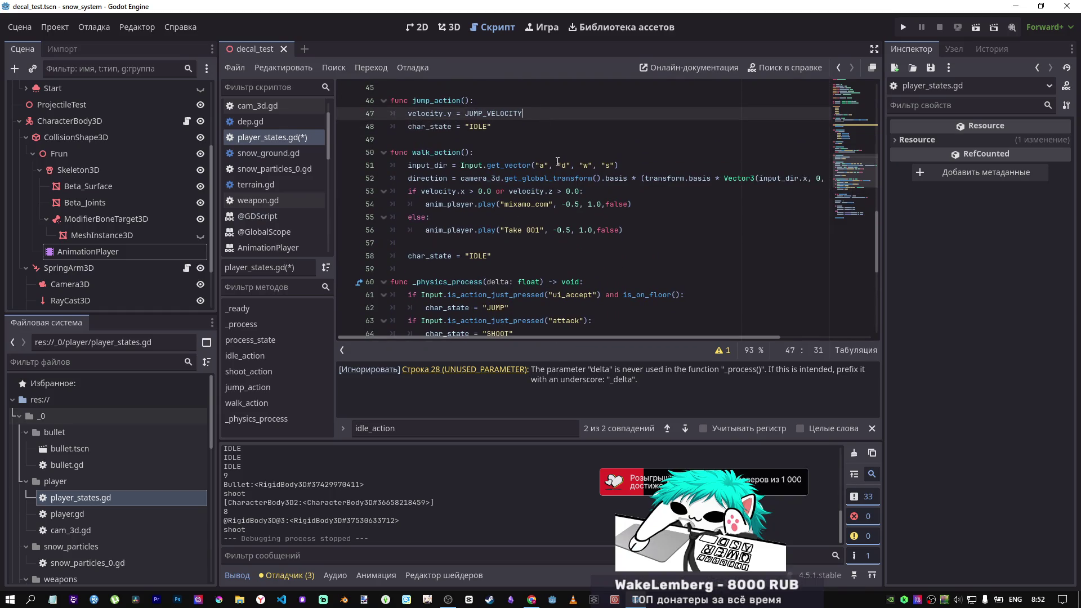
scroll(555, 169, "up", 3)
scroll(547, 185, "up", 1)
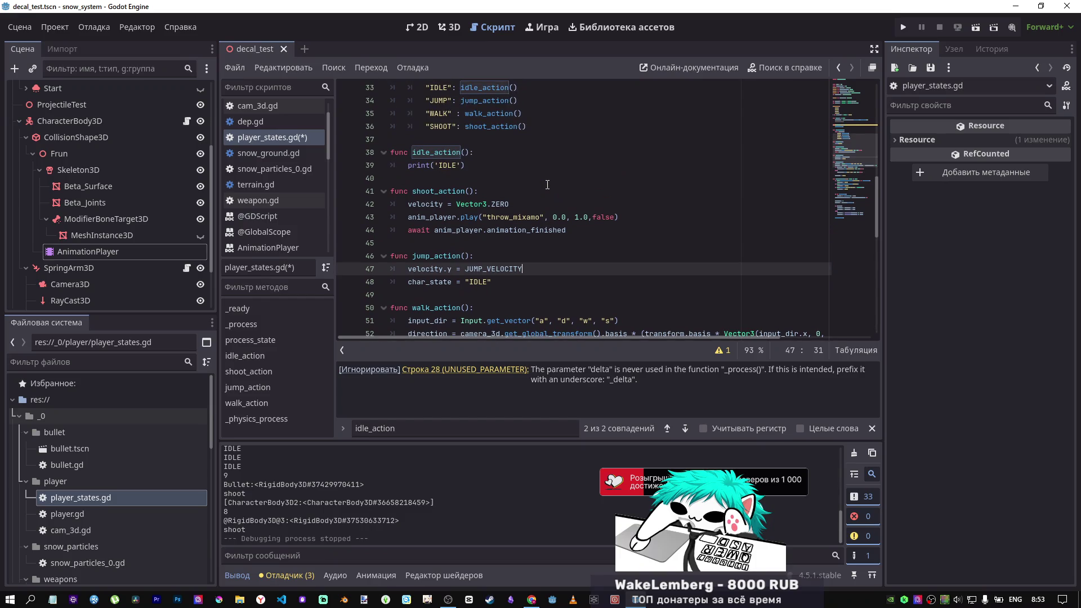
left_click(593, 231)
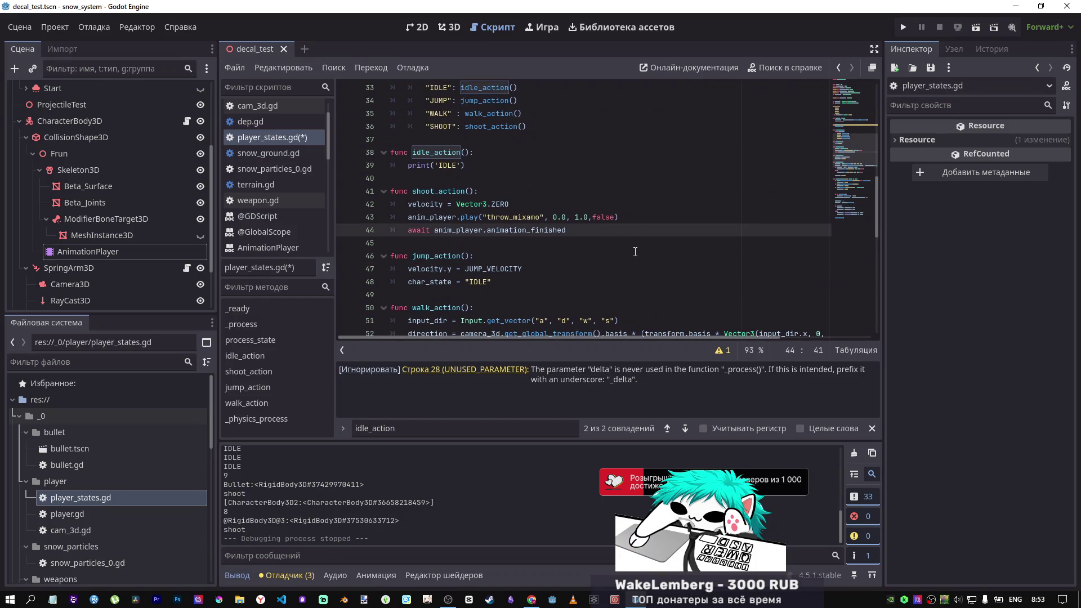
key("Return")
left_click(975, 27)
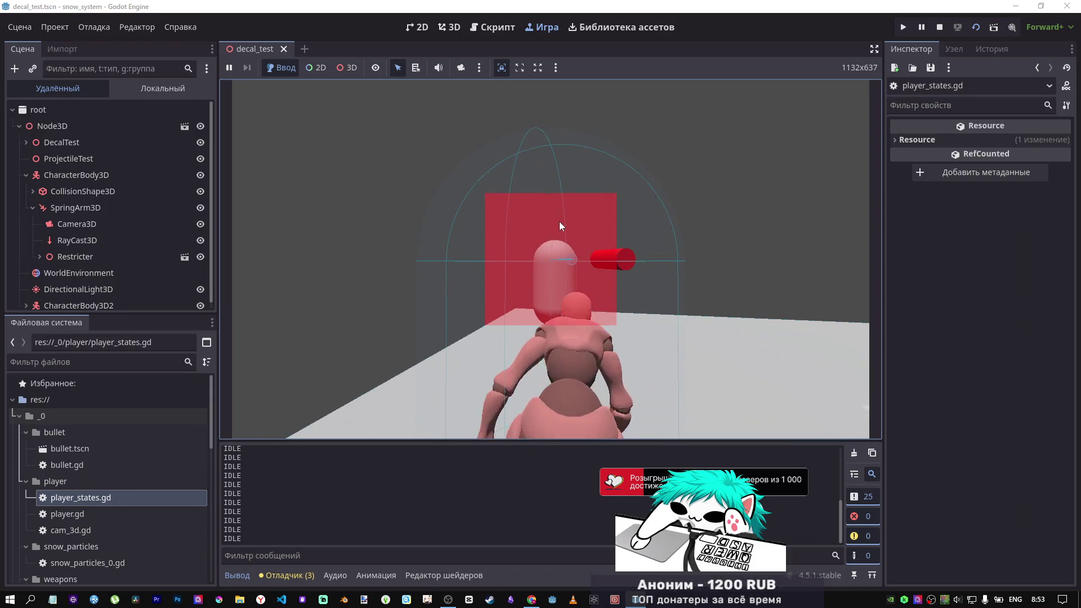
Step: Fire a shot, orbit the camera and run forward, then stop, relaunch, run again and stop
left_click(559, 222)
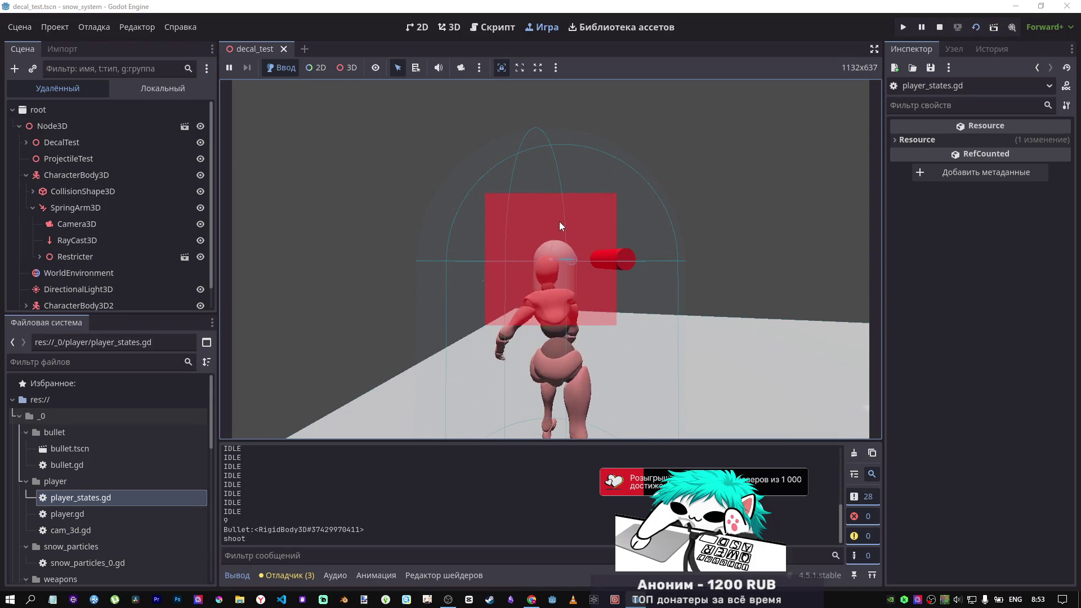
mouse_move(558, 221)
left_mouse_down()
mouse_move(665, 242)
mouse_move(566, 242)
left_mouse_up()
key("w")
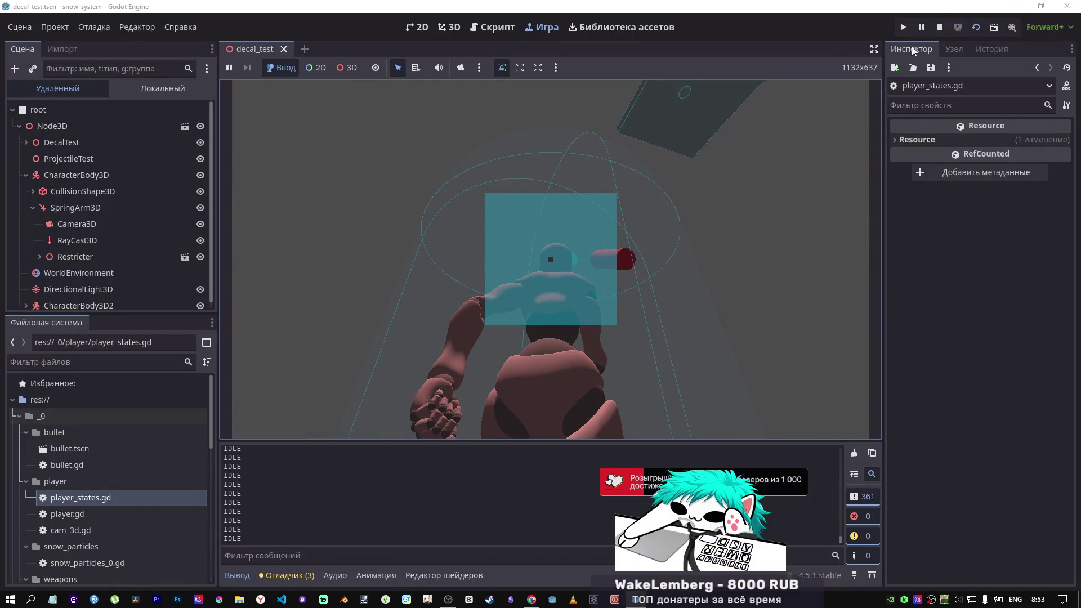
left_click(937, 29)
left_click(975, 27)
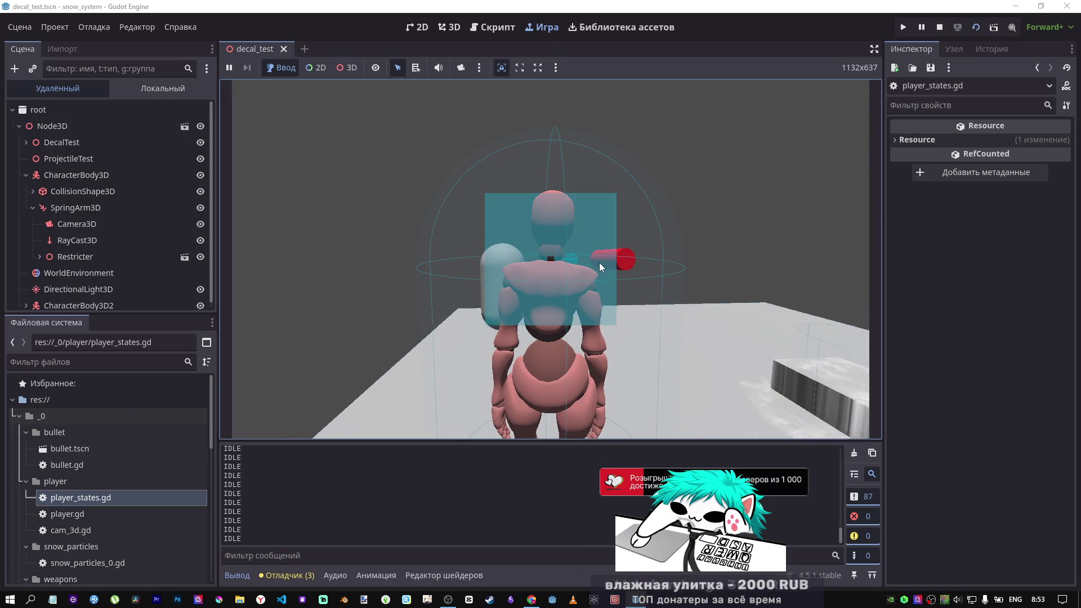
key("w")
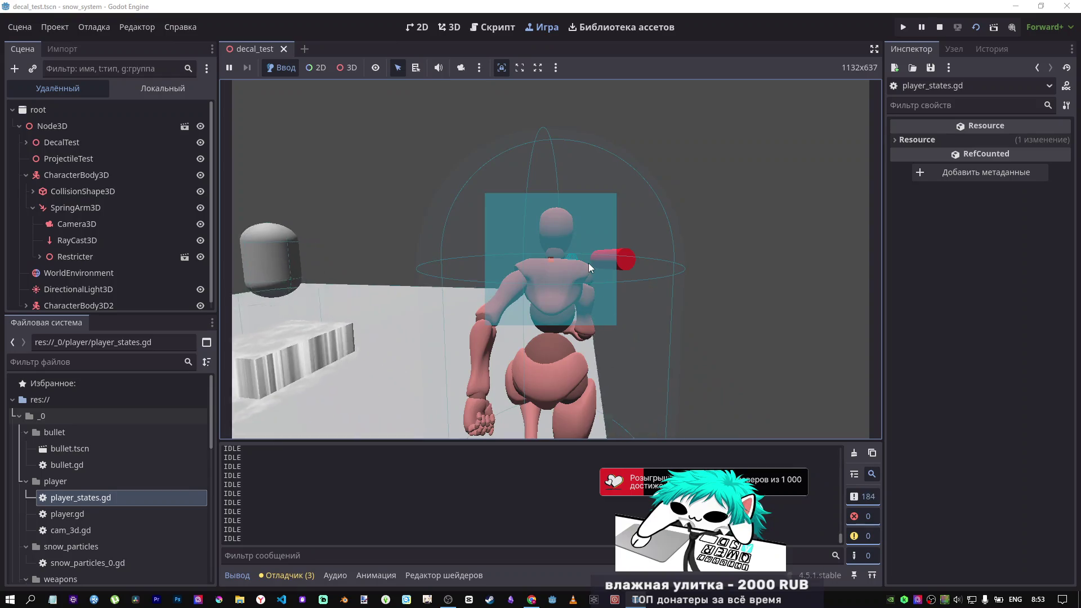
key("F8")
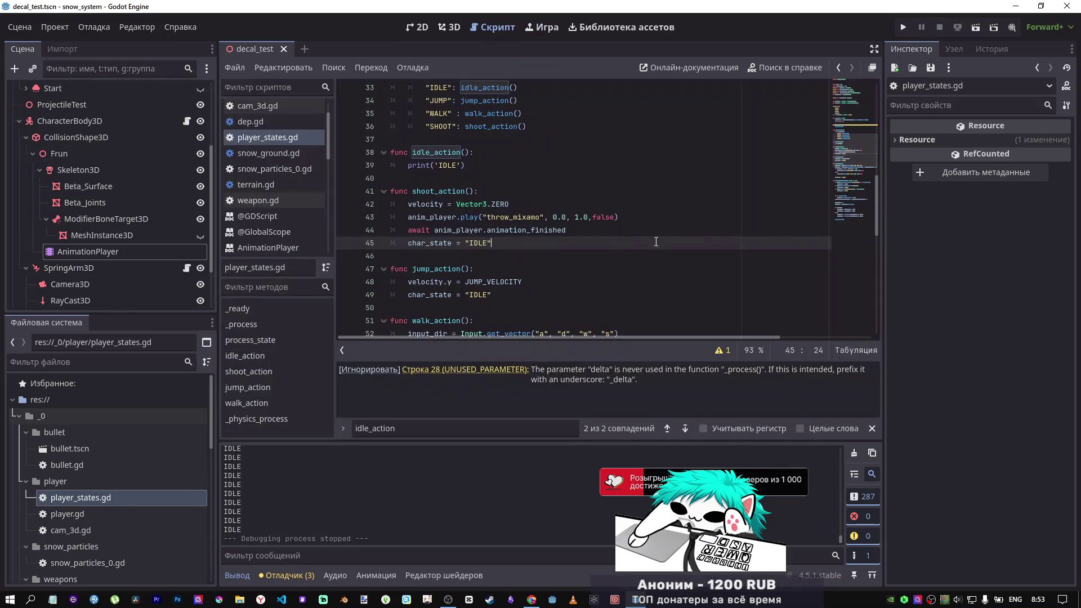
scroll(615, 270, "down", 3)
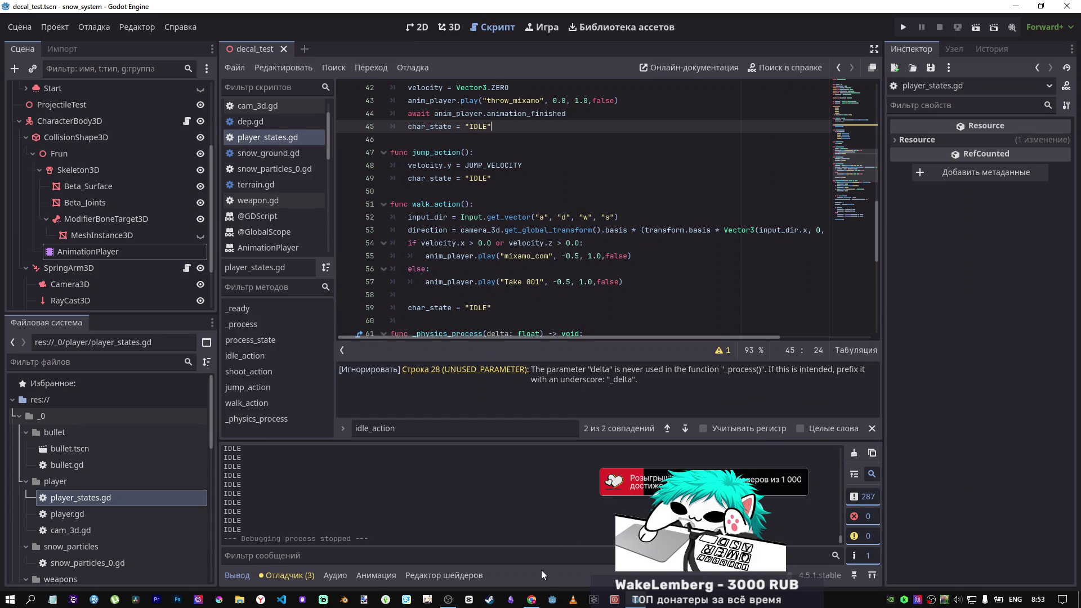
mouse_move(532, 600)
left_click(501, 563)
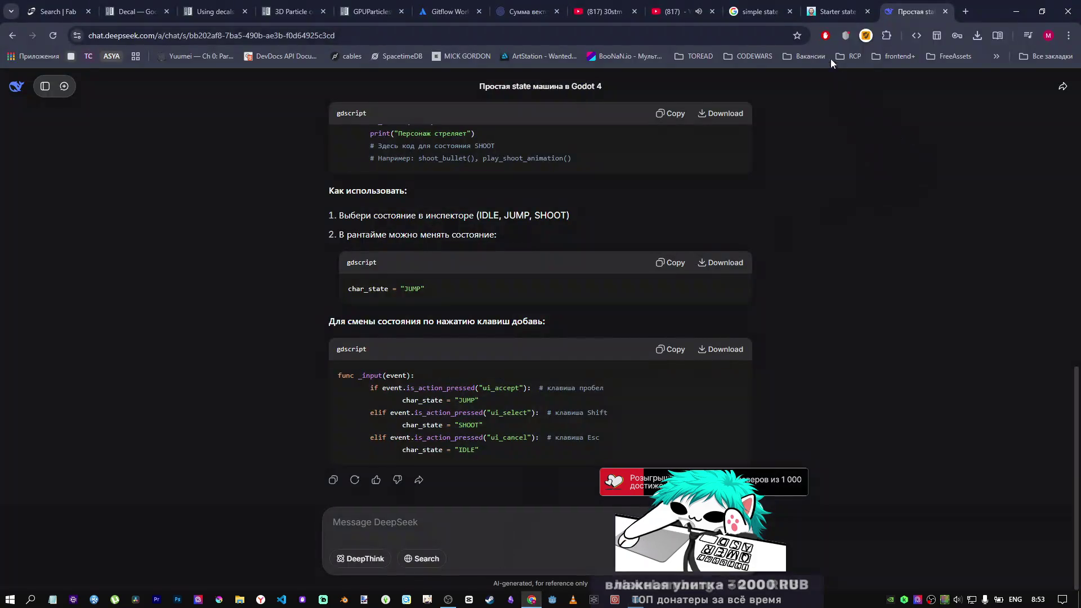
left_click(671, 11)
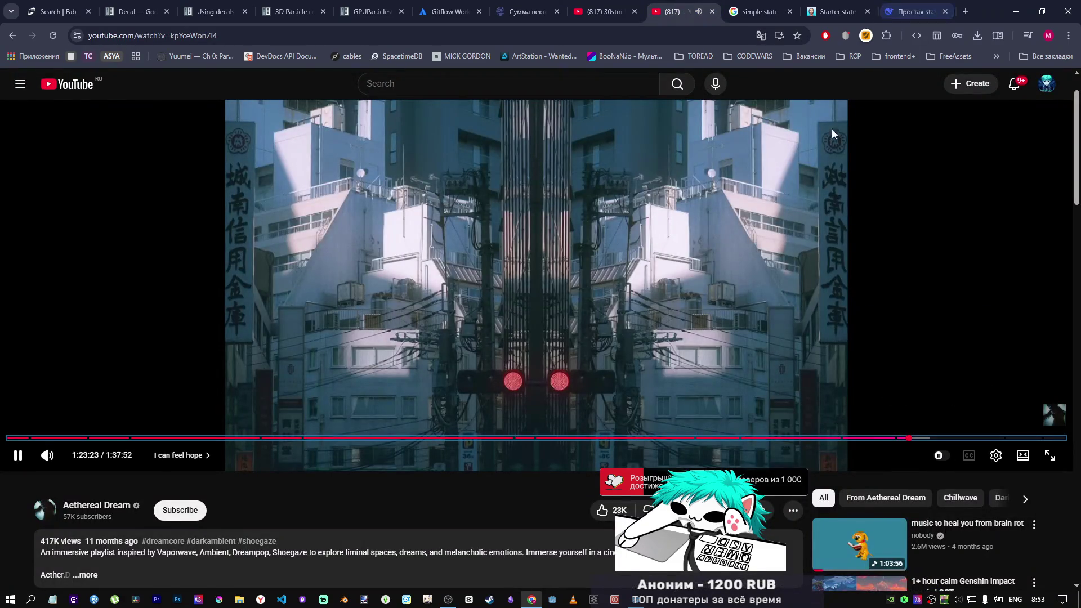
key("alt+Tab")
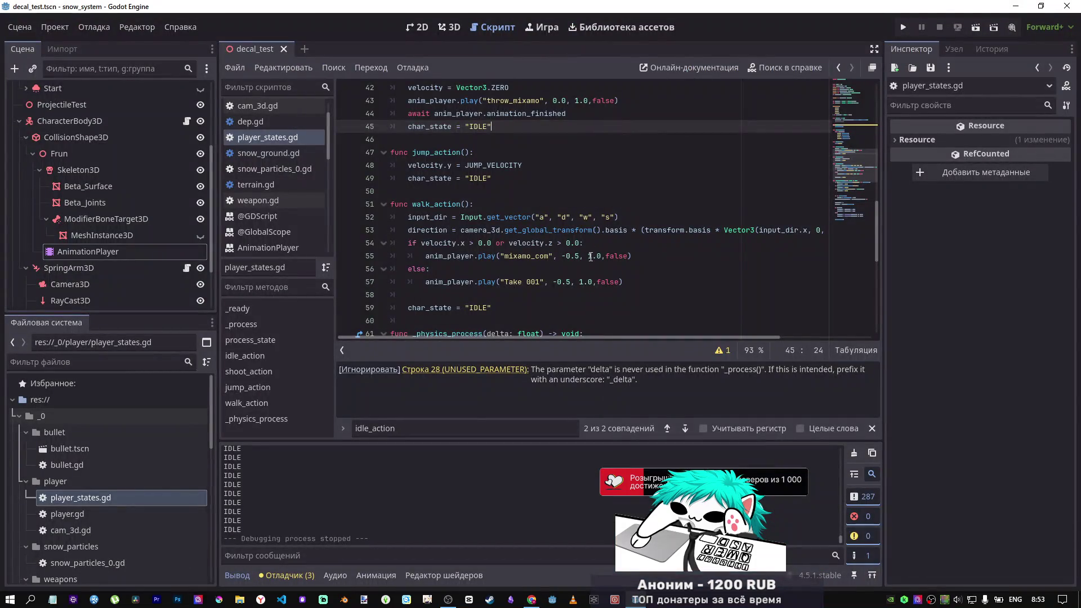
left_click(589, 249)
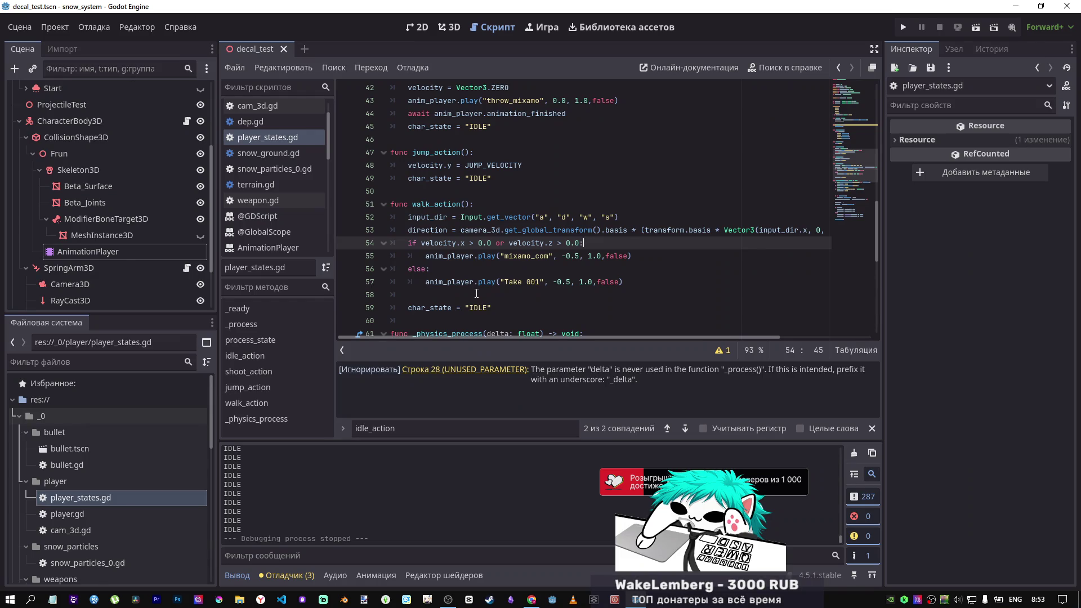
Step: Review _physics_process and the state match, then select the whole script with Ctrl+A
scroll(477, 293, "down", 6)
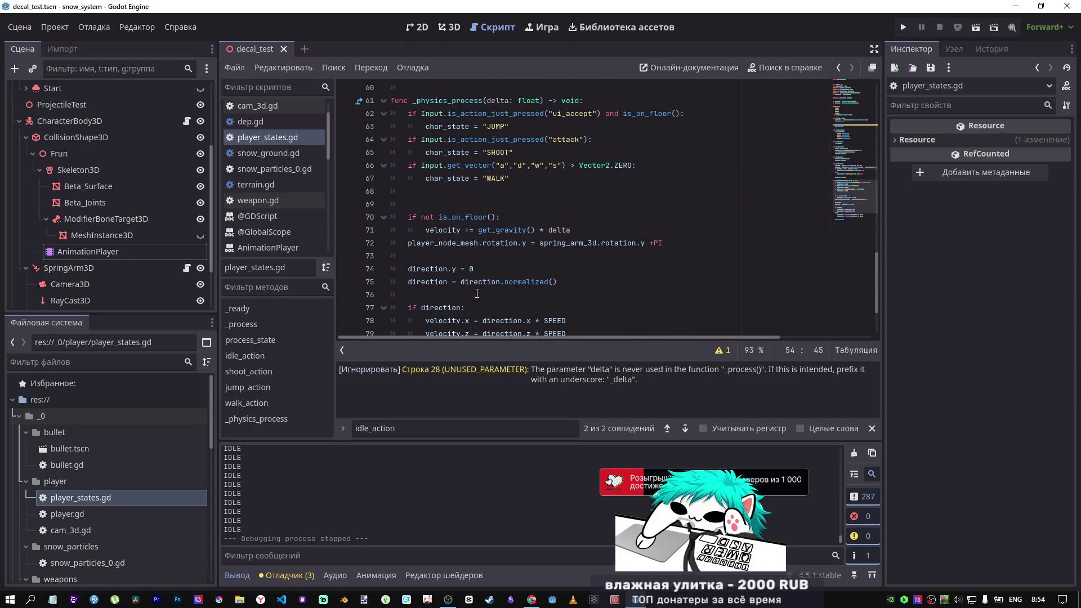
scroll(476, 293, "down", 2)
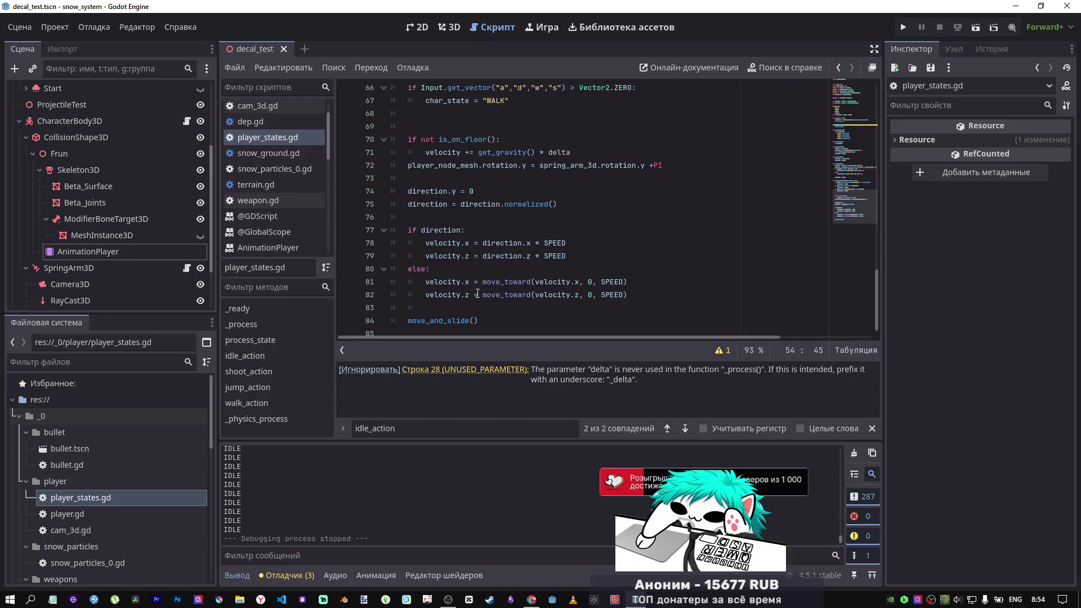
scroll(477, 292, "up", 2)
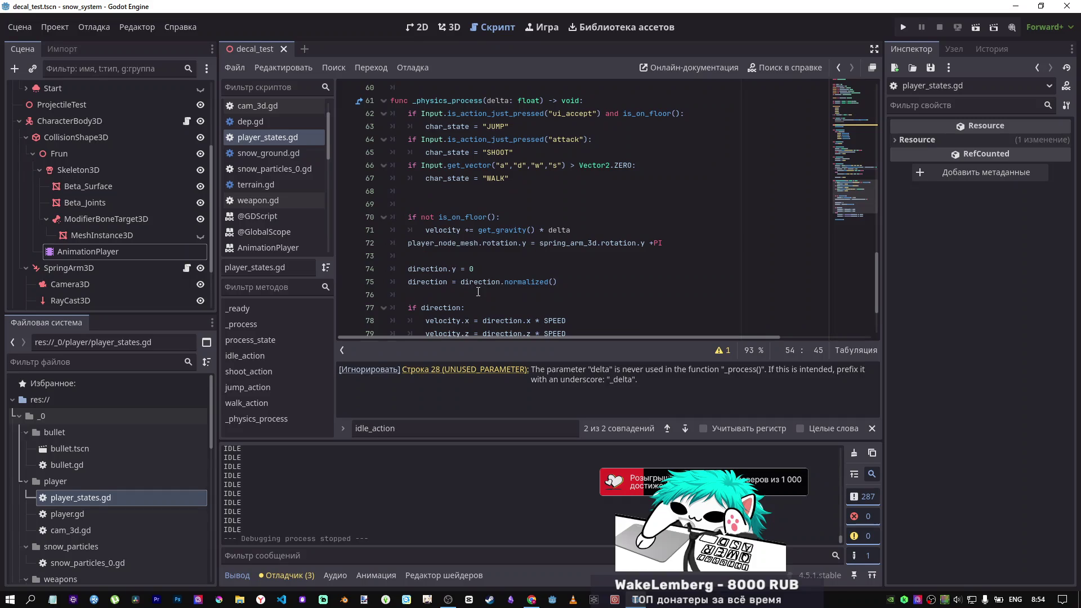
scroll(478, 292, "up", 2)
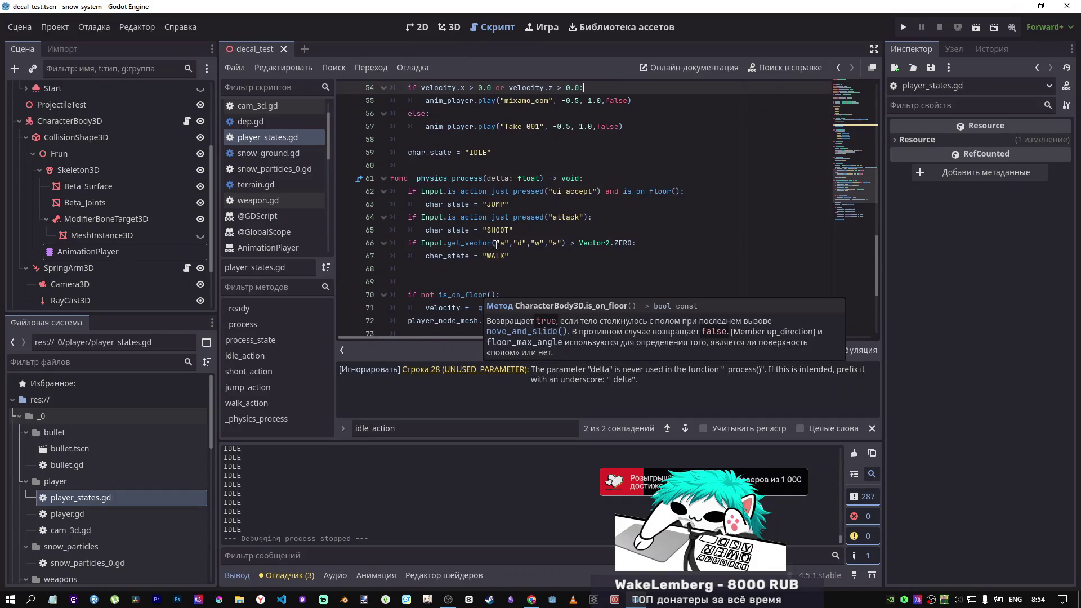
scroll(478, 291, "down", 2)
scroll(501, 248, "up", 1)
scroll(500, 250, "down", 3)
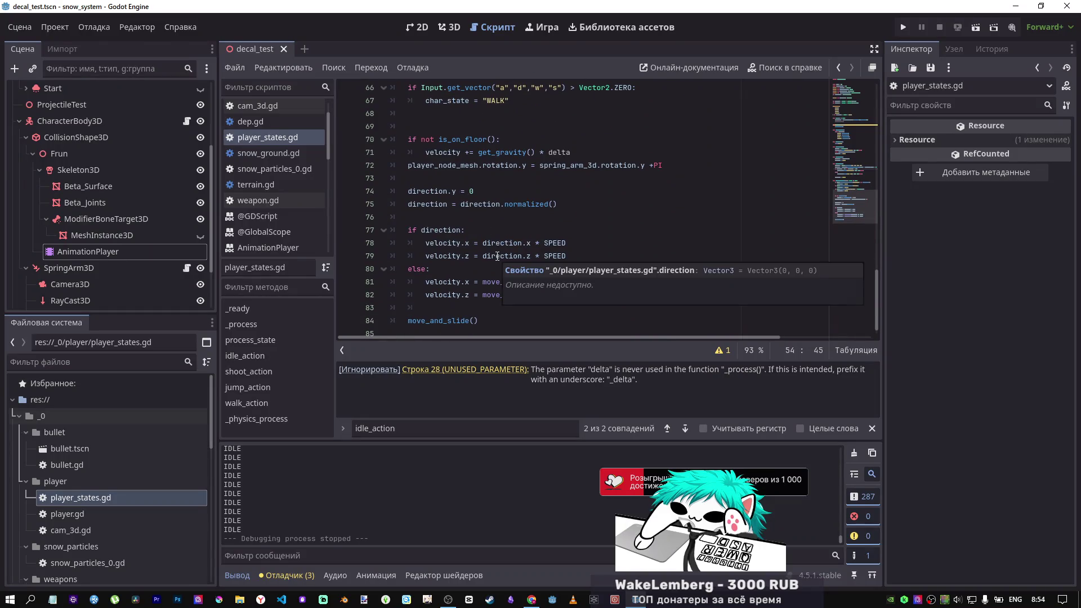
scroll(497, 257, "down", 1)
key("ctrl+a")
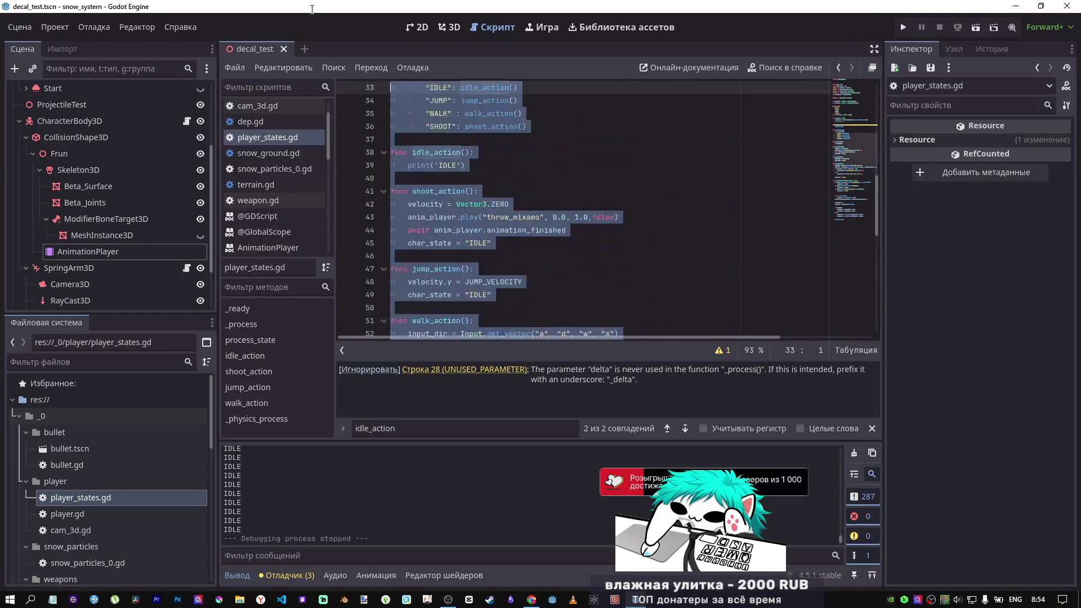
Step: Send DeepSeek the question 'где ошибся?' together with the pasted player_states.gd script
key("alt+Tab")
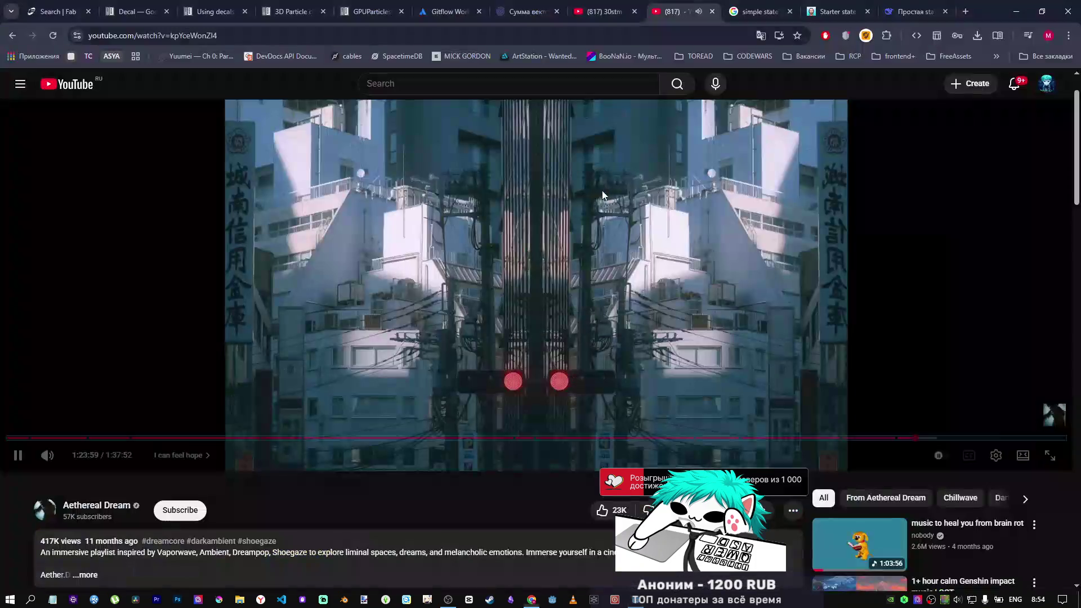
left_click(912, 12)
left_click(490, 527)
type("x")
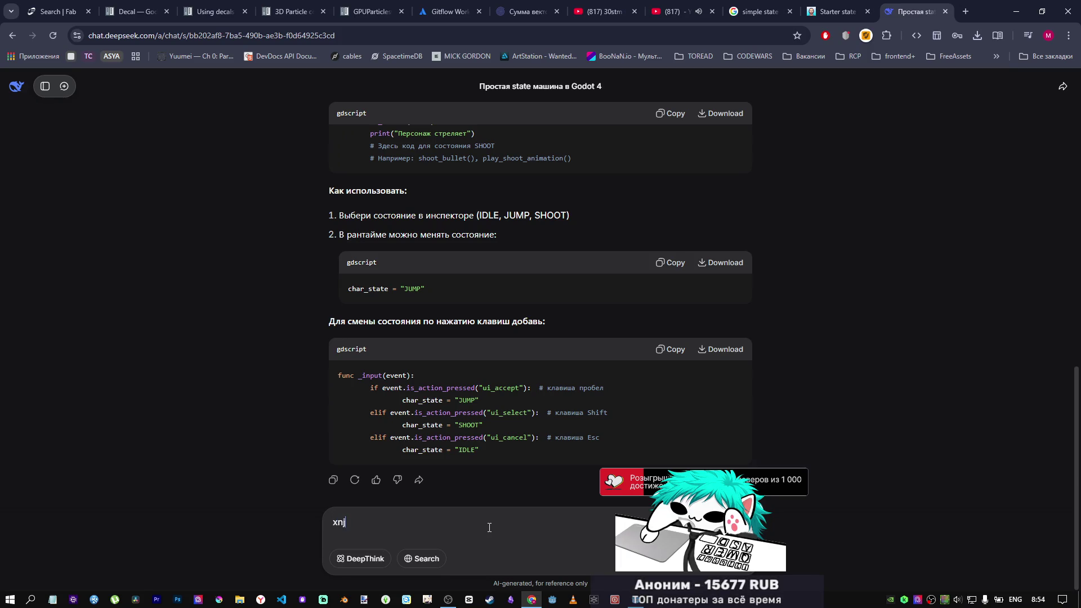
key("BackSpace")
type("г")
key("BackSpace")
type("где о")
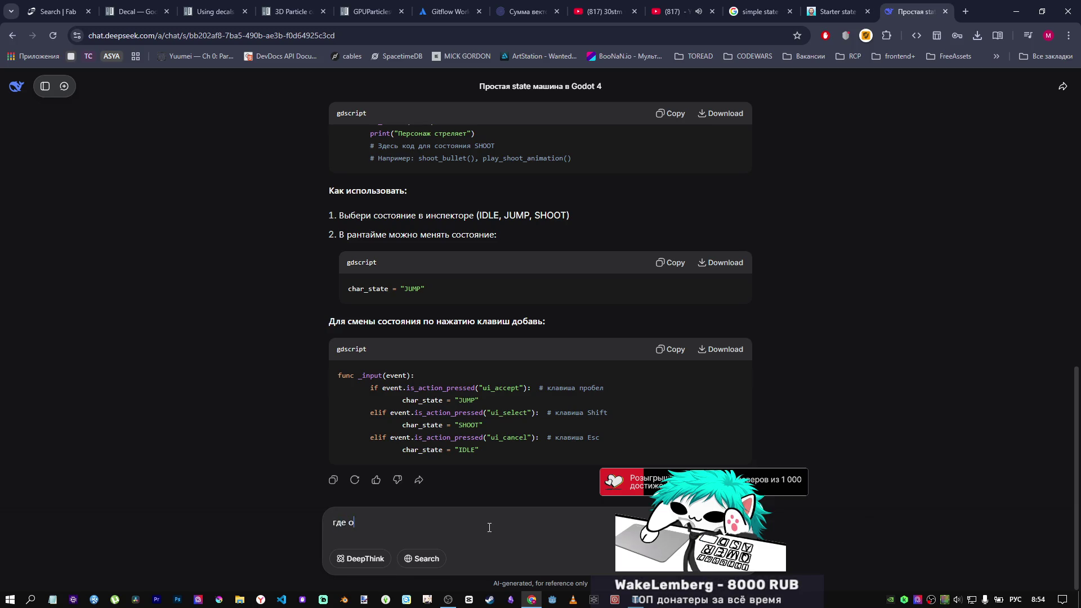
key("ctrl+v")
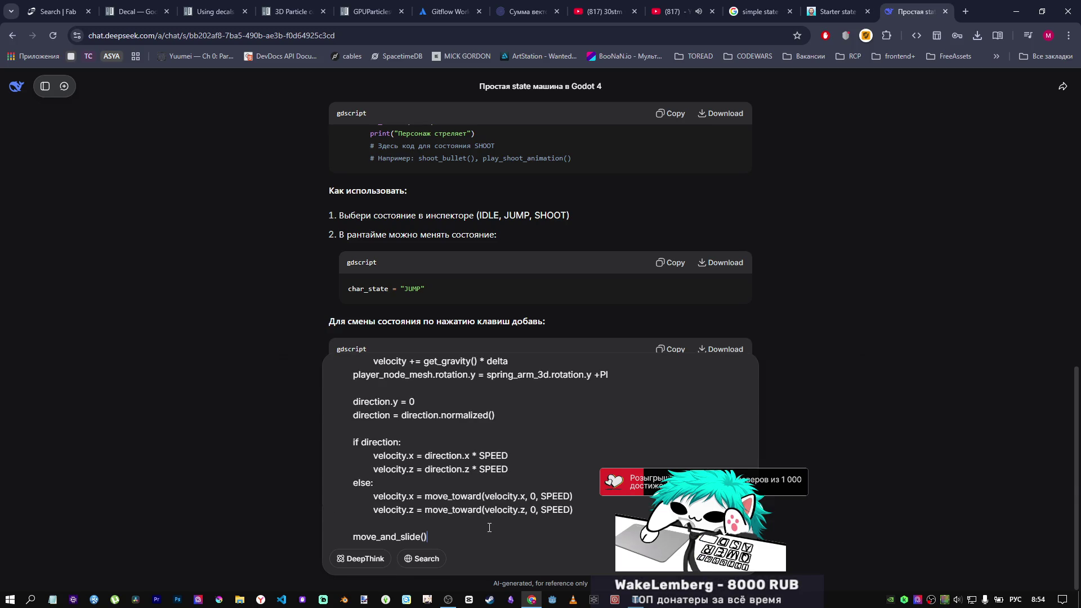
key("Return")
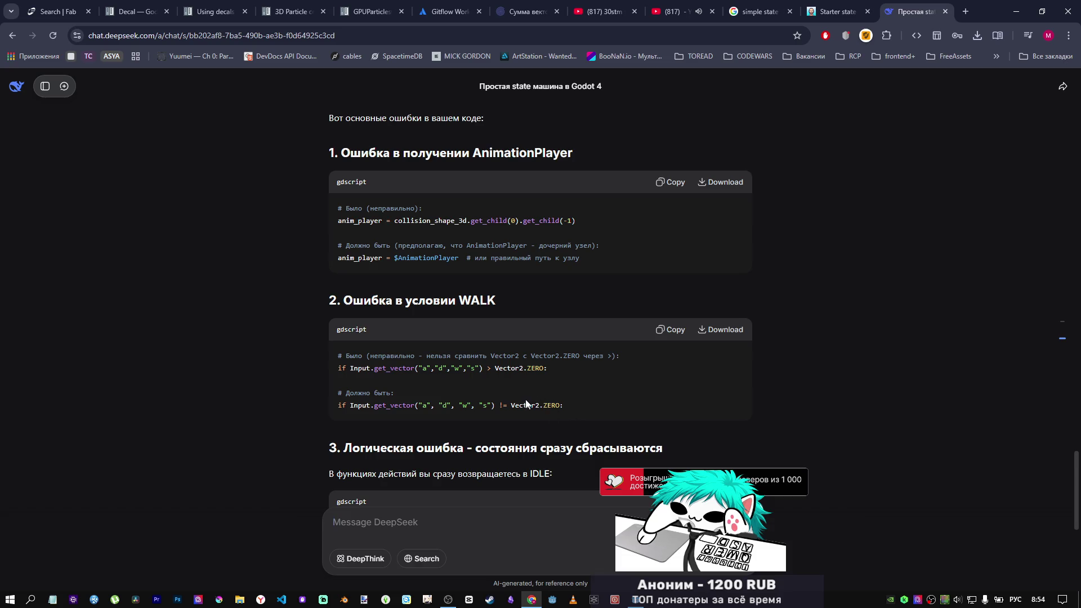
Step: Return to Godot and scroll down through player_states.gd
key("alt+Tab")
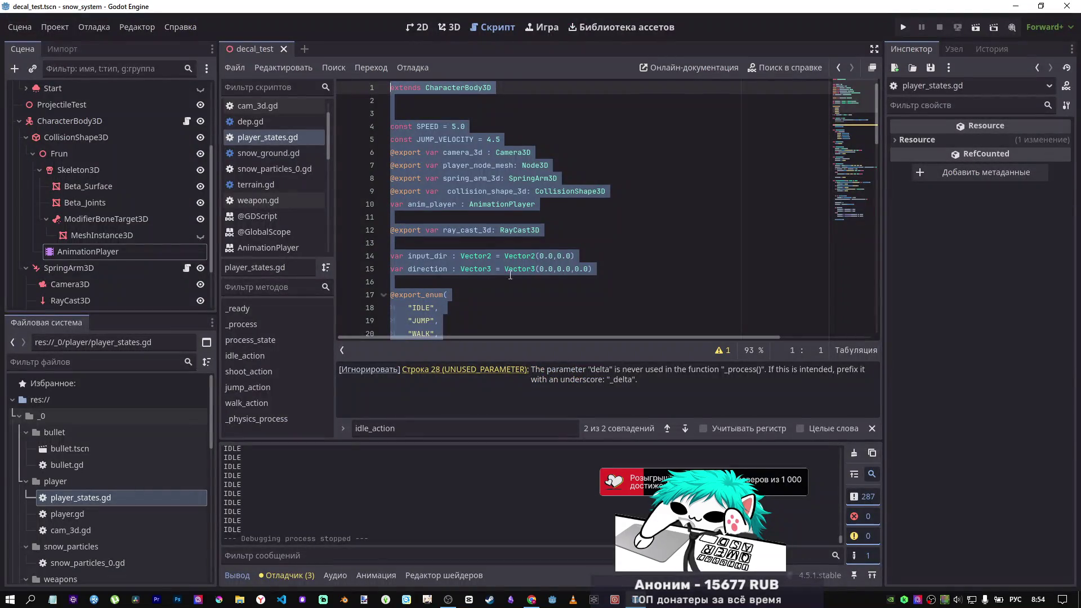
scroll(606, 279, "down", 13)
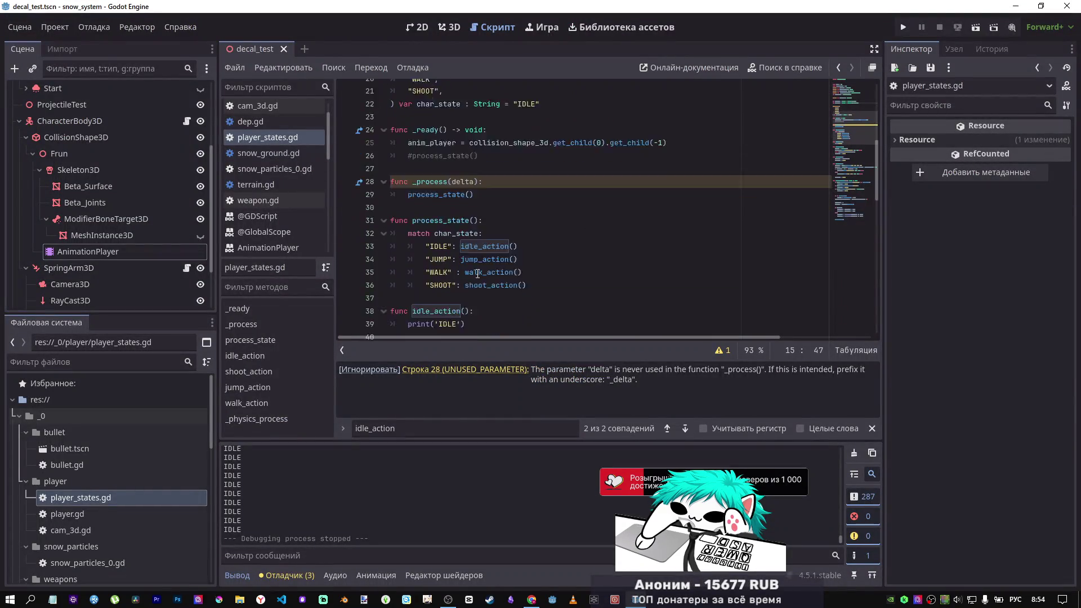
scroll(480, 271, "down", 2)
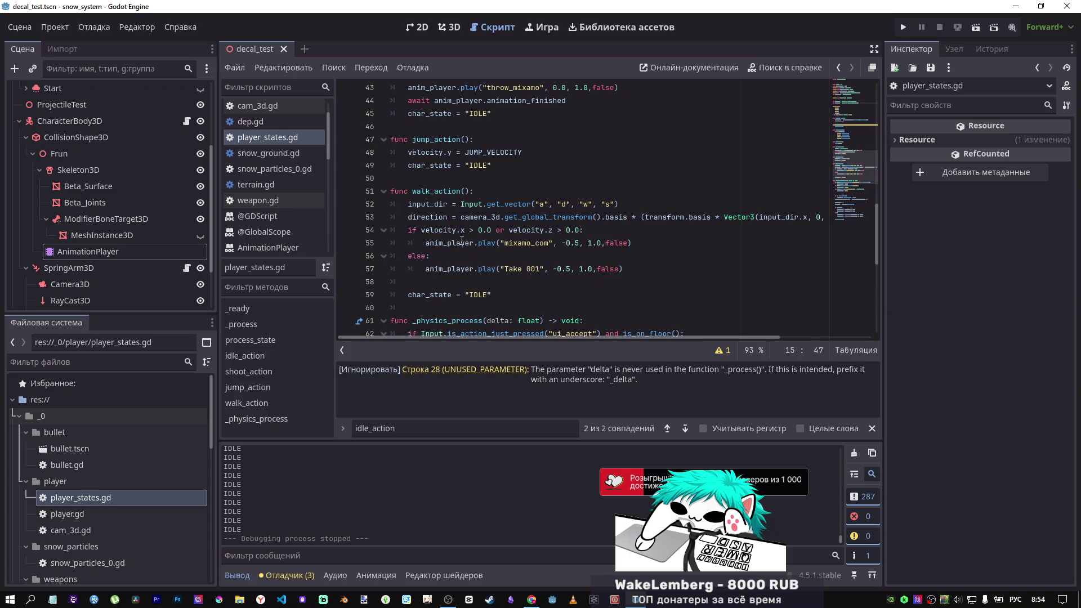
Step: Change line 66's WALK check from > to != Vector2.ZERO, then run and stop the game
scroll(481, 248, "down", 4)
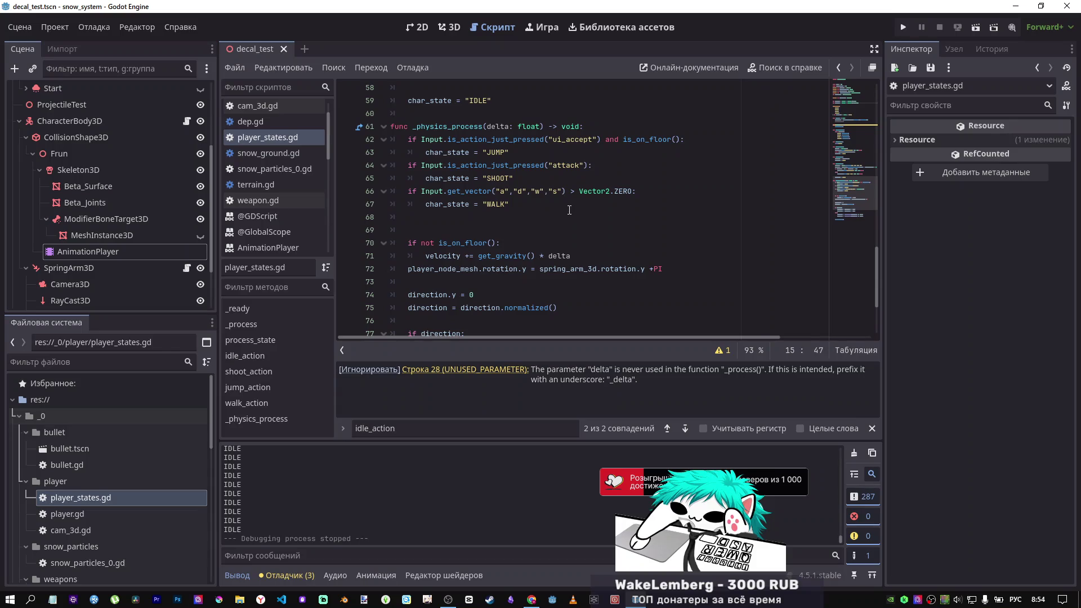
left_click(573, 191)
double_click(573, 192)
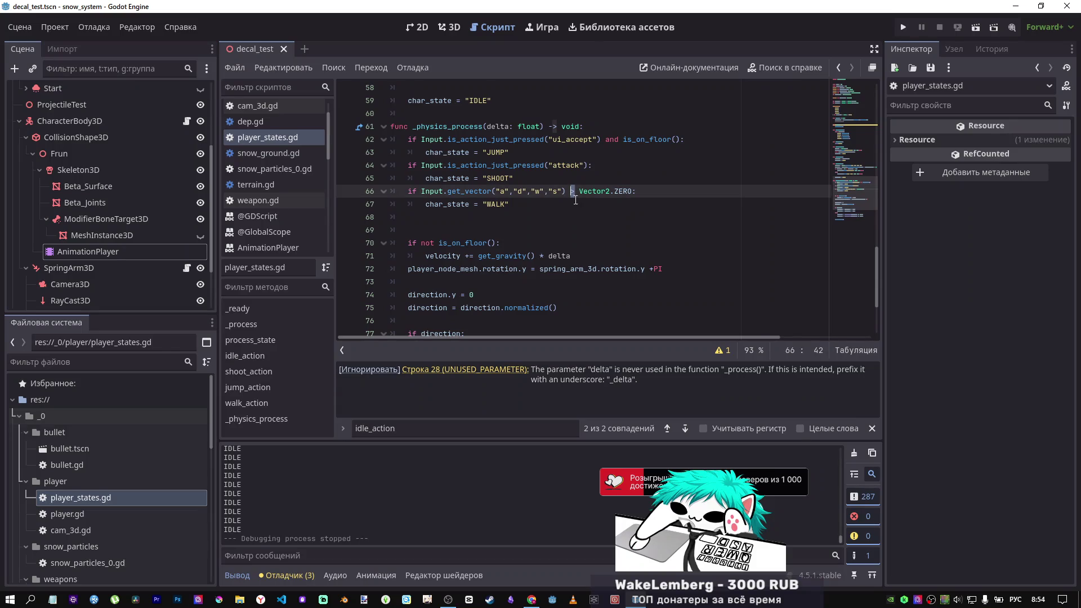
type("!=")
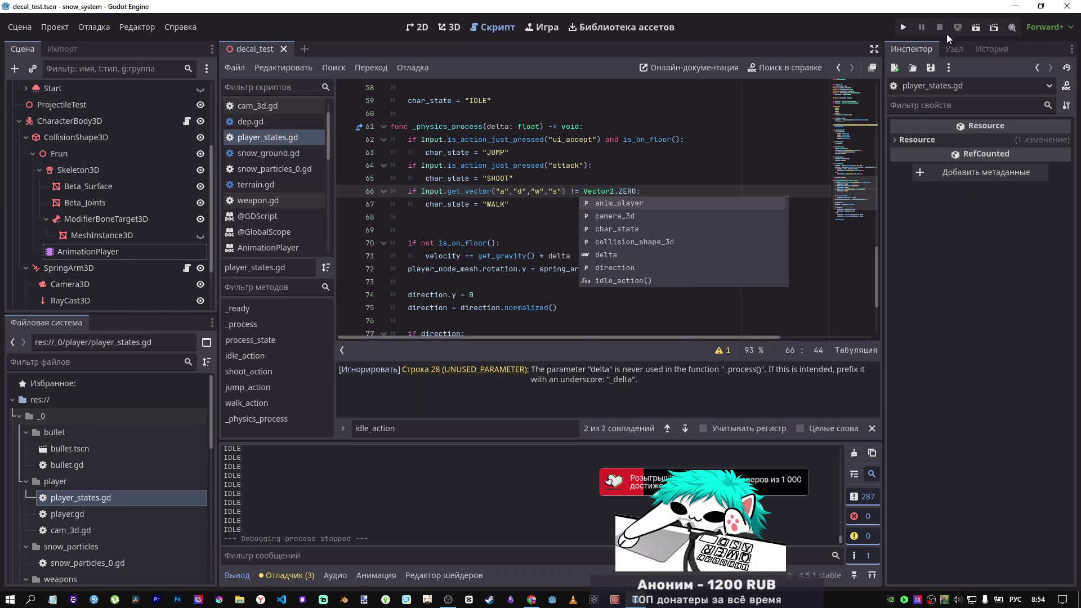
left_click(975, 27)
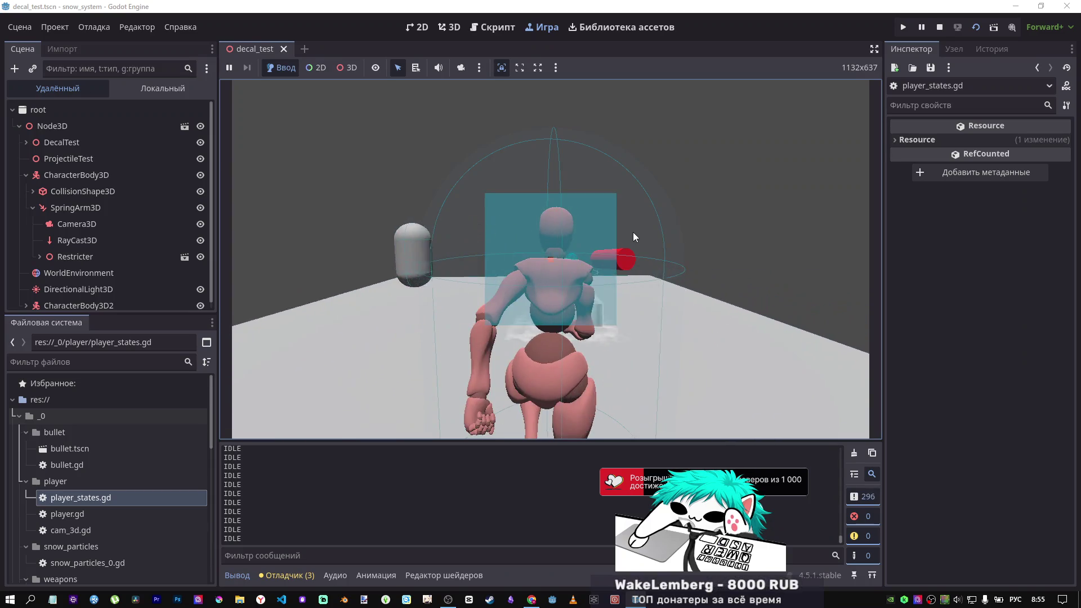
left_click(941, 27)
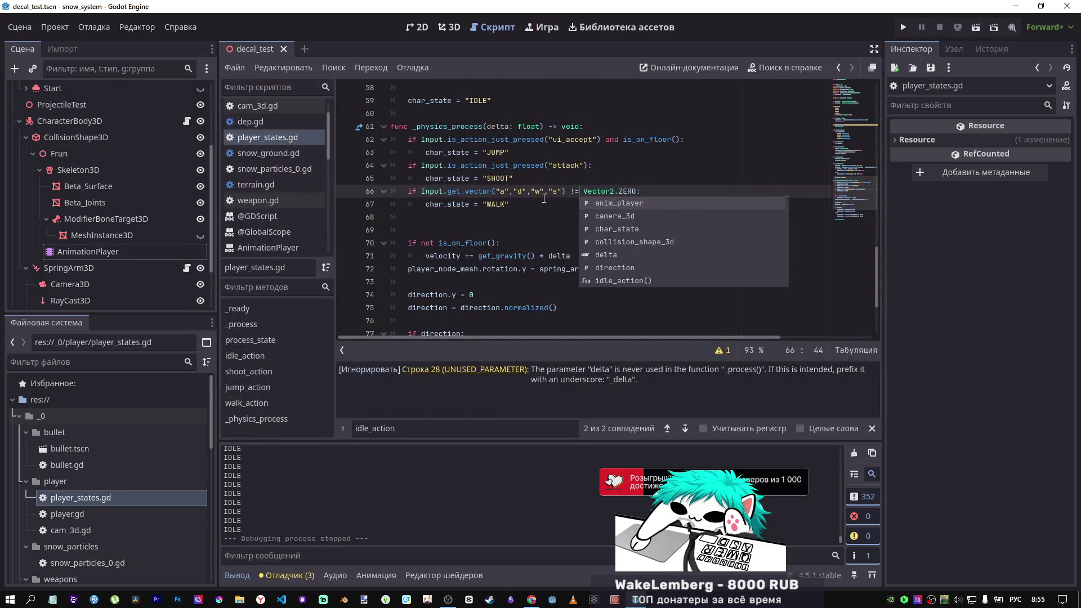
Step: Review jump_action and line 66's Vector2.ZERO comparison in player_states.gd
scroll(543, 229, "up", 2)
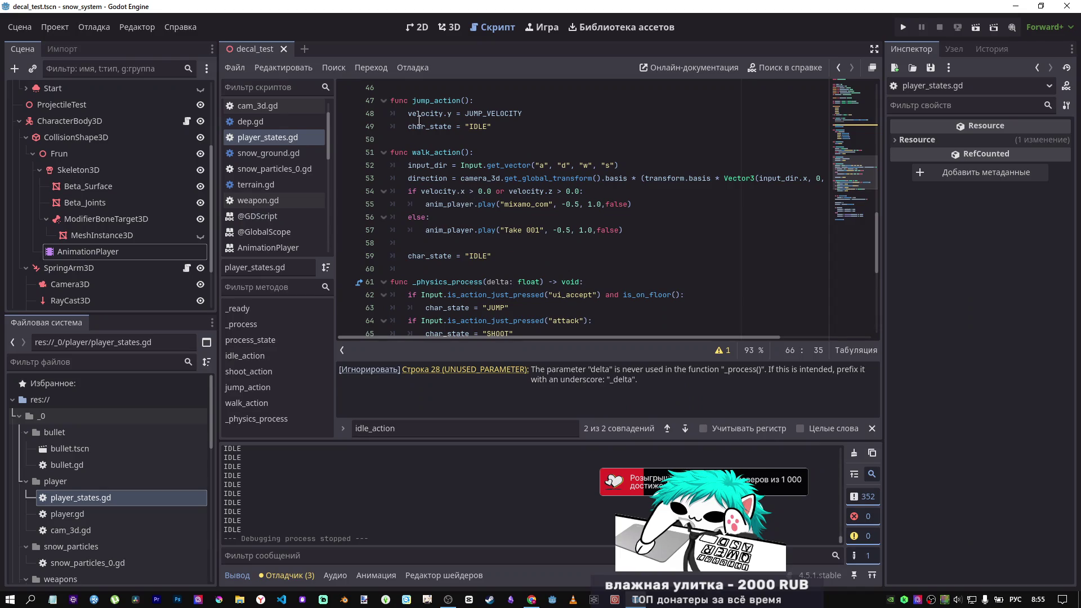
left_click(507, 126)
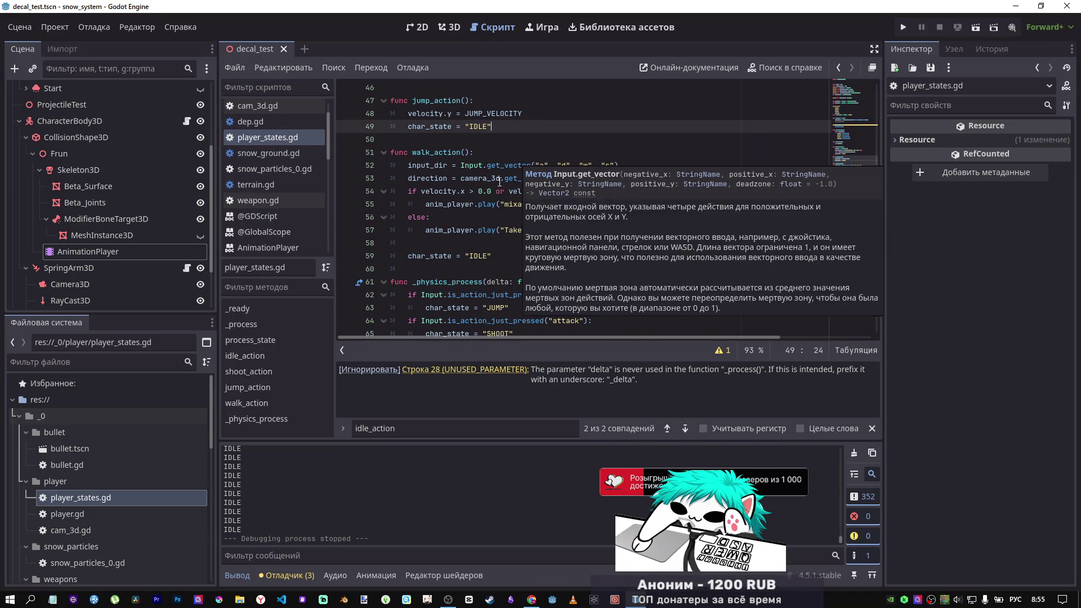
scroll(517, 160, "down", 3)
left_click_drag(636, 230, 585, 230)
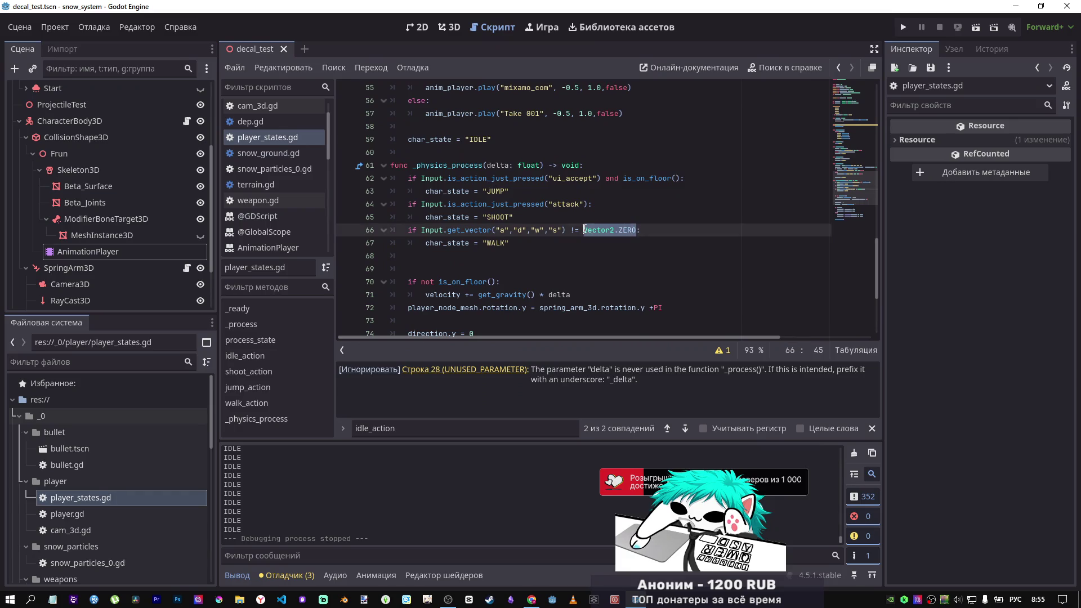
scroll(584, 228, "up", 3)
left_click(532, 126)
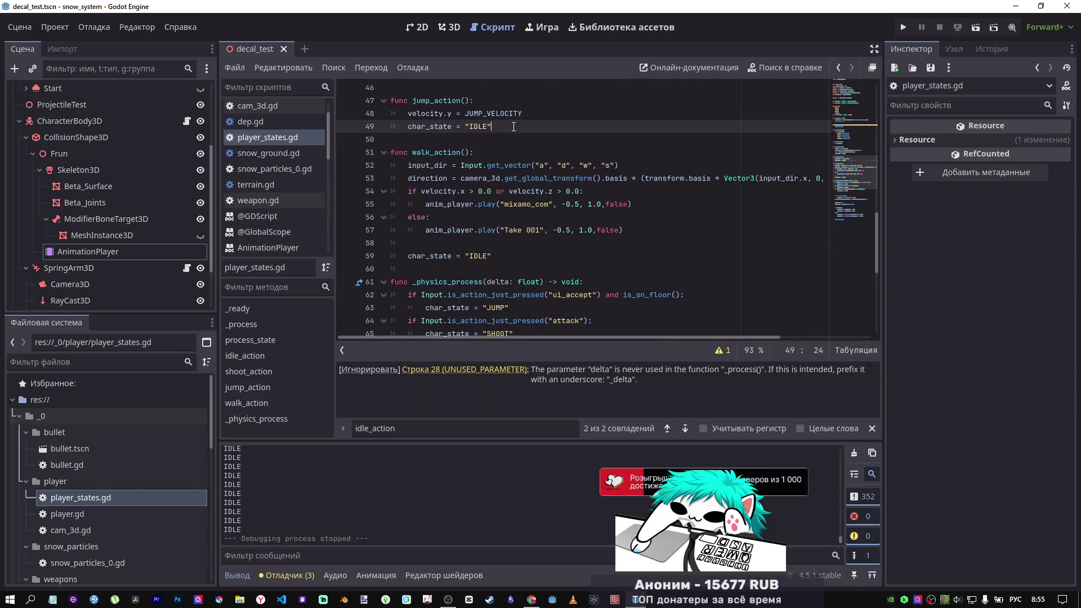
scroll(542, 158, "down", 2)
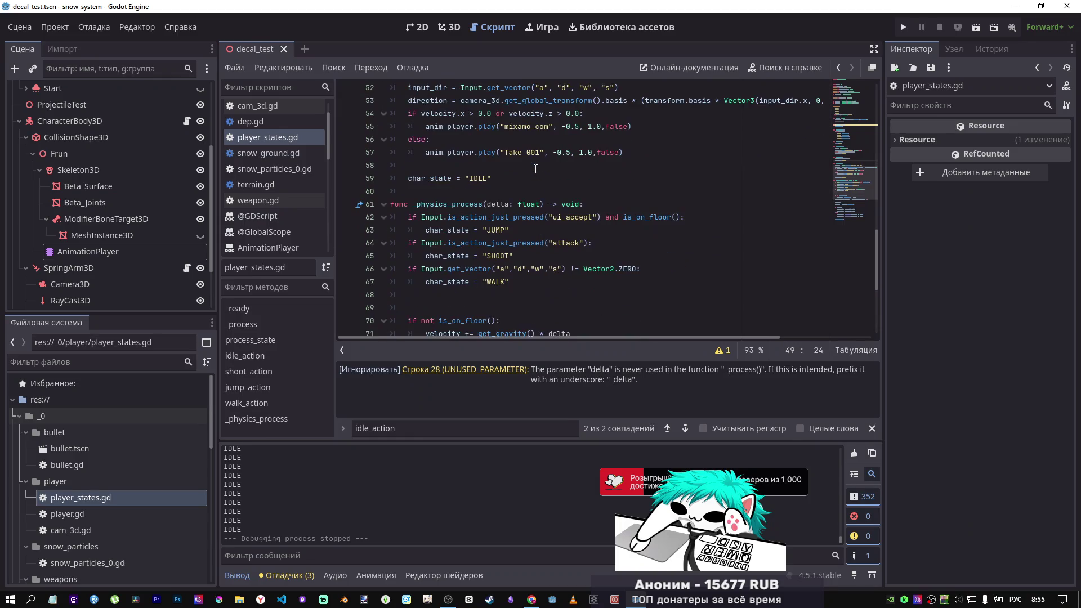
scroll(534, 170, "down", 1)
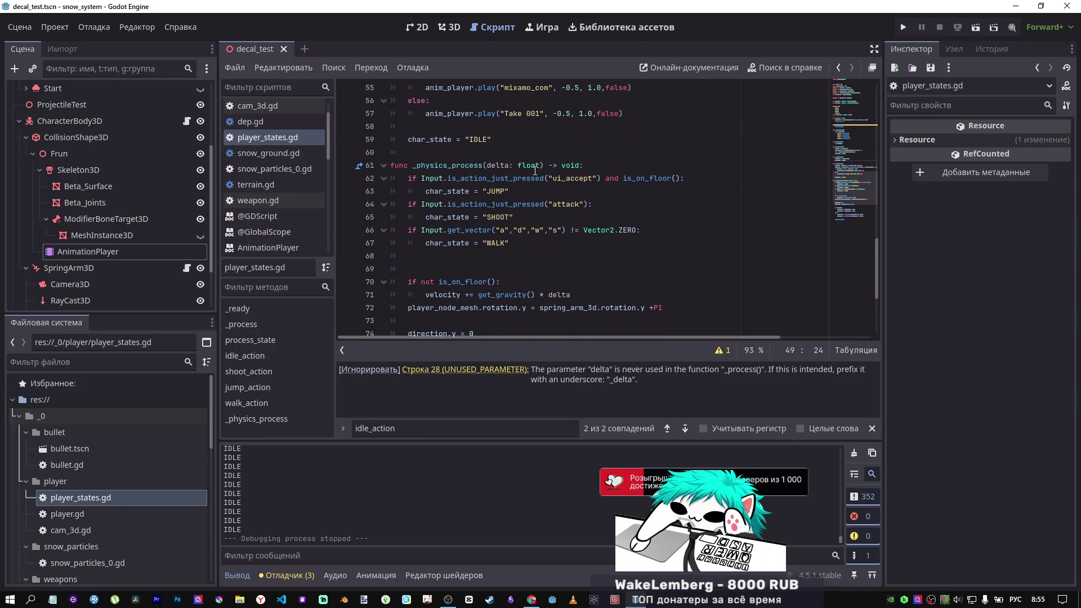
scroll(534, 172, "down", 2)
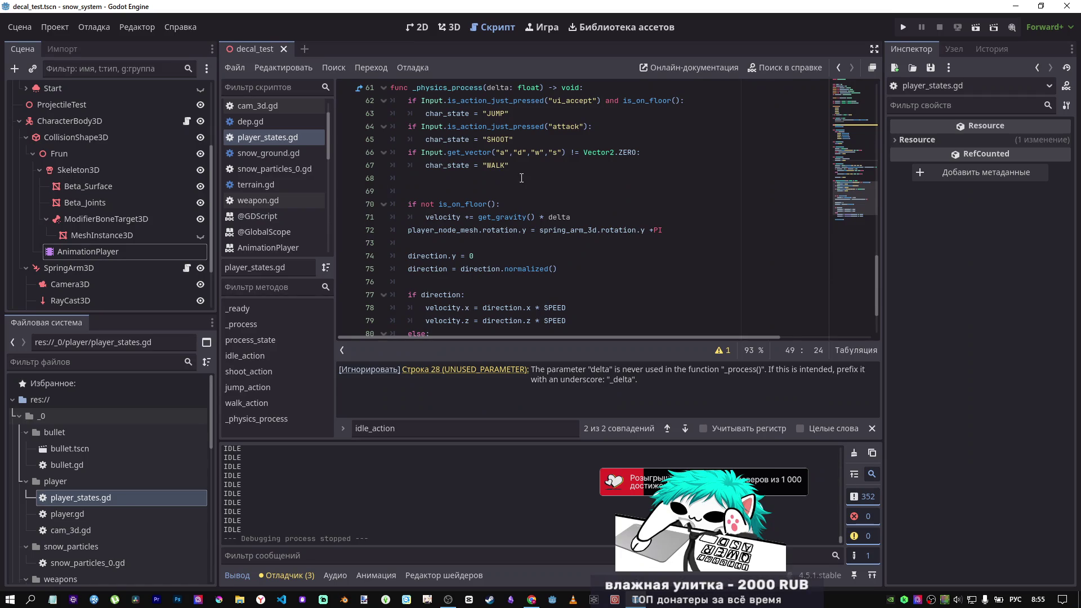
scroll(521, 180, "up", 6)
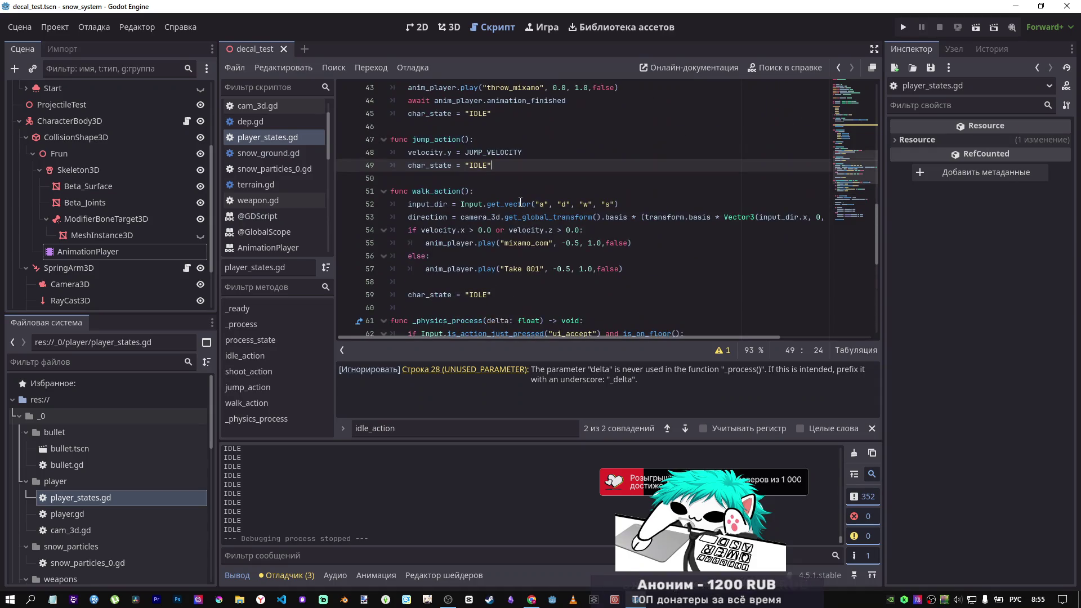
Step: Read the Input.get_vector documentation, then switch to the DeepSeek chat
mouse_move(518, 202)
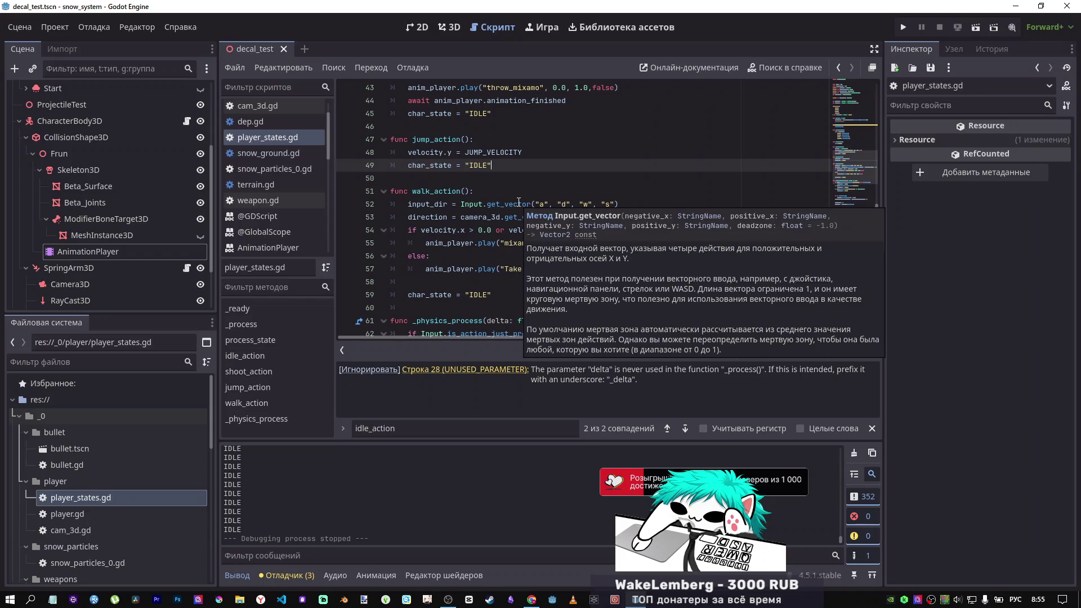
scroll(518, 202, "up", 3)
scroll(518, 202, "down", 4)
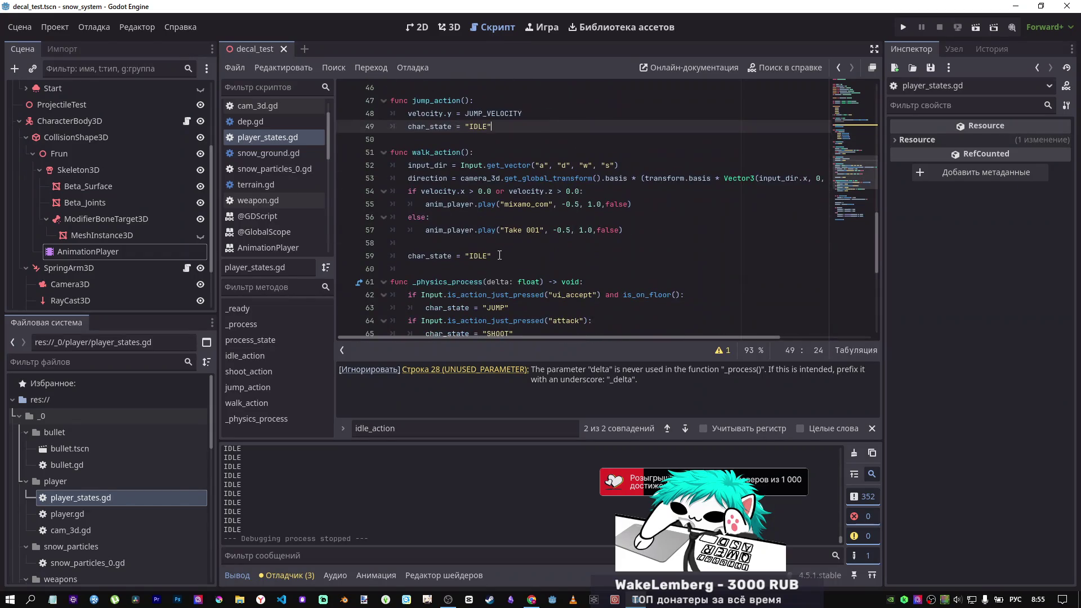
key("alt+Tab")
scroll(411, 232, "down", 6)
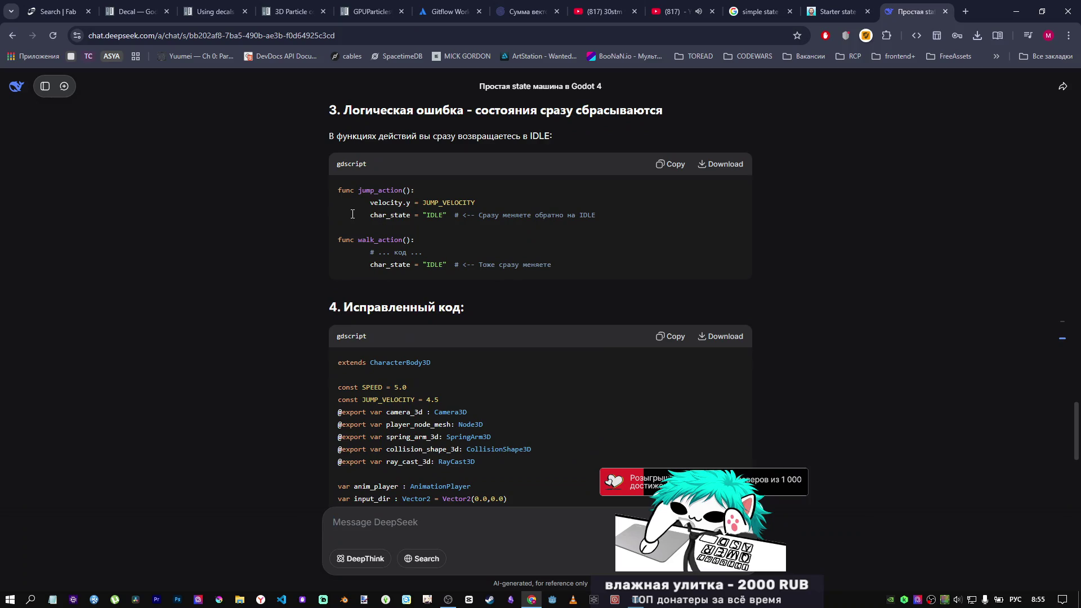
Step: Read DeepSeek's corrected idle, shoot, jump and walk functions, then return to Godot
scroll(445, 163, "down", 1)
scroll(447, 214, "up", 1)
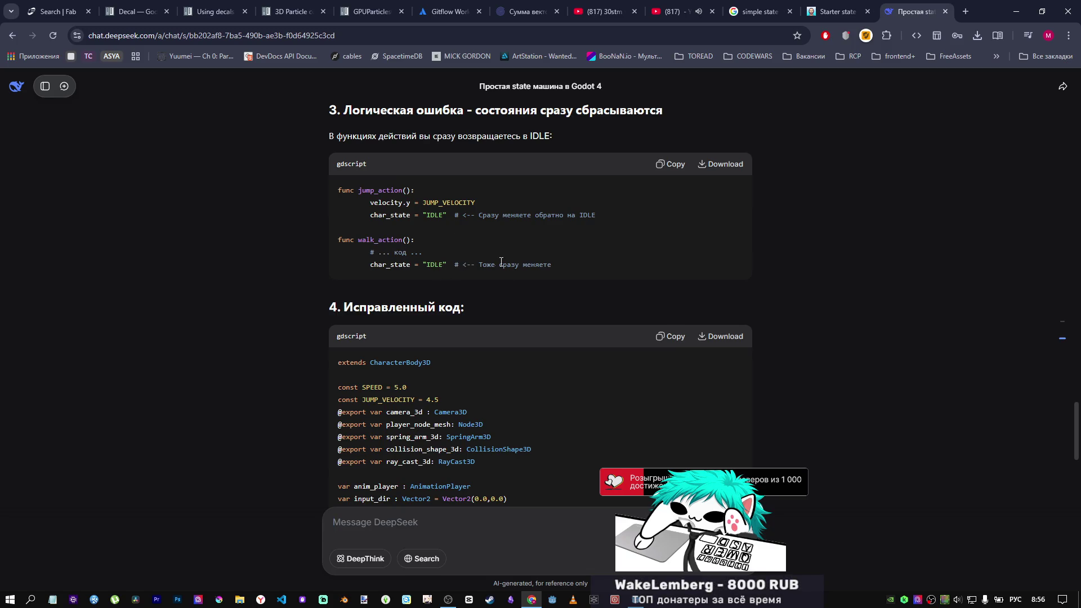
scroll(501, 262, "down", 4)
scroll(481, 266, "down", 6)
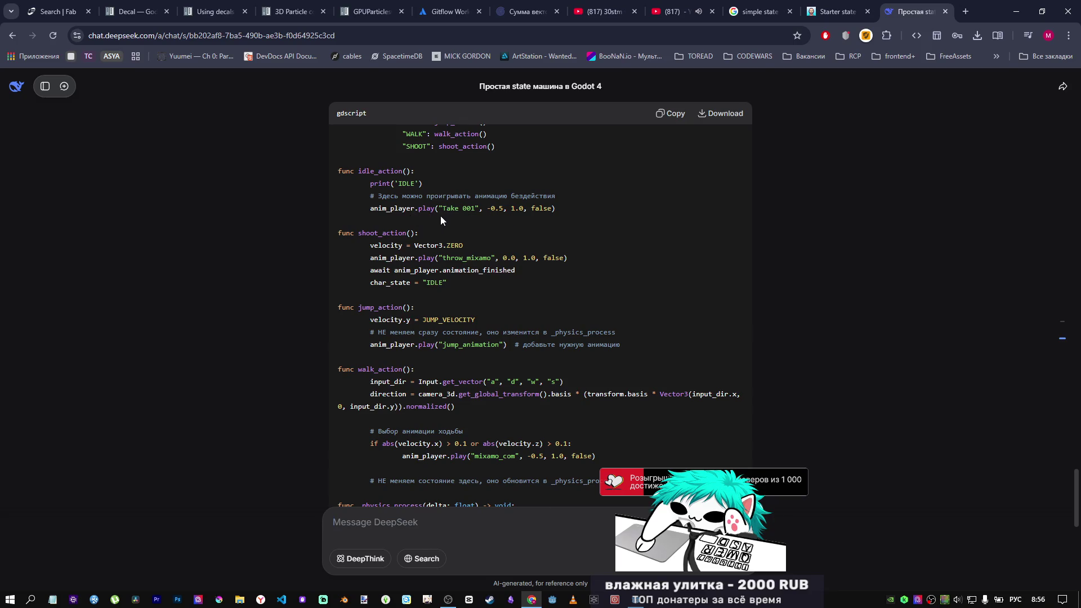
key("alt+Tab")
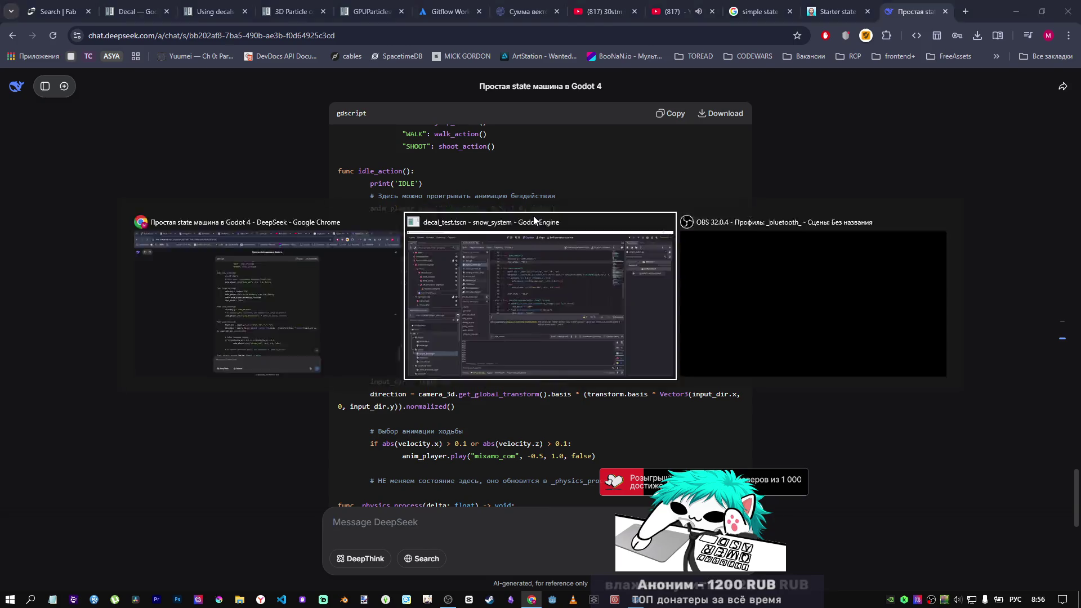
scroll(479, 284, "down", 3)
scroll(478, 284, "up", 7)
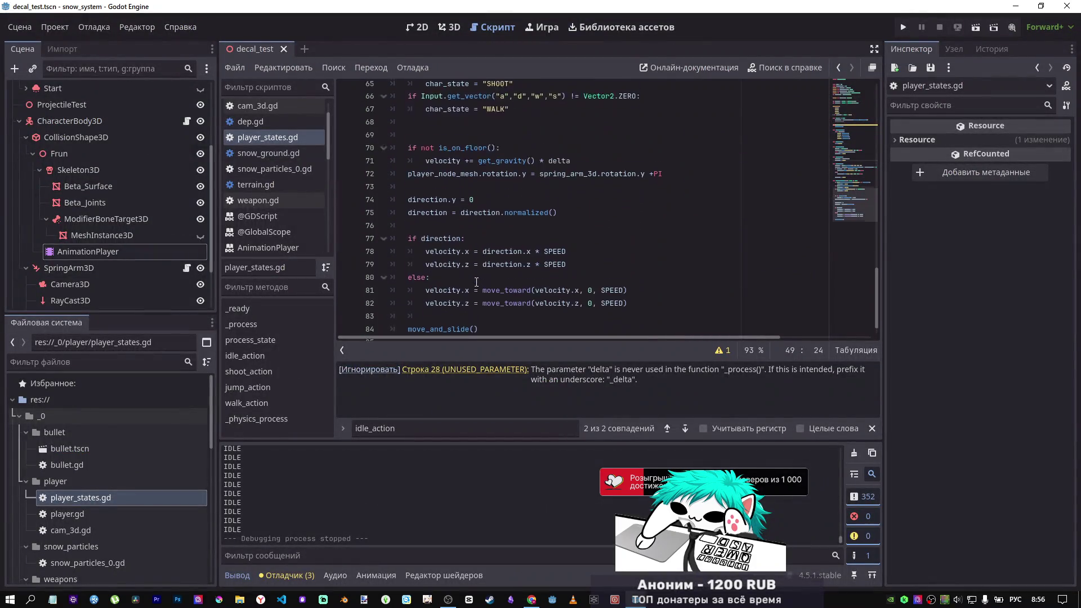
Step: Move the Take 001 animation play call from walk_action's else into idle_action, under print('IDLE')
left_click_drag(623, 269, 427, 269)
key("ctrl+c")
key("BackSpace")
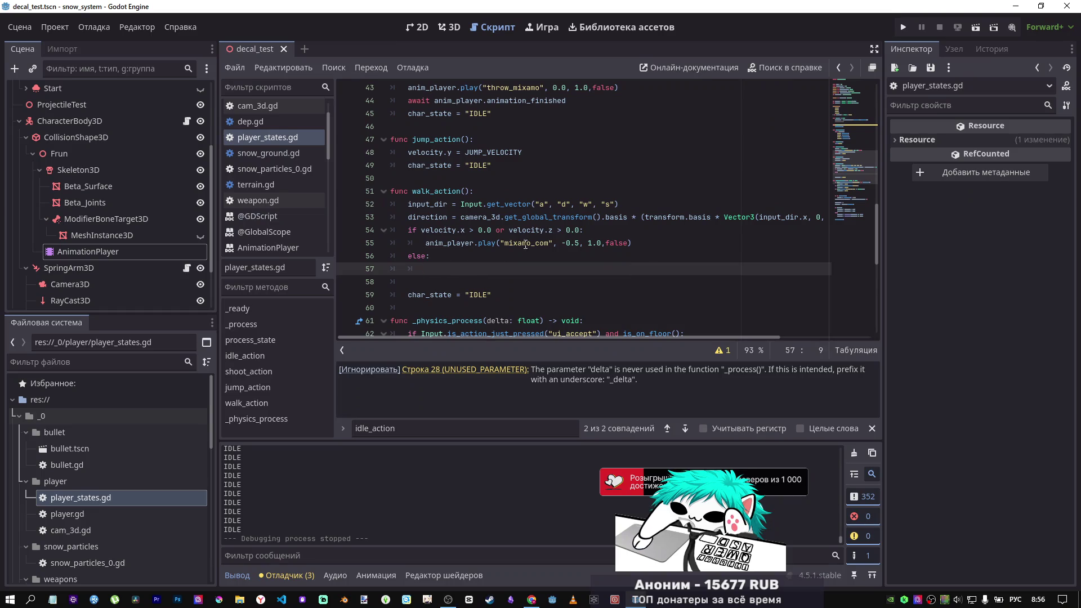
scroll(525, 243, "up", 5)
left_click(500, 228)
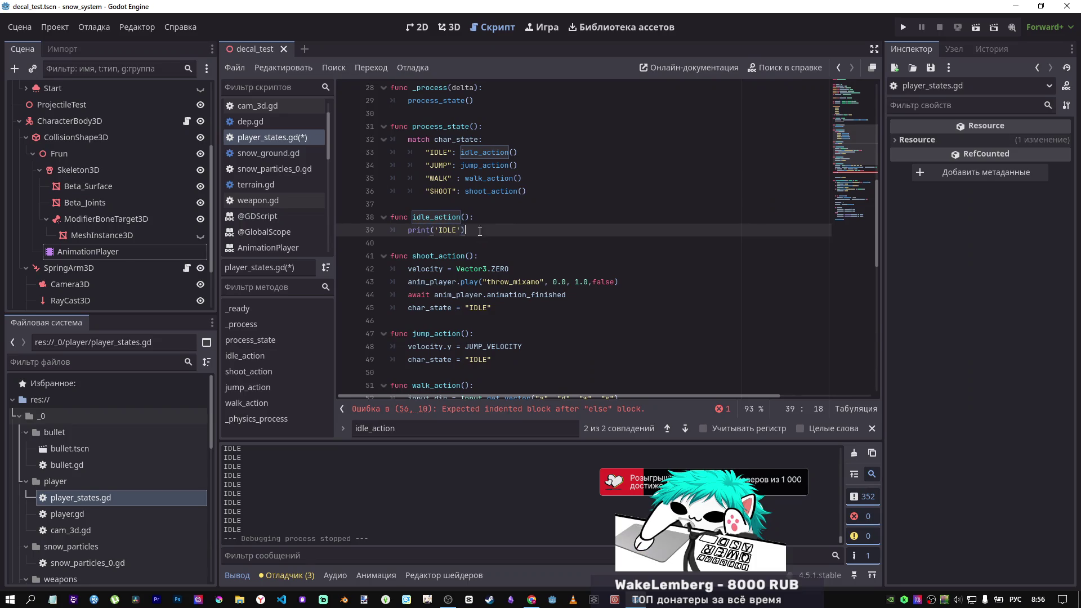
left_click(502, 217)
left_click(495, 231)
key("Return")
key("ctrl+v")
Step: Delete walk_action's empty else: line and the leftover blank lines
scroll(499, 233, "down", 5)
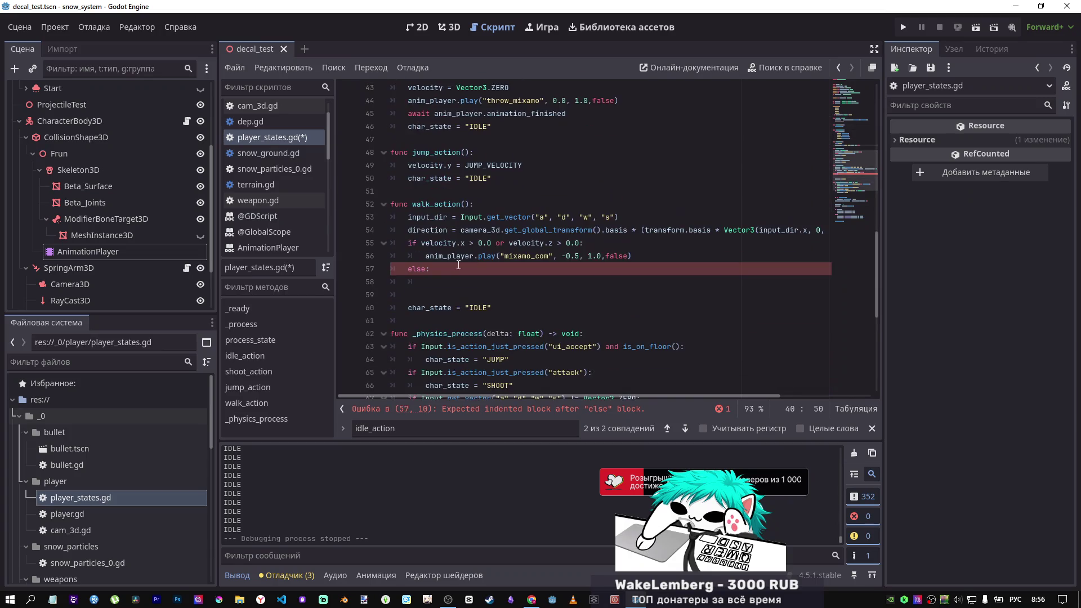
left_click(369, 269)
key("BackSpace")
left_click(463, 273)
left_click_drag(423, 283, 388, 269)
key("BackSpace")
key("BackSpace")
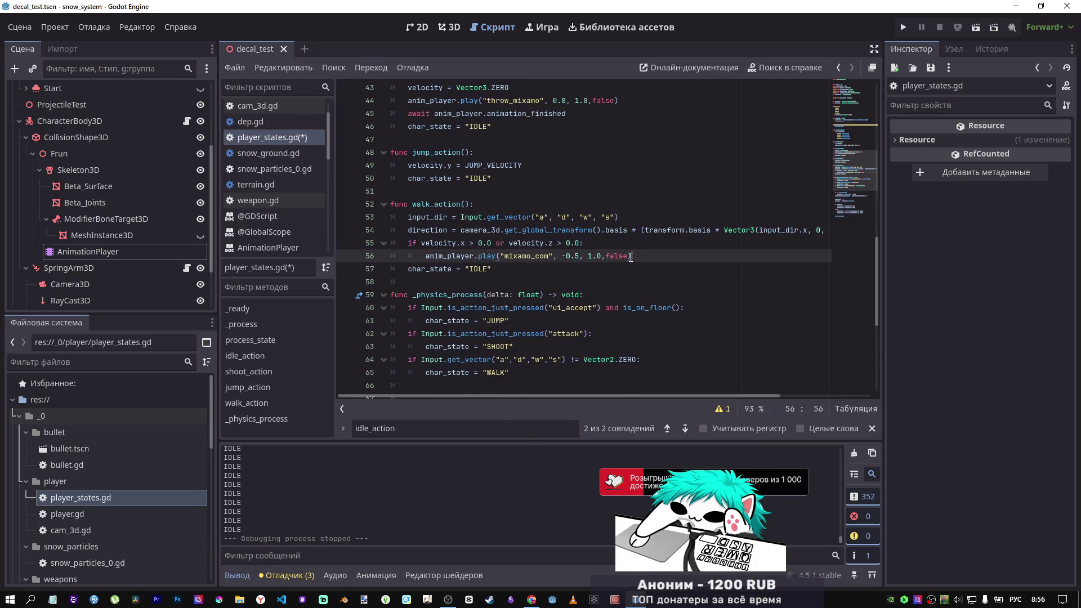
Step: Compare the script with the DeepSeek chat's code, reviewing the await animation_finished line
key("alt+Tab")
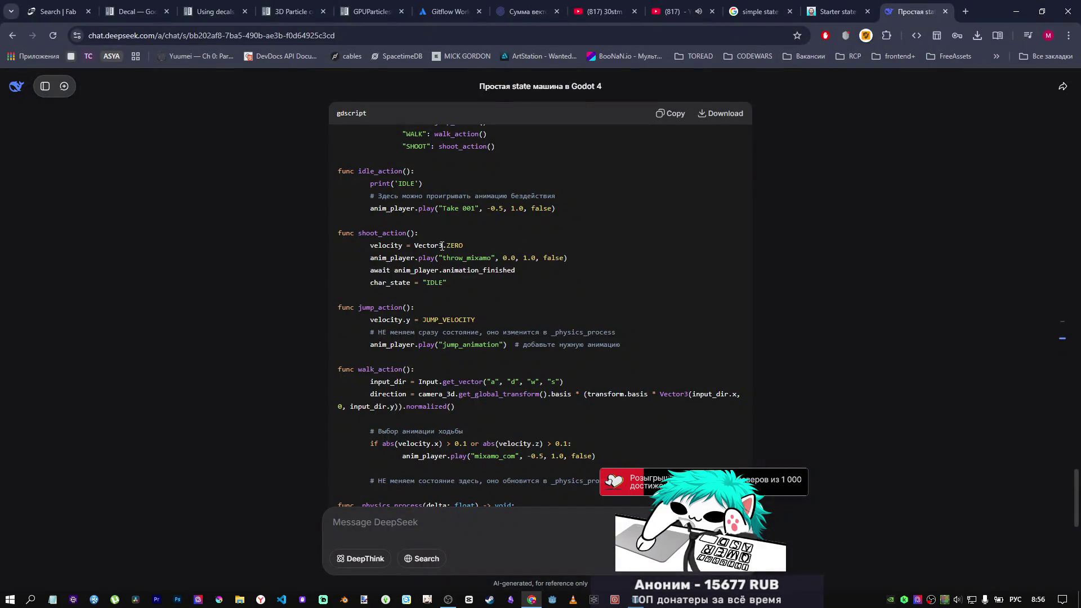
left_click_drag(427, 213, 505, 214)
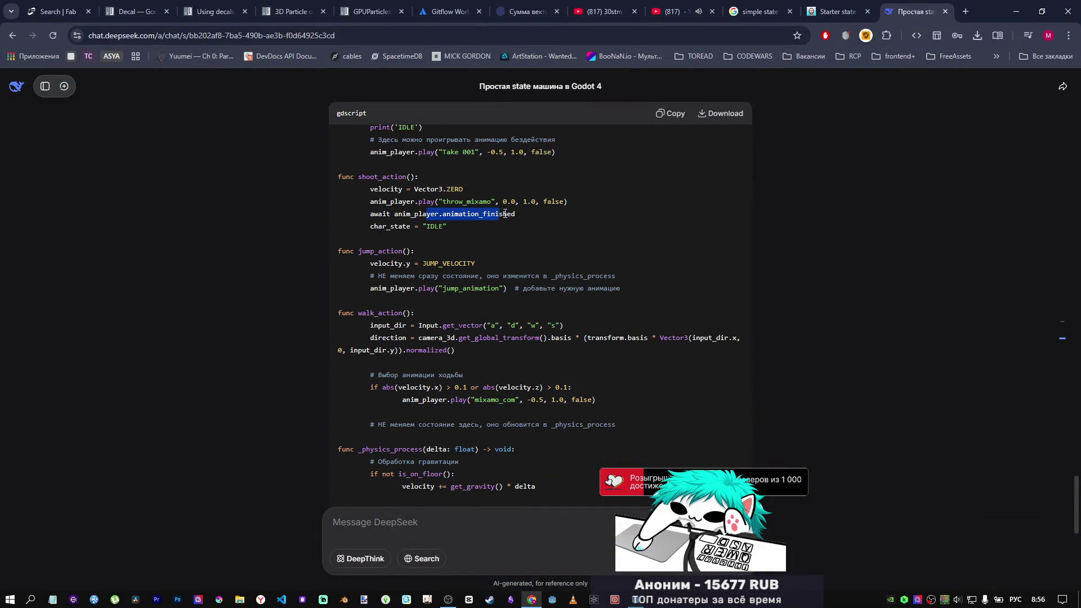
scroll(521, 221, "up", 1)
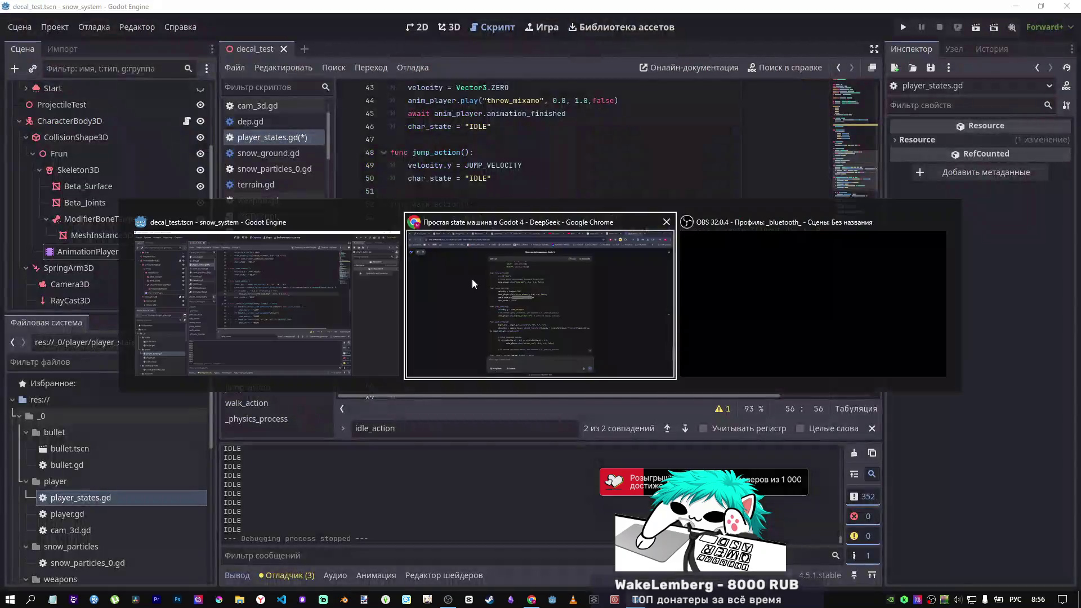
key("alt+Tab")
scroll(433, 274, "down", 1)
Step: Copy velocity = Vector3.ZERO from the chat and paste it as idle_action's first line
left_click_drag(463, 190, 378, 190)
key("alt+Tab")
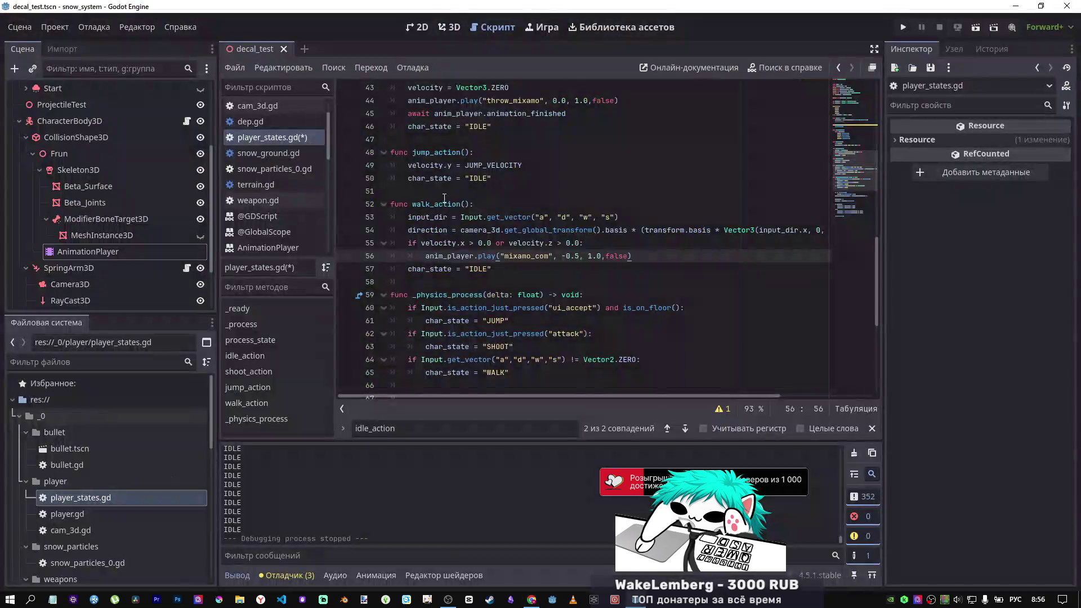
scroll(462, 243, "up", 1)
scroll(462, 243, "up", 2)
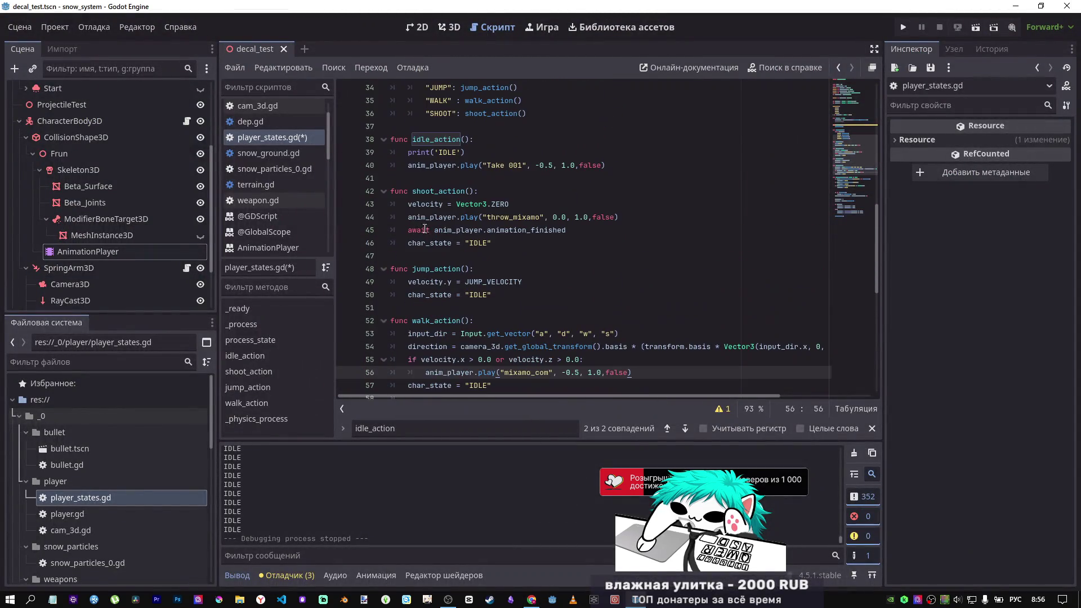
scroll(465, 223, "up", 2)
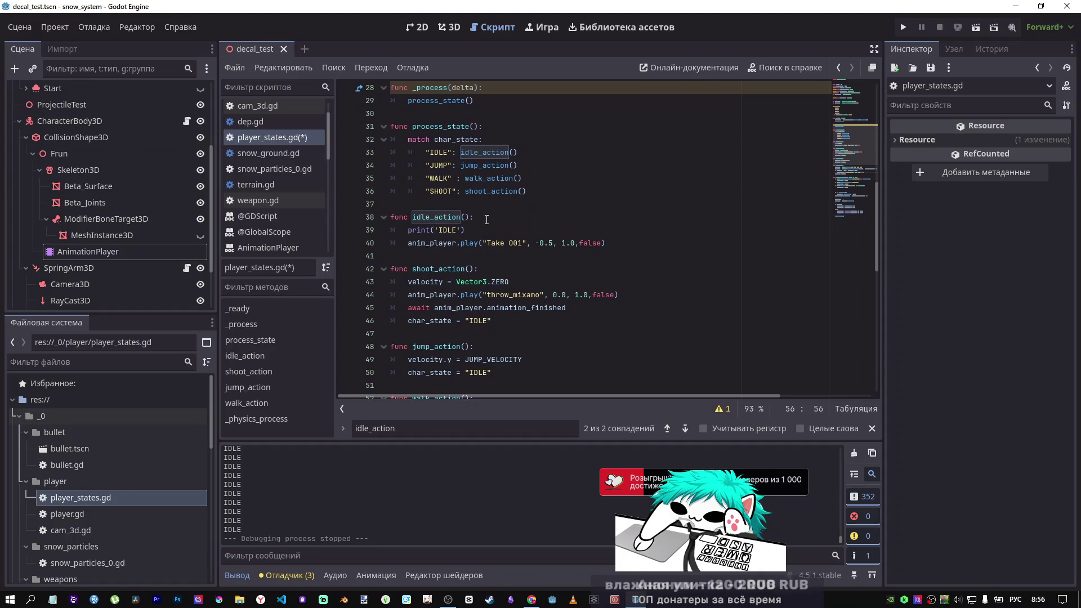
left_click(495, 218)
key("Return")
type("velocity = Vector3.ZERO")
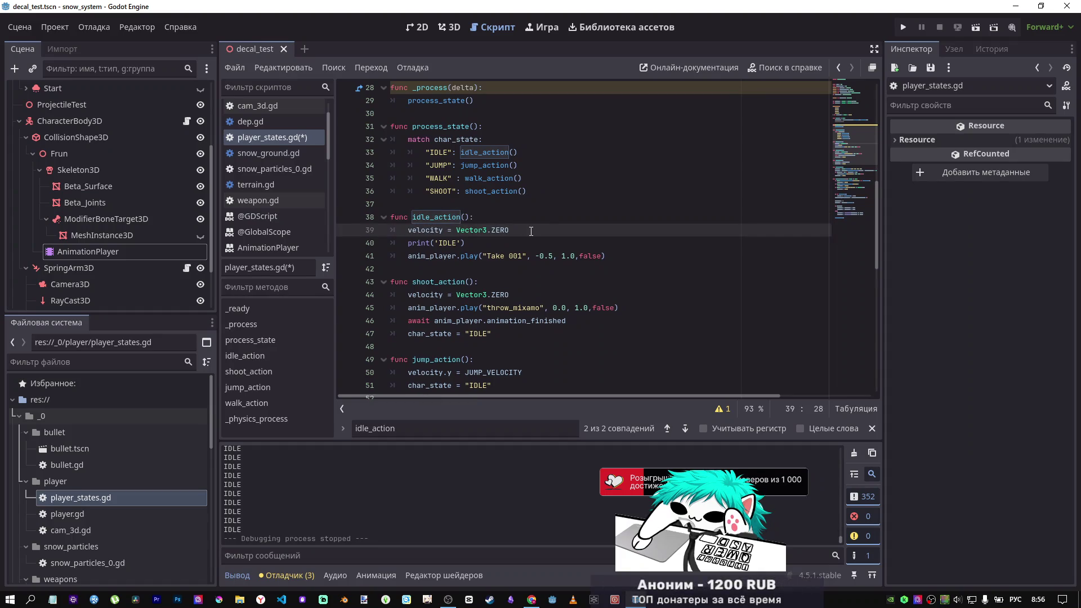
scroll(527, 240, "down", 3)
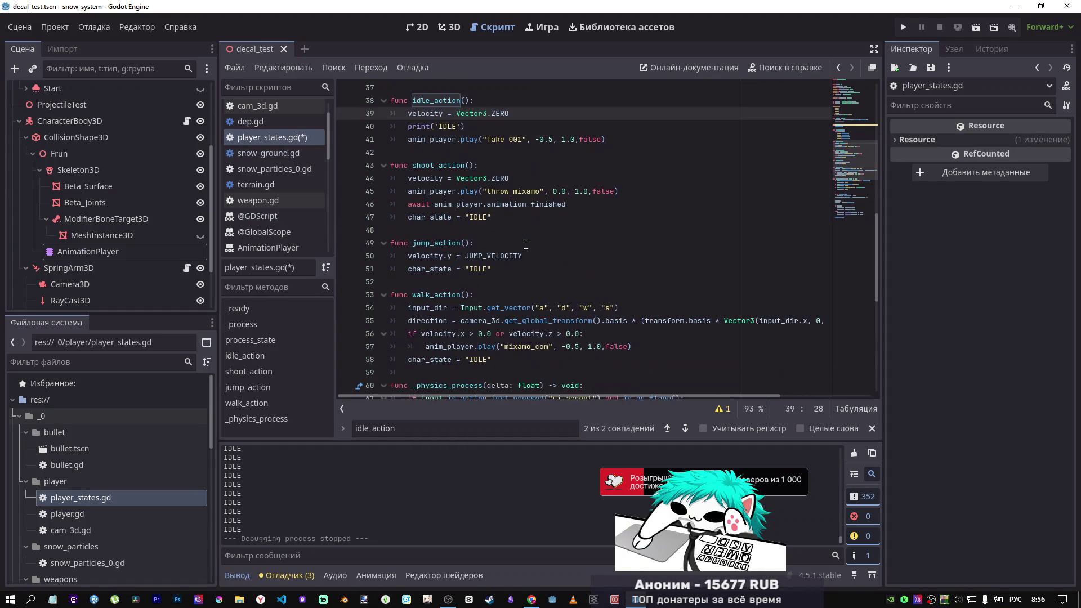
Step: Test-run the scene, moving the character with W, then stop the game
left_click(975, 27)
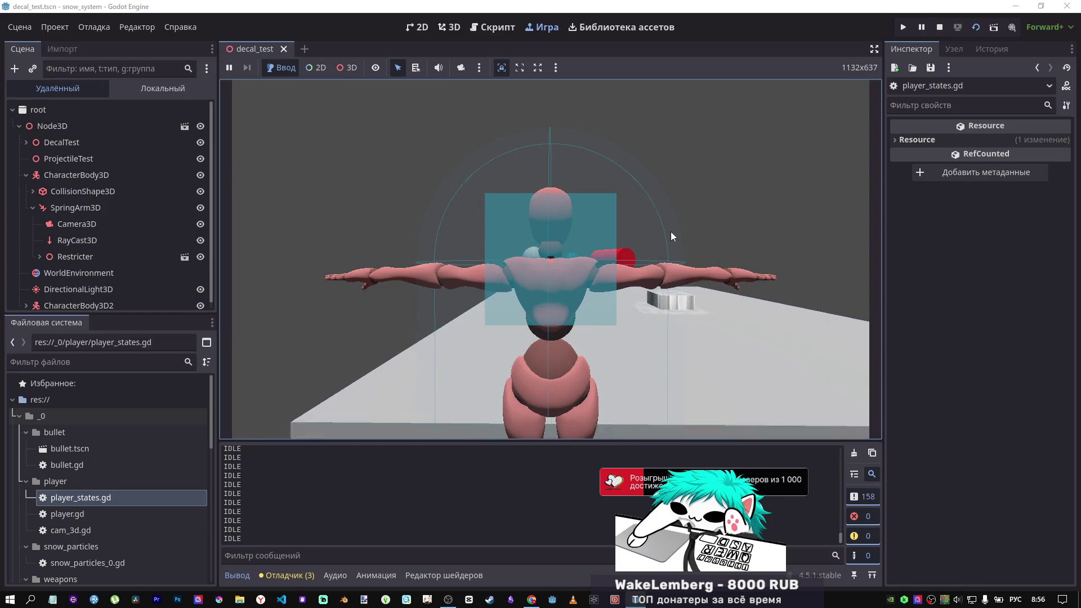
key("w")
left_click(939, 27)
left_click(507, 247)
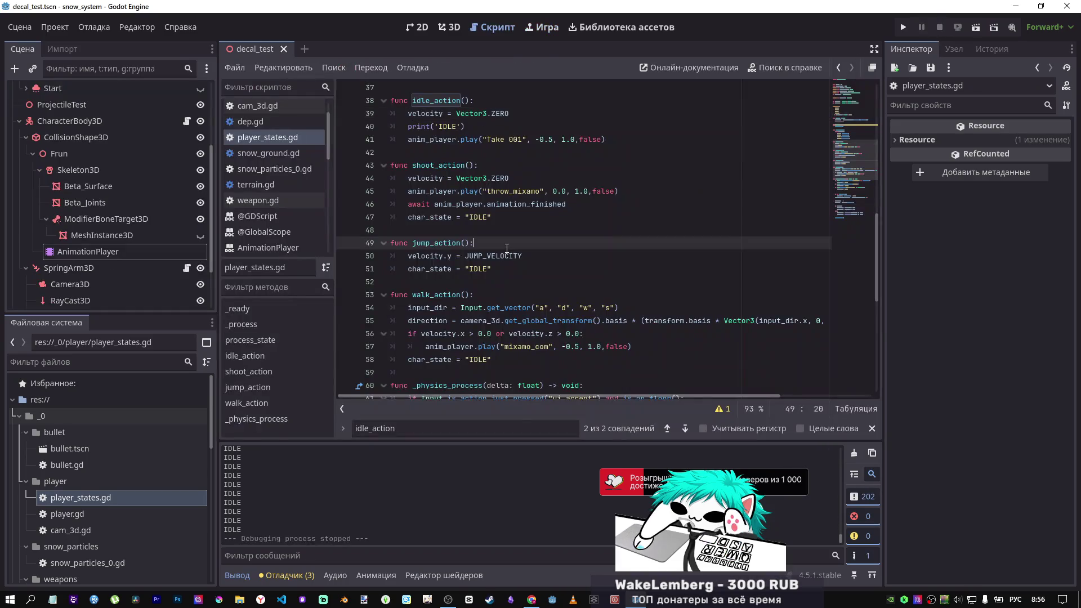
Step: Undo the velocity = Vector3.ZERO line in idle_action and save the script
left_click(496, 222)
key("ctrl+z")
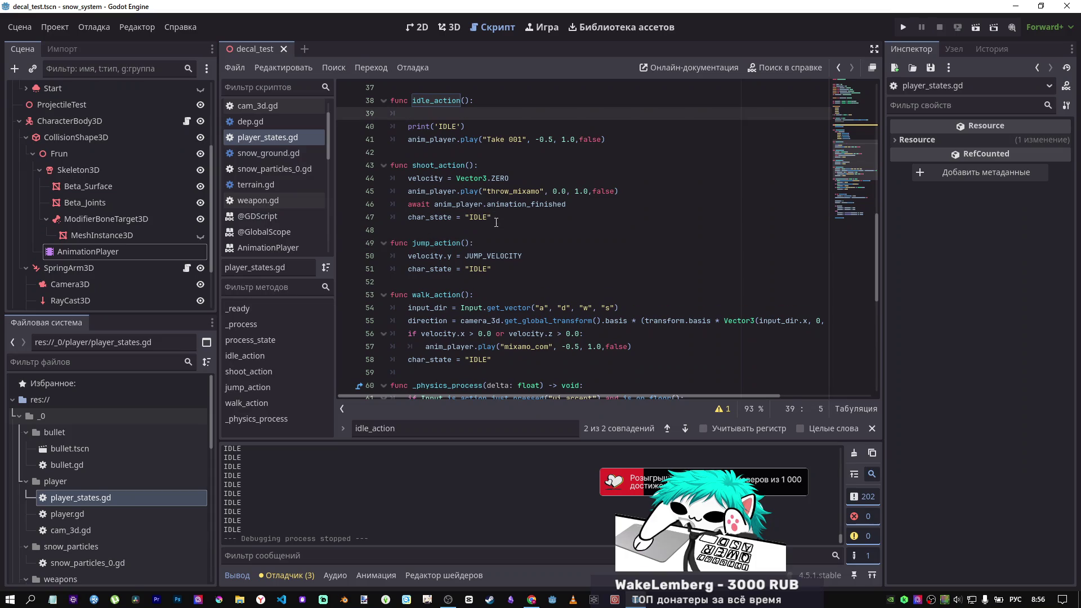
key("ctrl+z")
key("ctrl+s")
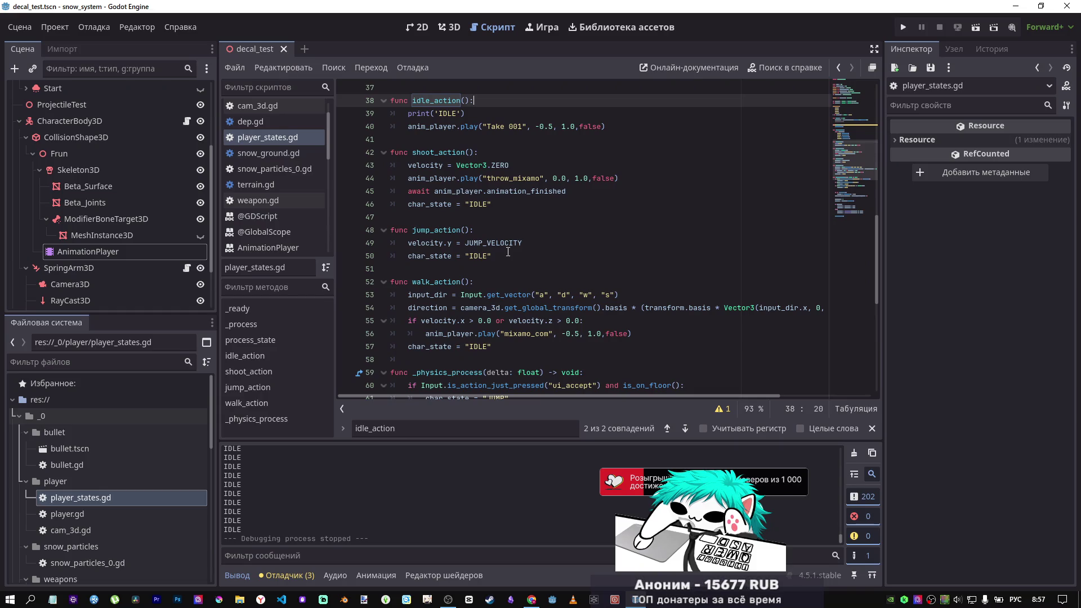
Step: Review the is_on_floor() gravity check in _physics_process as a reference
scroll(508, 252, "down", 8)
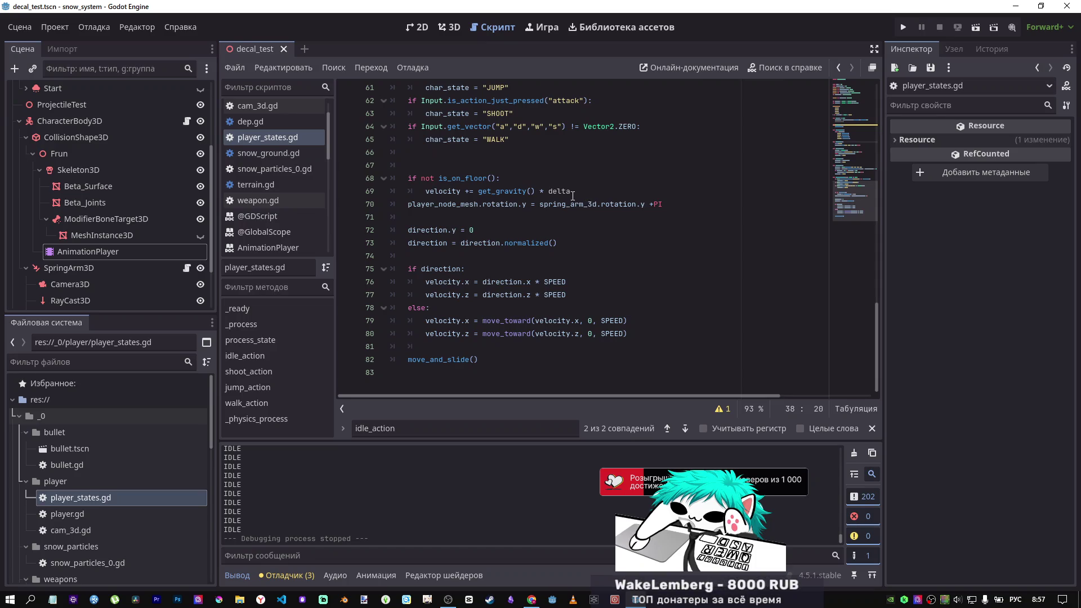
left_click_drag(570, 191, 410, 182)
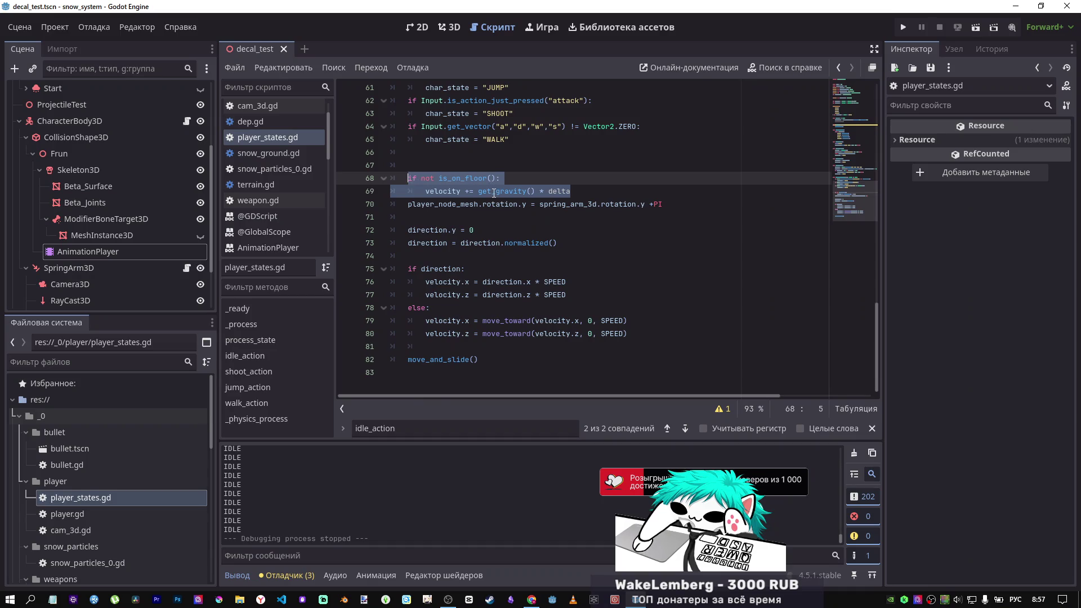
left_click(490, 177)
left_click(410, 178, "shift")
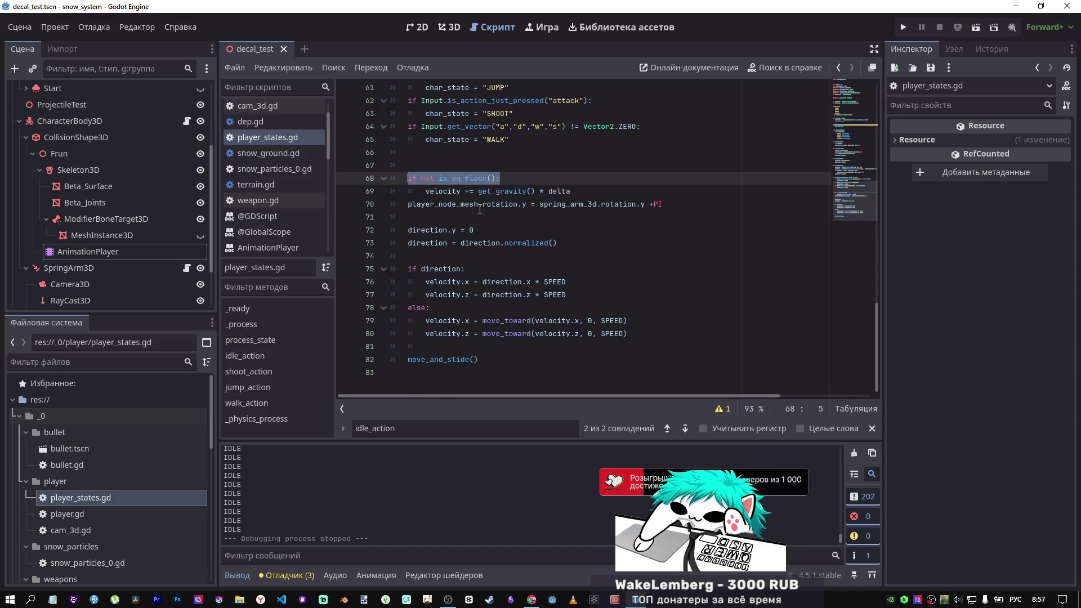
scroll(479, 209, "up", 7)
left_click(426, 269)
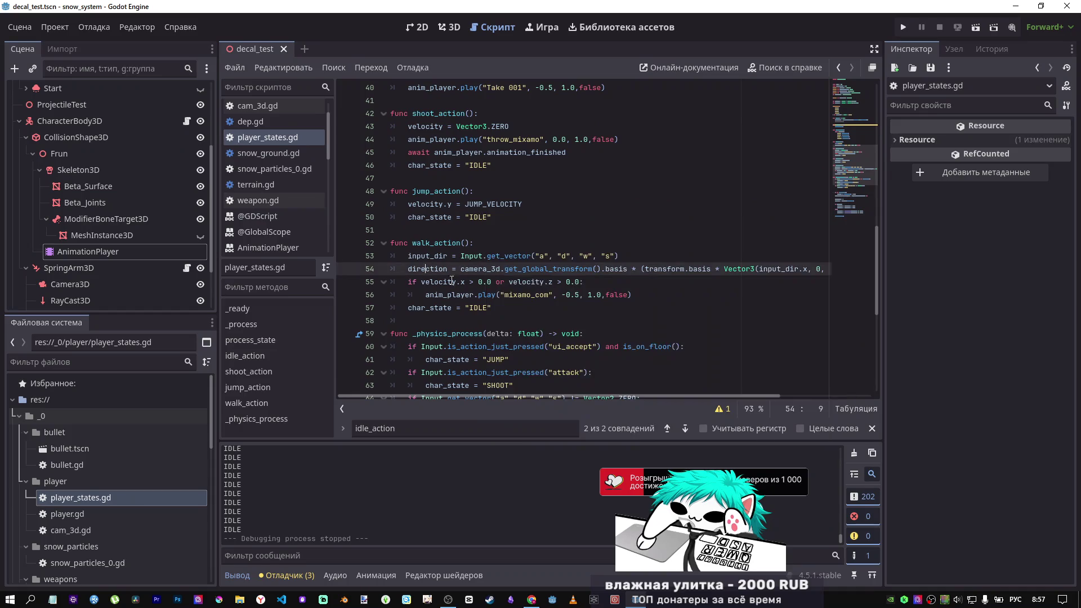
scroll(486, 264, "up", 1)
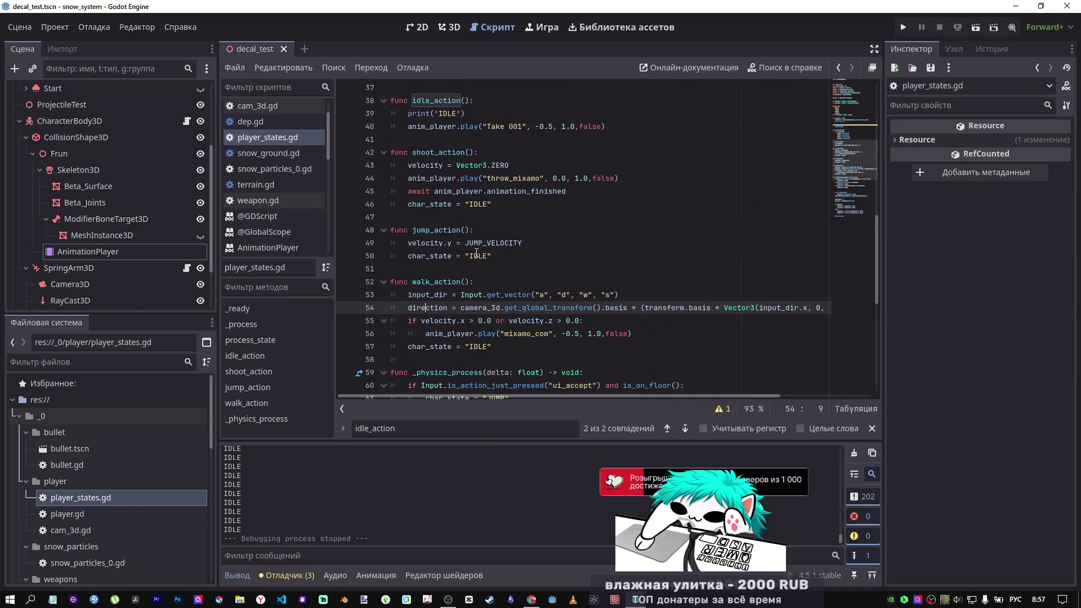
Step: Wrap jump_action's char_state = "IDLE" in an is_on_floor() check below the jump velocity, and save
left_click(556, 244)
key("Return")
type("if not is_on_floor():")
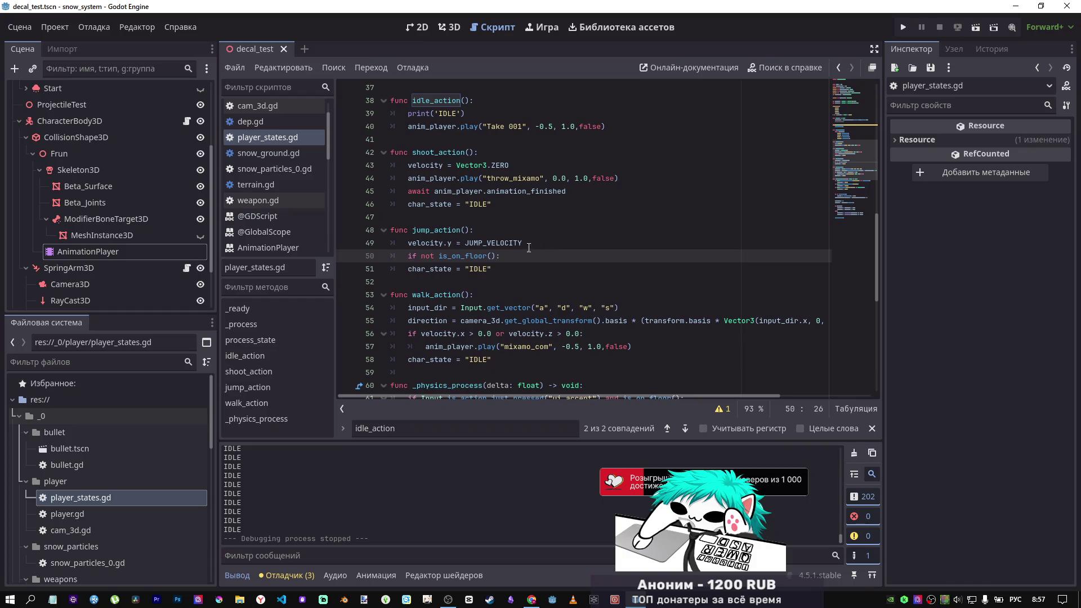
key("Down")
key("Home")
key("Tab")
left_click(439, 255)
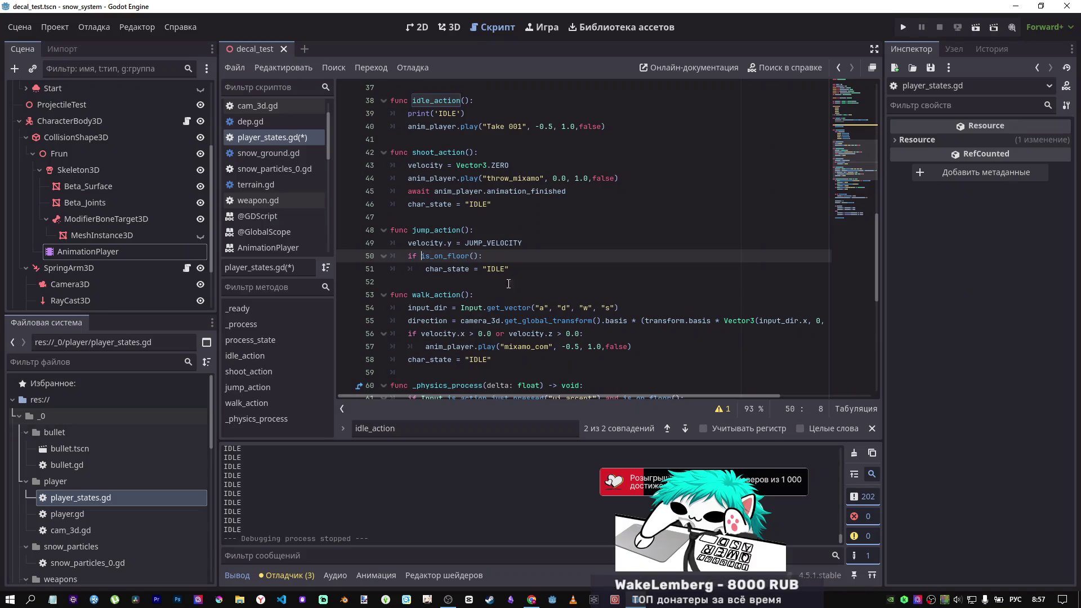
key("ctrl+s")
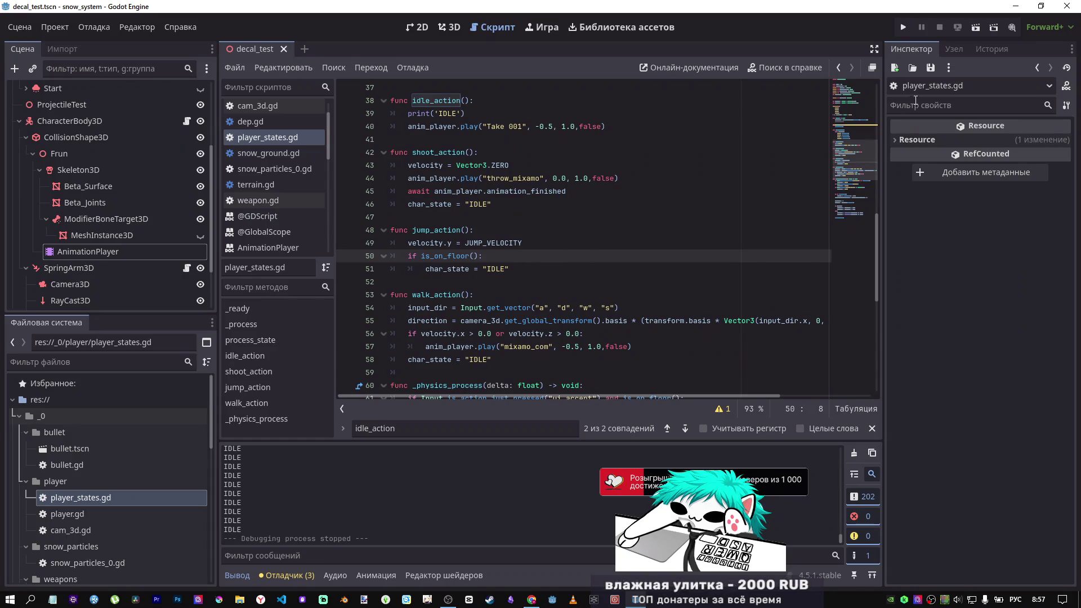
Step: Test-run the current scene, stop it, then go to the DeepSeek chat
scroll(626, 261, "down", 4)
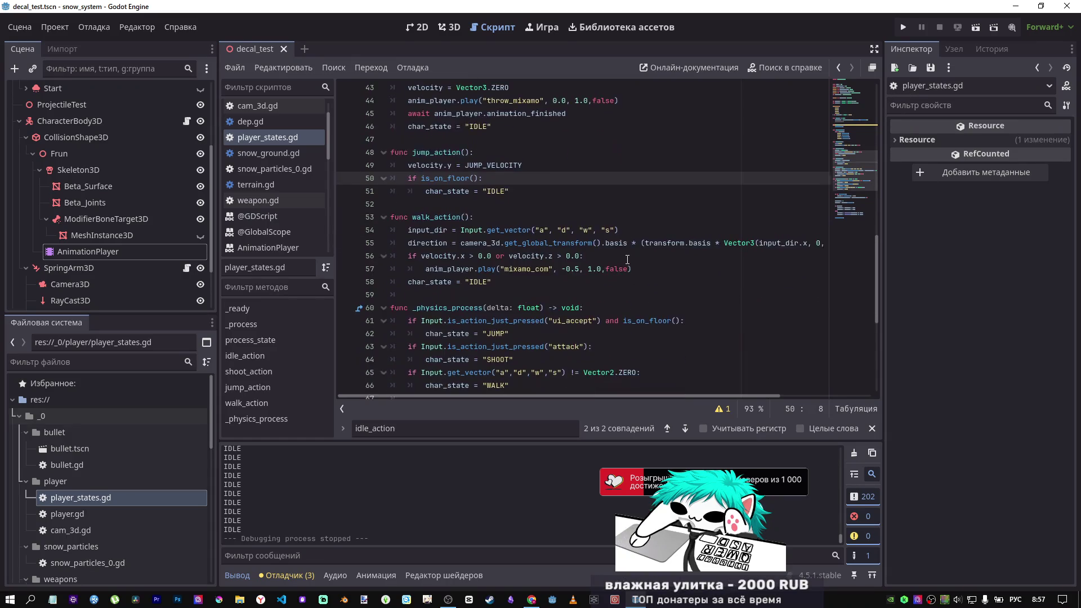
scroll(627, 261, "down", 2)
scroll(626, 260, "up", 9)
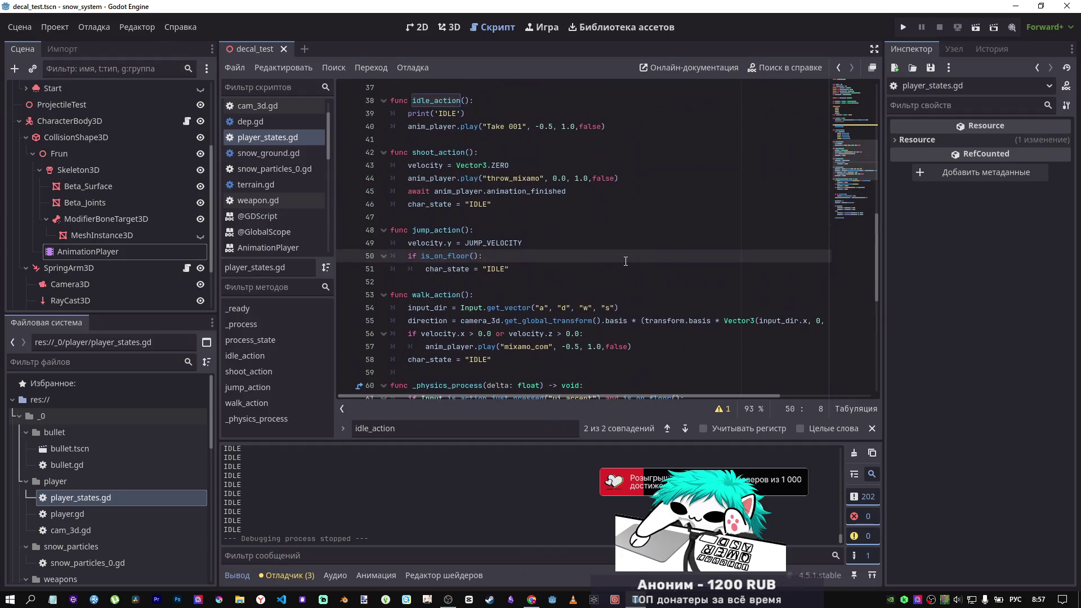
scroll(626, 259, "up", 5)
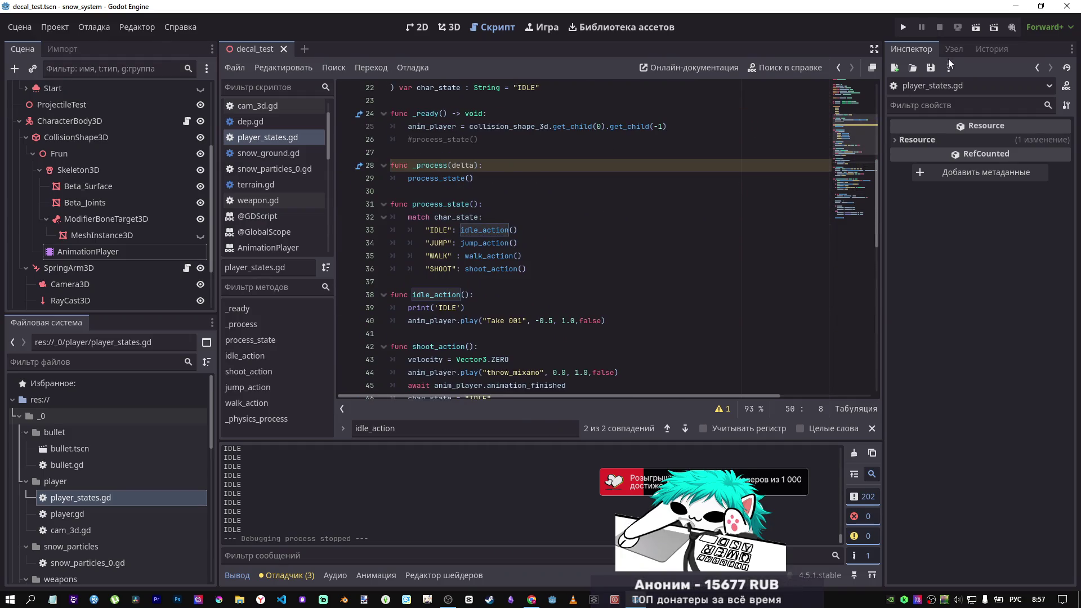
left_click(975, 27)
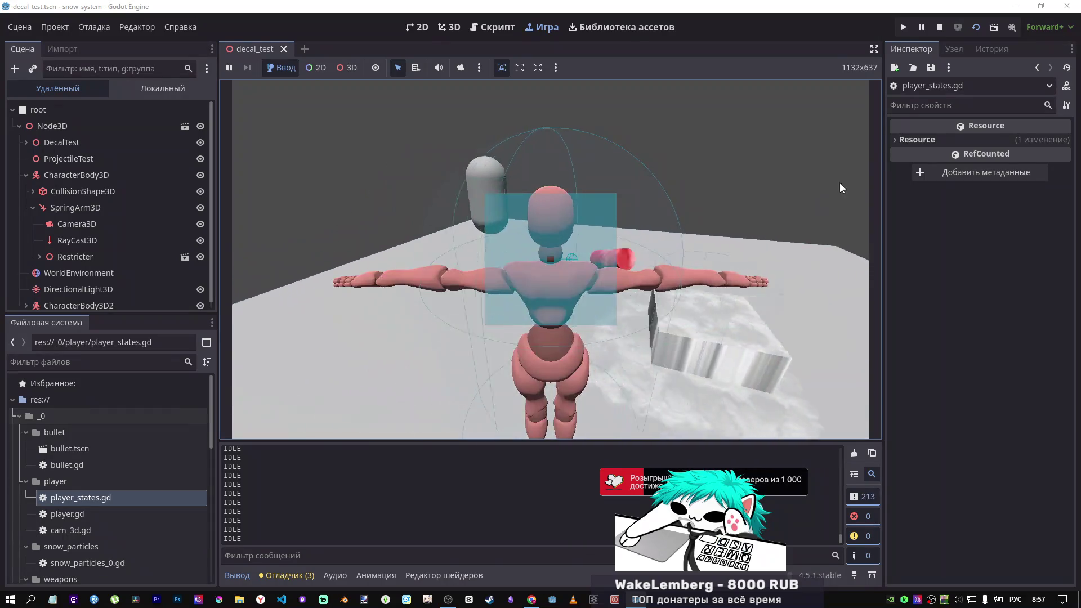
left_click(938, 27)
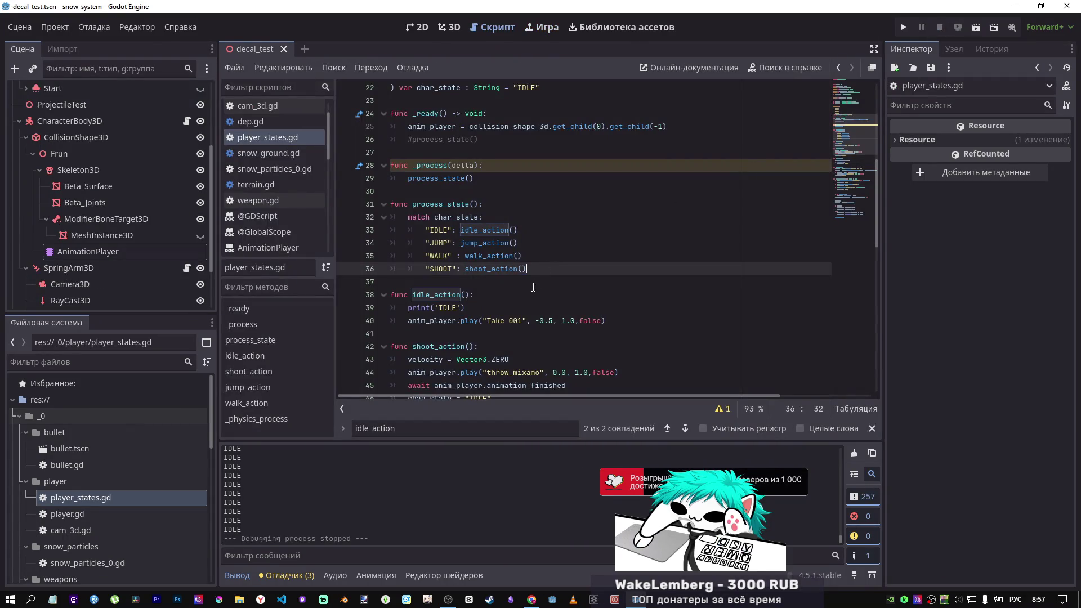
scroll(533, 286, "down", 4)
scroll(533, 286, "up", 1)
scroll(533, 286, "up", 2)
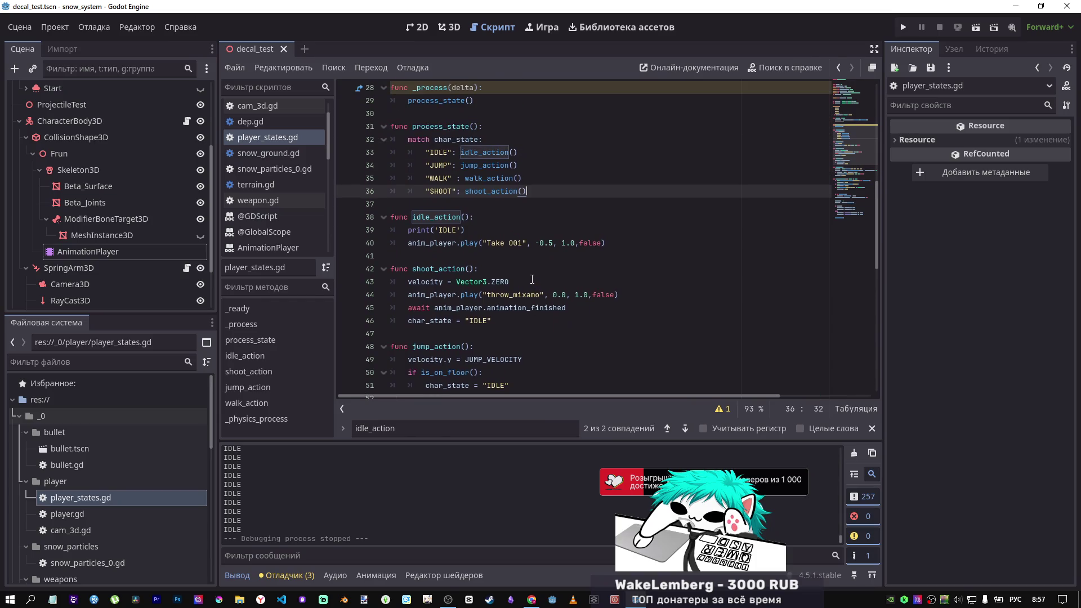
key("alt+Tab")
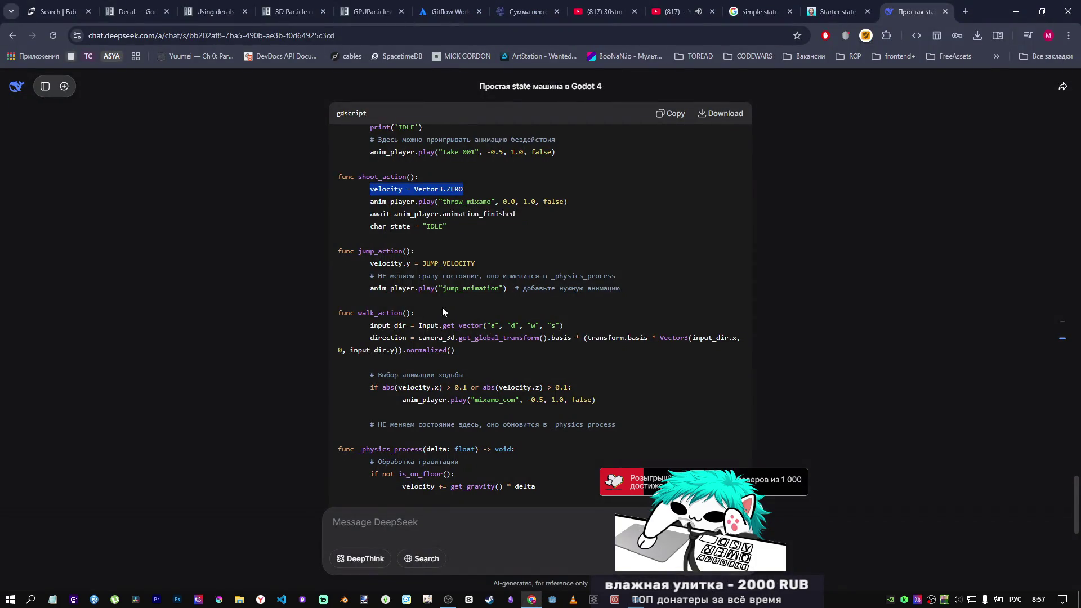
Step: Read through DeepSeek's corrected _physics_process listing, then return to the Godot editor
scroll(441, 306, "down", 2)
scroll(468, 209, "up", 1)
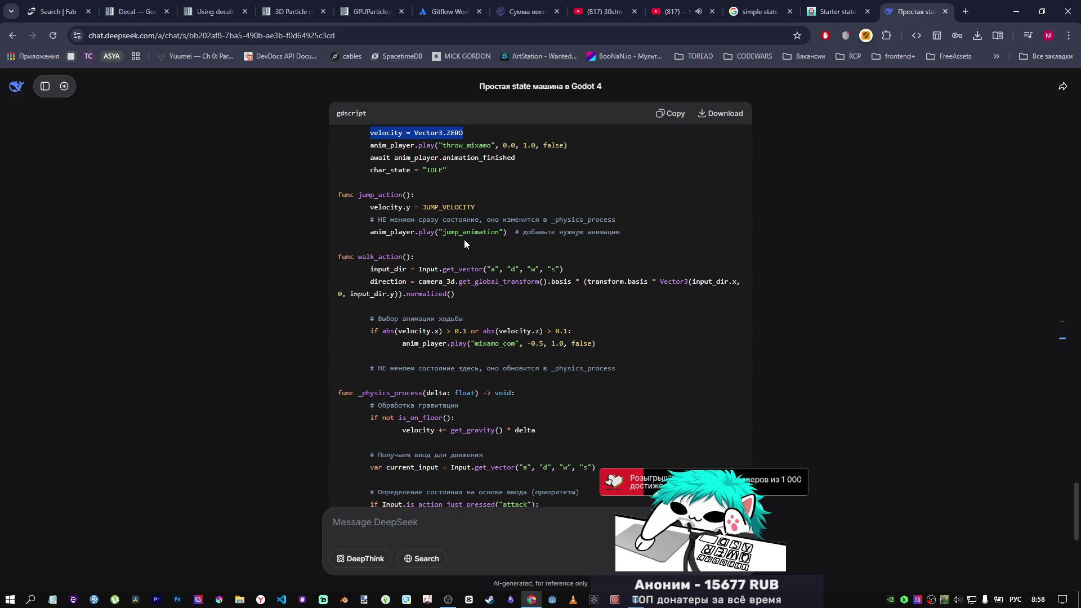
scroll(463, 240, "down", 1)
scroll(462, 241, "up", 1)
scroll(463, 244, "down", 2)
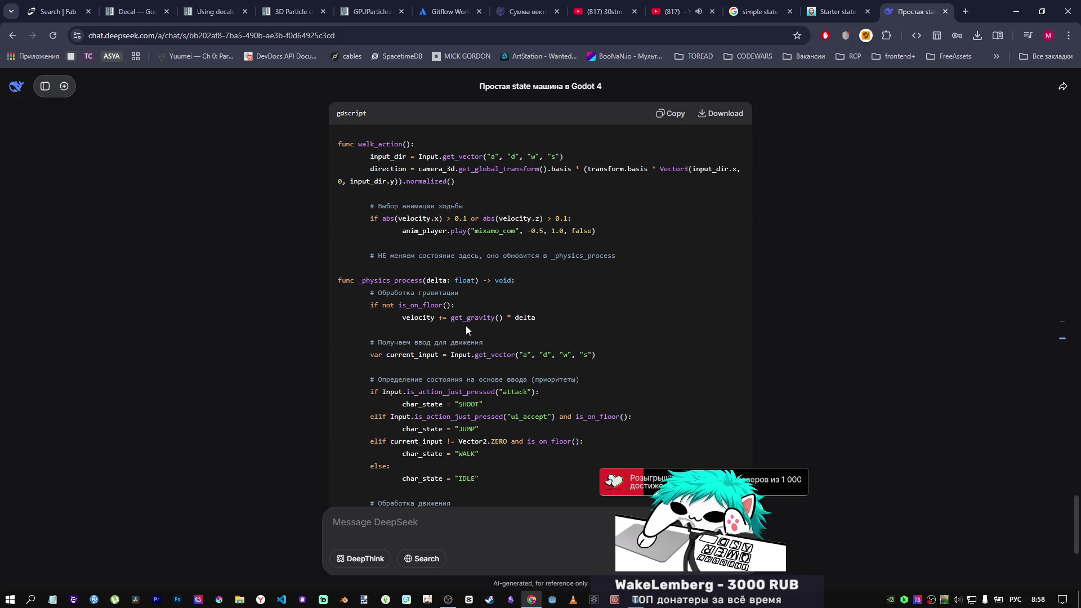
scroll(466, 330, "down", 1)
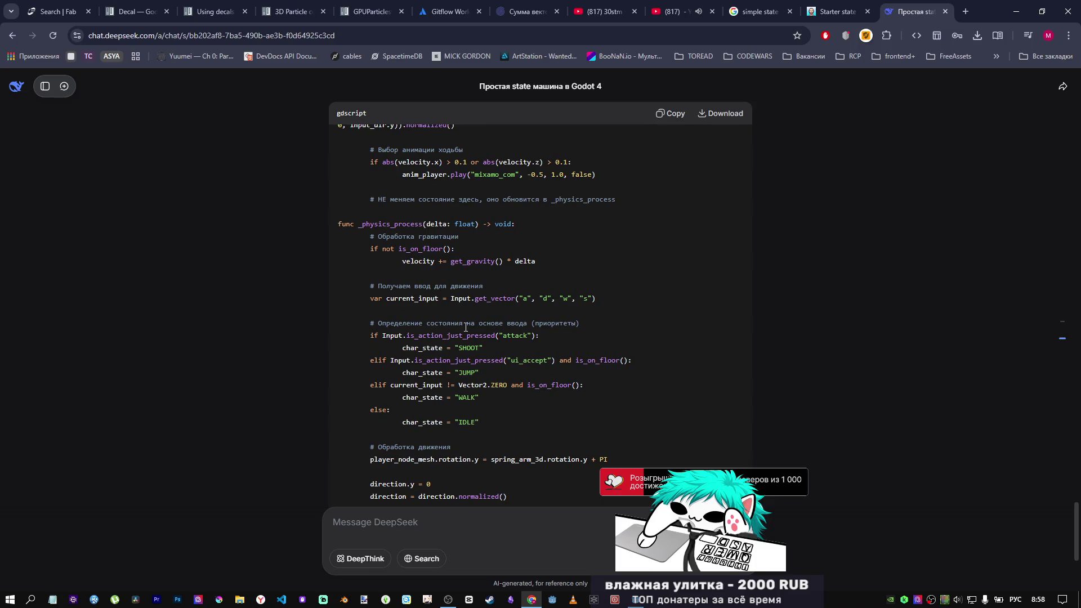
key("alt+Tab")
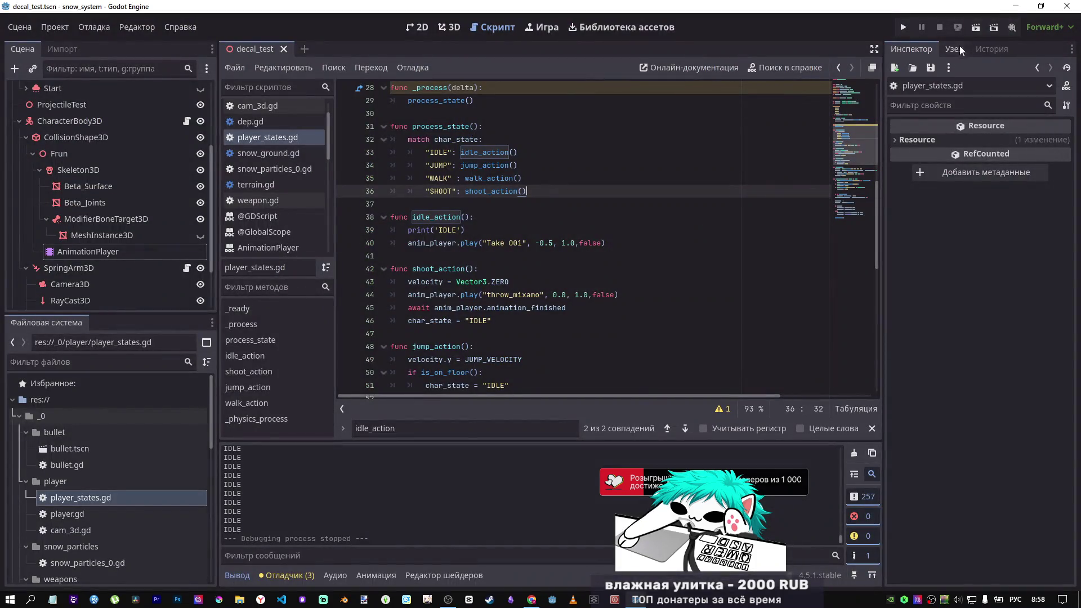
Step: After a quick test run, add a print('JUMP') line at the start of jump_action
key("F5")
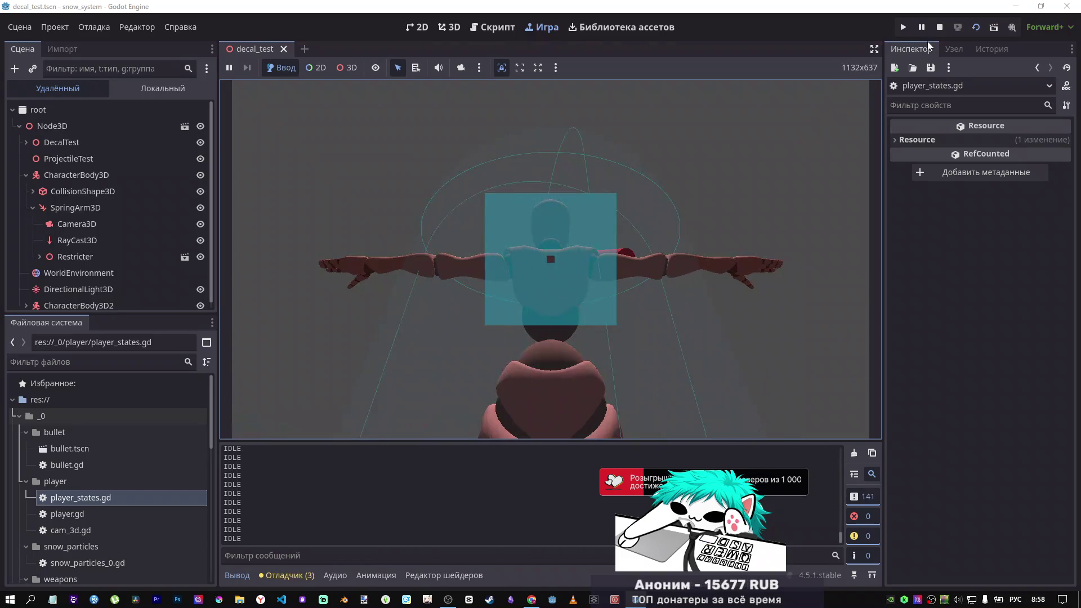
left_click(939, 27)
left_click_drag(465, 230, 410, 230)
key("ctrl+c")
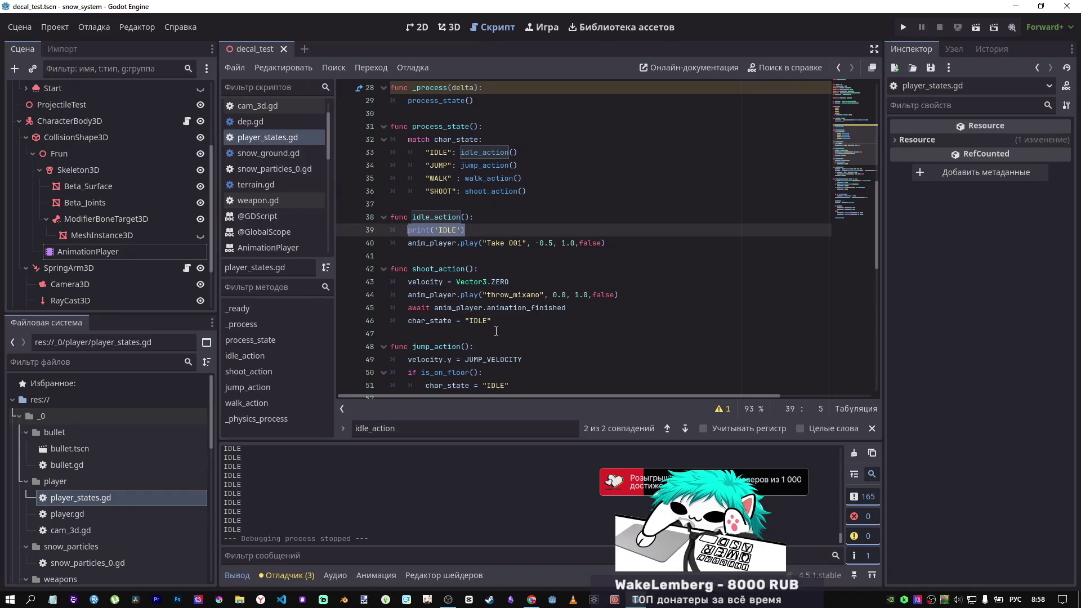
scroll(484, 315, "down", 1)
left_click(499, 311)
key("Return")
key("ctrl+v")
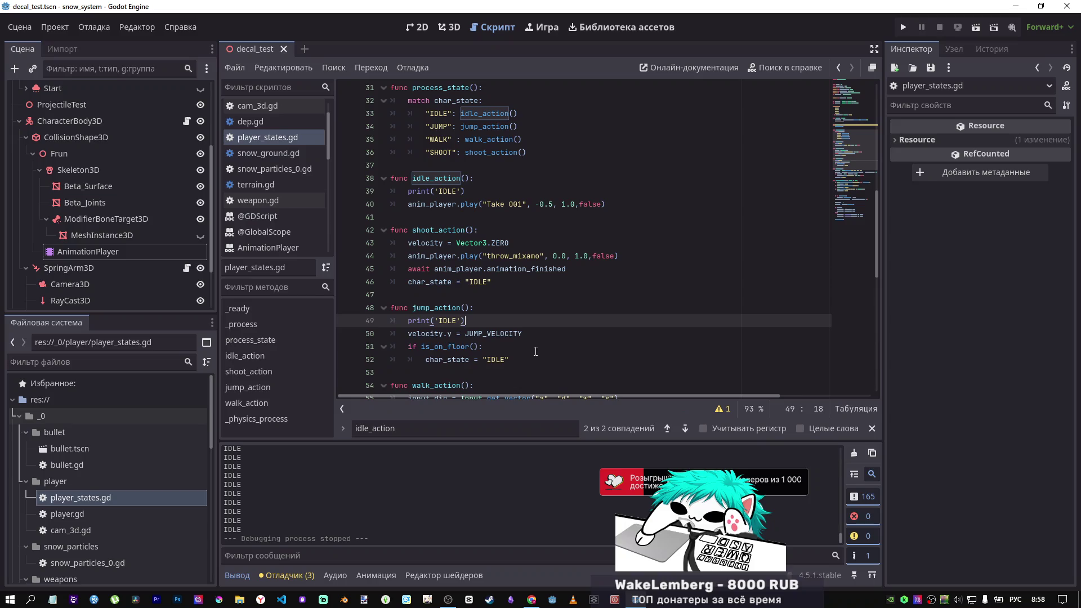
double_click(450, 320)
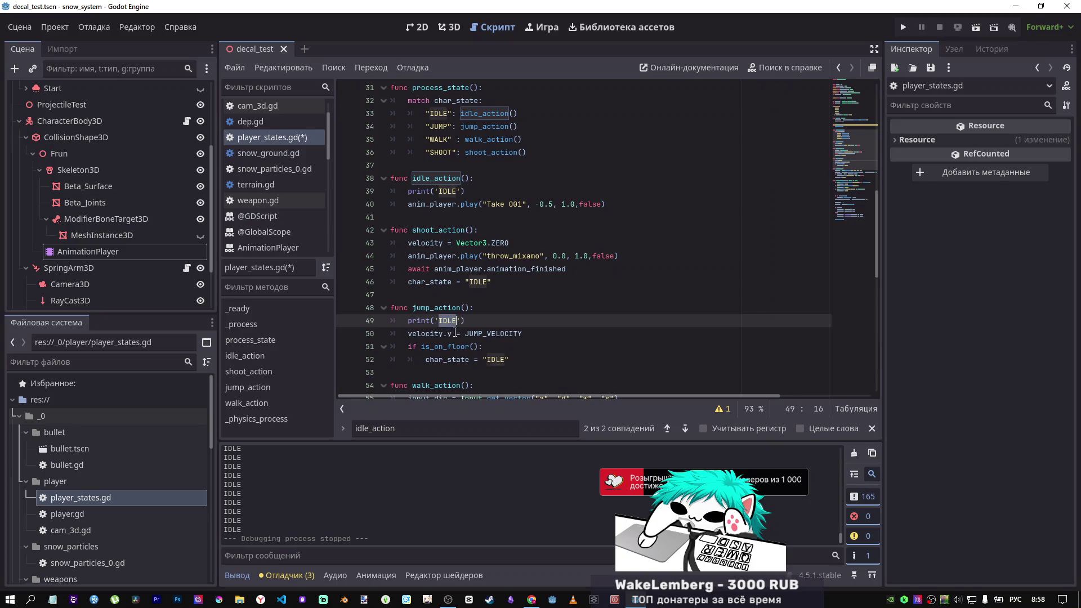
type("ОГЬЗ")
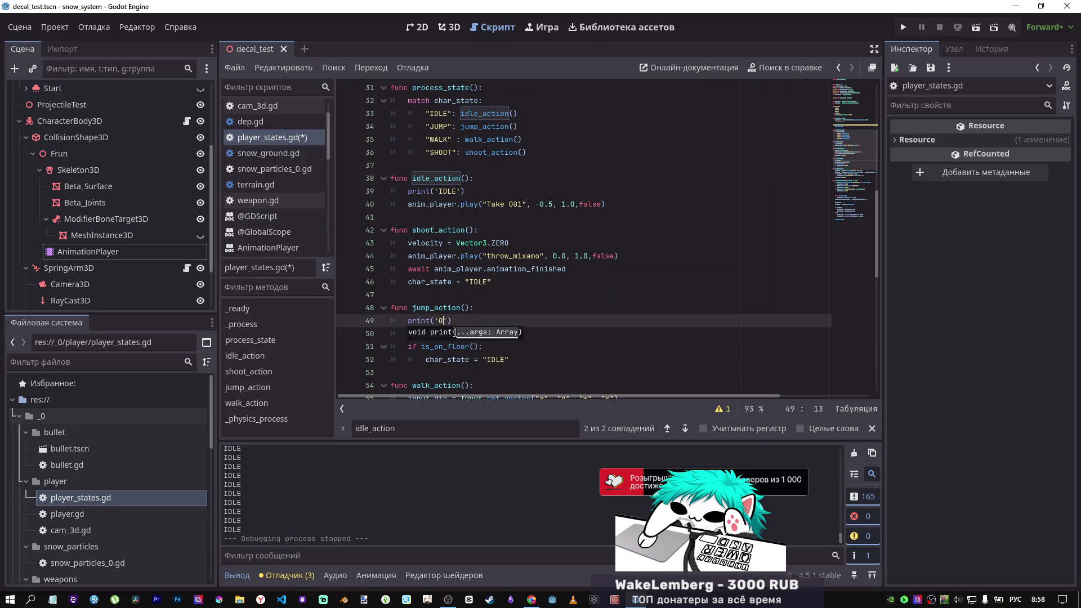
type("JUMP")
Step: Test-run the game, walking with W and swinging the camera, then stop it
key("F5")
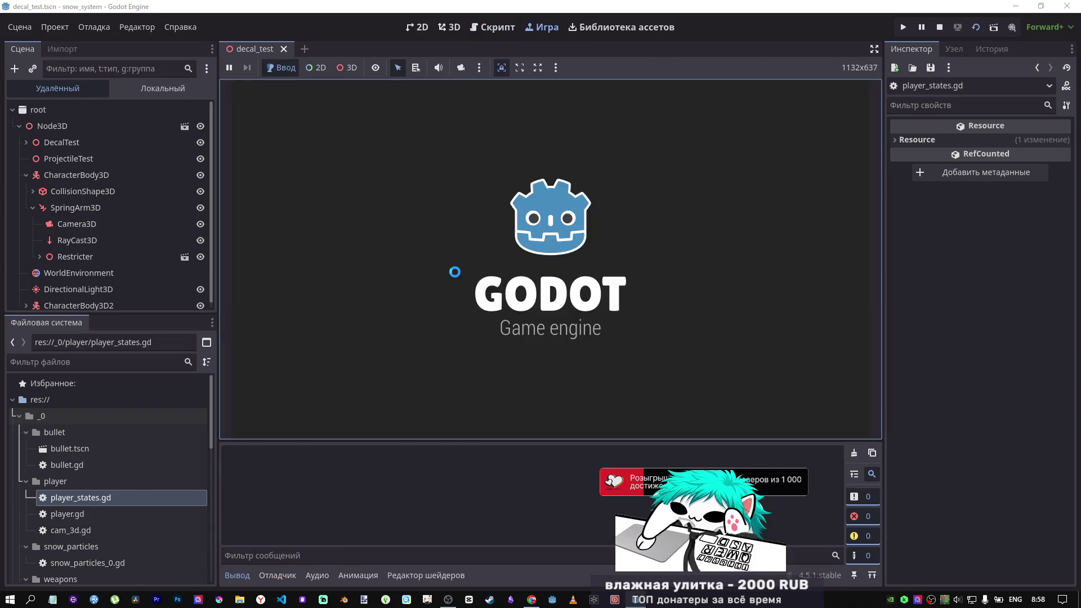
key("w")
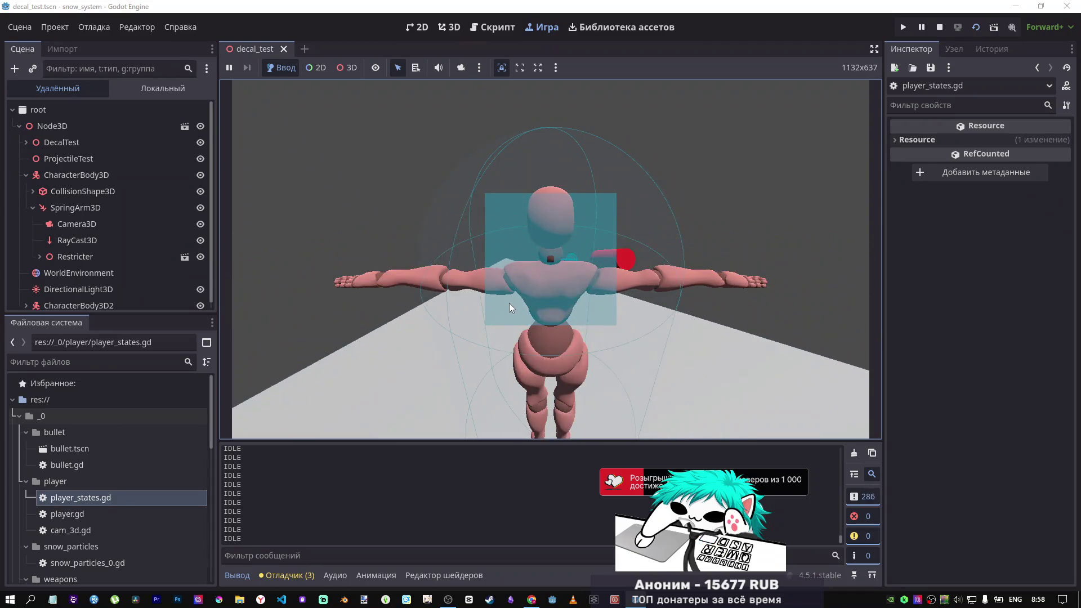
mouse_move(509, 303)
left_mouse_down()
mouse_move(386, 291)
mouse_move(303, 323)
mouse_move(349, 313)
mouse_move(126, 309)
left_mouse_up()
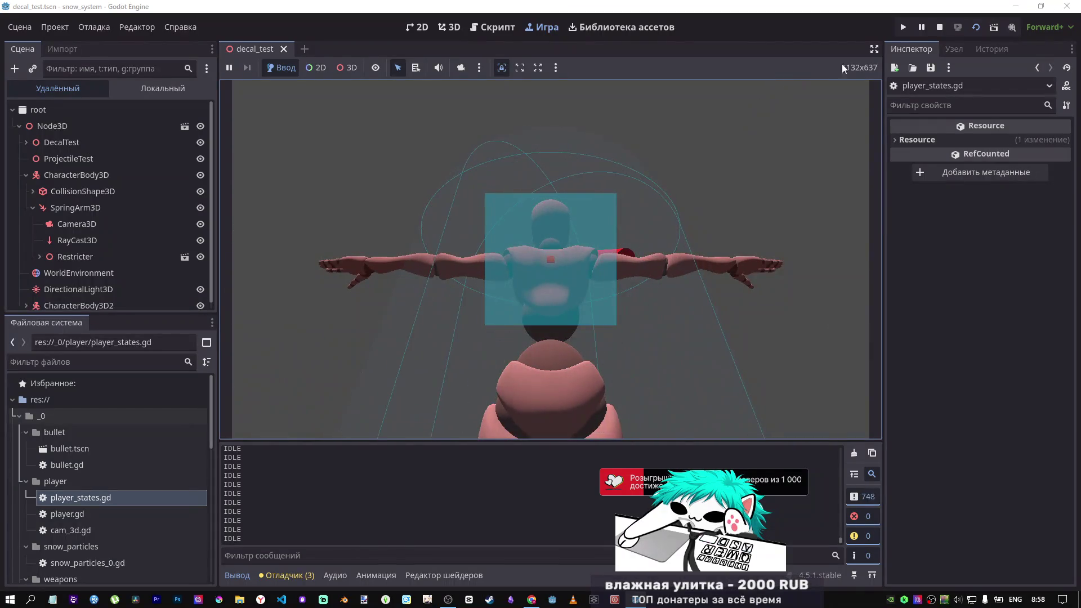
left_click(939, 29)
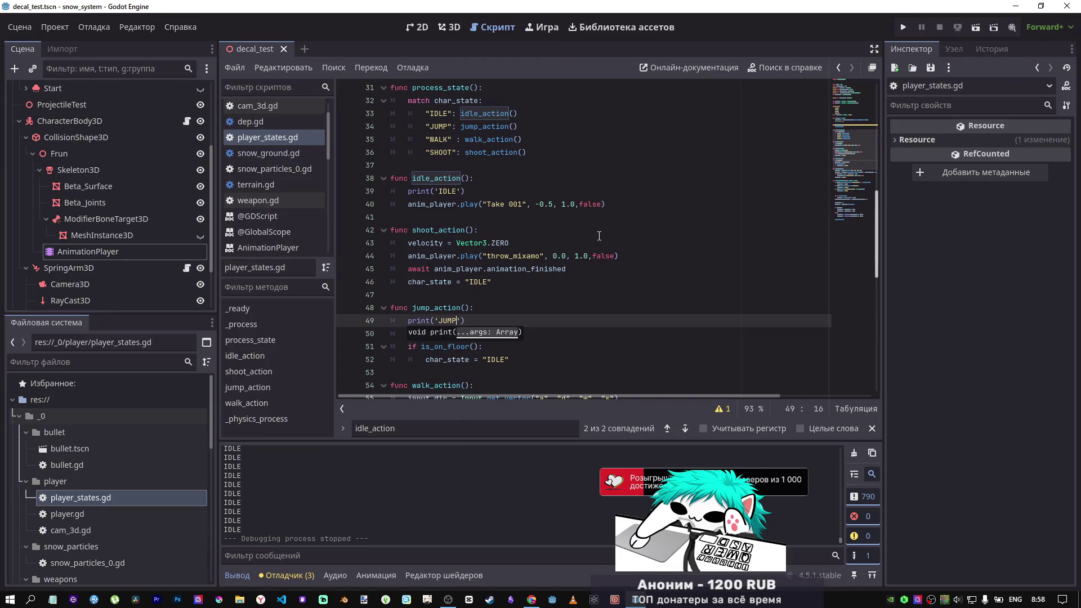
Step: Copy velocity = Vector3.ZERO from shoot_action into idle_action, save and test, then delete it again
mouse_move(509, 242)
left_mouse_down()
mouse_move(394, 243)
mouse_move(409, 242)
left_mouse_up()
key("ctrl+c")
left_click(484, 178)
key("Return")
key("ctrl+v")
key("ctrl+s")
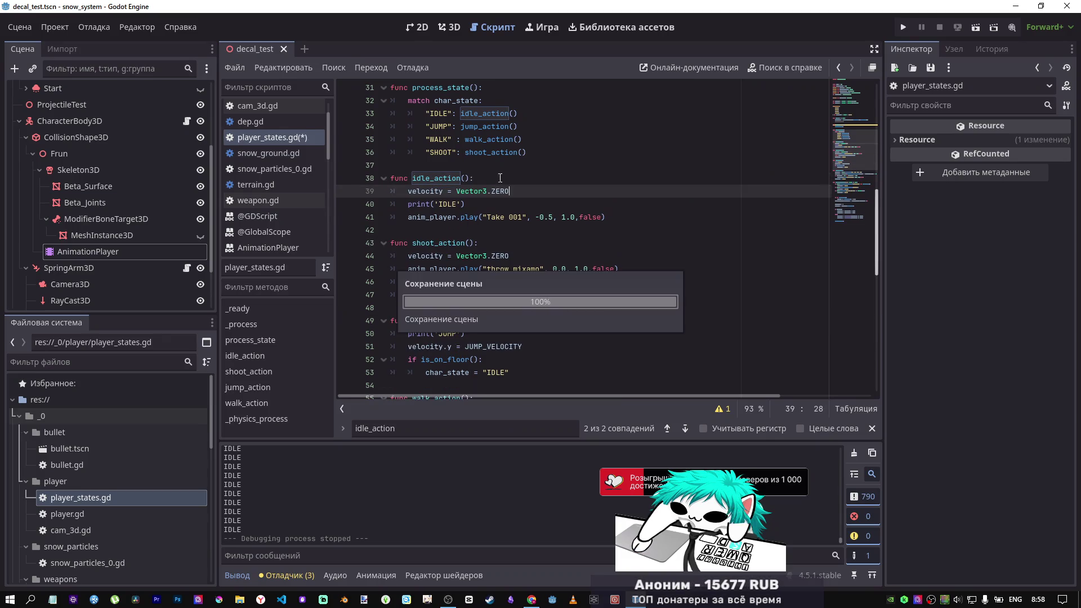
left_click(977, 27)
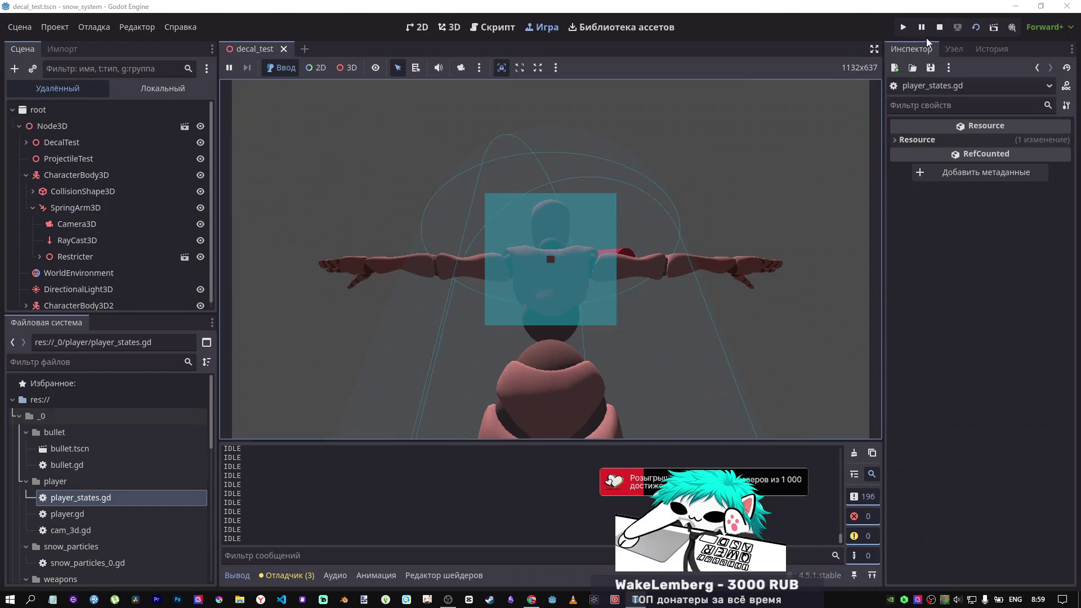
left_click(939, 27)
left_click_drag(555, 191, 379, 191)
key("BackSpace")
key("BackSpace")
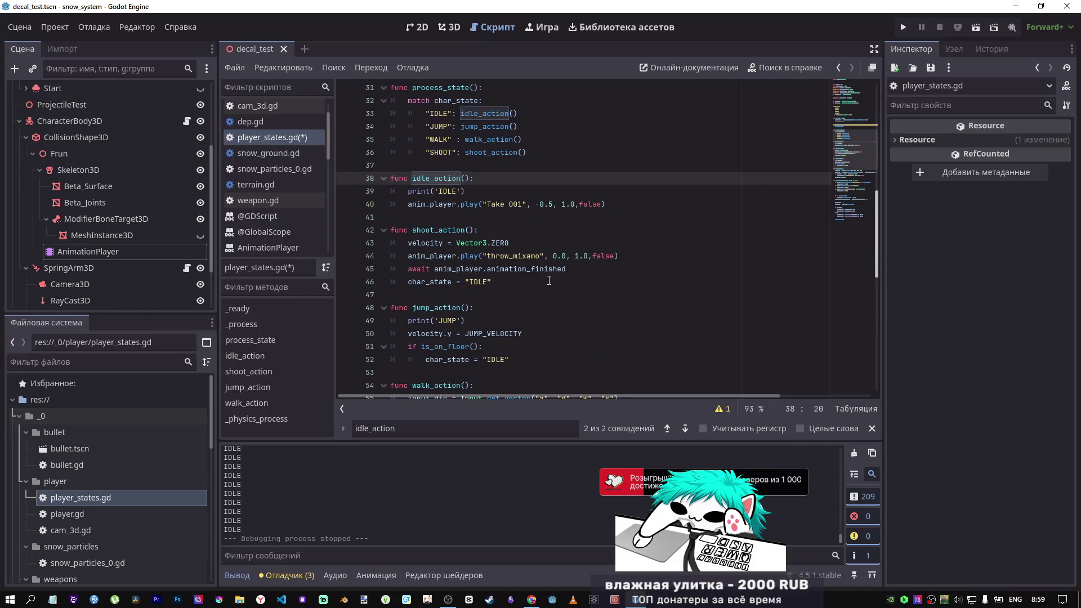
Step: Copy the if is_on_floor(): line from jump_action
scroll(549, 280, "down", 2)
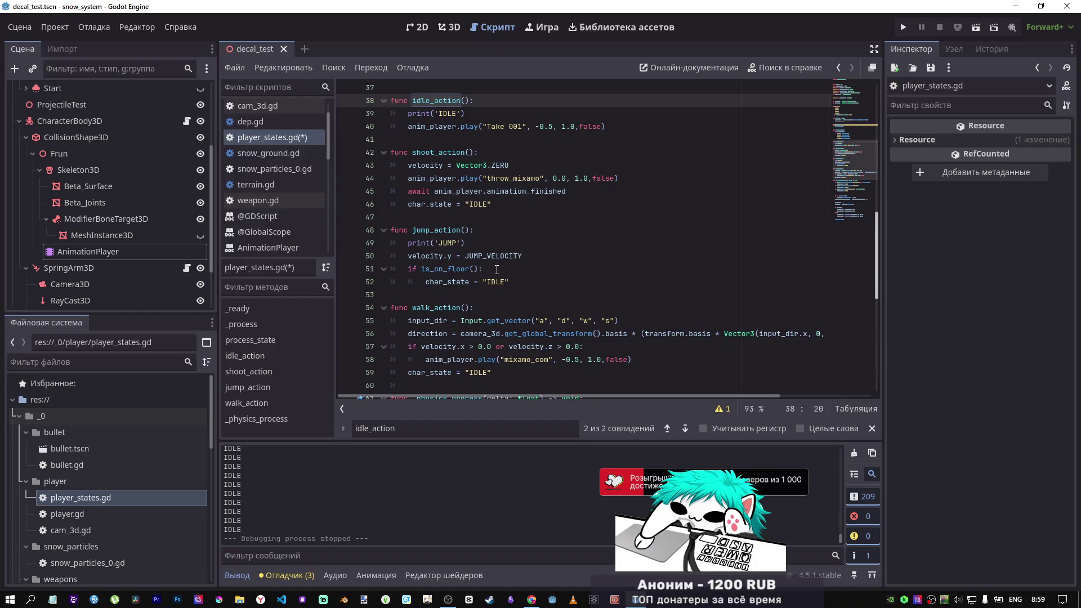
left_click_drag(497, 269, 407, 269)
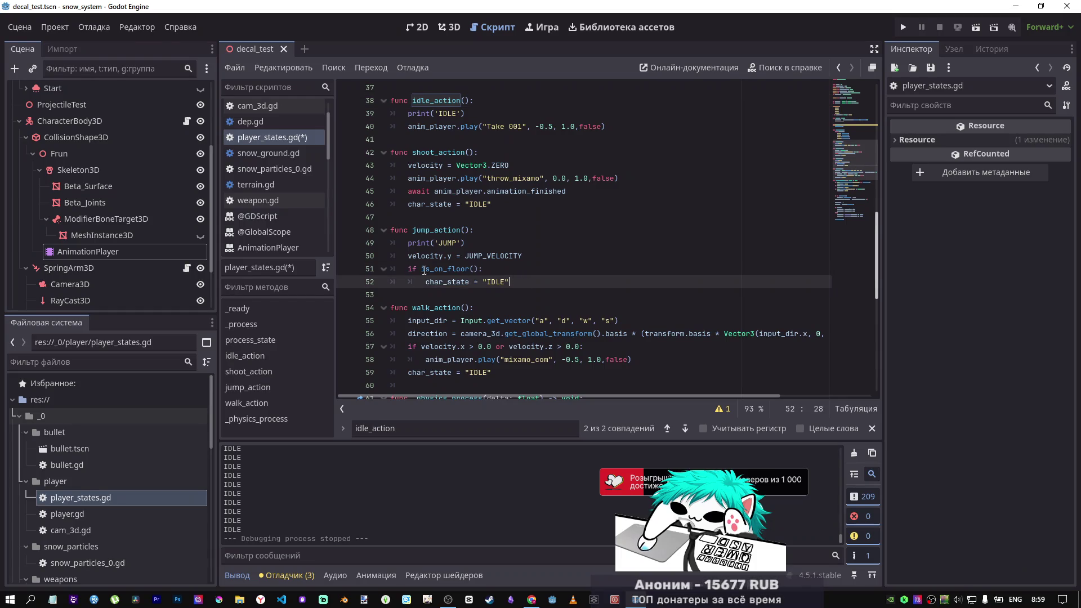
left_click_drag(510, 282, 410, 269)
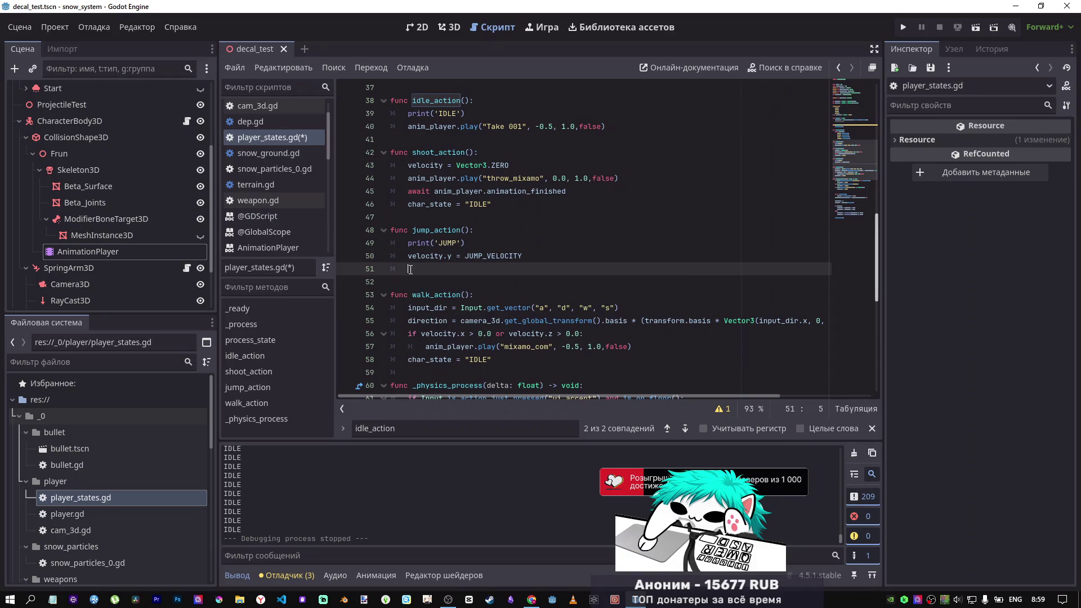
key("ctrl+z")
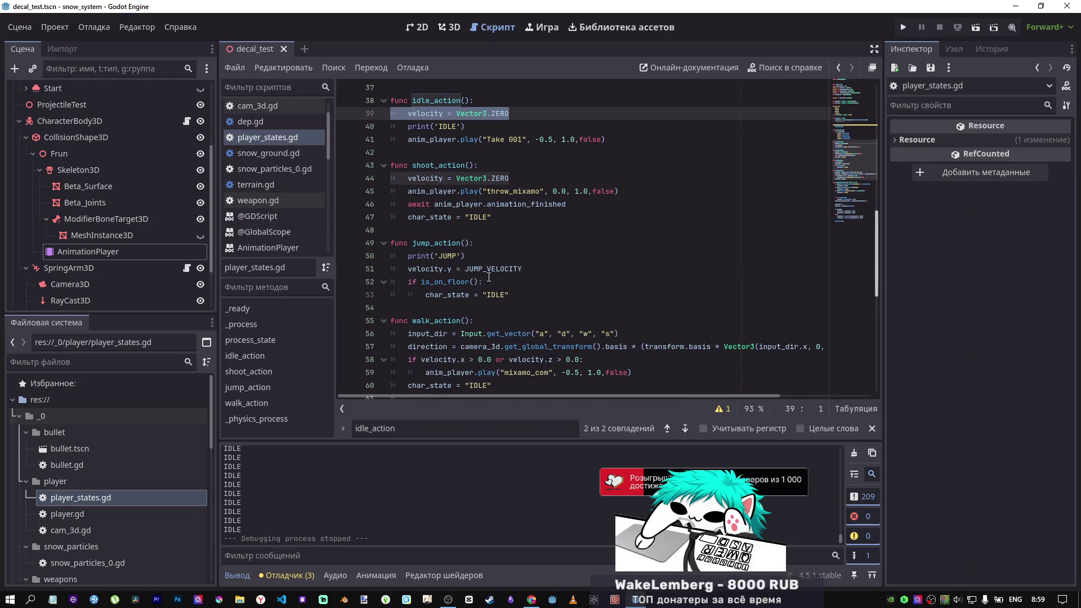
key("ctrl+y")
left_click(485, 269)
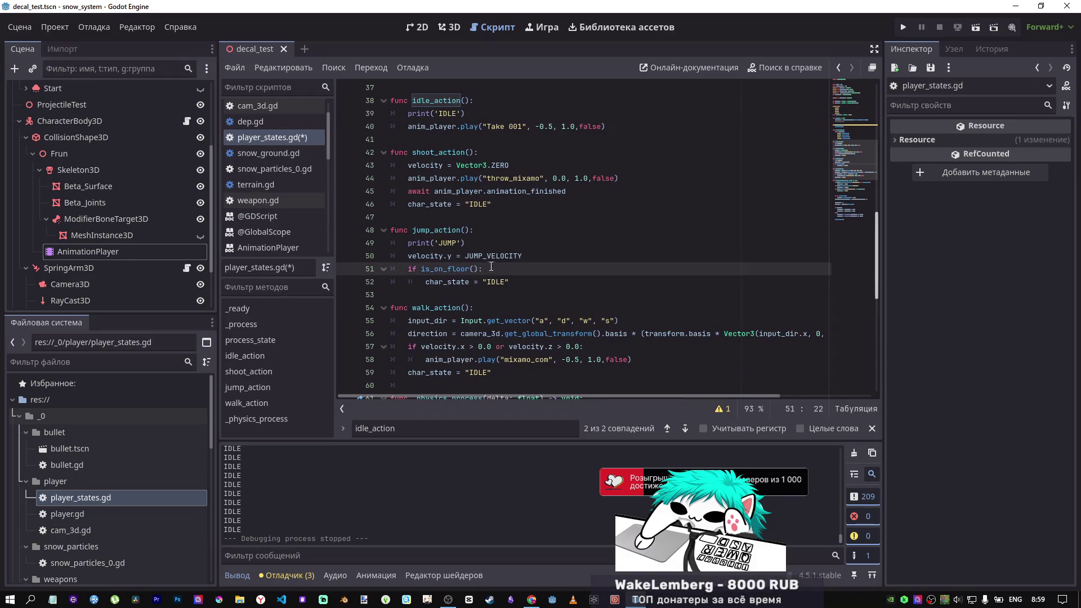
scroll(490, 193, "up", 2)
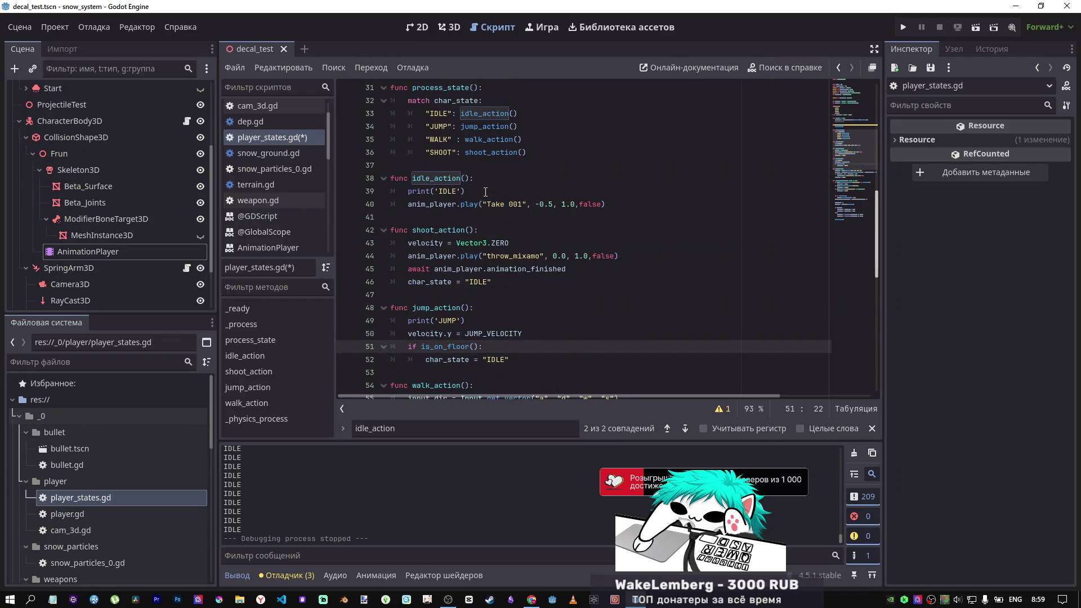
triple_click(486, 347)
left_click(486, 348)
left_click_drag(486, 347, 391, 348)
key("ctrl+c")
Step: Paste the is_on_floor() check into idle_action and indent the IDLE print and Take 001 play under it
left_click(495, 178)
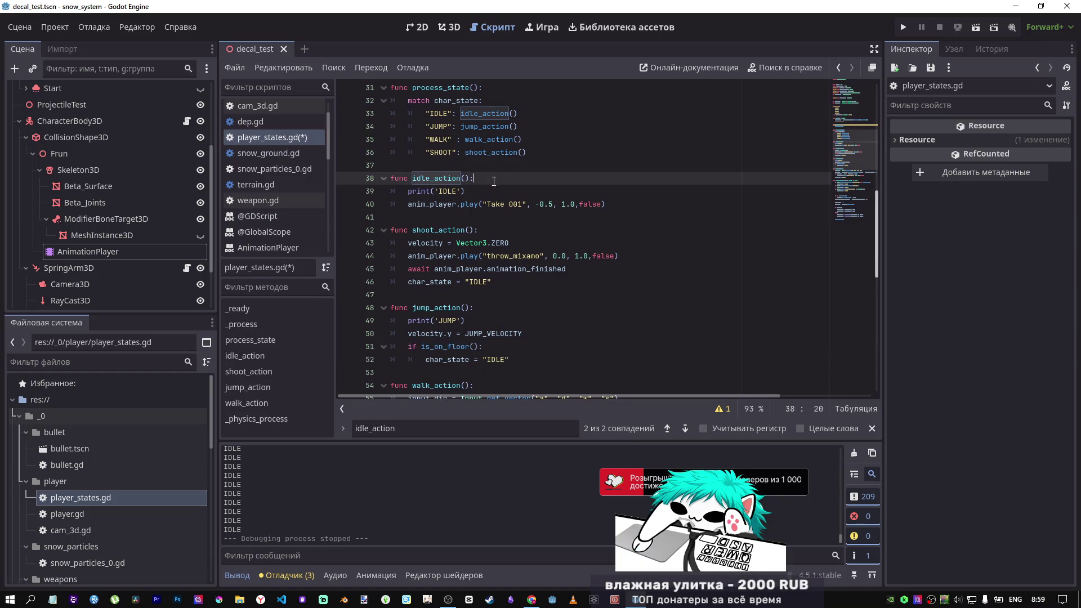
key("Return")
key("ctrl+v")
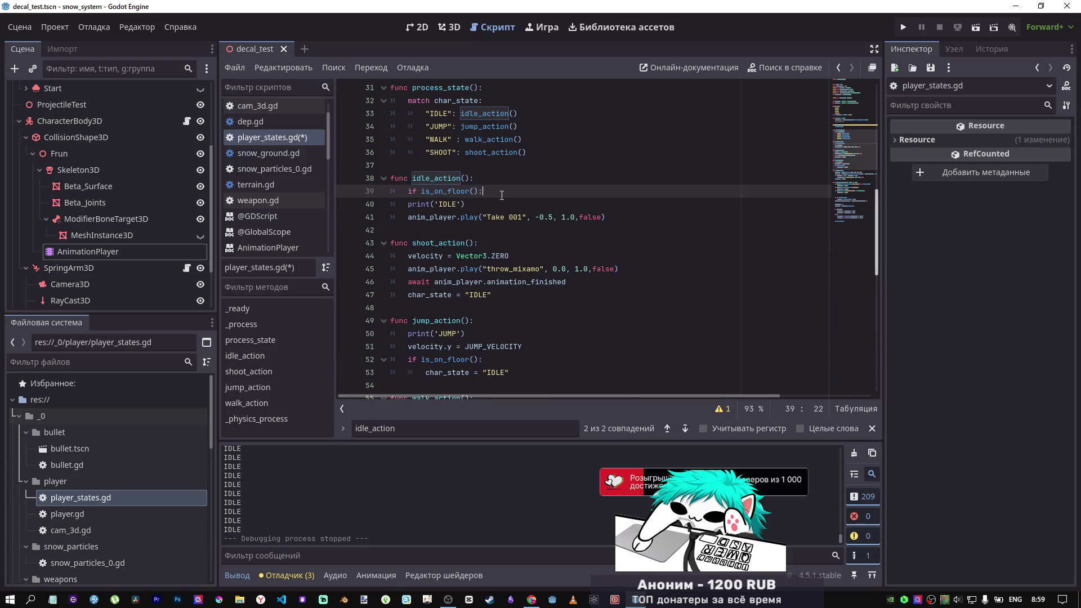
key("Return")
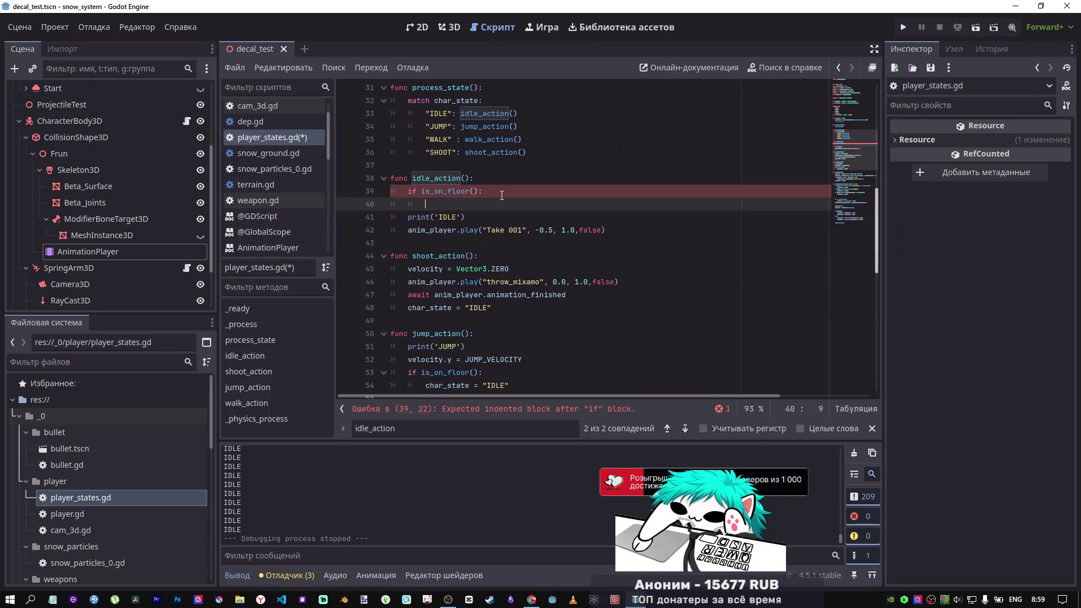
left_click_drag(495, 195, 409, 191)
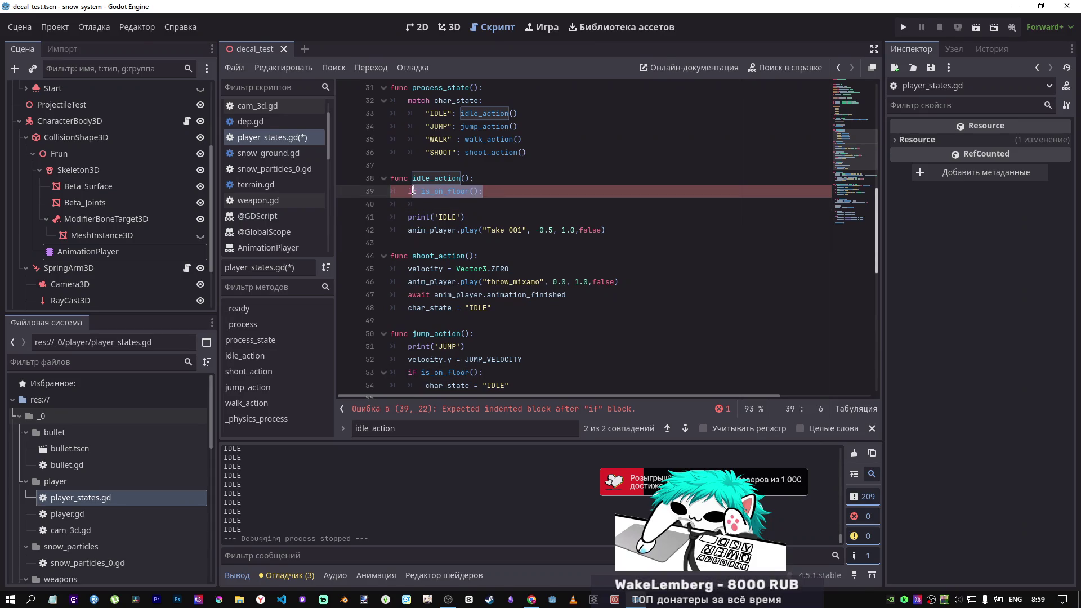
left_click(437, 217)
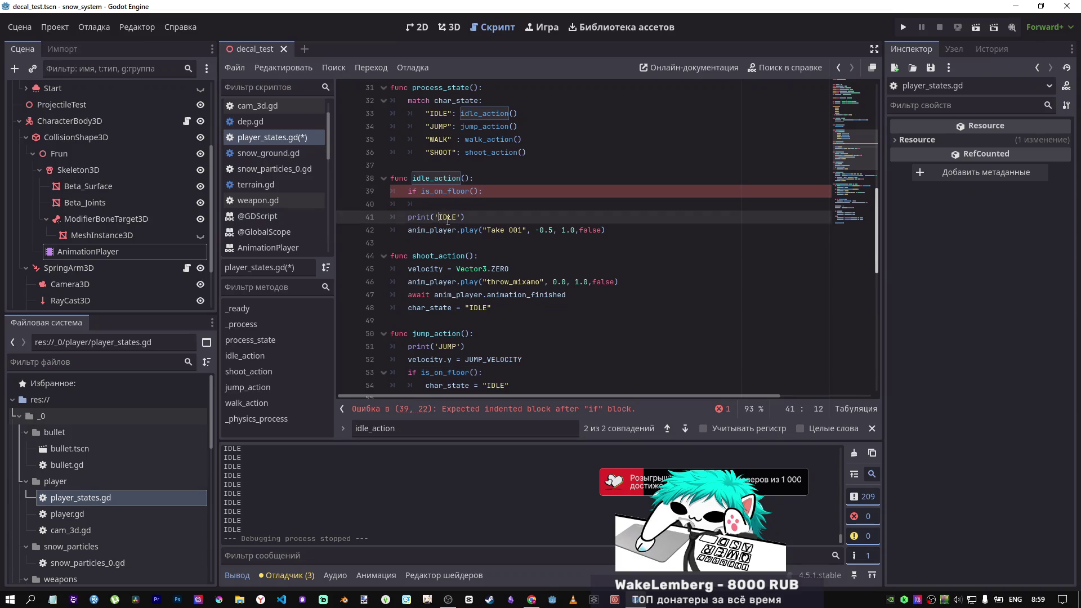
key("shift+Down")
key("Tab")
left_click(449, 217)
left_click(436, 205)
key("BackSpace")
key("BackSpace")
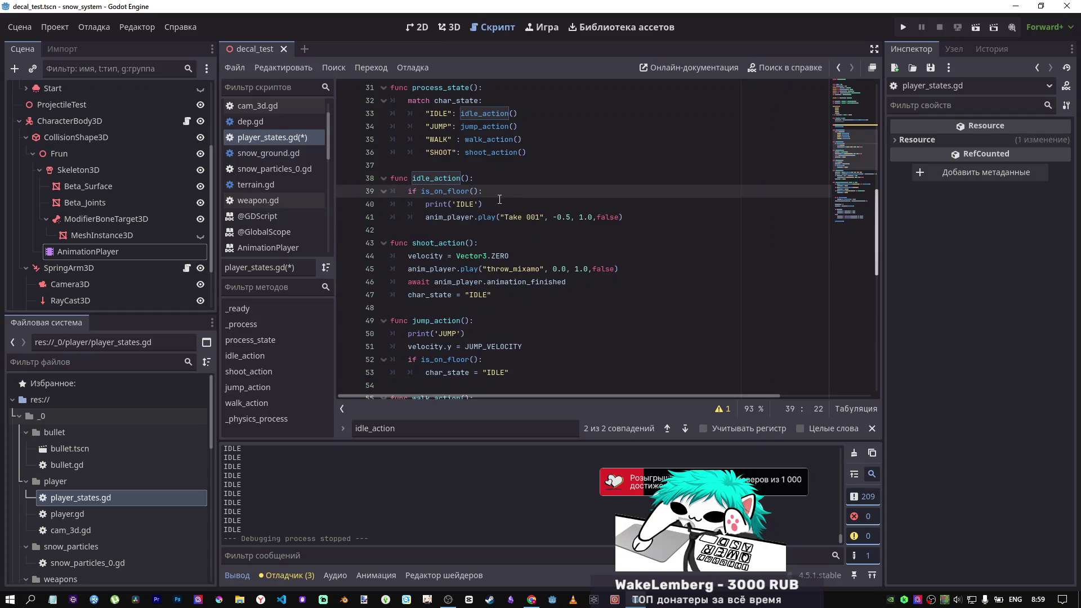
Step: Add velocity = Vector3.ZERO from shoot_action inside idle_action's floor check and save
left_click_drag(508, 255, 410, 256)
key("ctrl+c")
left_click(495, 191)
key("Return")
key("ctrl+v")
key("ctrl+s")
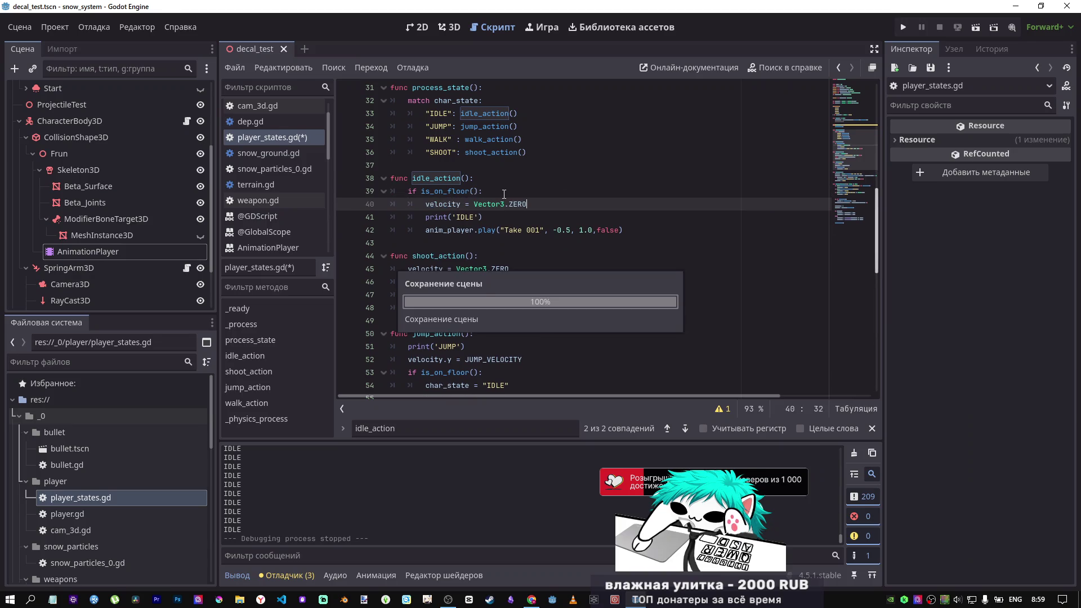
Step: Test-run the scene, moving the character with W, then stop it
left_click(975, 28)
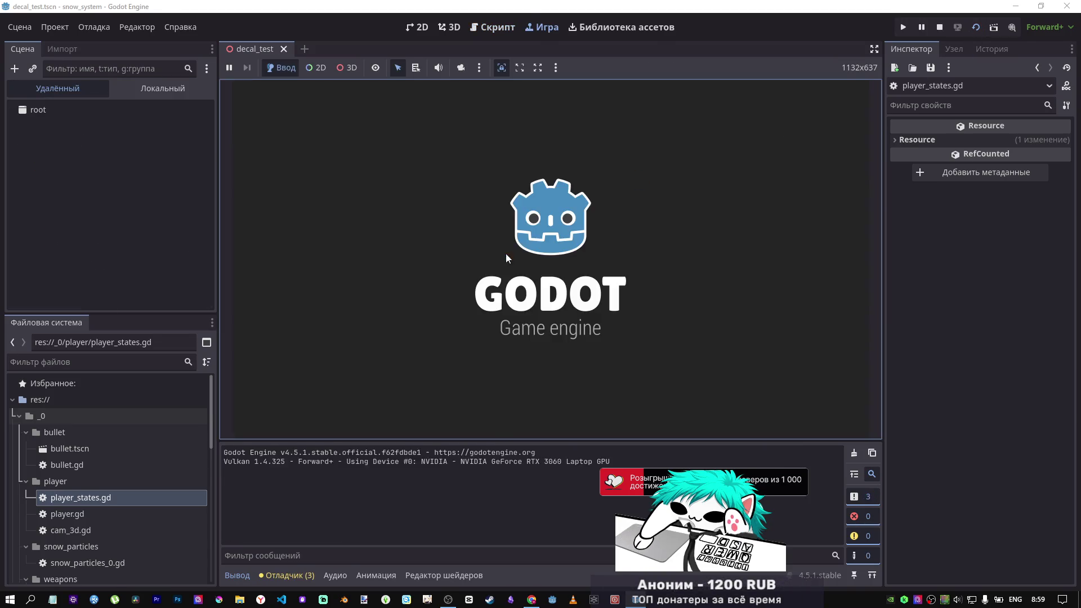
key("w")
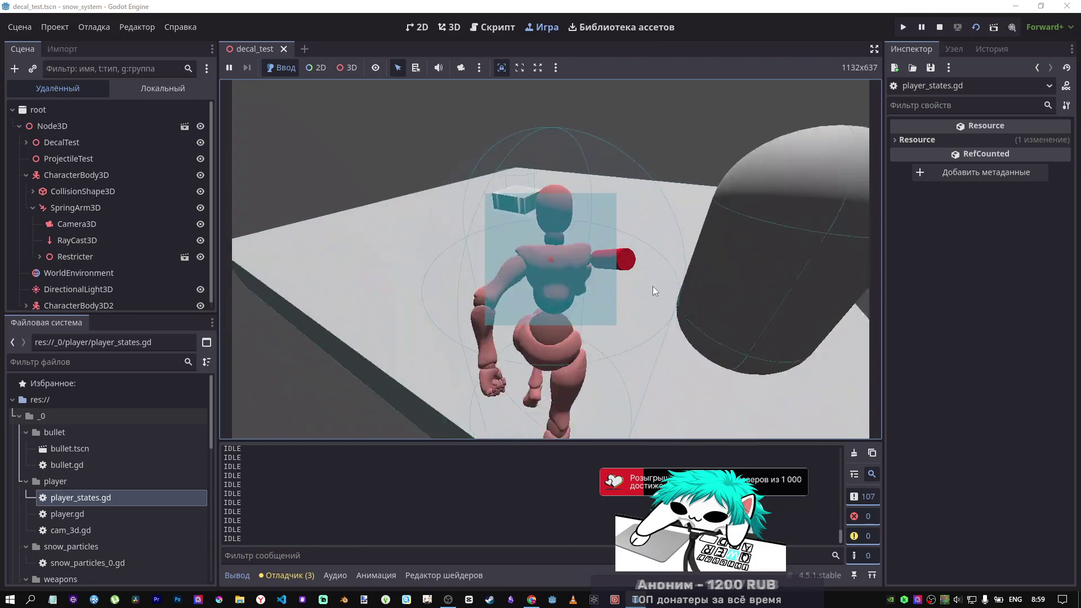
left_click(937, 27)
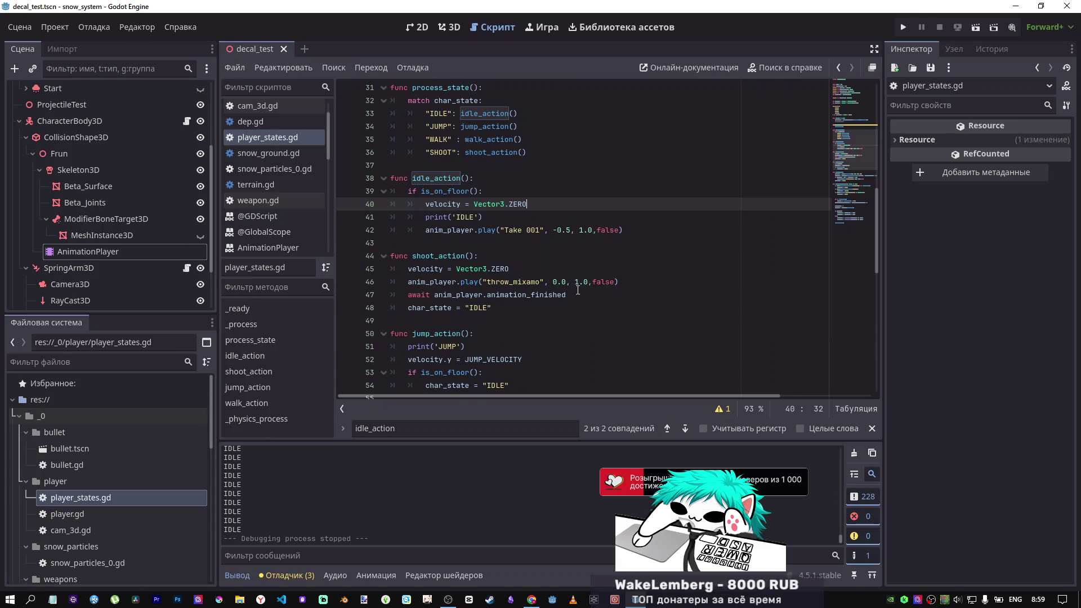
Step: Try extending idle_action's floor check with 'and', then remove it
scroll(578, 295, "down", 2)
scroll(578, 295, "down", 1)
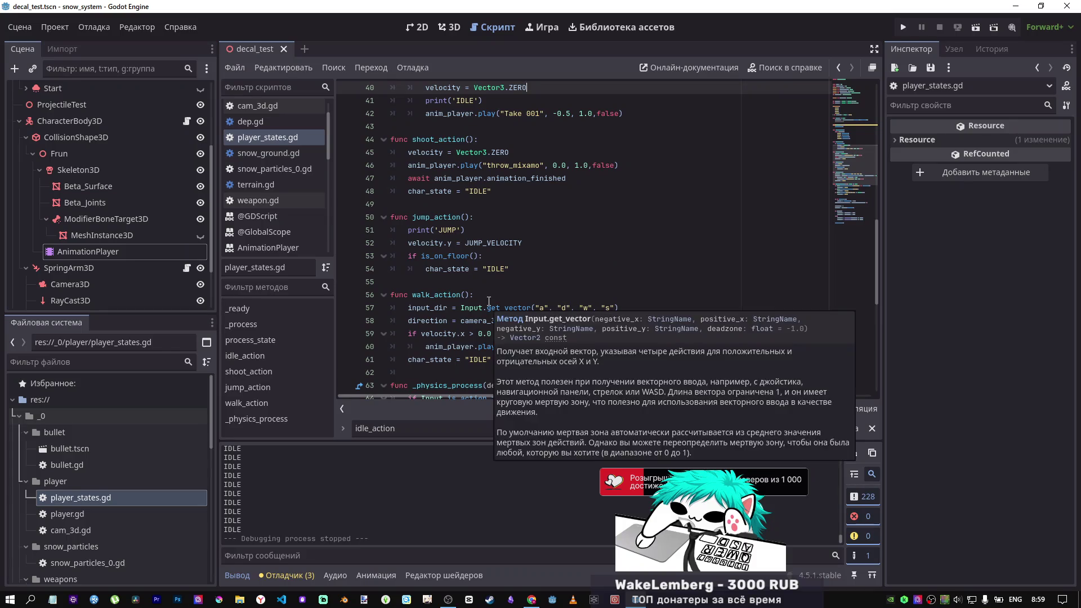
scroll(489, 304, "up", 3)
left_click(504, 191)
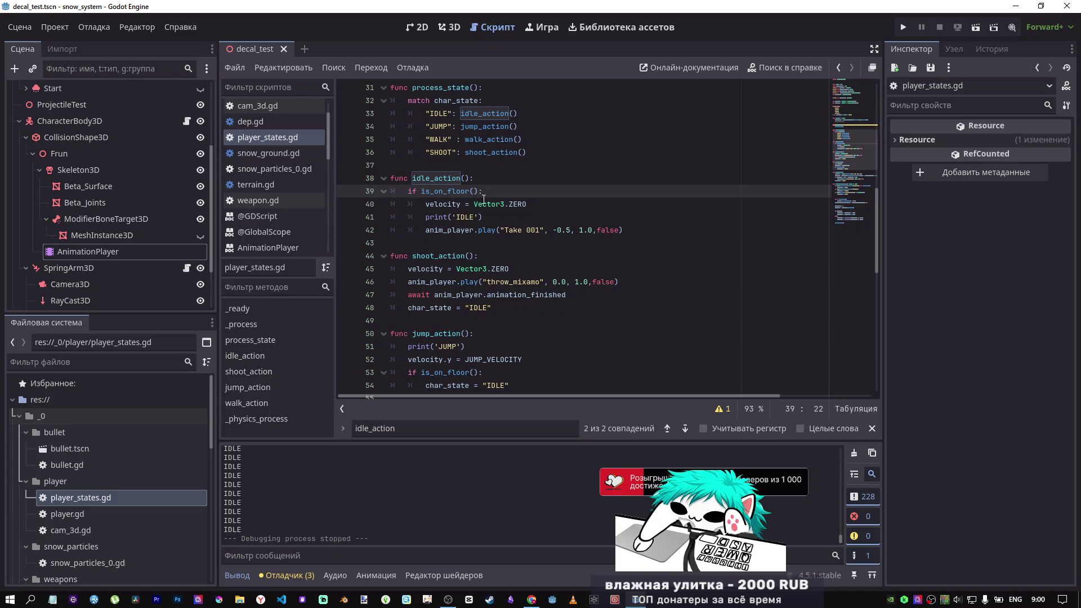
left_click(479, 179)
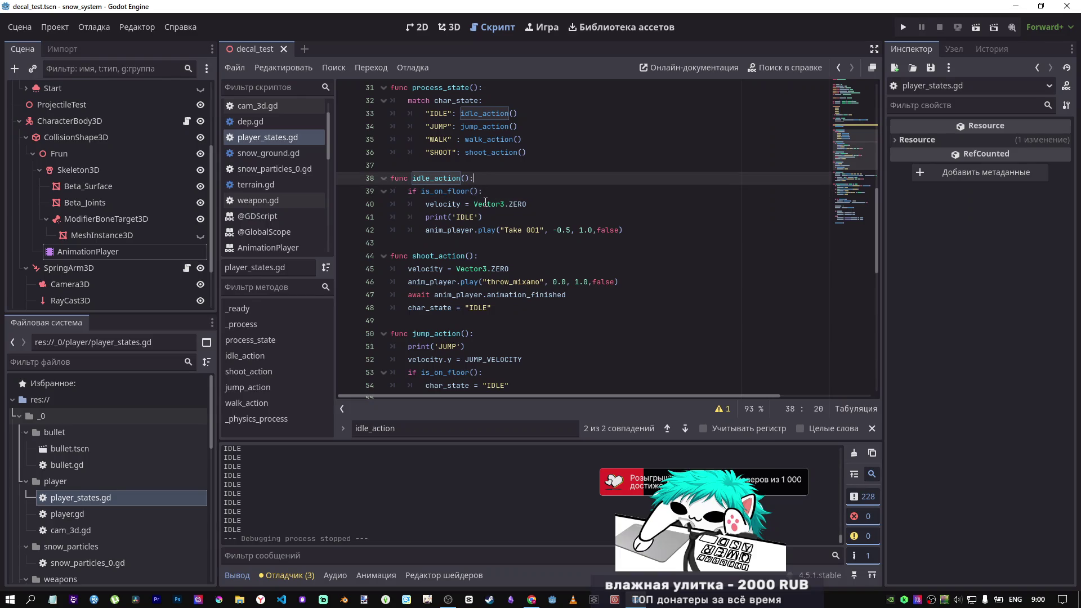
key("Down")
type("a")
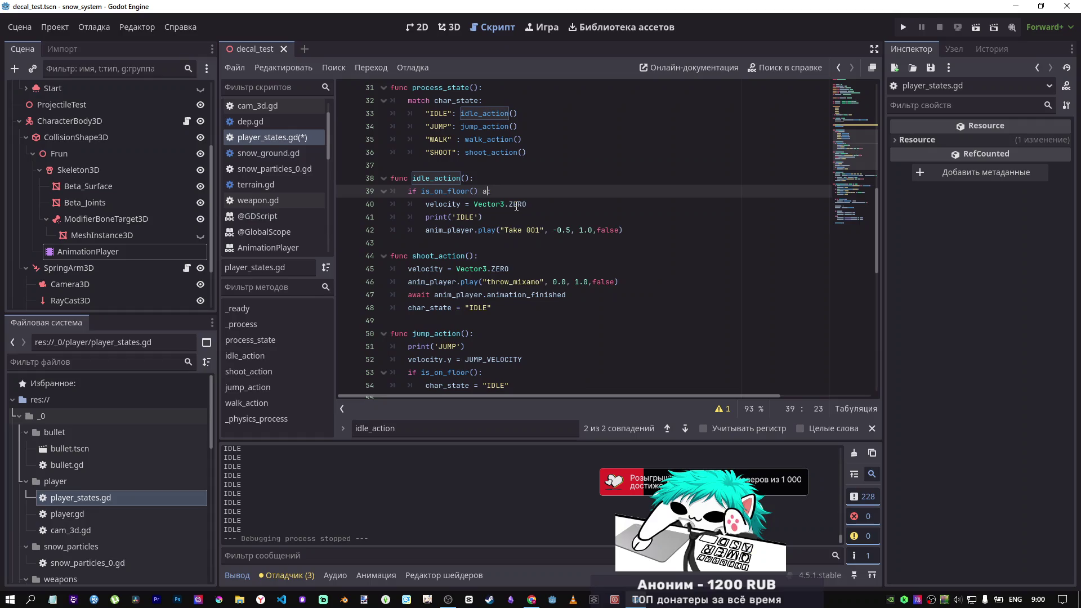
type("nd")
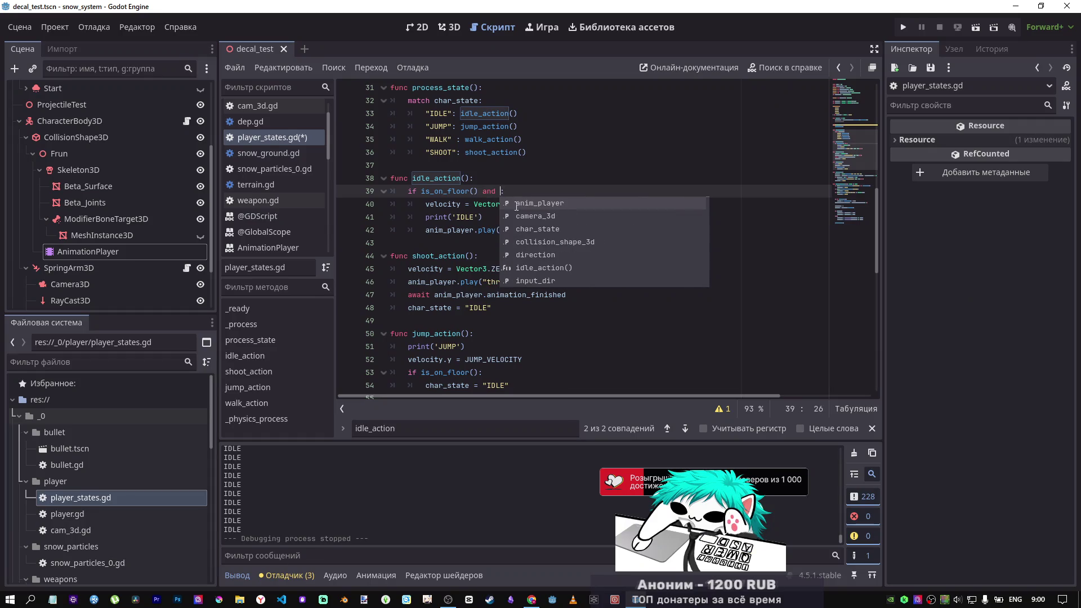
key("BackSpace")
key("BackSpace")
key("BackSpace")
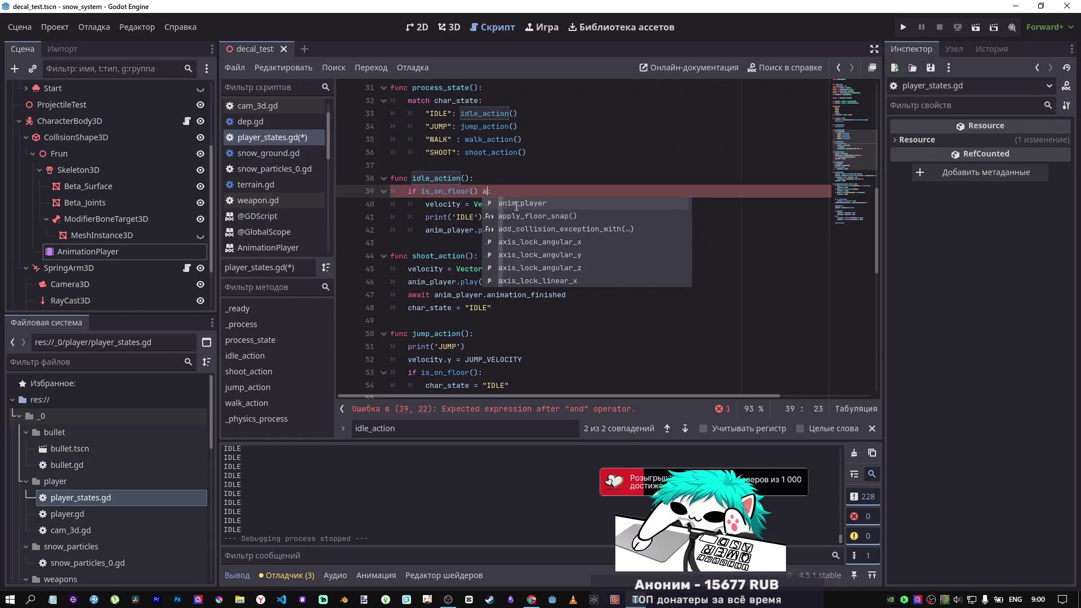
type(":")
Step: Start a nested 'if in' line inside idle_action's is_on_floor() block
left_click(507, 195)
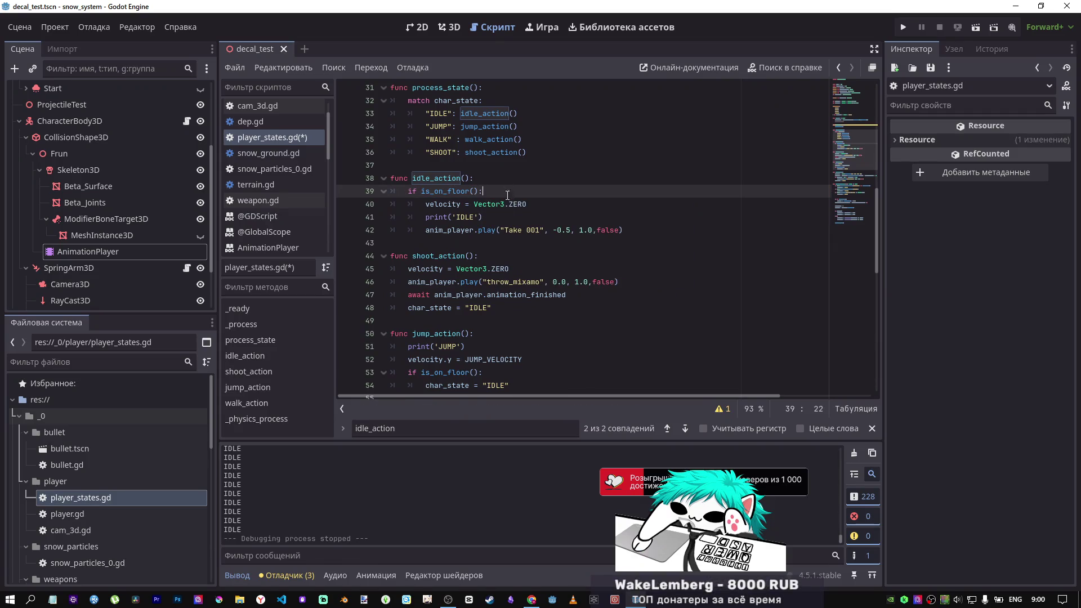
key("Return")
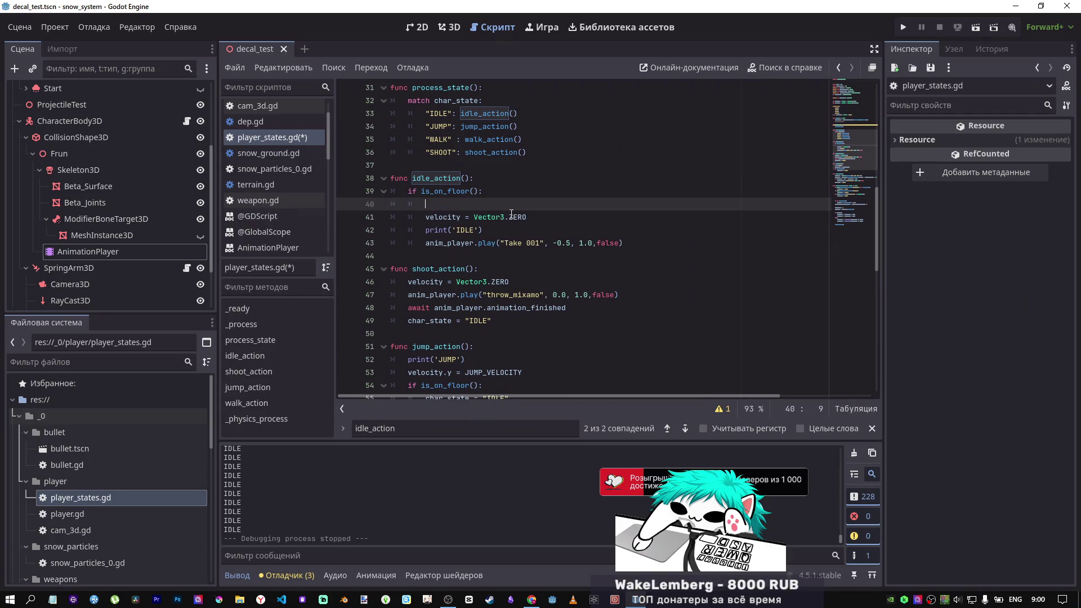
type("if ")
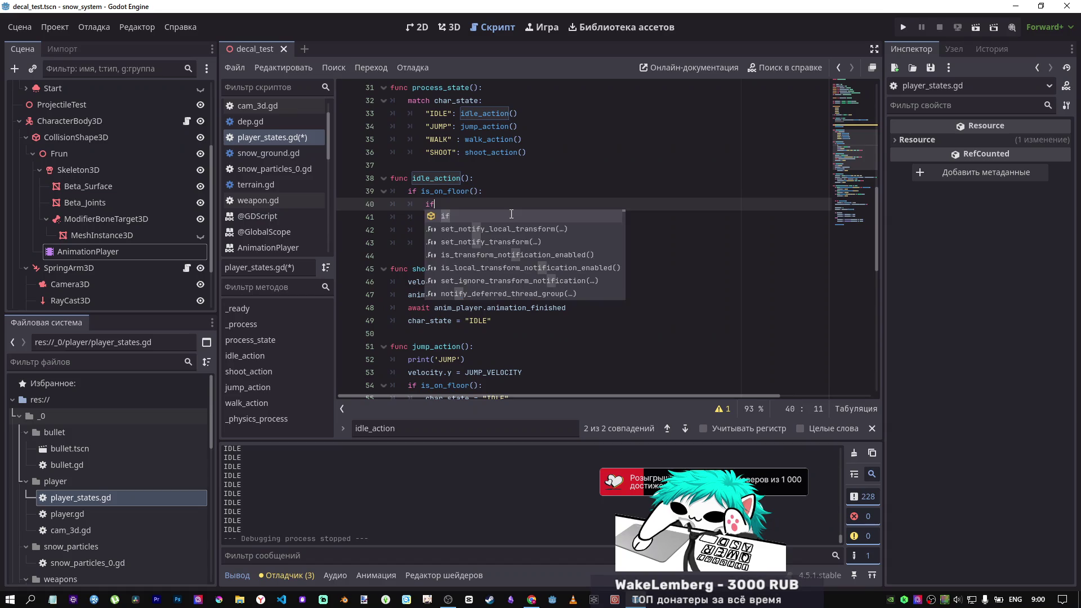
type("in")
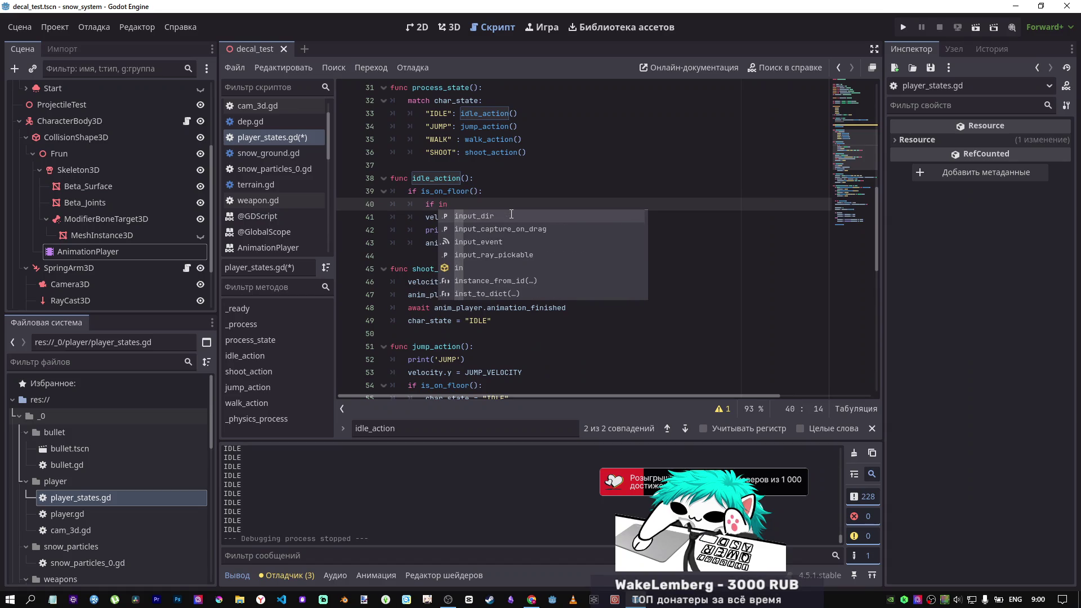
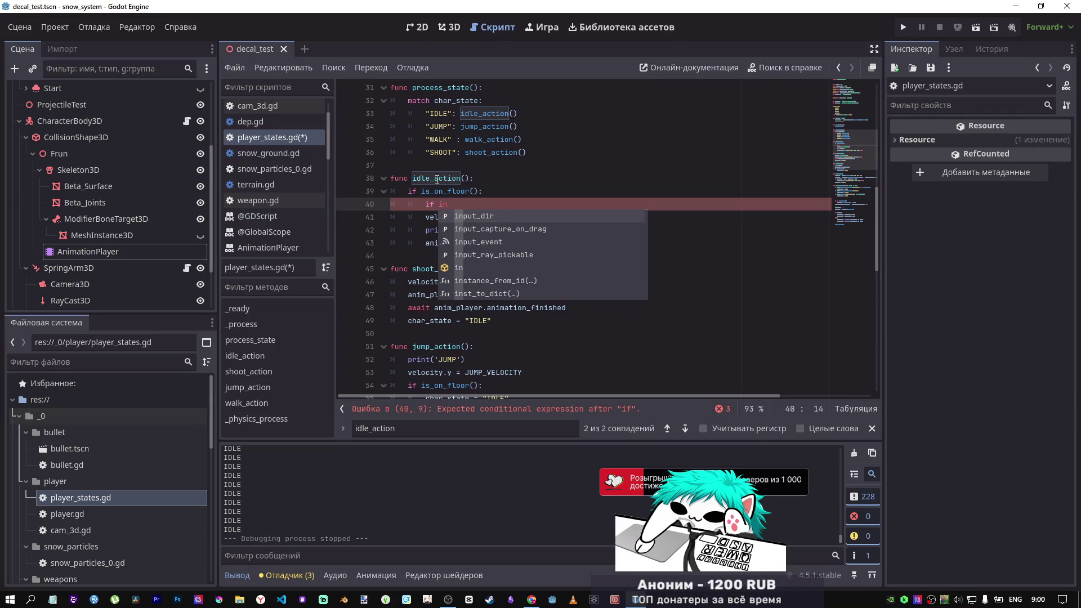
Step: Delete the if is_on_floor(): line in idle_action and outdent the remaining if
left_click_drag(483, 191, 382, 191)
key("BackSpace")
key("Delete")
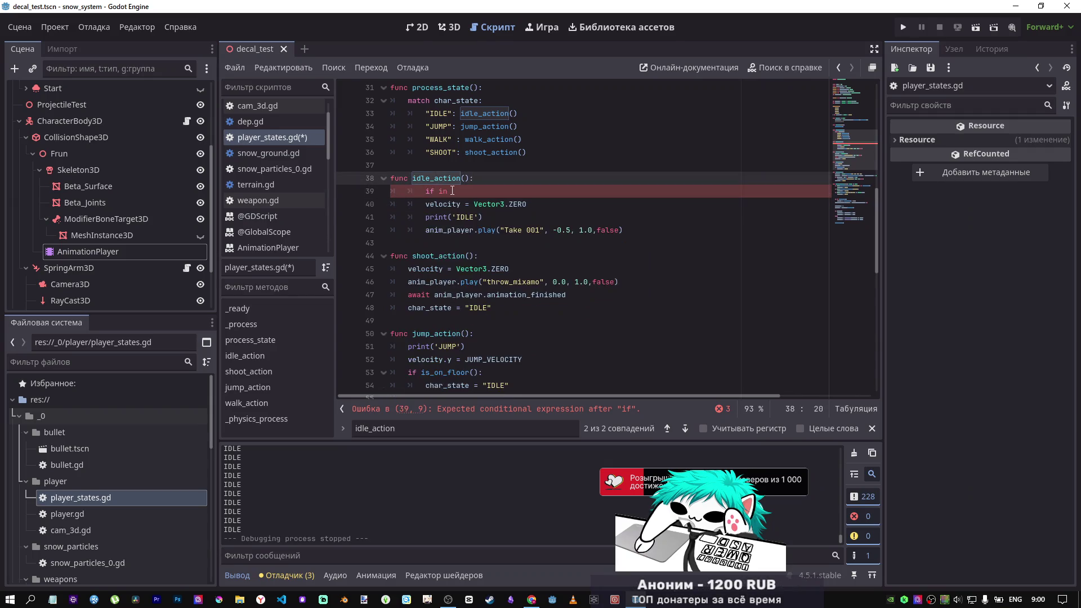
key("End")
key("shift+Tab")
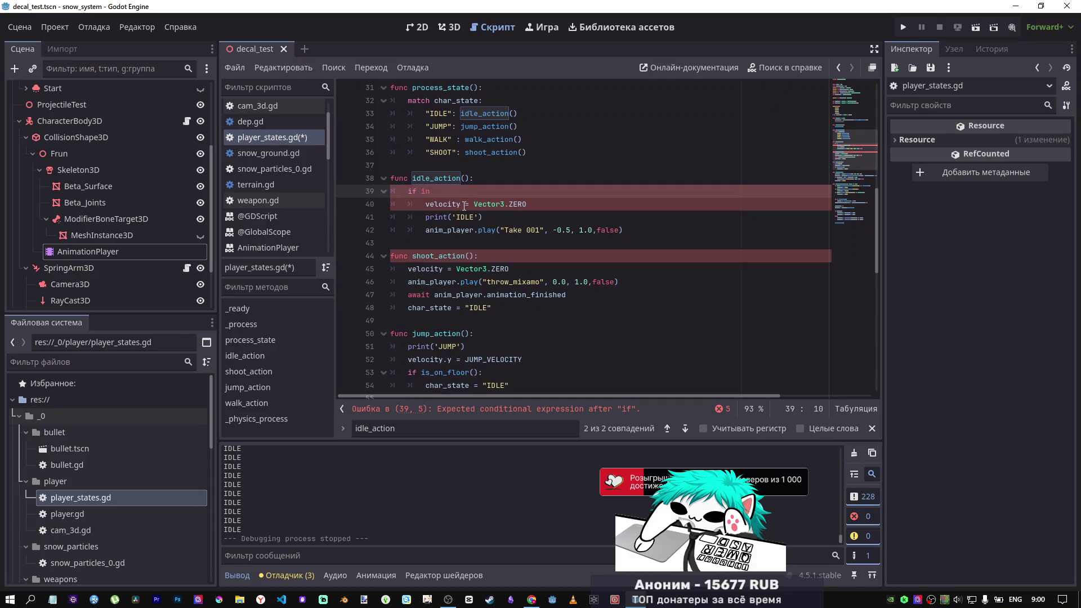
Step: Build the condition Input.is_action_just_released() using autocomplete suggestions
type("pu")
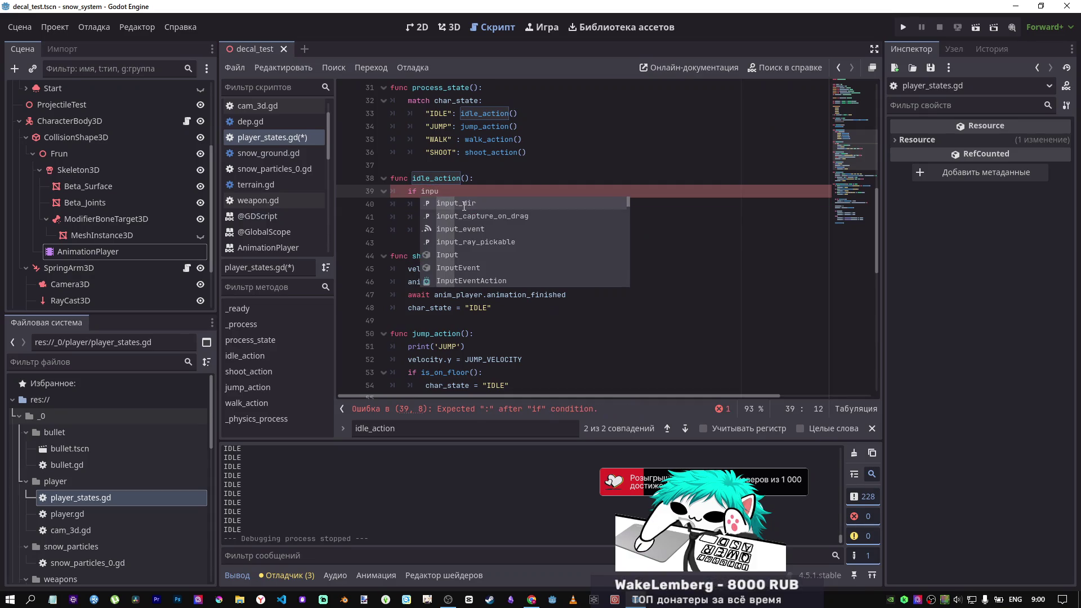
key("Down")
key("Down")
key("Down")
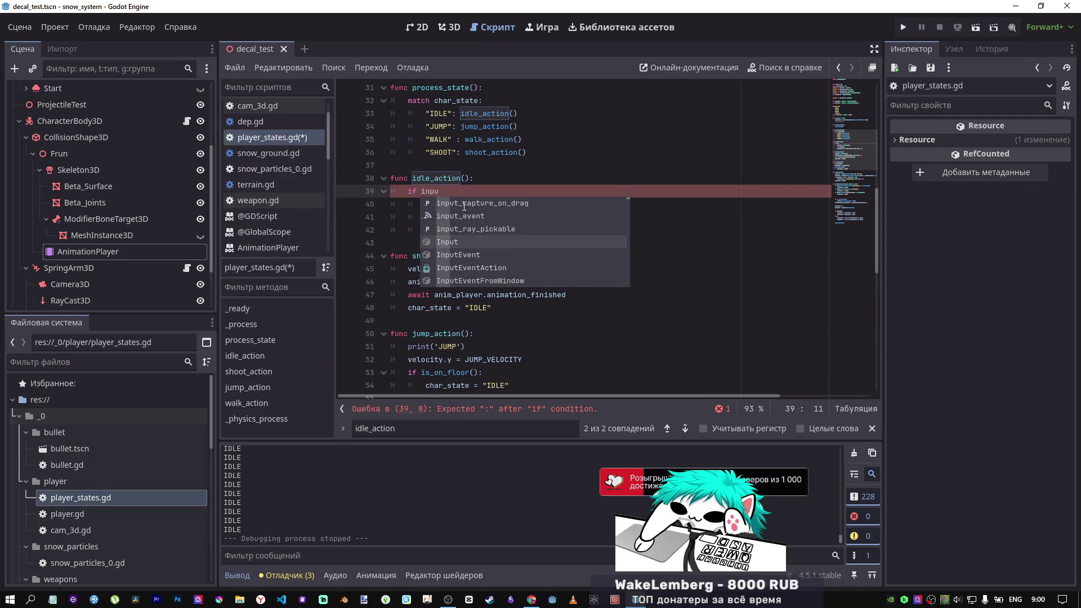
left_click(459, 194)
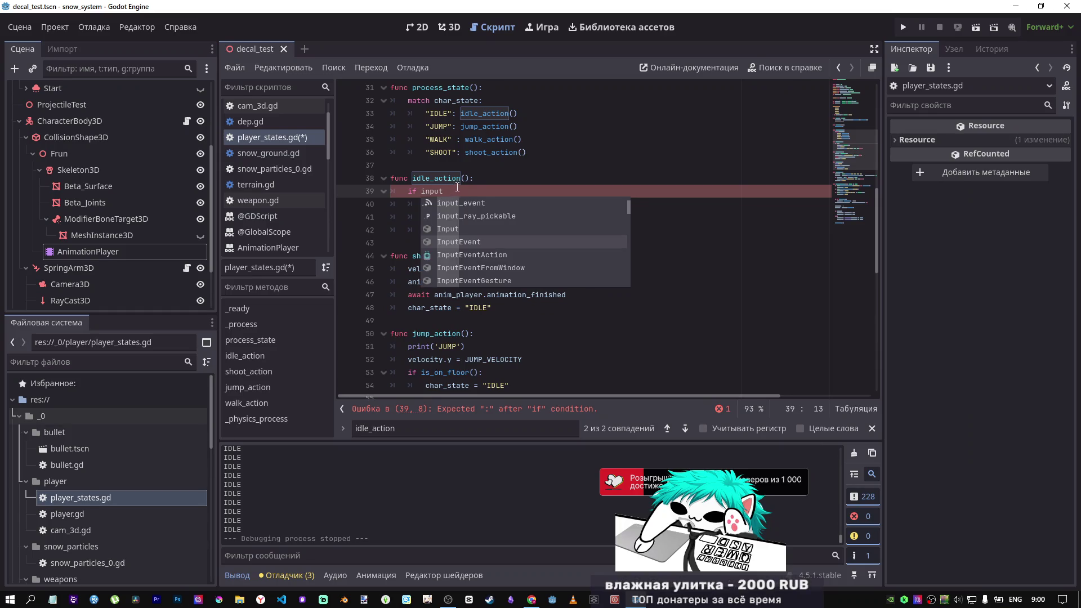
left_click(450, 230)
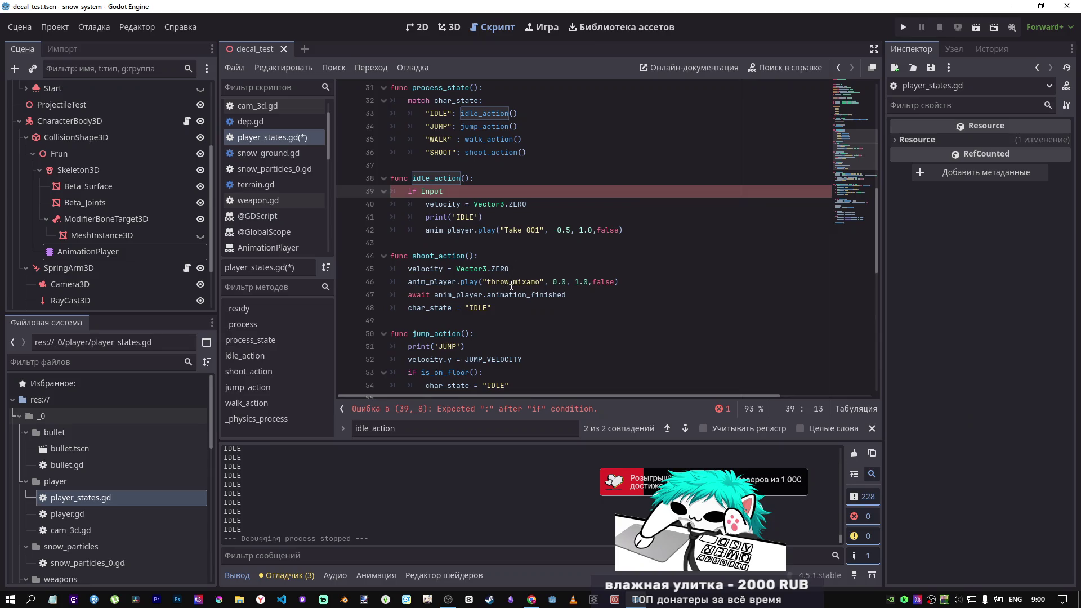
type(",just")
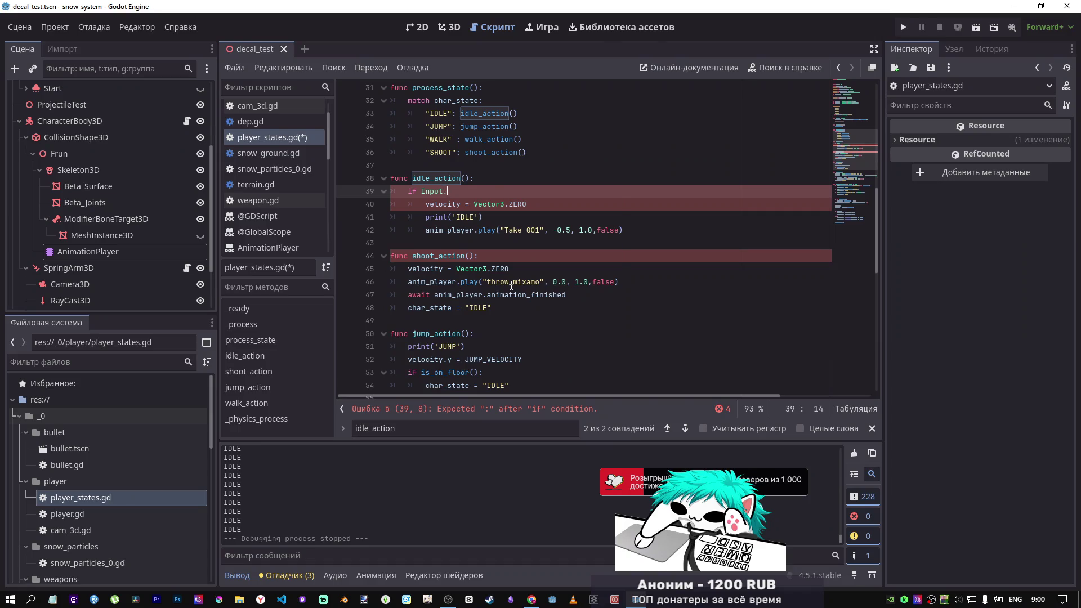
type("just")
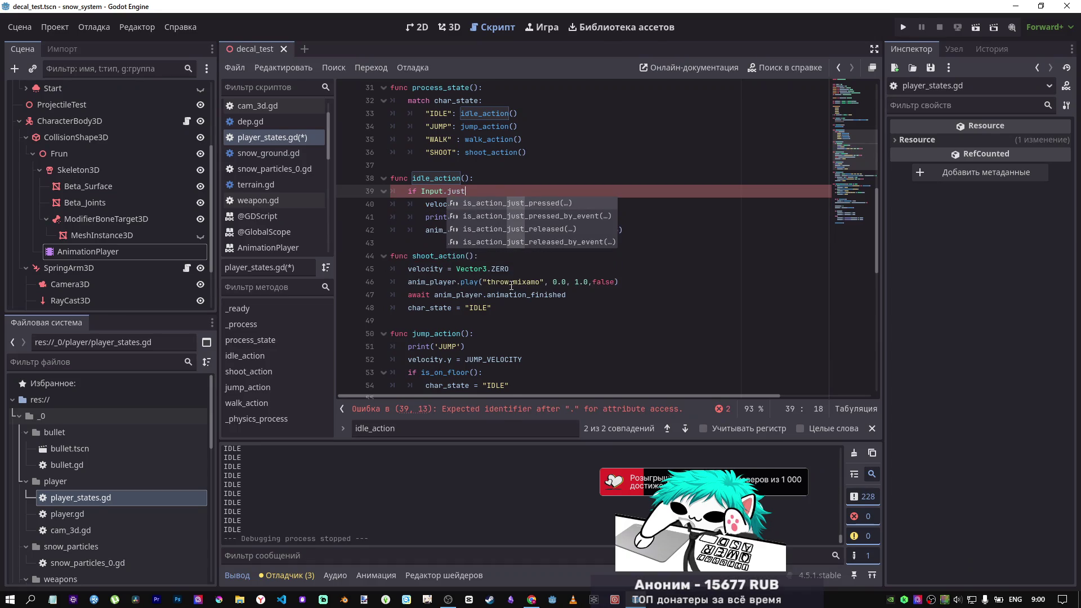
key("Down")
key("Down")
key("Return")
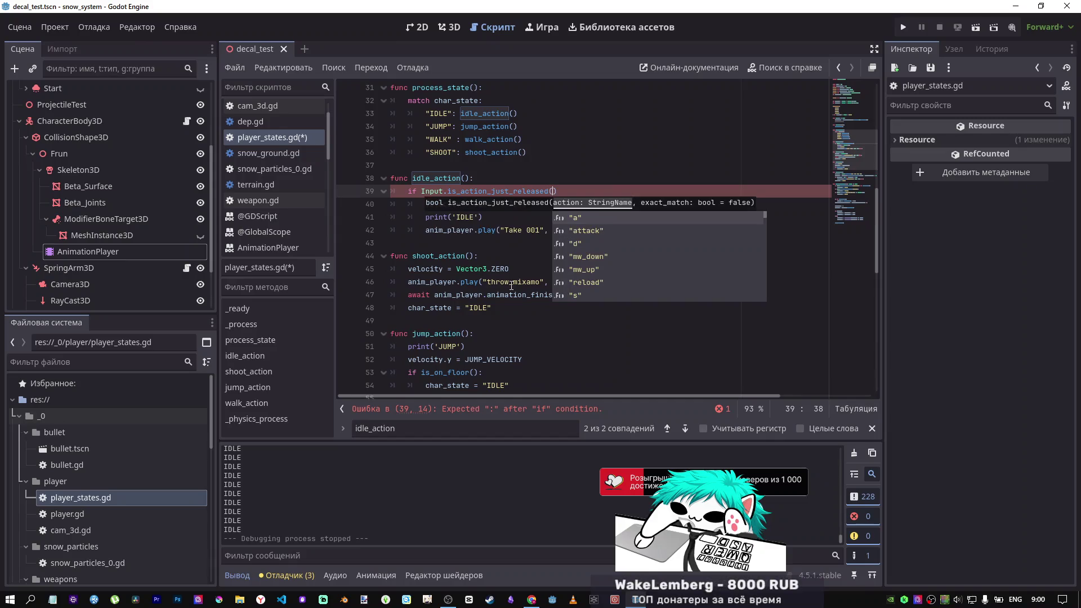
scroll(485, 248, "down", 4)
scroll(488, 252, "up", 4)
scroll(490, 253, "down", 8)
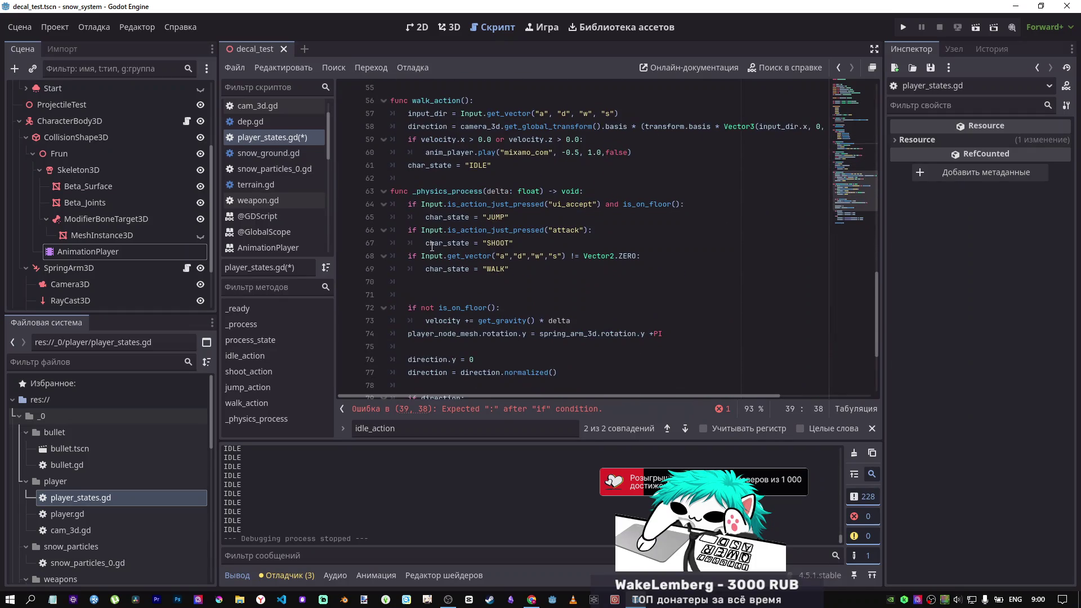
Step: Remove the unfinished Input.is_action_just_released() line from idle_action
left_click(413, 282)
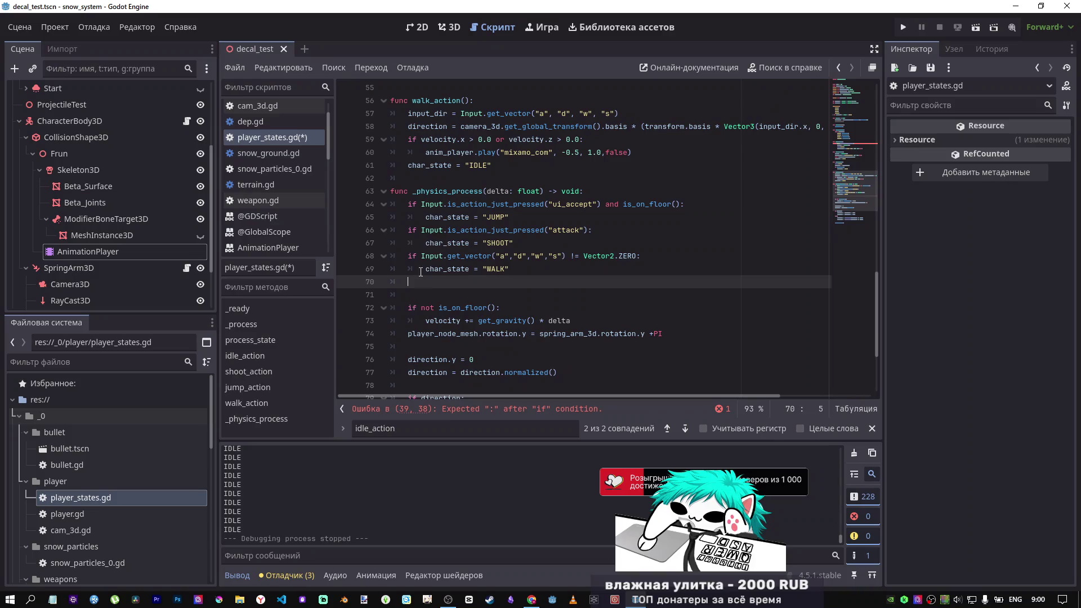
left_click(414, 219)
scroll(446, 230, "up", 7)
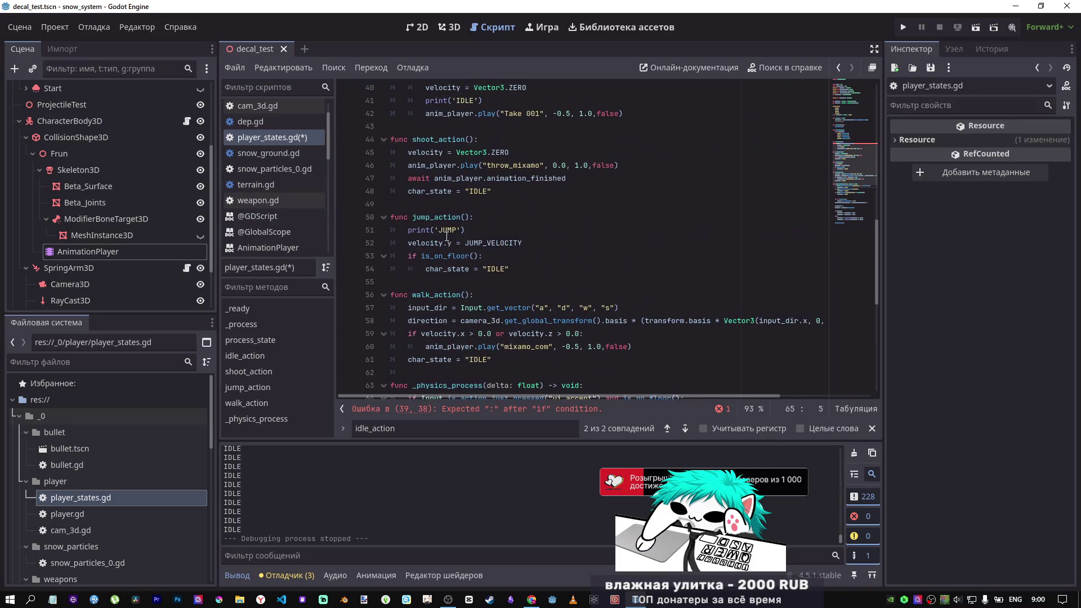
scroll(446, 231, "up", 3)
left_click_drag(557, 269, 346, 265)
key("Delete")
key("Delete")
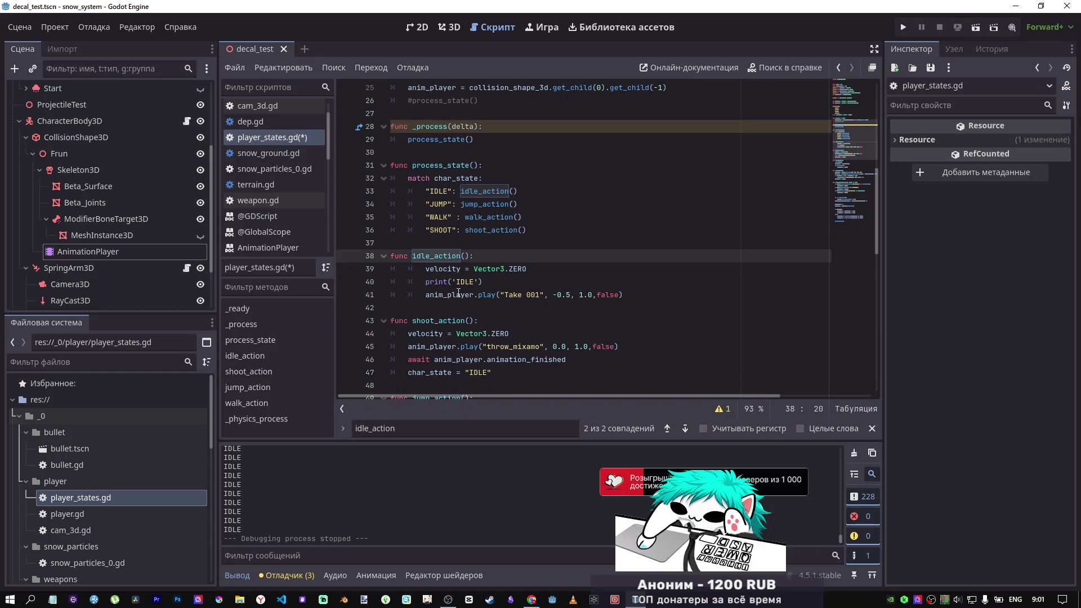
left_click_drag(441, 295, 443, 270)
key("Home")
scroll(445, 265, "down", 8)
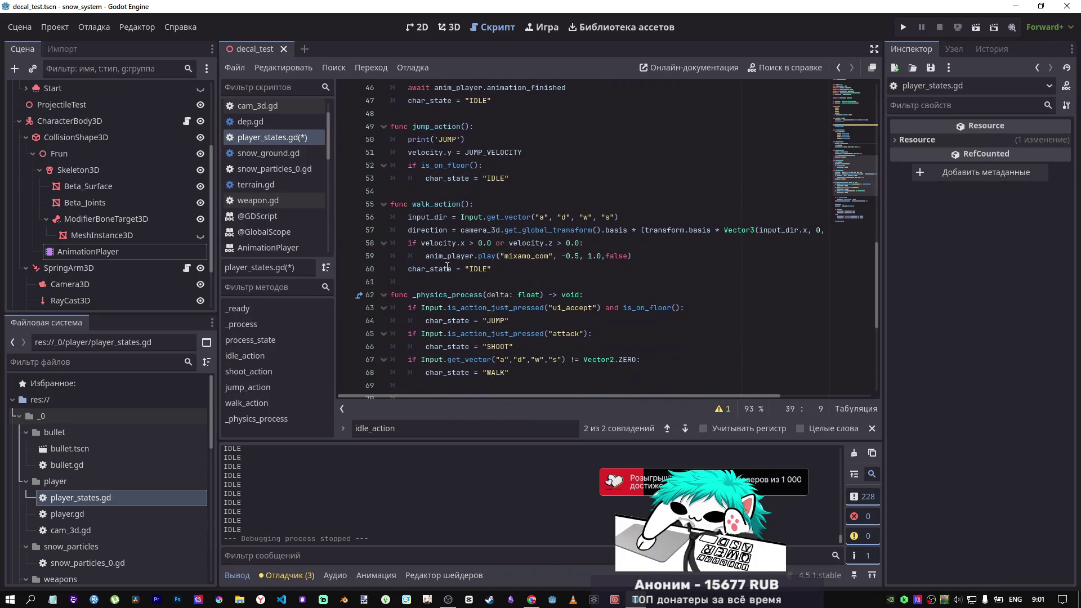
scroll(445, 264, "down", 1)
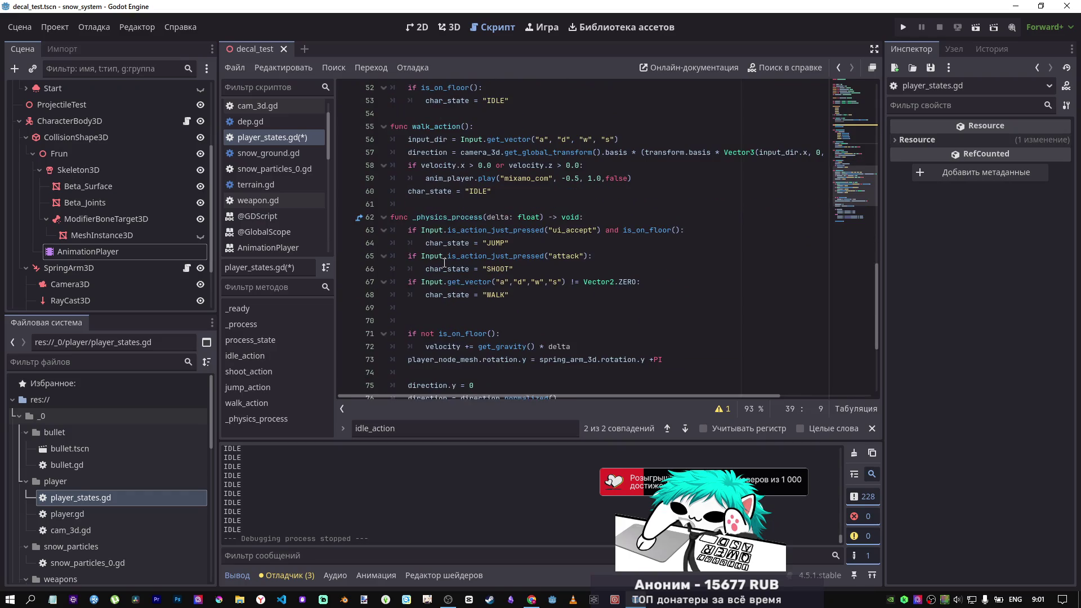
Step: Change the WALK condition's if into elif in _physics_process
left_click(409, 282)
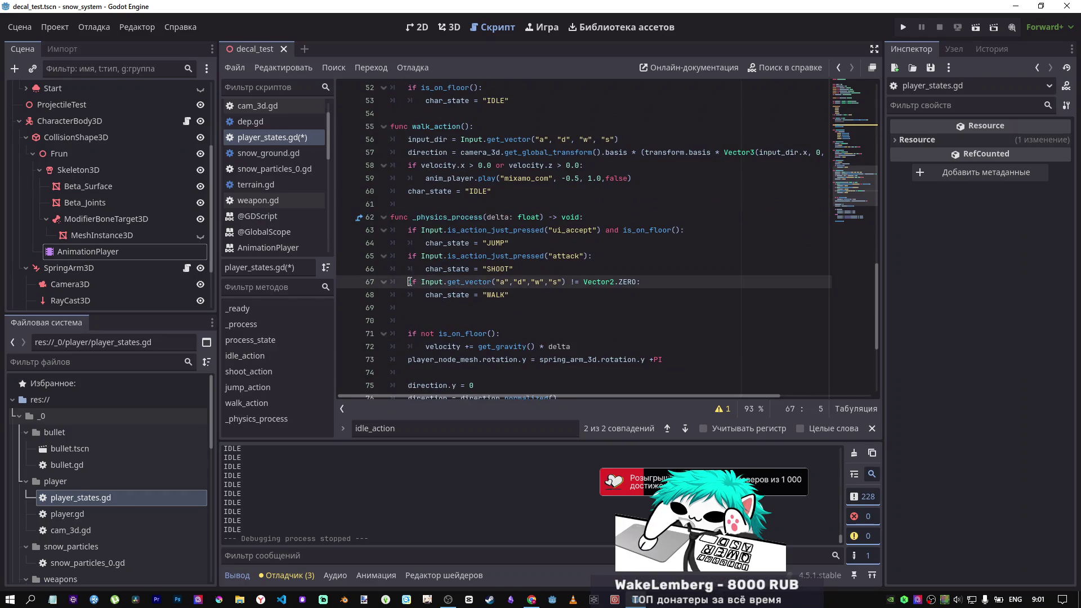
type("else")
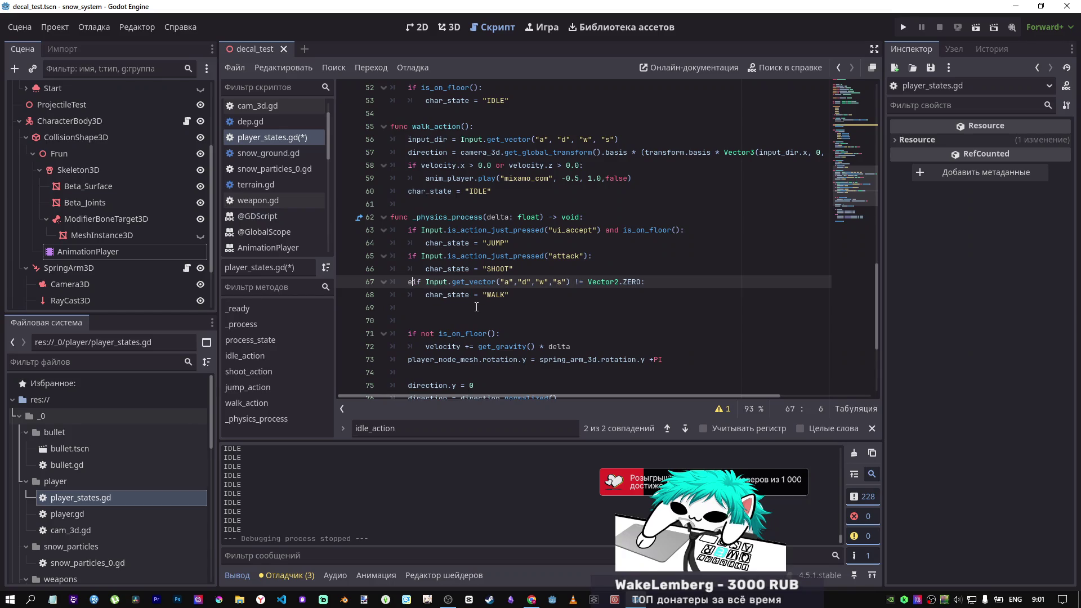
key("BackSpace")
key("BackSpace")
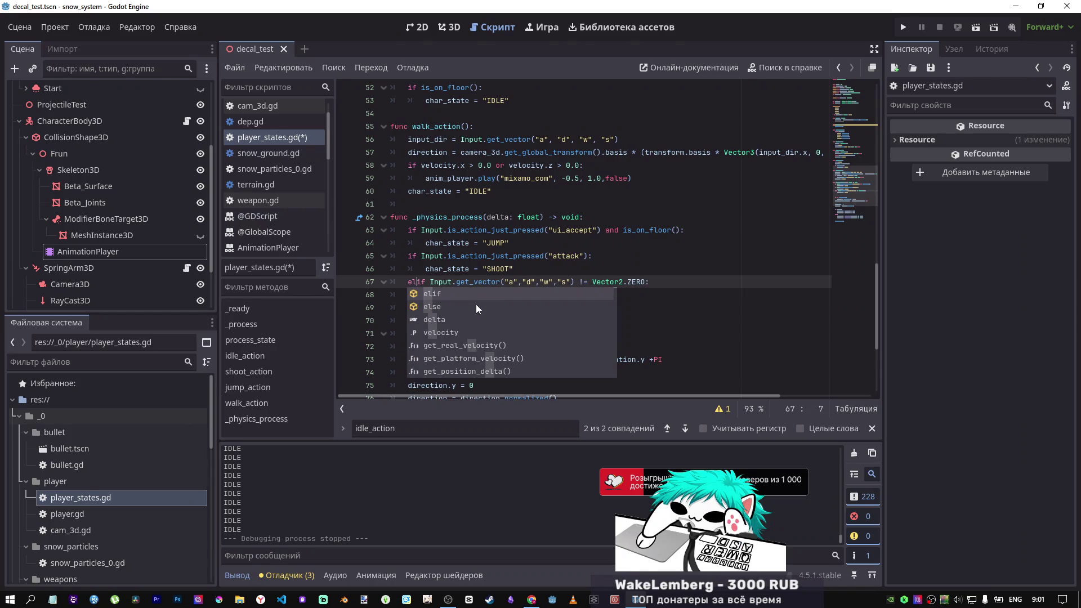
key("Escape")
left_click_drag(509, 294, 405, 285)
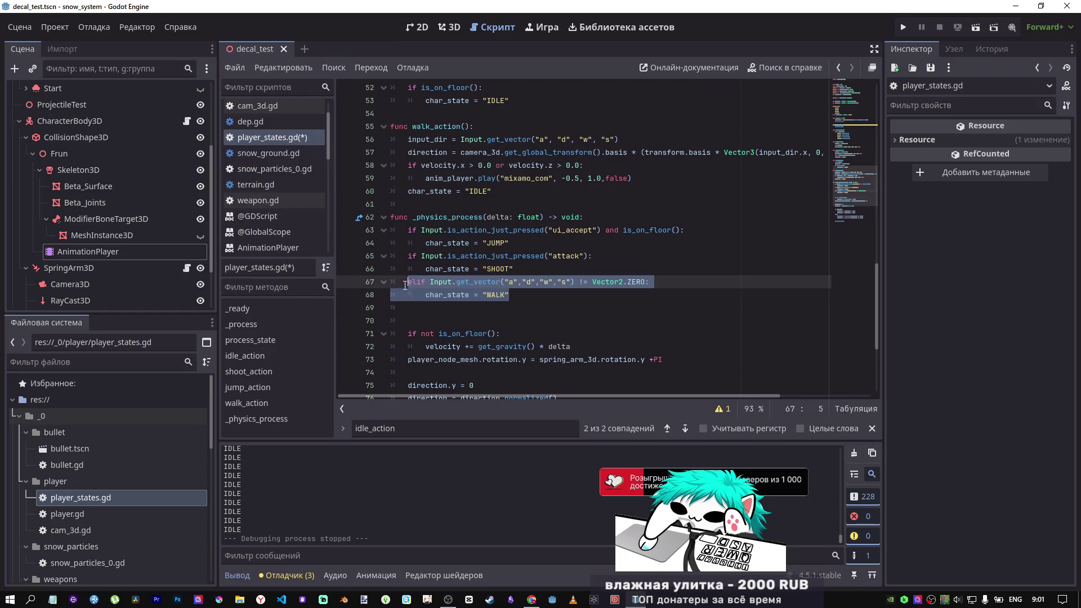
Step: Add an else: branch setting char_state = "IDLE" after the WALK branch
left_click(436, 307)
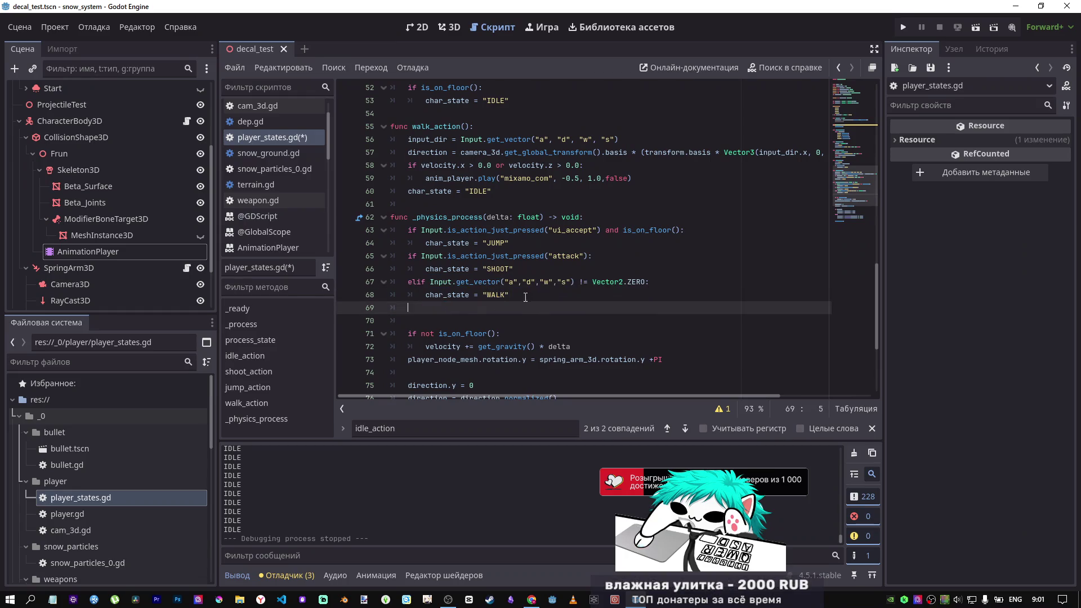
type("else")
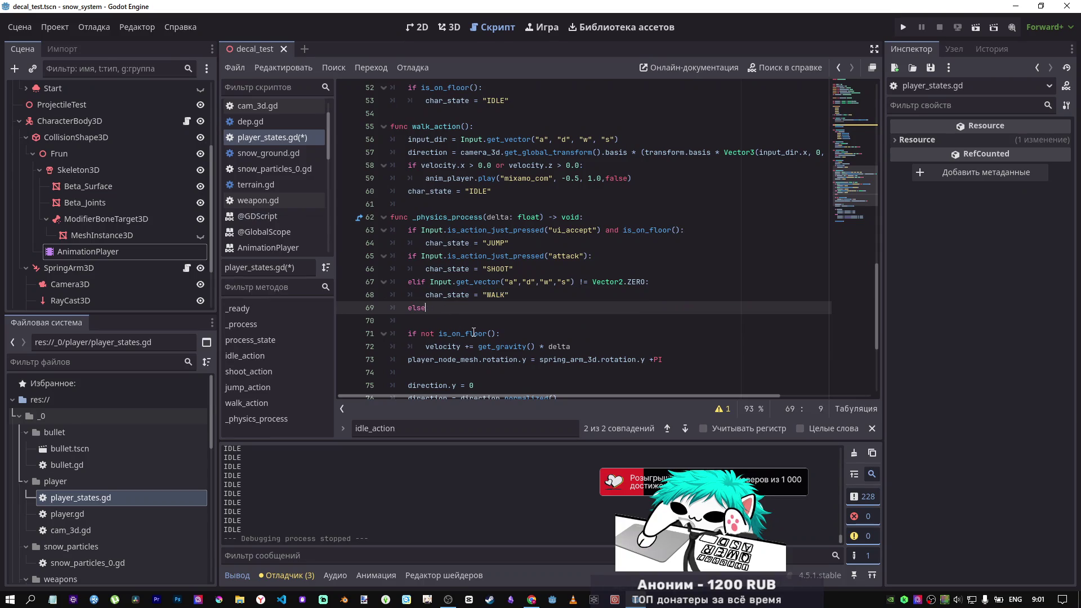
type(":")
key("Return")
type("char_state = \"WALK\"")
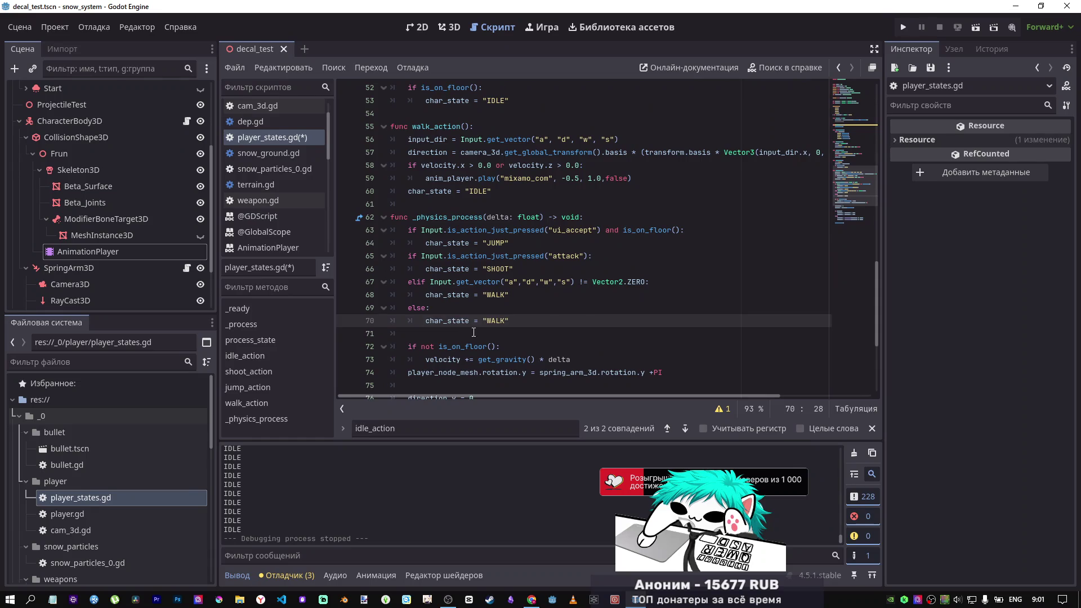
double_click(493, 320)
type("IDL")
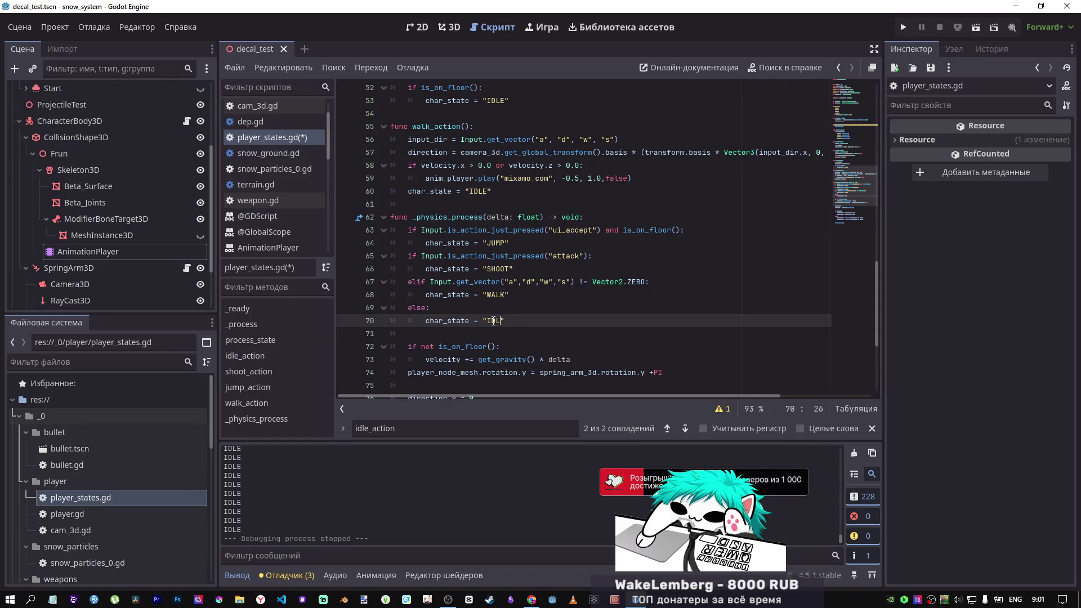
scroll(489, 313, "up", 2)
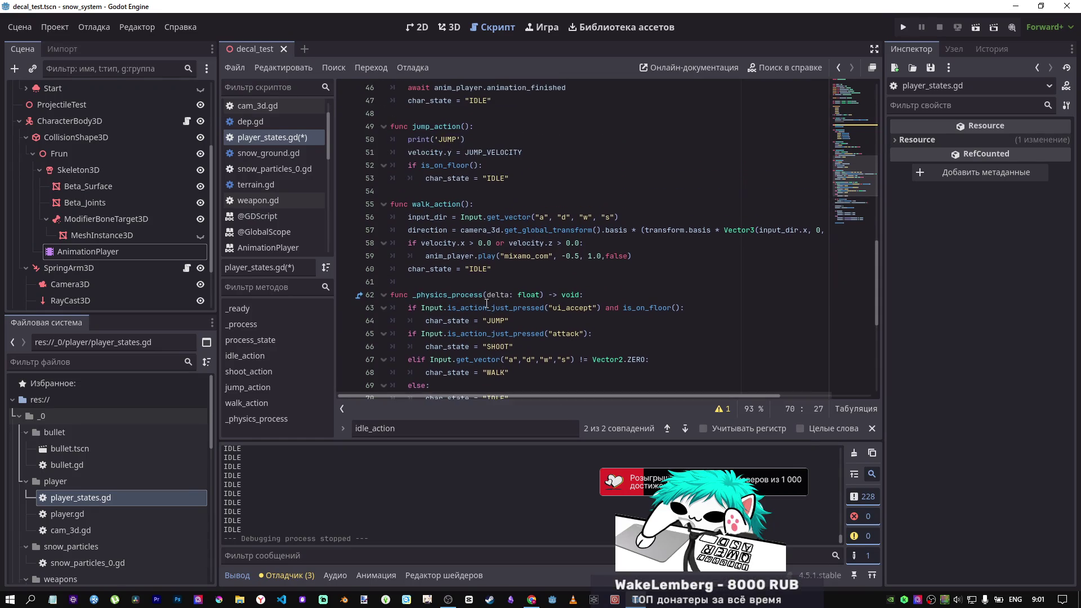
Step: Turn the attack check's if into elif so it follows the JUMP check
left_click(408, 333)
type("el")
left_click_drag(408, 333, 404, 325)
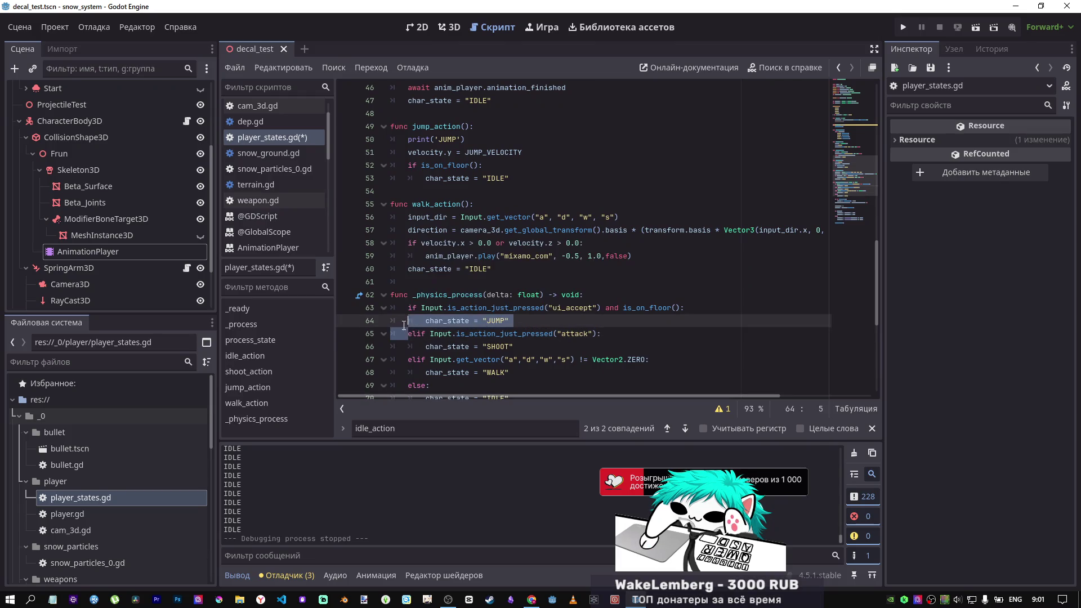
left_click(412, 307)
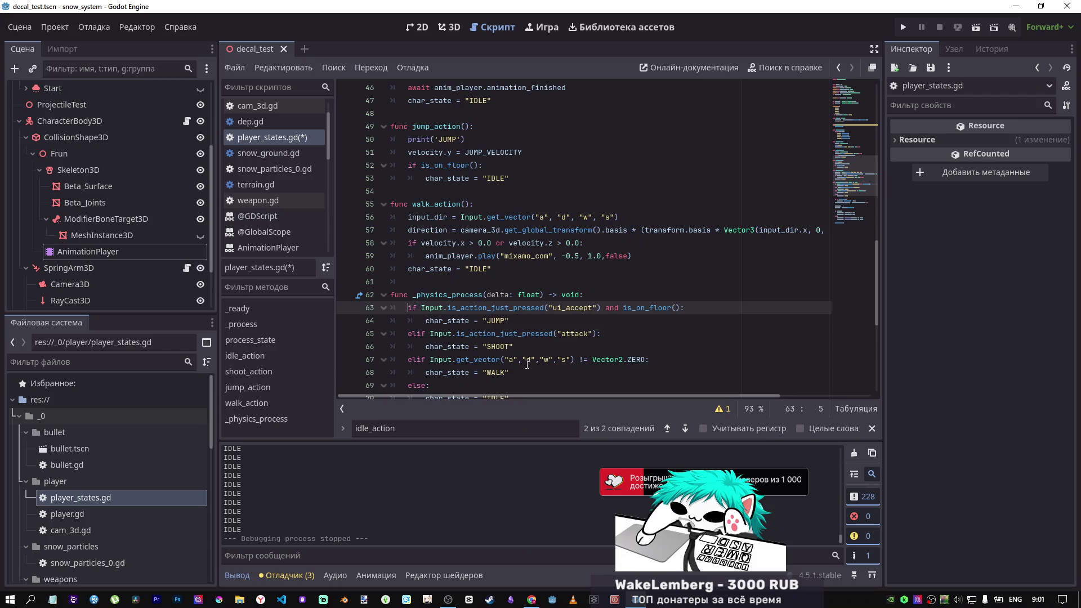
scroll(528, 344, "down", 1)
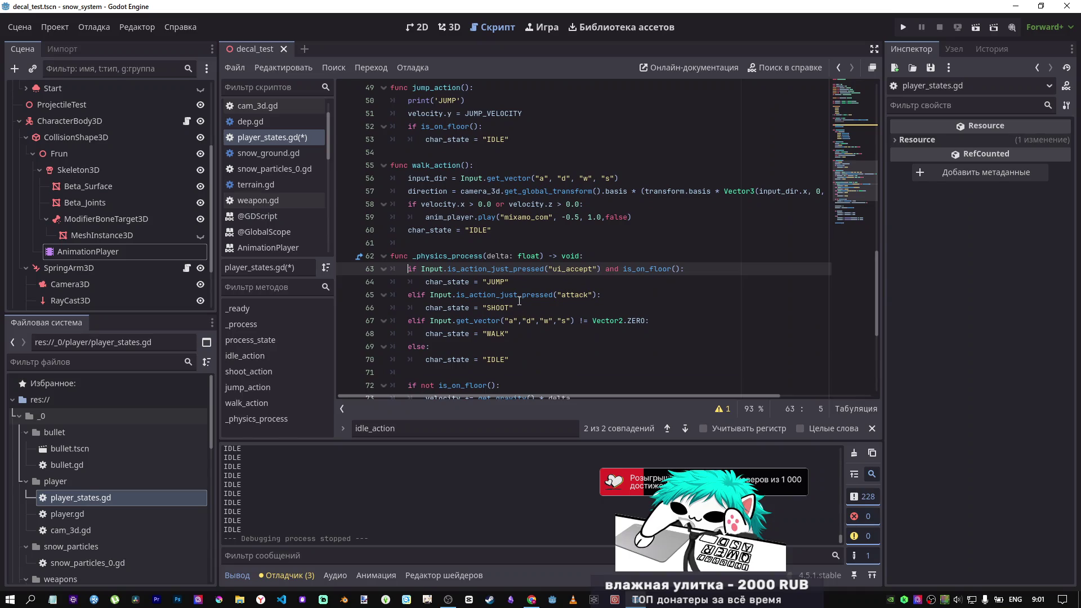
mouse_move(518, 300)
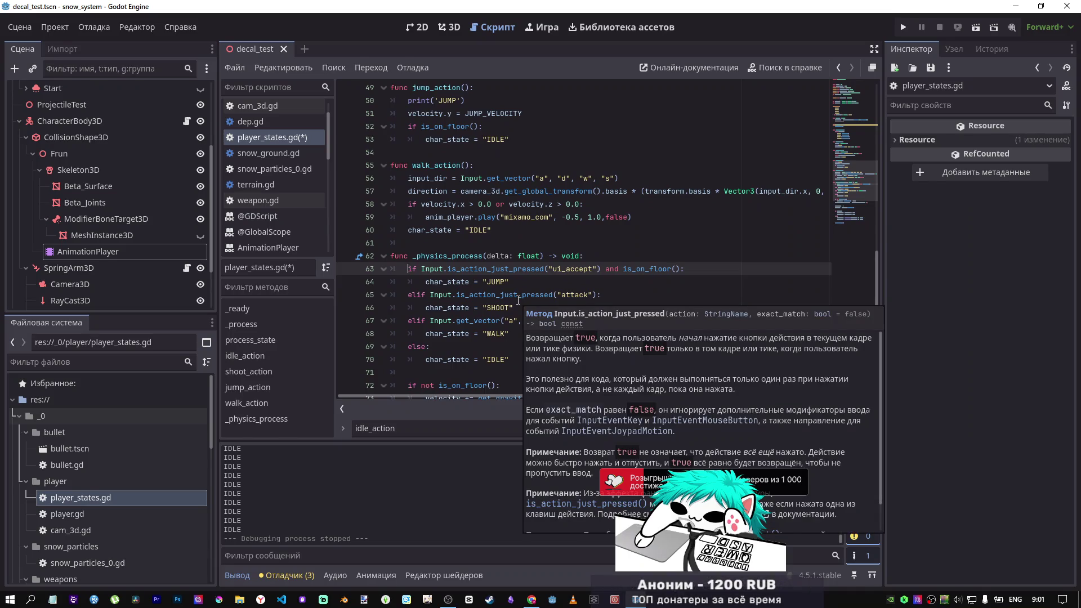
left_click(473, 294)
Step: Save player_states.gd and review the if/elif/else chain
key("ctrl+s")
scroll(529, 284, "up", 3)
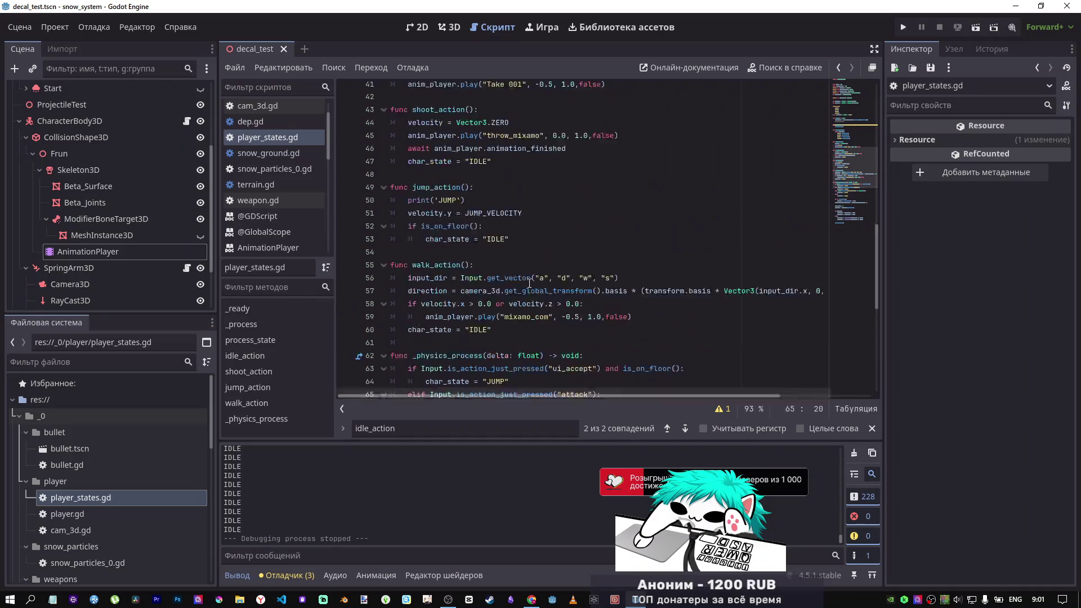
scroll(529, 285, "up", 3)
scroll(481, 301, "down", 3)
scroll(478, 283, "up", 3)
scroll(479, 281, "down", 3)
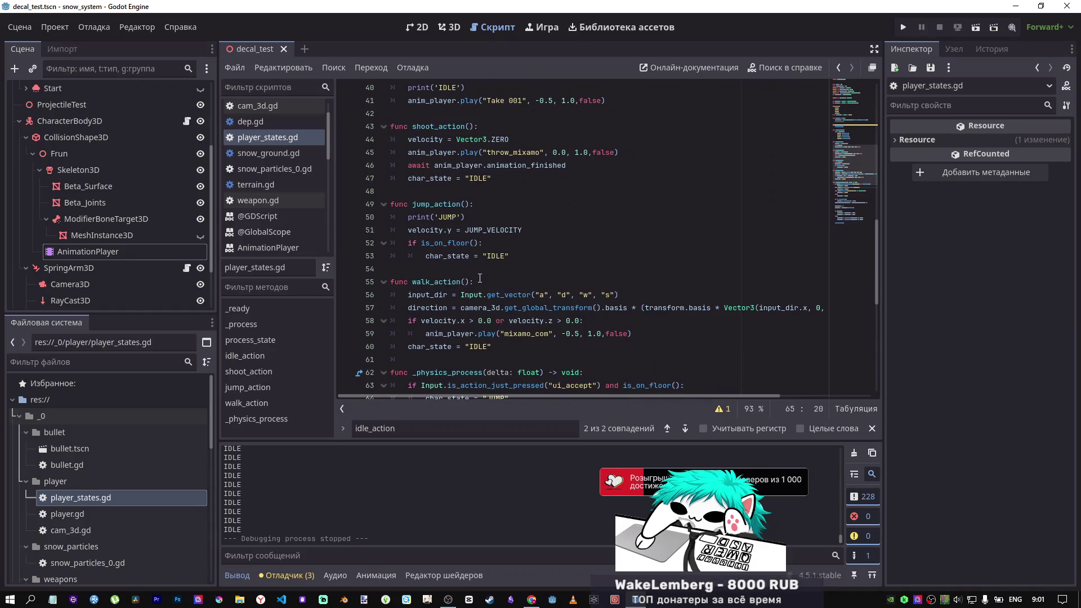
scroll(480, 278, "up", 1)
scroll(479, 278, "down", 1)
scroll(479, 274, "up", 6)
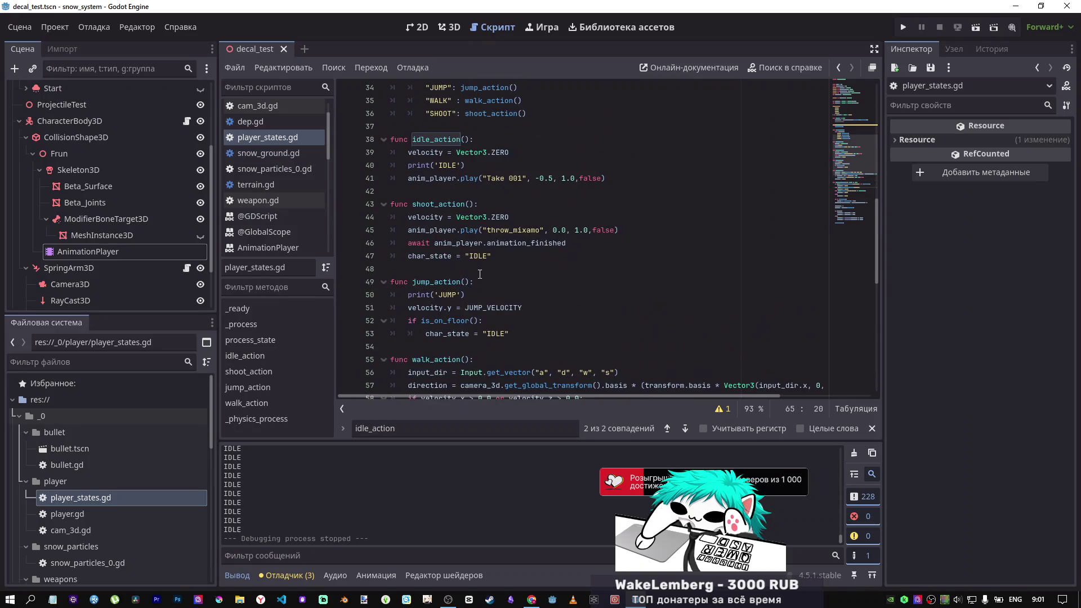
Step: Test-run the current scene twice, stopping the game after each run
key("F6")
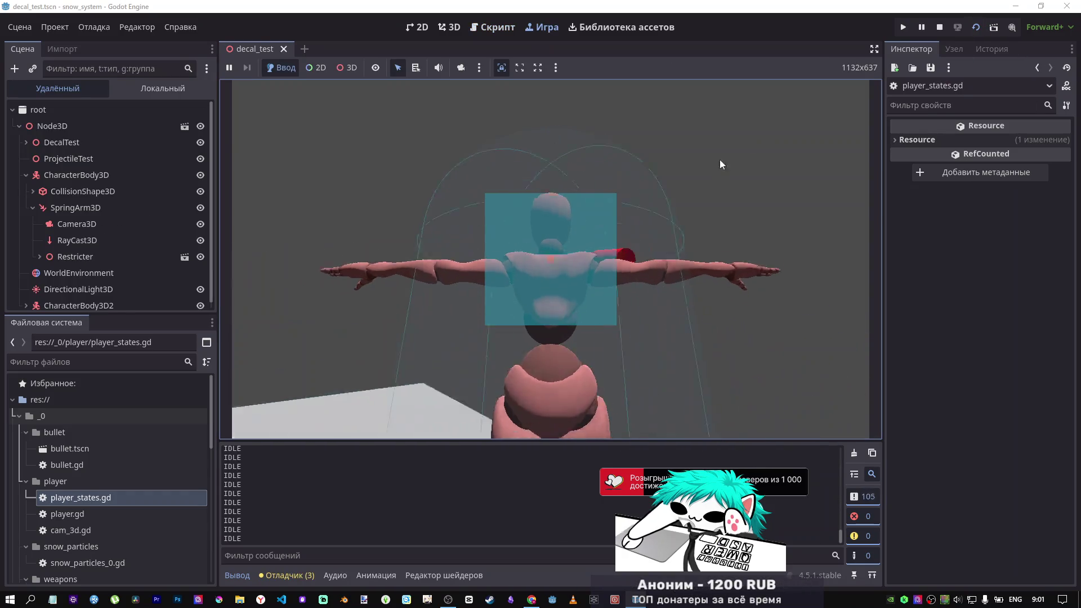
left_click(938, 27)
left_click(993, 26)
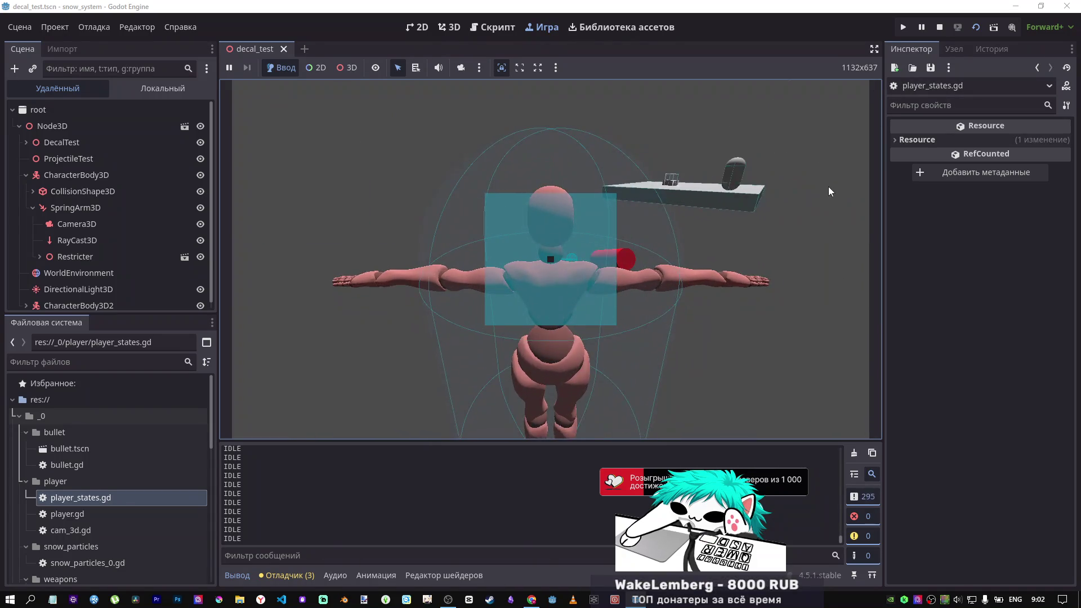
left_click(940, 27)
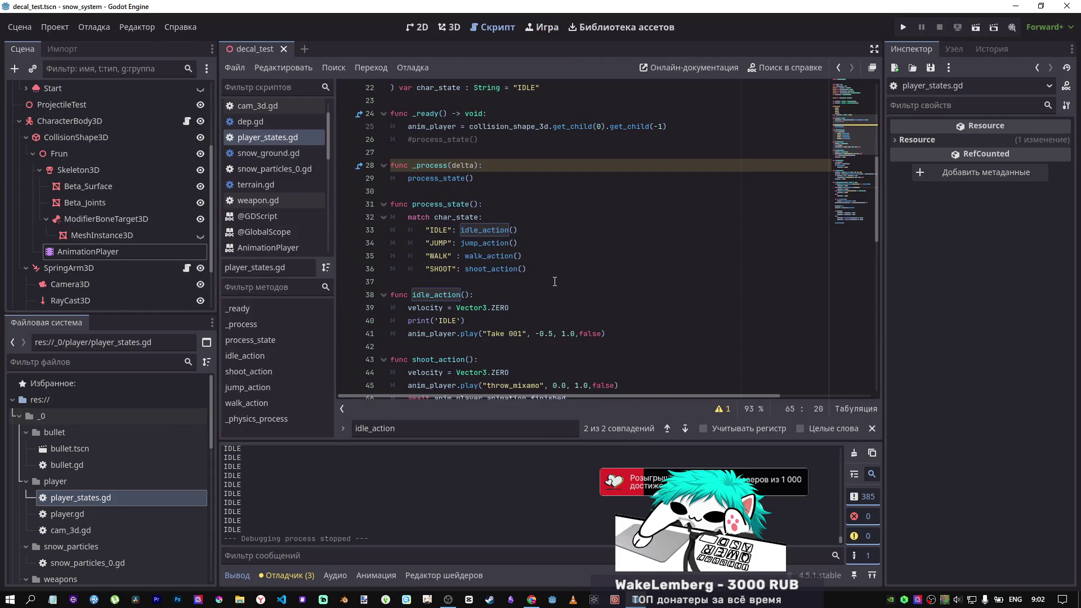
Step: Delete velocity = Vector3.ZERO from idle_action, then test-run and stop the scene
scroll(554, 282, "down", 2)
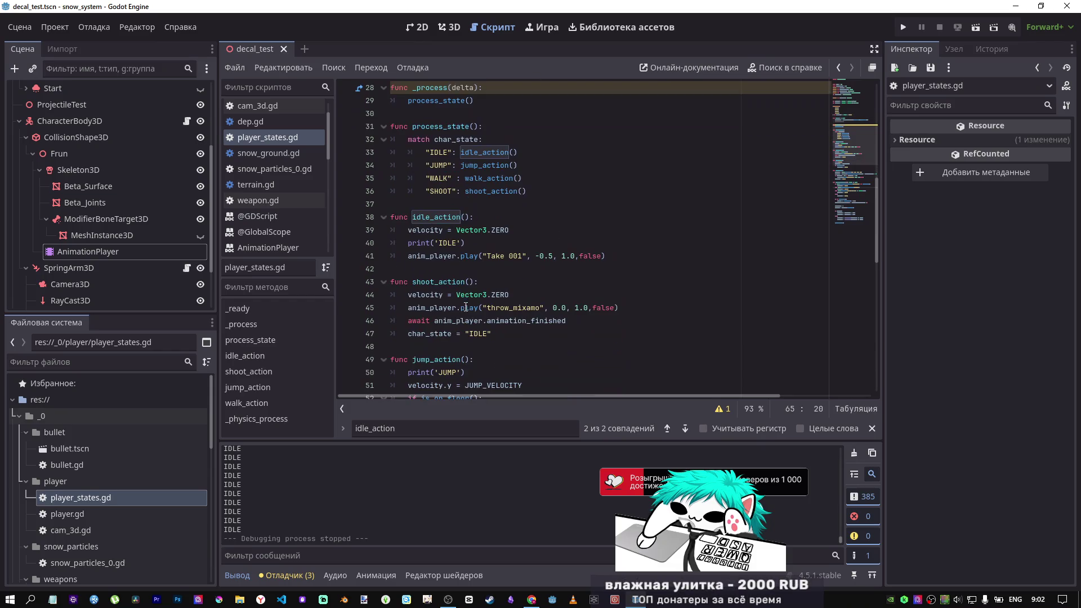
left_click_drag(509, 229, 319, 225)
key("BackSpace")
key("BackSpace")
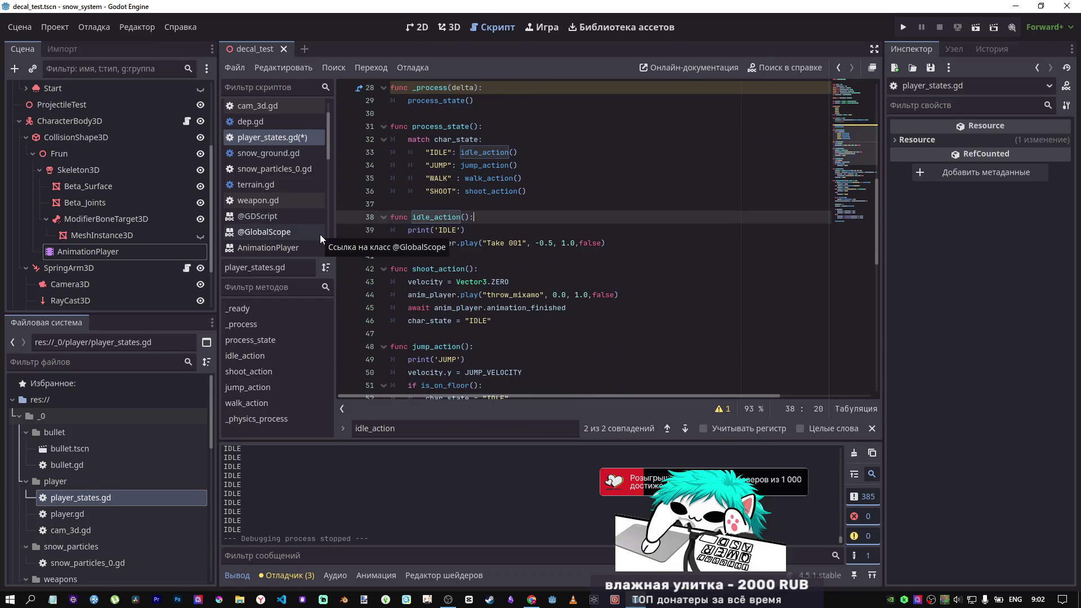
left_click(976, 27)
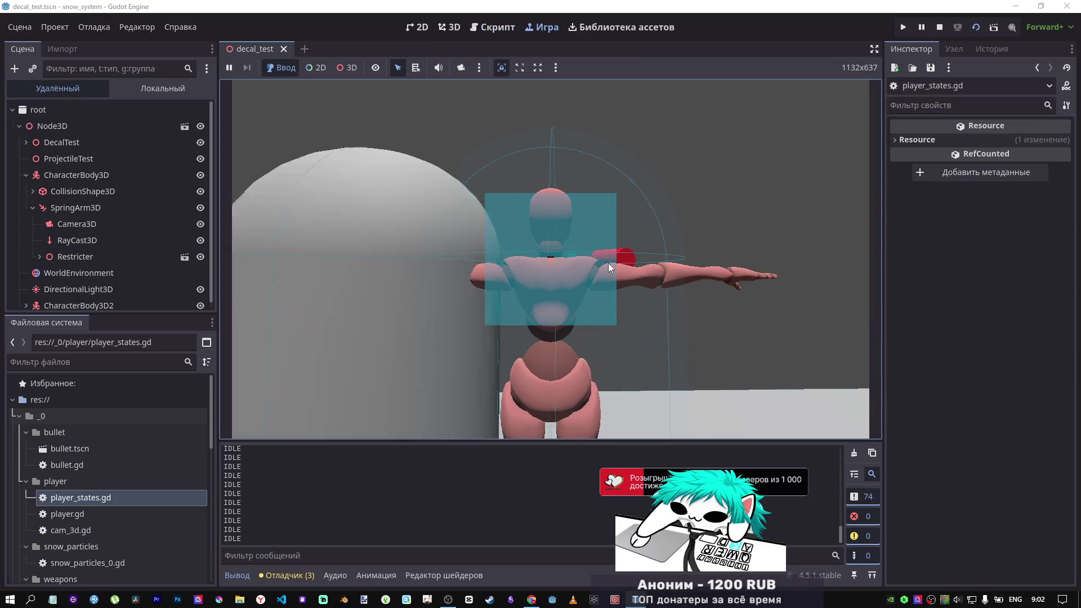
key("F8")
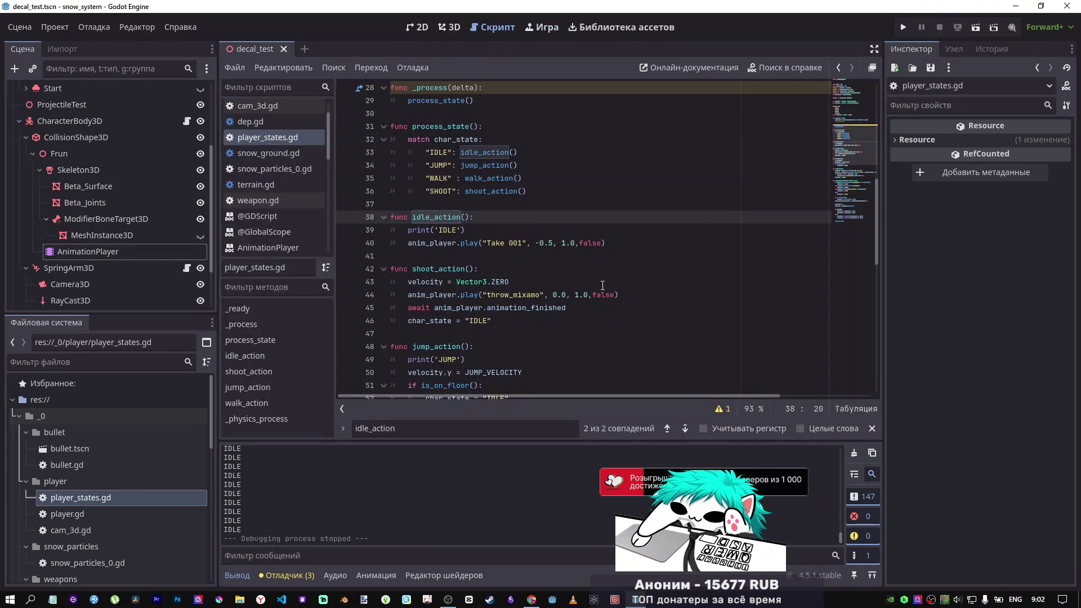
Step: Copy the input_dir assignment and paste it as the first line of idle_action
scroll(603, 285, "down", 6)
scroll(598, 284, "down", 1)
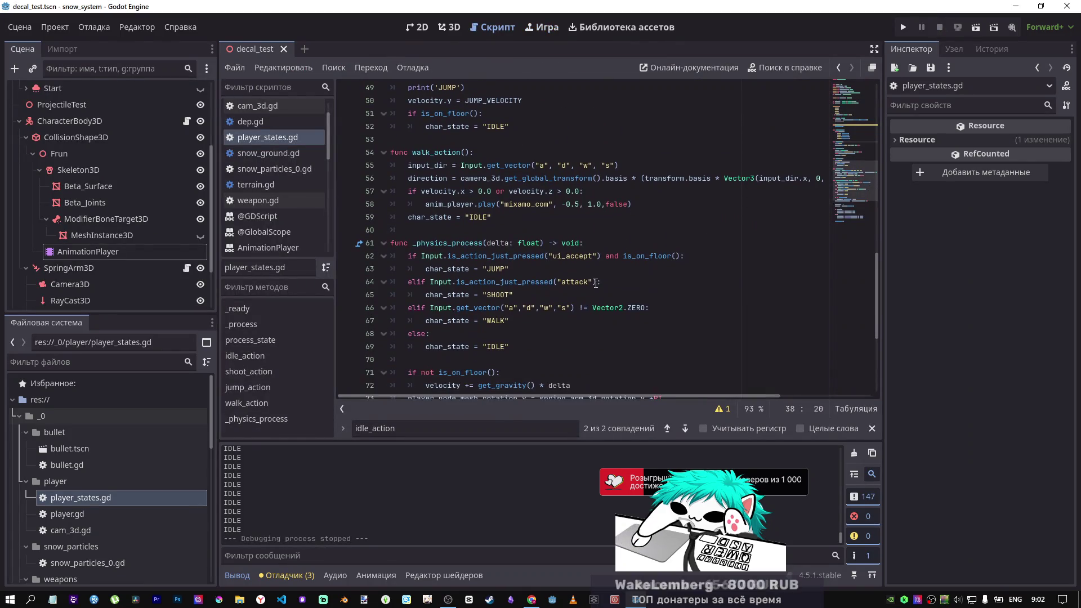
scroll(454, 194, "up", 2)
left_click_drag(462, 242, 407, 243)
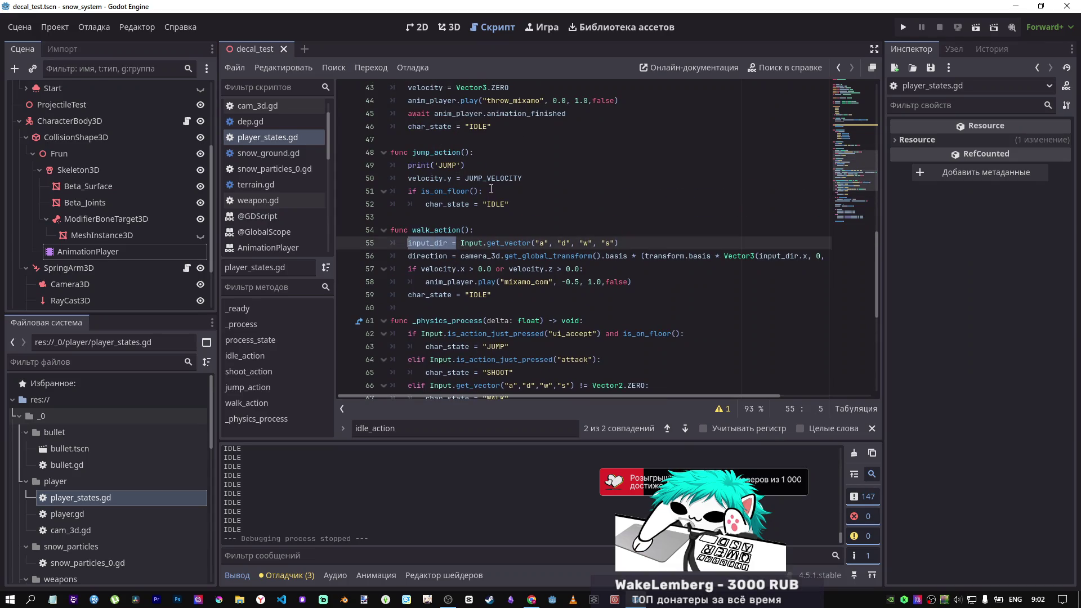
scroll(486, 169, "up", 2)
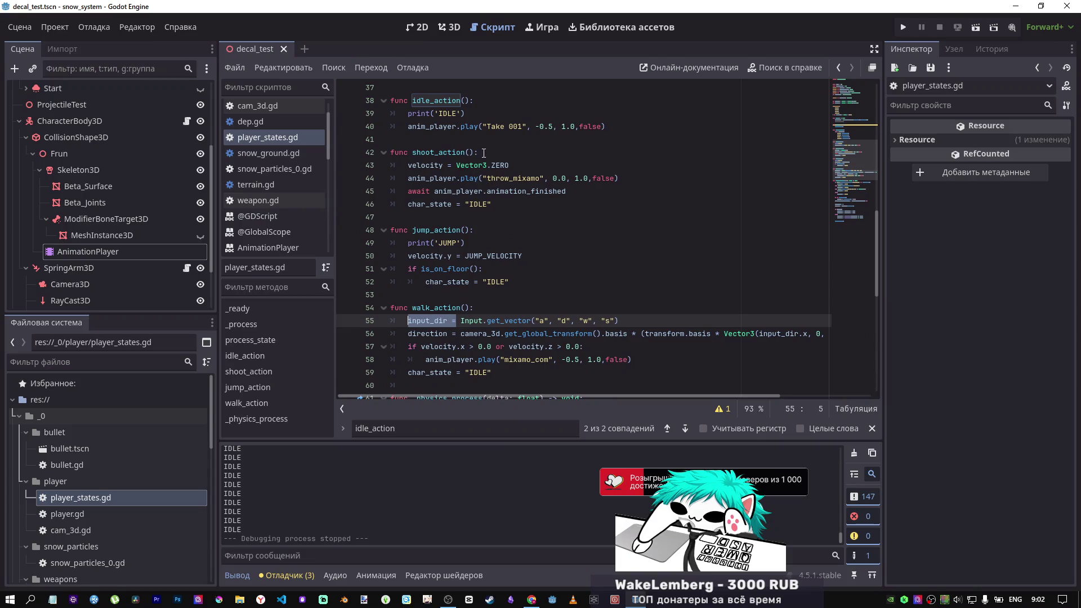
left_click(484, 152)
scroll(485, 169, "up", 2)
left_click(487, 179)
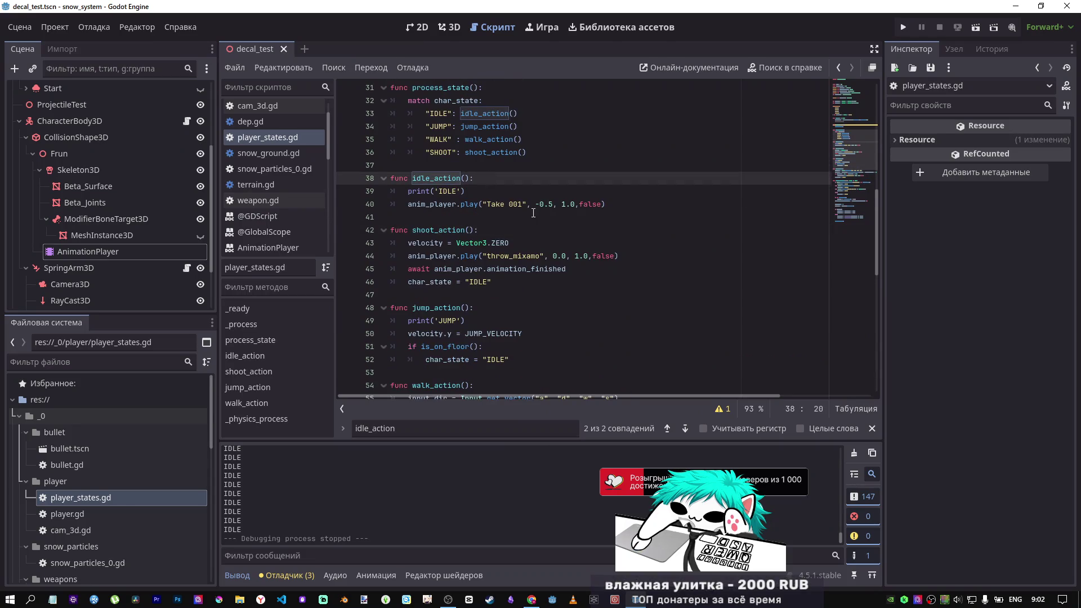
key("Return")
type("input_dir =")
type("Vec")
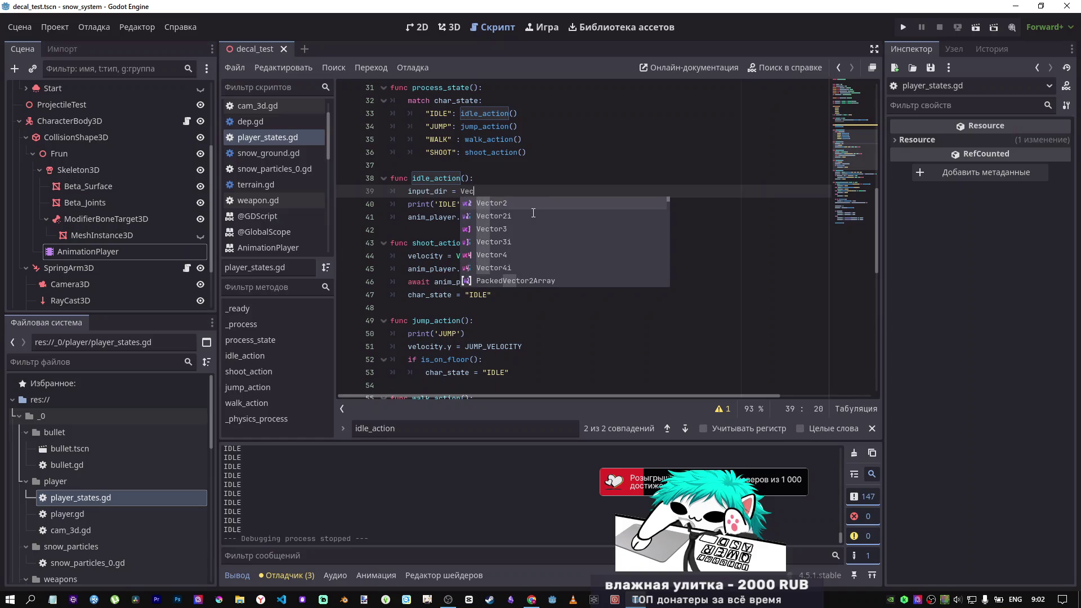
Step: Complete the new line as input_dir = Vector2(0.0,0.0)
scroll(531, 213, "up", 5)
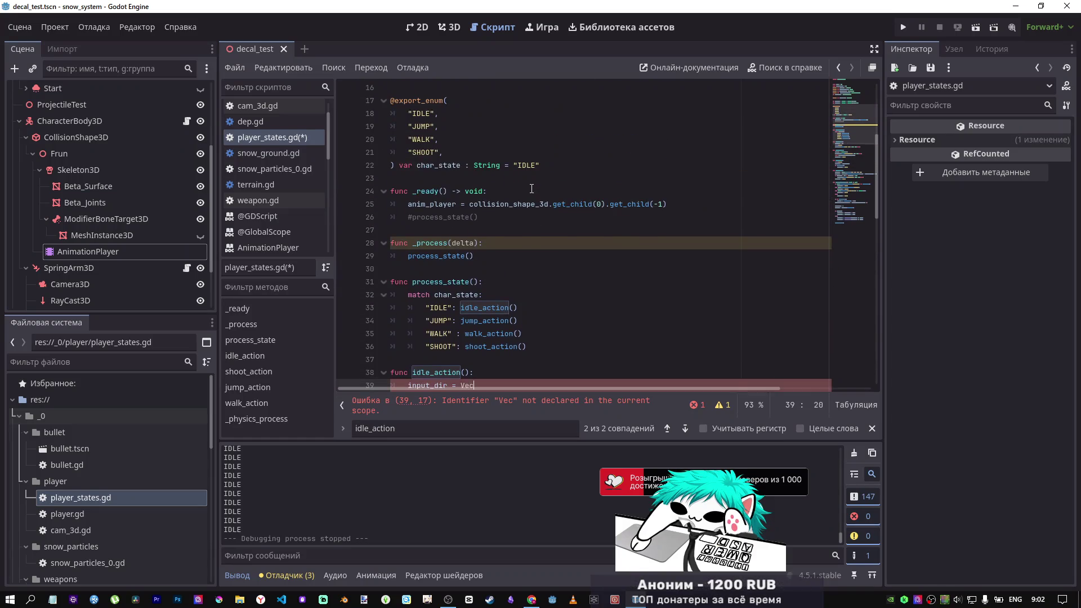
scroll(532, 188, "up", 3)
left_click_drag(580, 181, 503, 179)
key("ctrl+c")
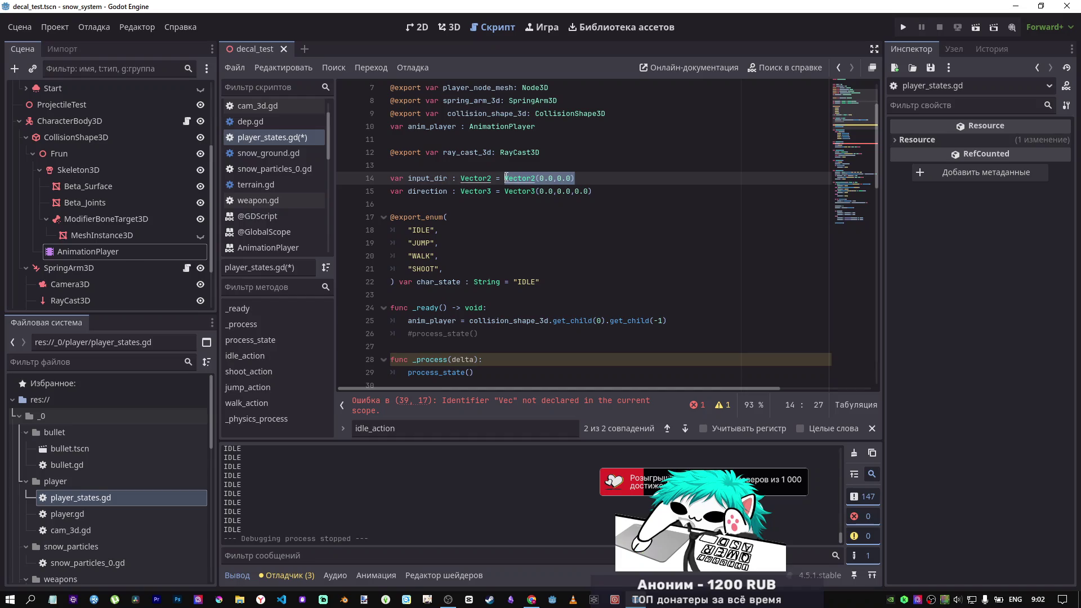
scroll(512, 237, "down", 4)
scroll(518, 280, "down", 2)
left_click_drag(474, 270, 466, 271)
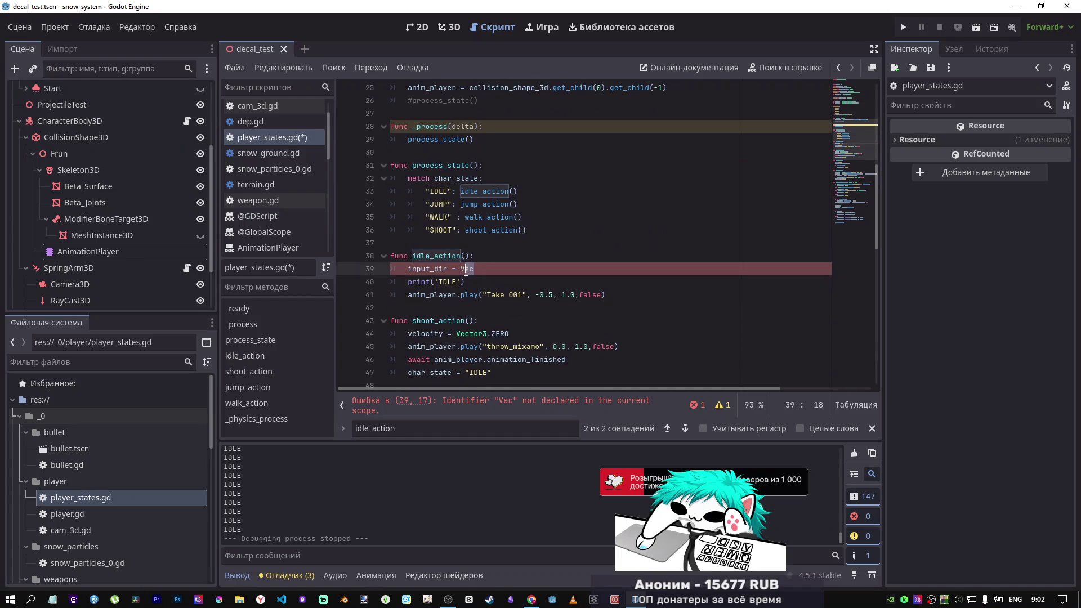
key("ctrl+v")
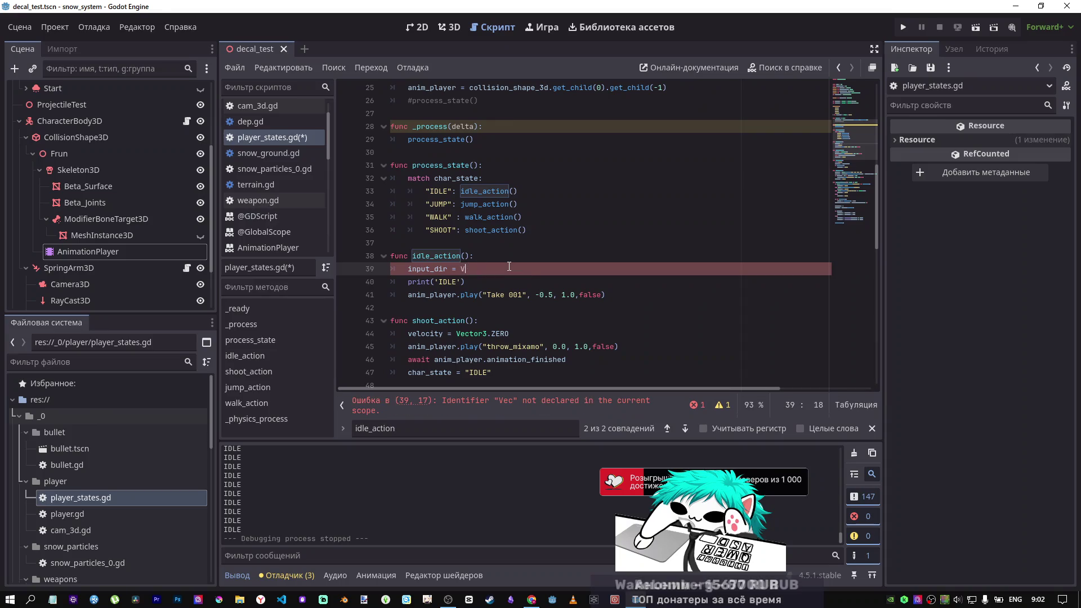
key("ctrl+z")
type("V")
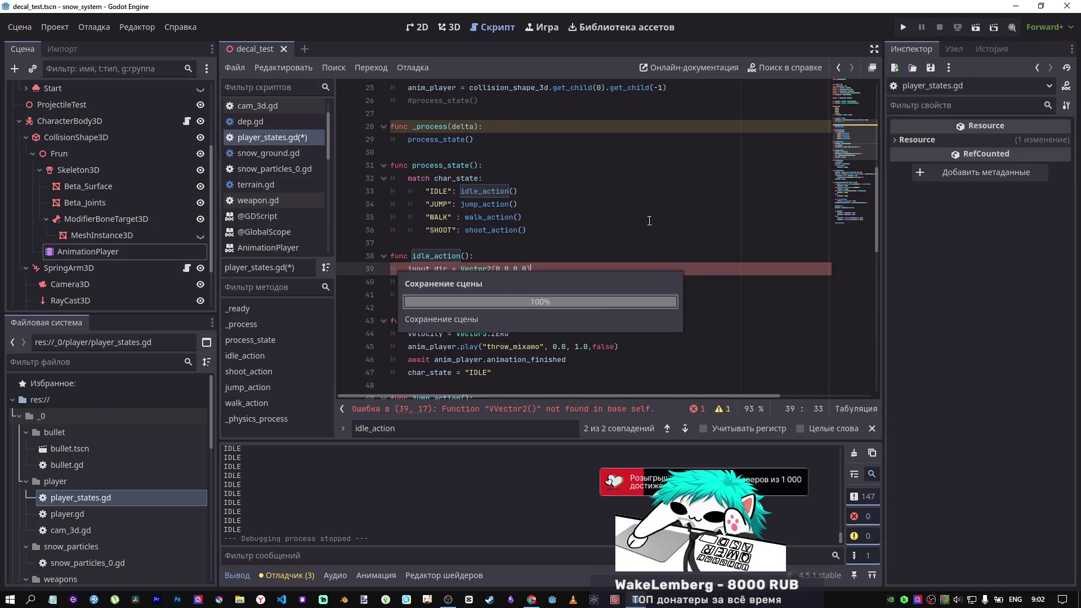
key("Return")
Step: Test-run the scene and stop it to check the idle reset
left_click(981, 27)
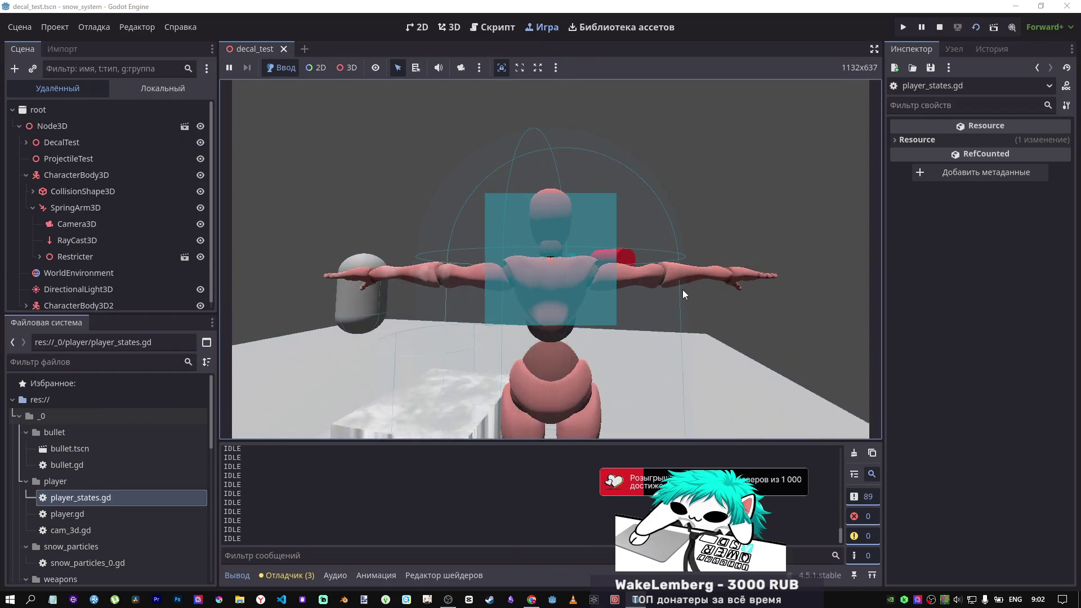
key("F8")
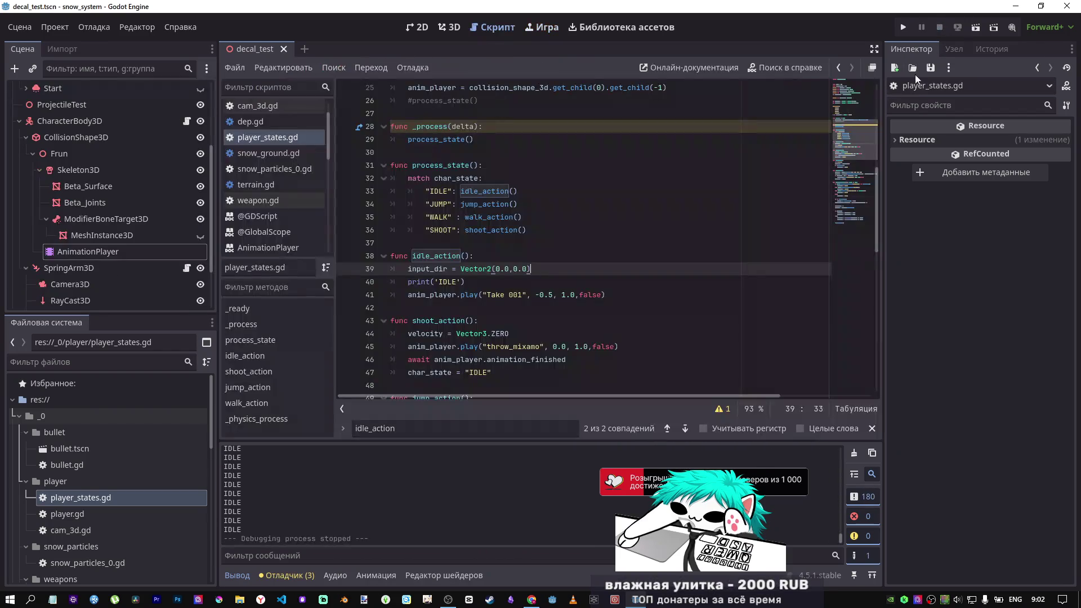
scroll(540, 315, "up", 2)
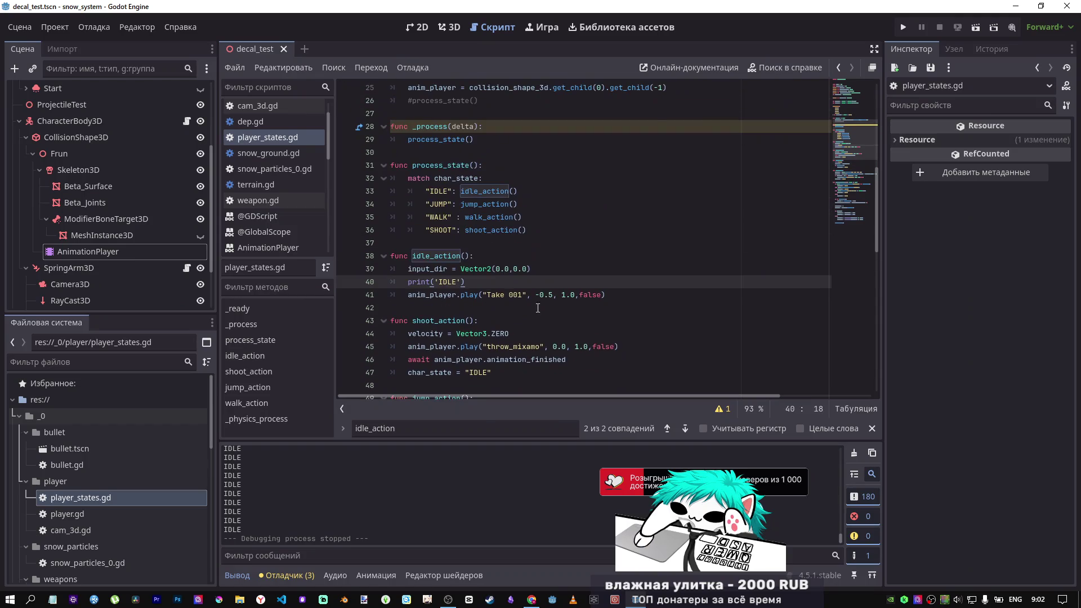
scroll(544, 264, "down", 9)
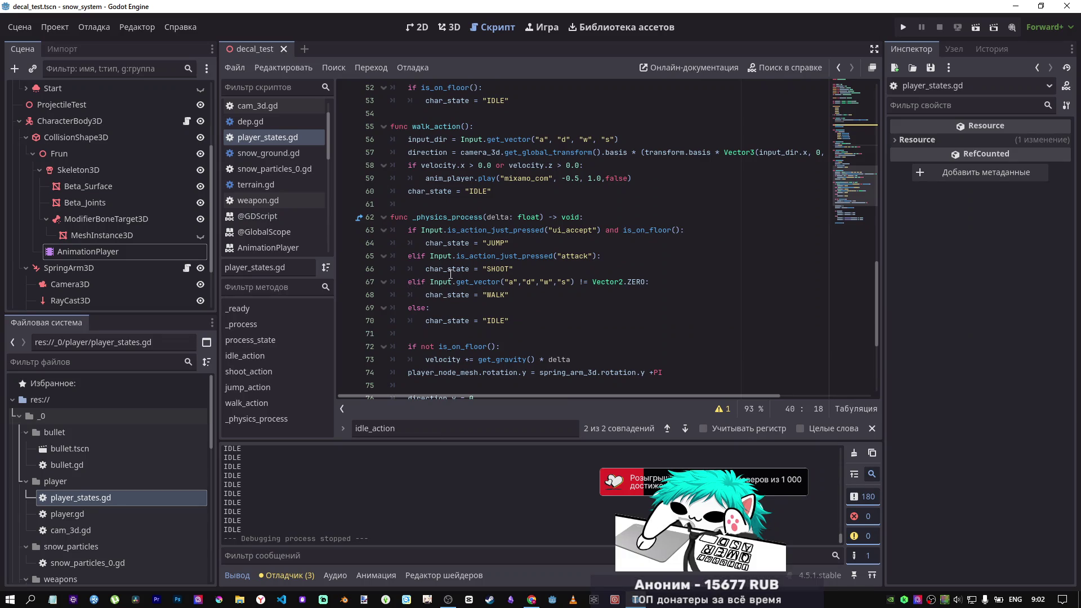
Step: Replace != with > in the line 67 WALK condition, then run the scene
mouse_move(450, 274)
left_click(437, 293)
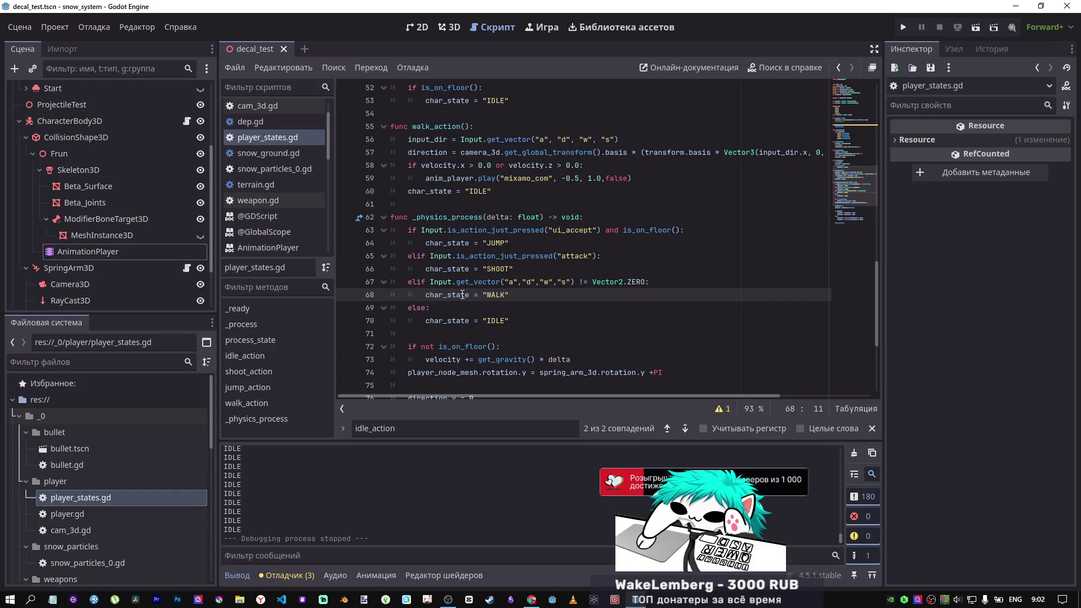
left_click_drag(510, 320, 563, 307)
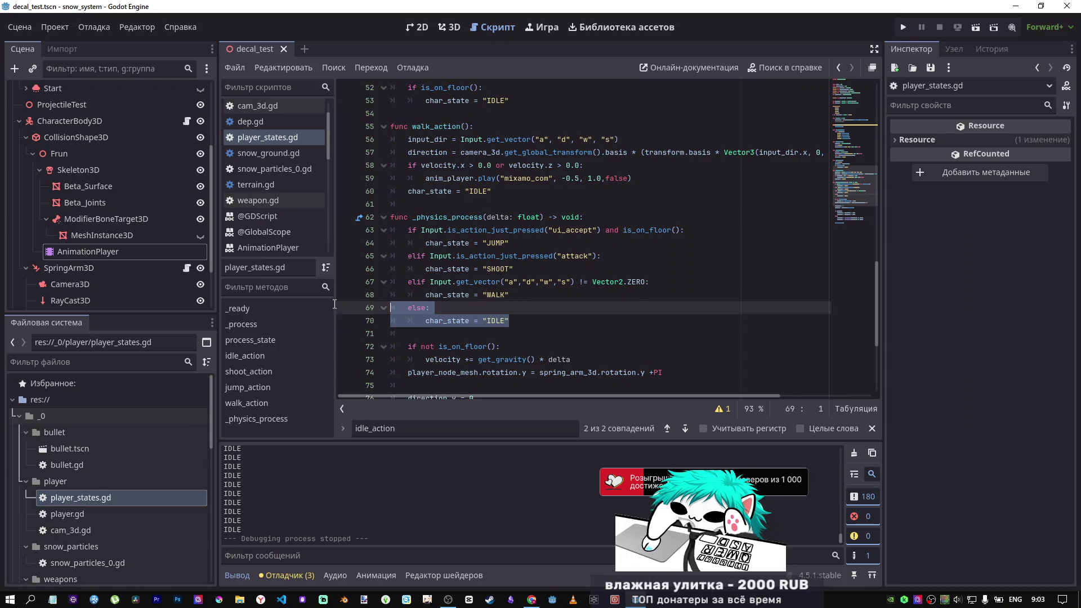
double_click(584, 283)
type(">")
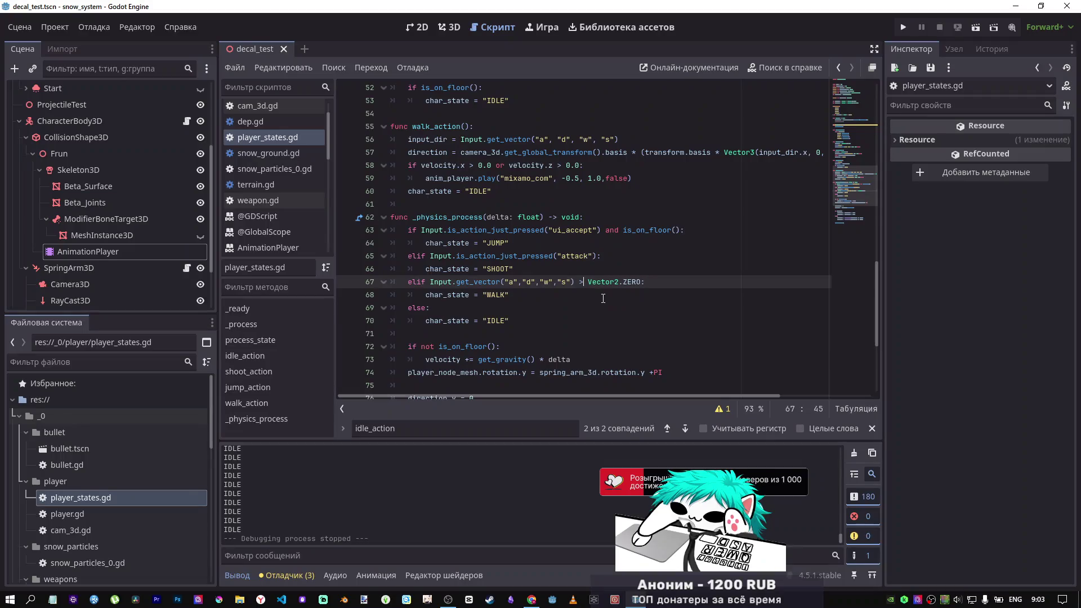
left_click(490, 303)
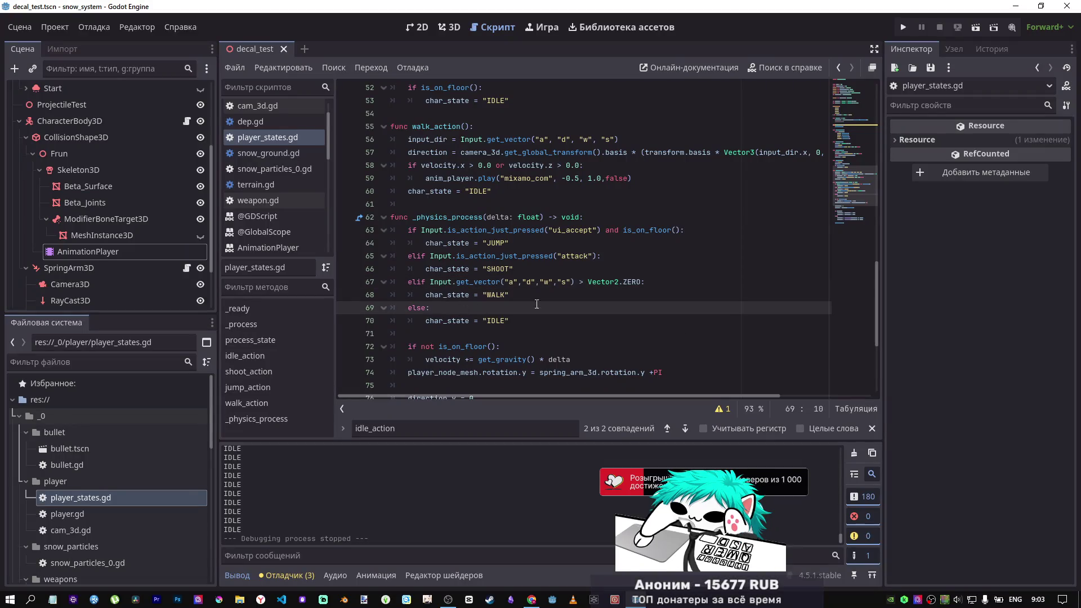
left_click(976, 27)
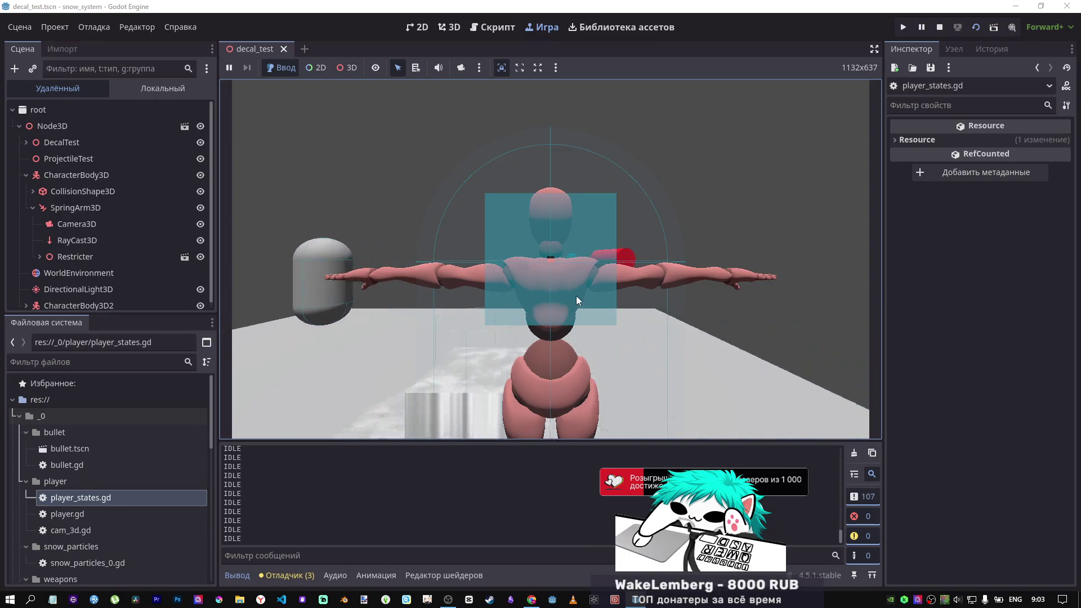
Step: Copy velocity = Vector3.ZERO from shoot_action onto a new line after input_dir in idle_action
left_click(938, 27)
scroll(482, 302, "up", 1)
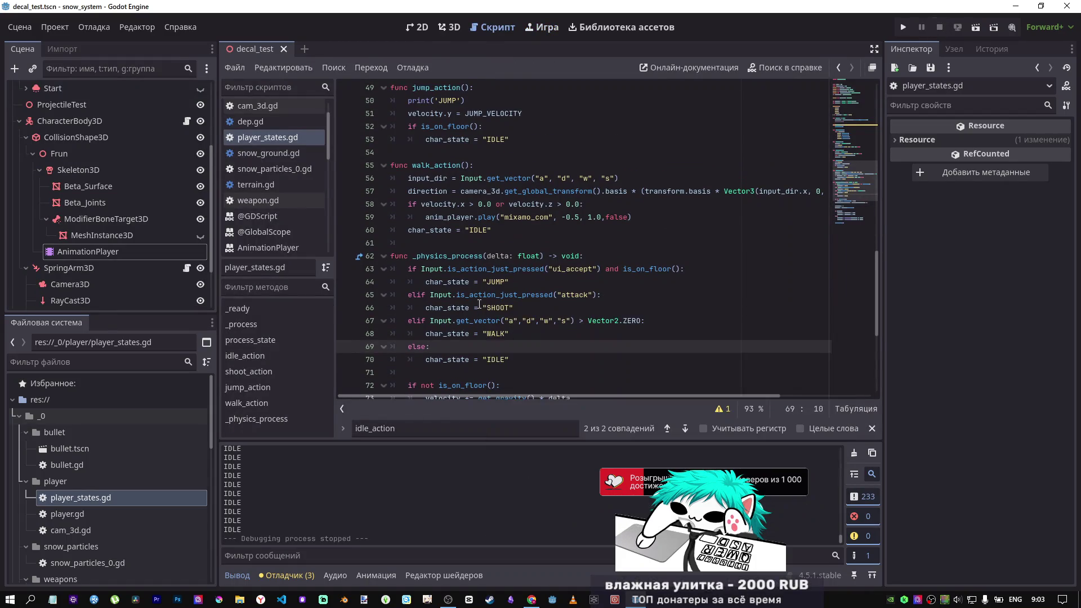
scroll(480, 299, "up", 5)
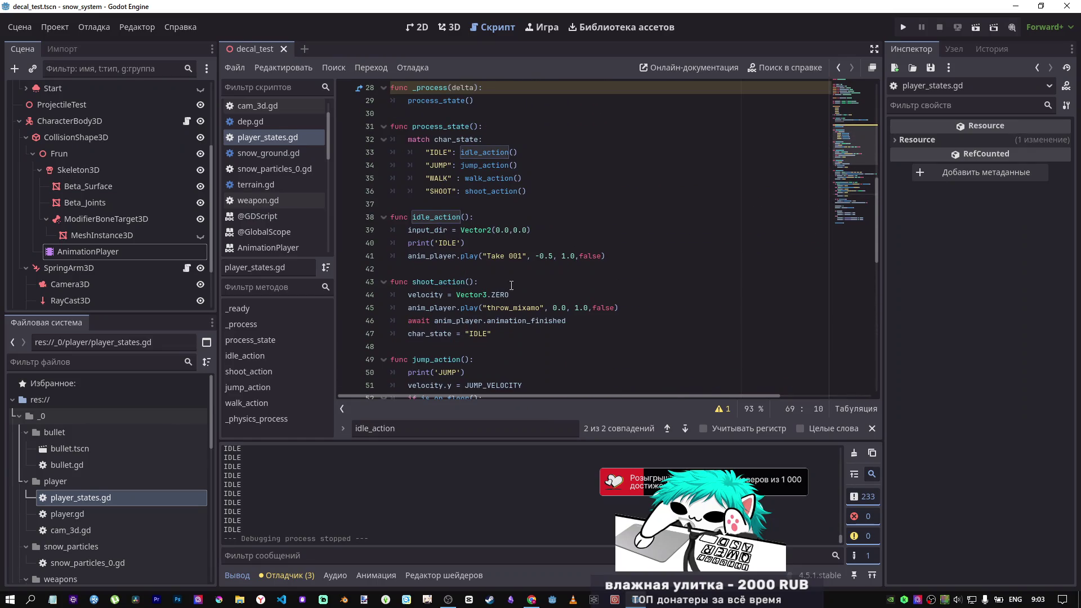
left_click_drag(515, 293, 405, 296)
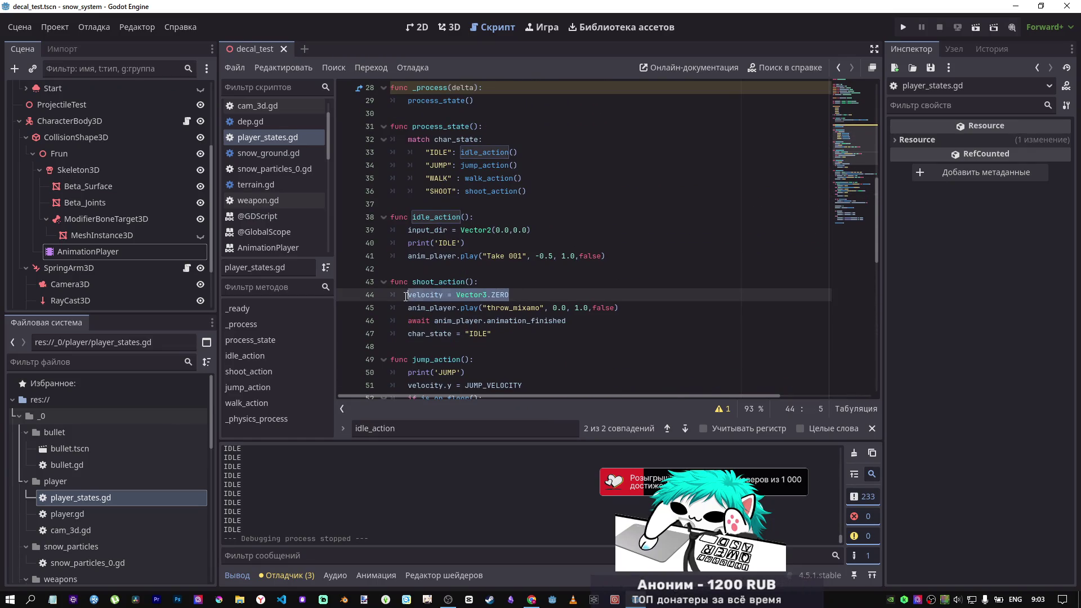
key("ctrl+c")
left_click(599, 230)
key("Return")
key("ctrl+v")
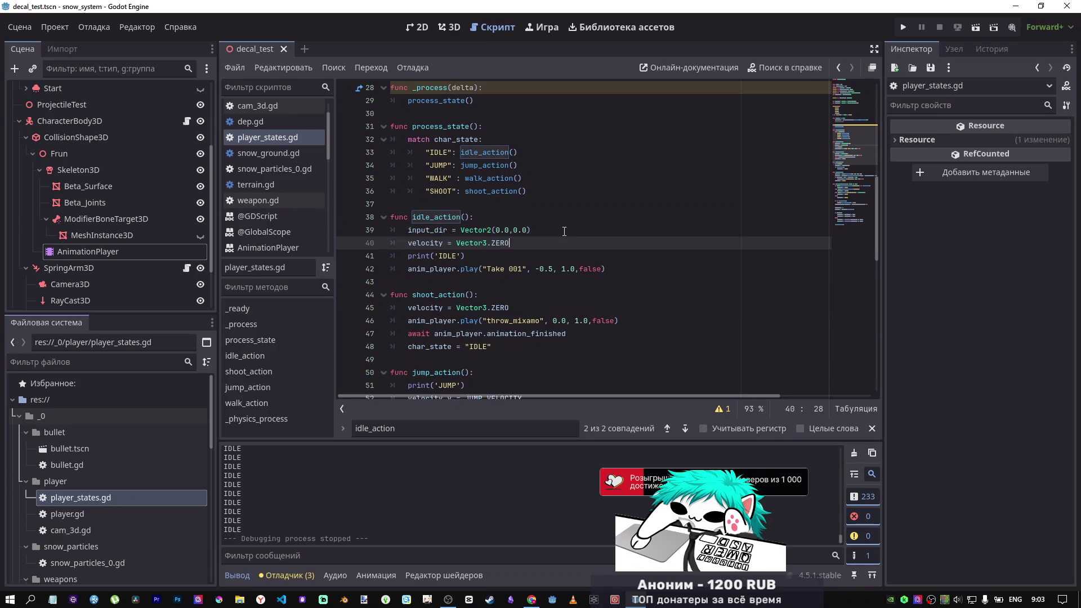
Step: Test-run the scene with F5 and stop it with F8
key("F5")
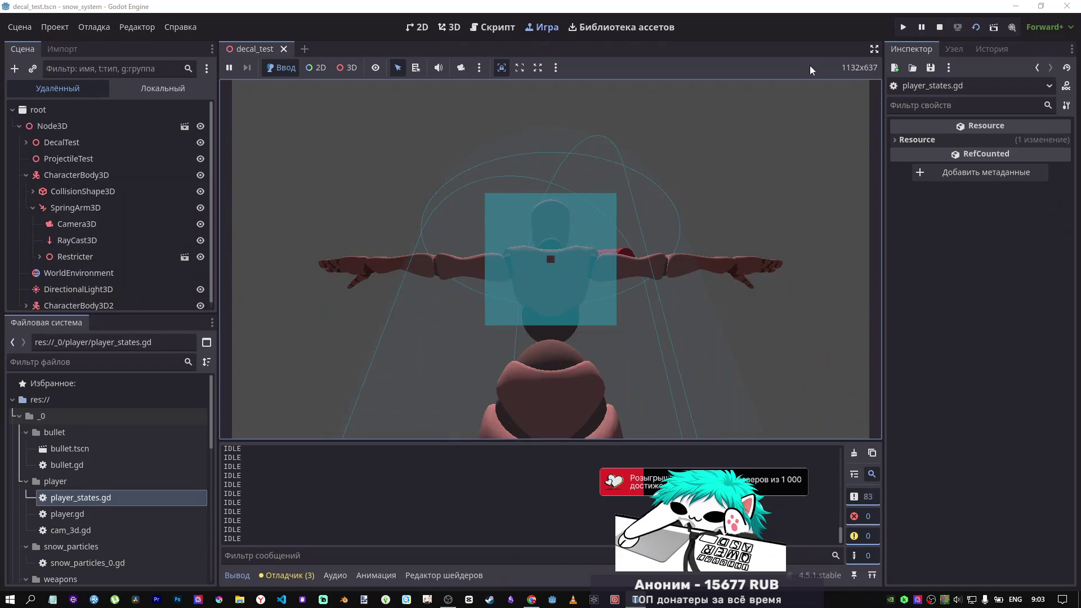
key("F8")
scroll(560, 275, "down", 10)
scroll(559, 276, "up", 4)
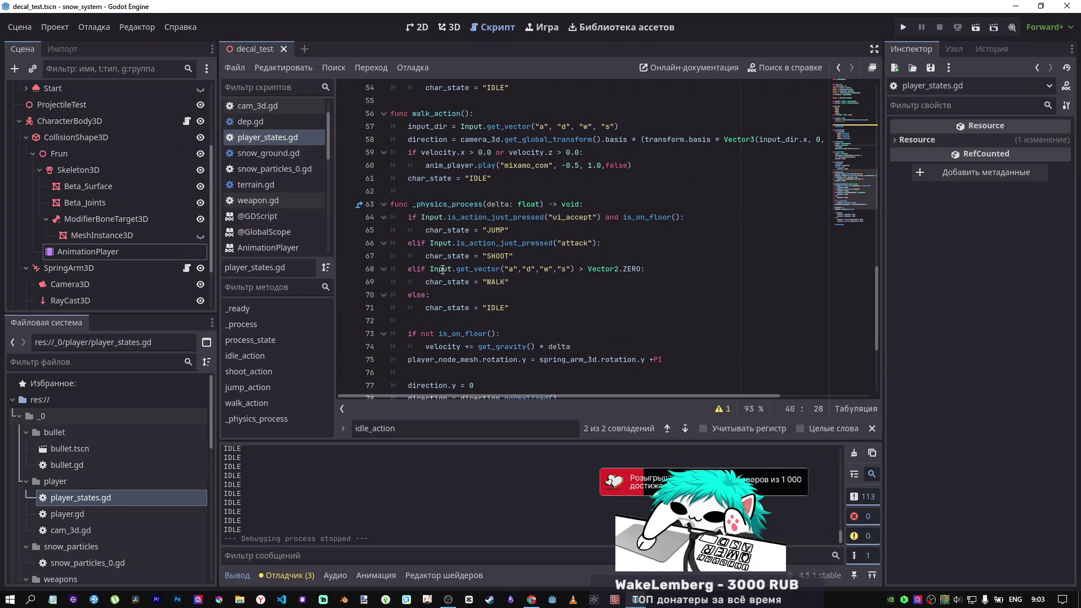
scroll(443, 269, "up", 3)
scroll(448, 261, "up", 7)
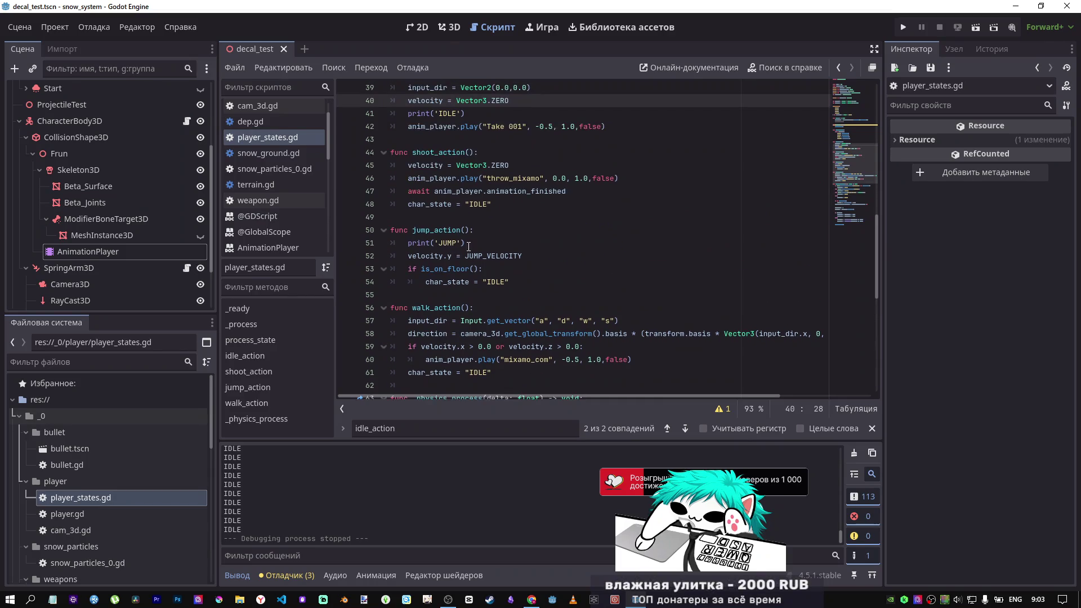
scroll(439, 265, "down", 3)
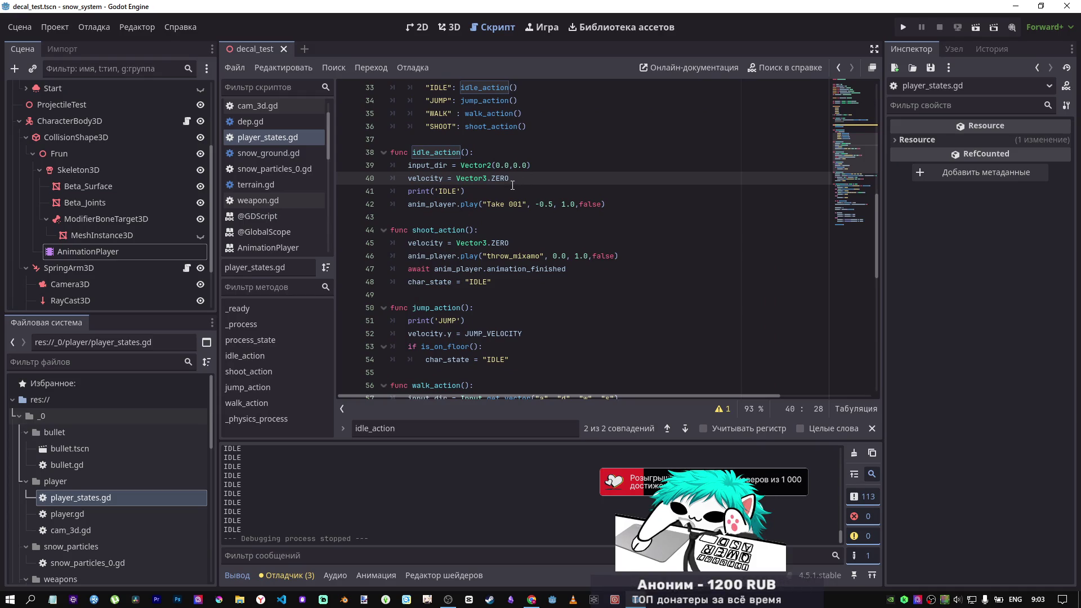
left_click_drag(519, 179, 369, 168)
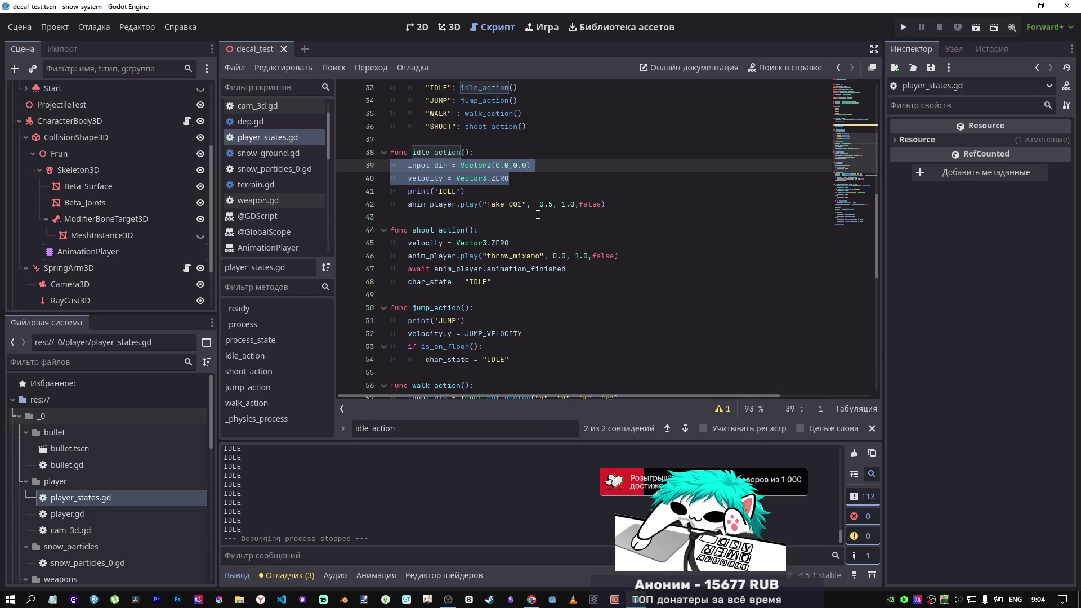
scroll(531, 234, "down", 6)
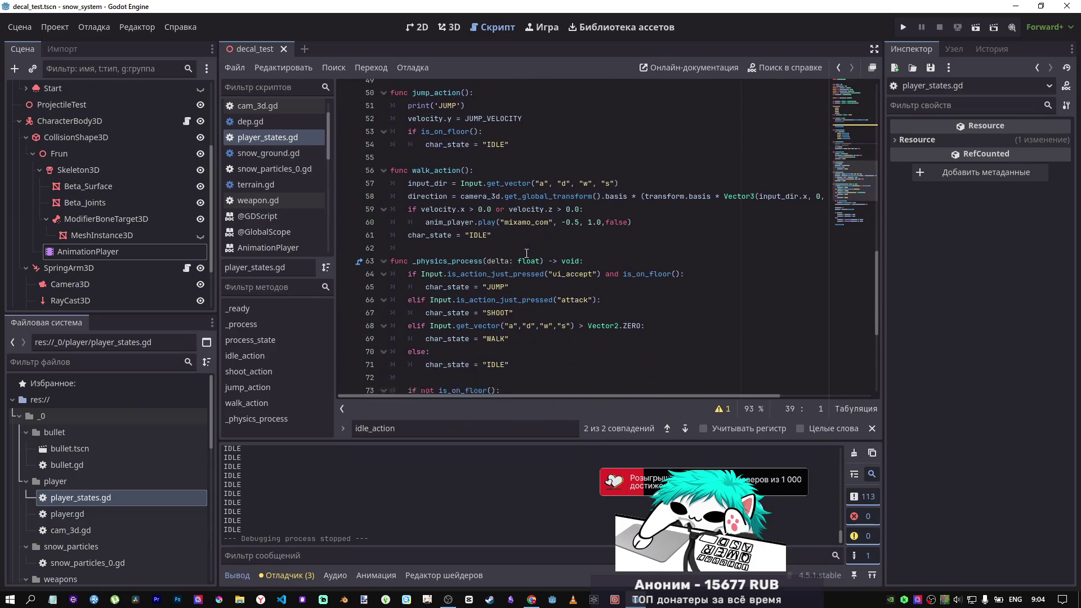
scroll(526, 253, "down", 2)
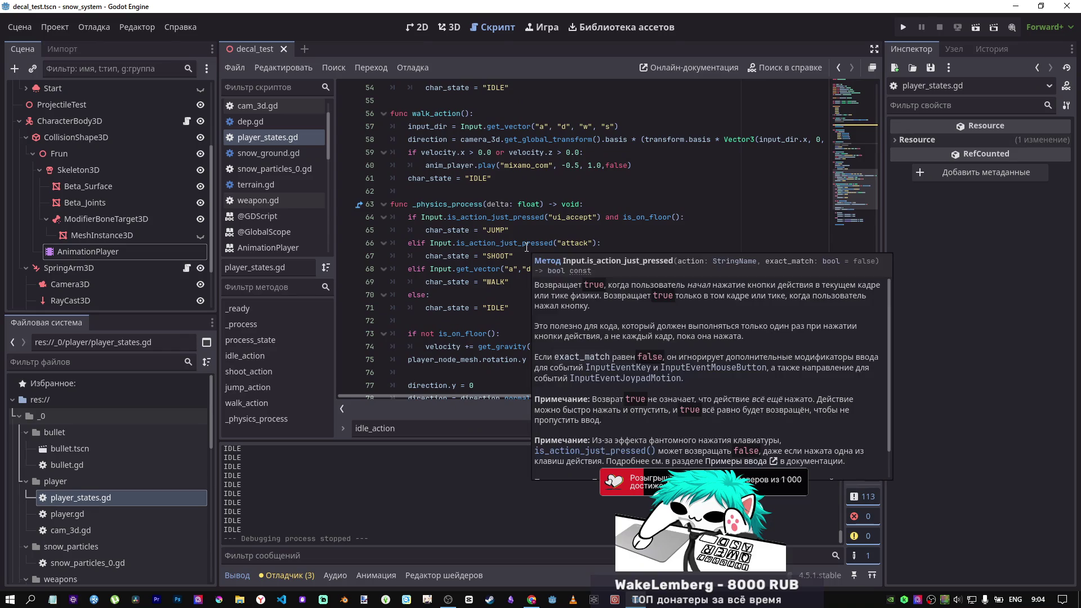
scroll(526, 248, "down", 1)
scroll(526, 248, "up", 2)
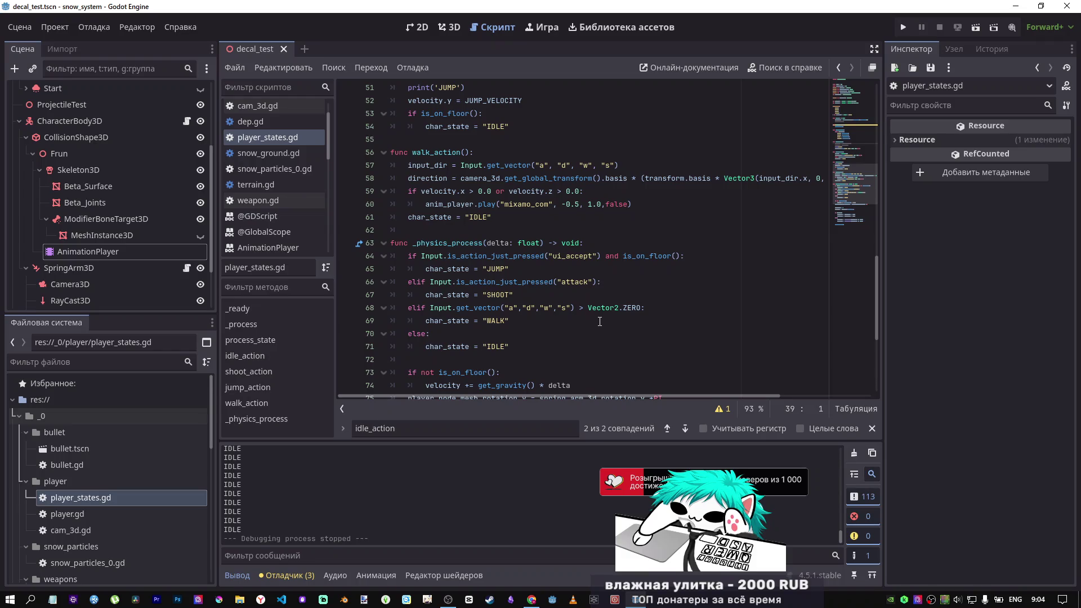
left_click_drag(641, 307, 456, 306)
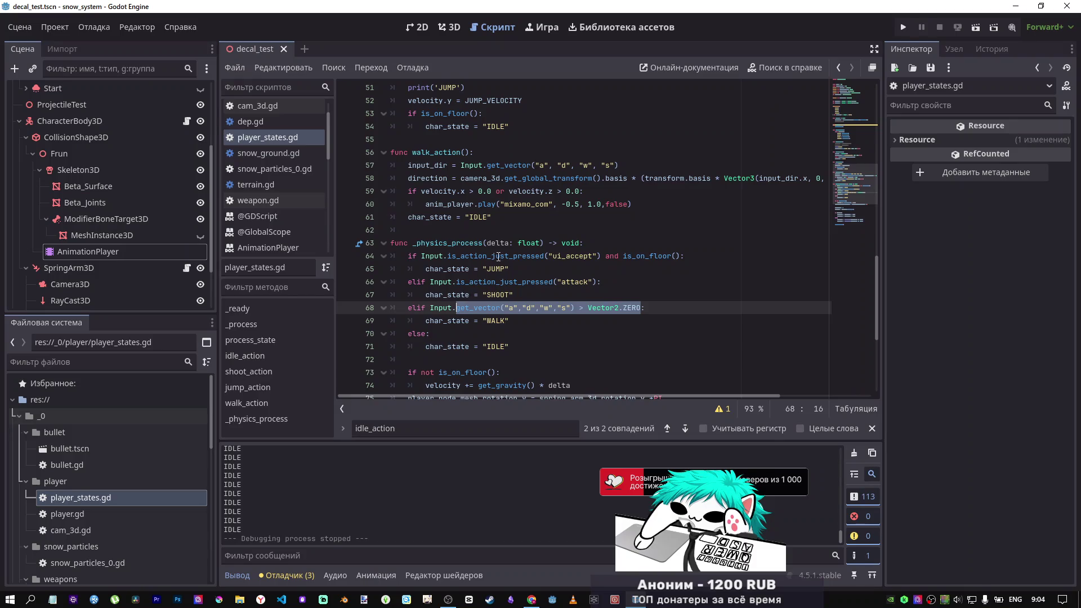
left_click_drag(601, 256, 448, 256)
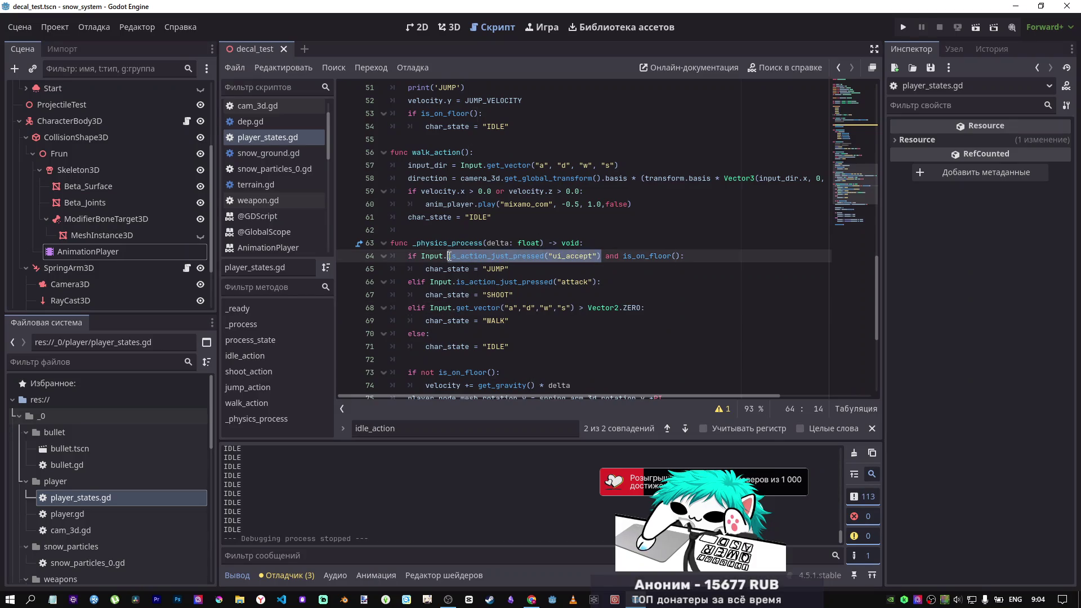
left_click_drag(641, 309, 457, 307)
key("ctrl+v")
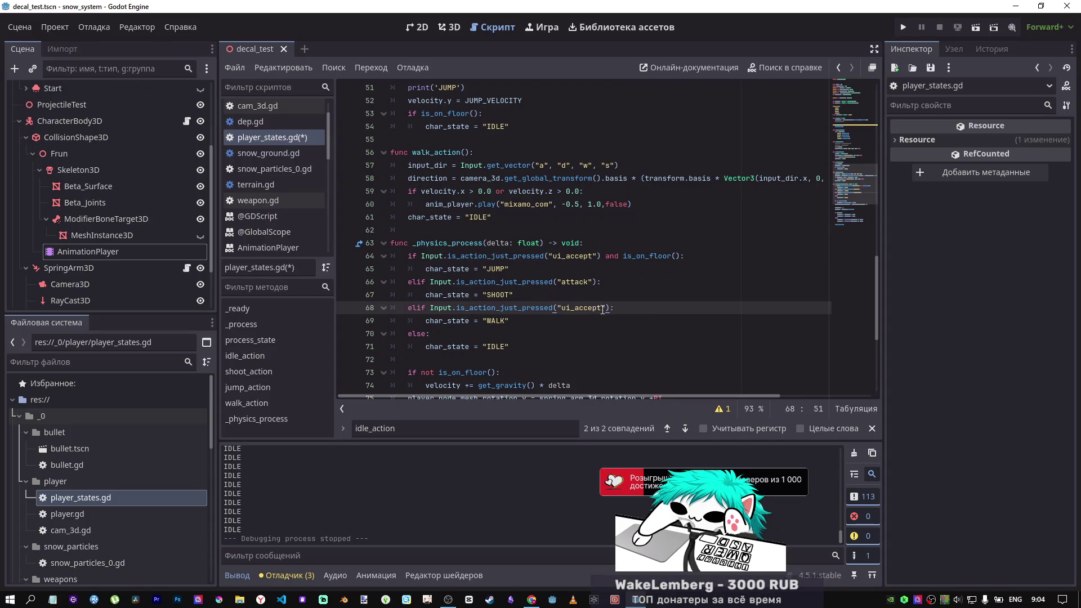
Step: Change the walk check's action to "w" and continue the condition with or\ onto a new line
left_click_drag(601, 308, 560, 307)
type("w")
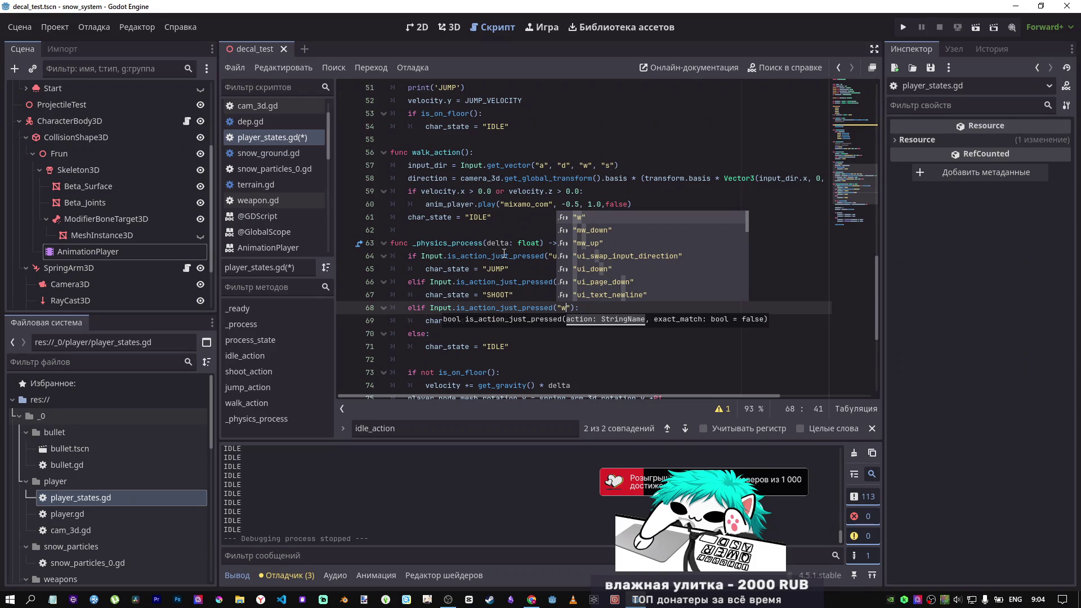
left_click(575, 308)
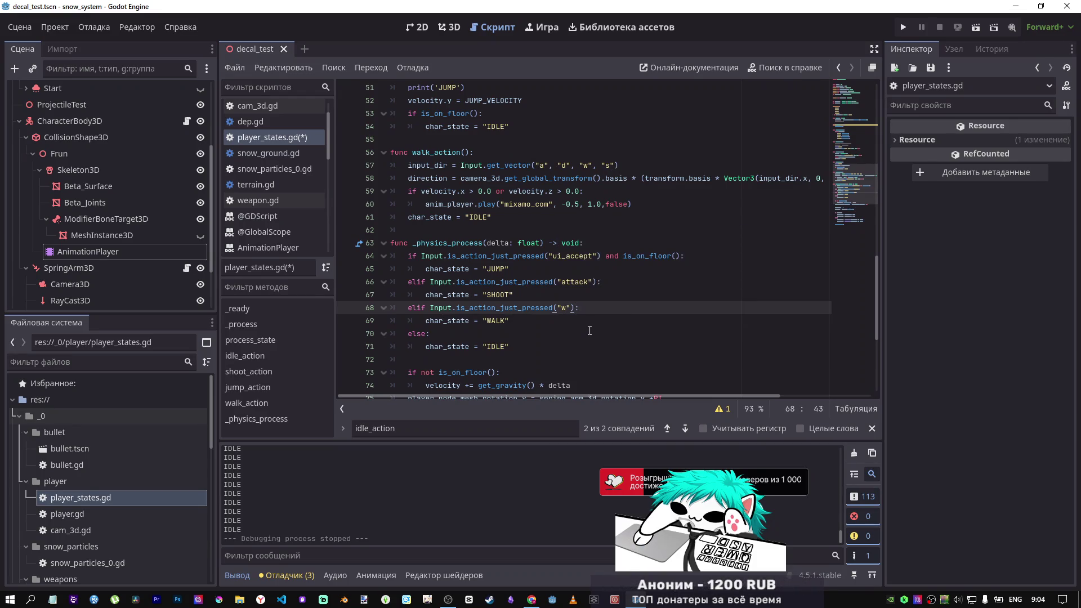
type("or")
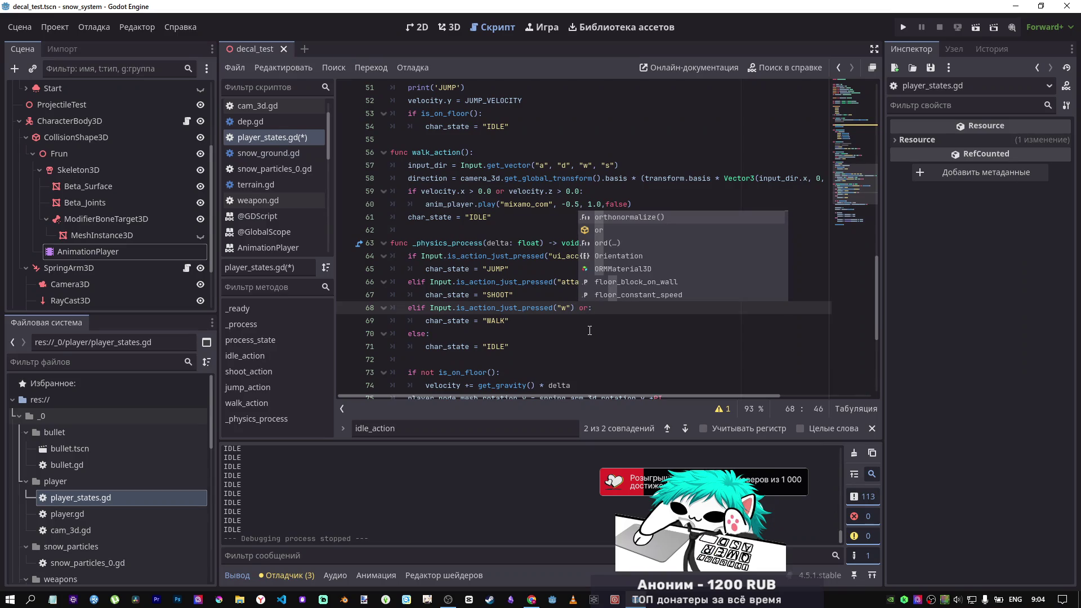
type("\\")
key("Return")
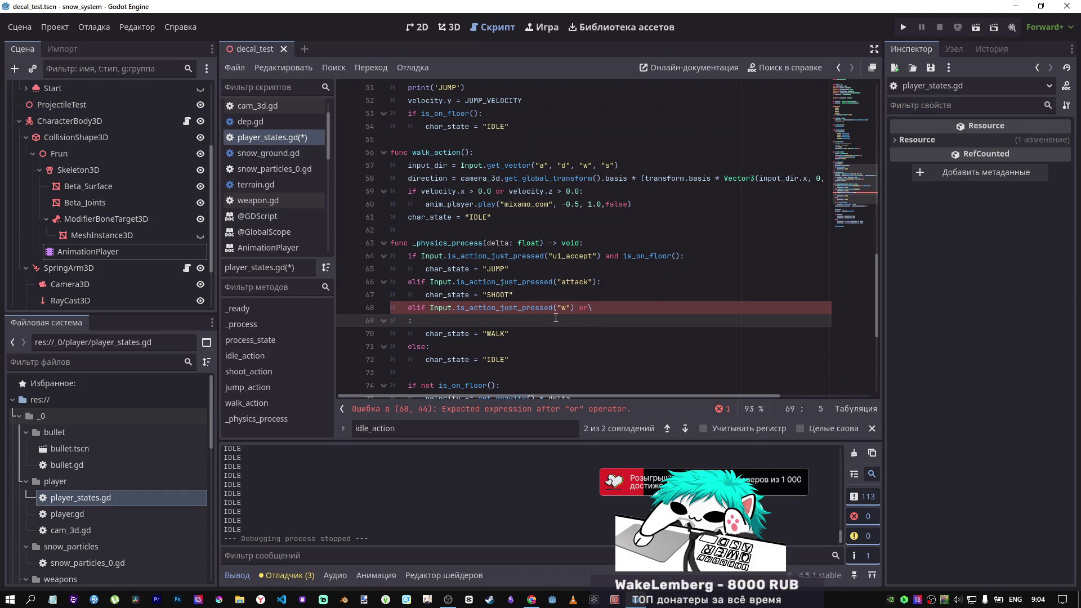
Step: Duplicate the "w" check into four or-joined lines, strip the extra elifs, and join the colon
left_click_drag(575, 308, 428, 308)
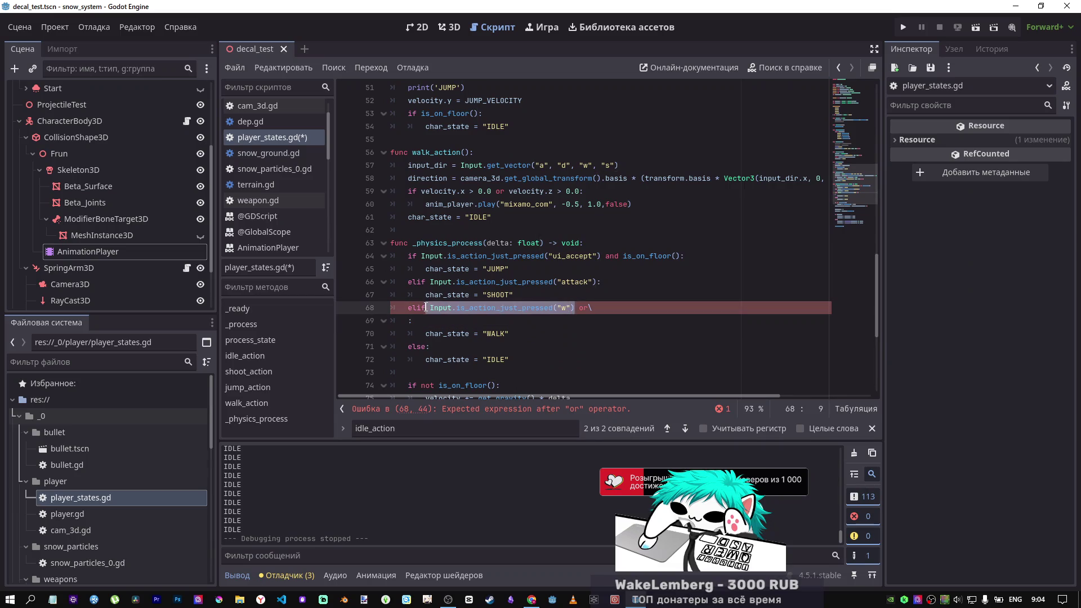
left_click_drag(592, 307, 432, 309)
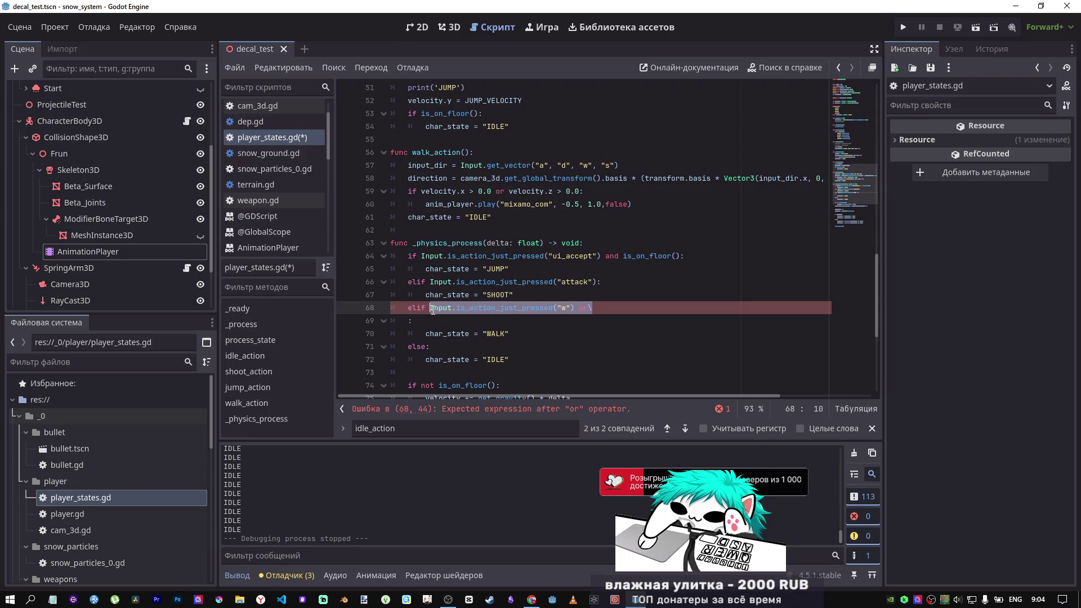
key("ctrl+alt+Down")
key("ctrl+alt+Down")
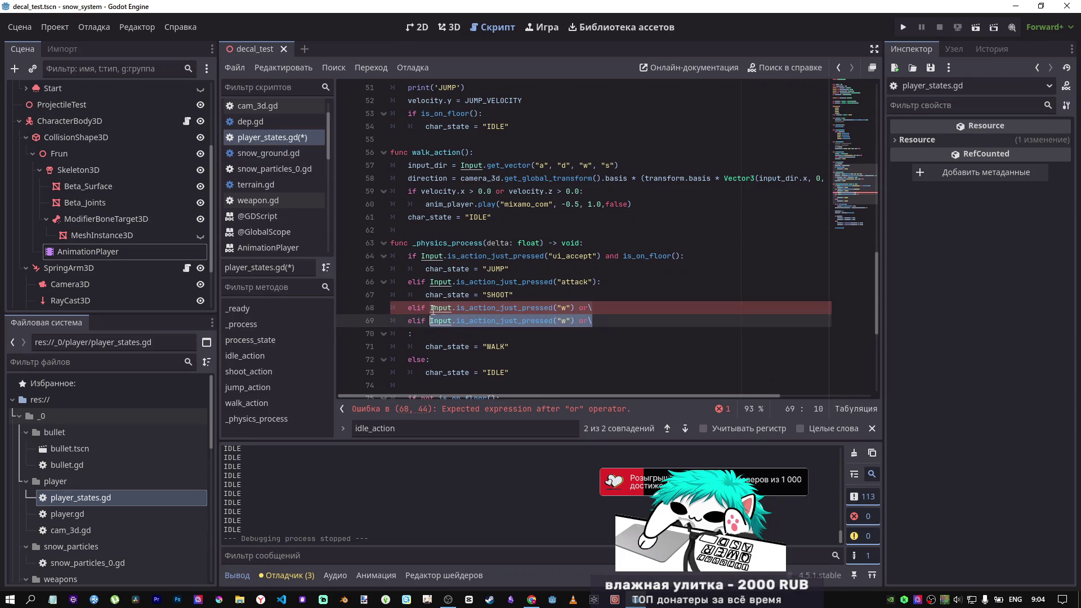
key("ctrl+alt+Down")
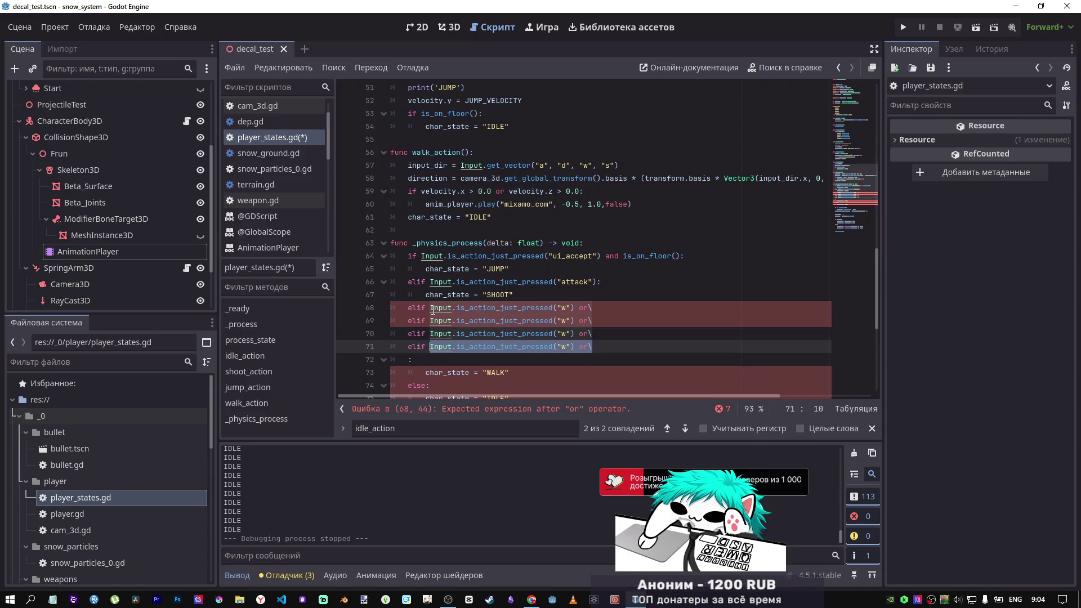
double_click(415, 321)
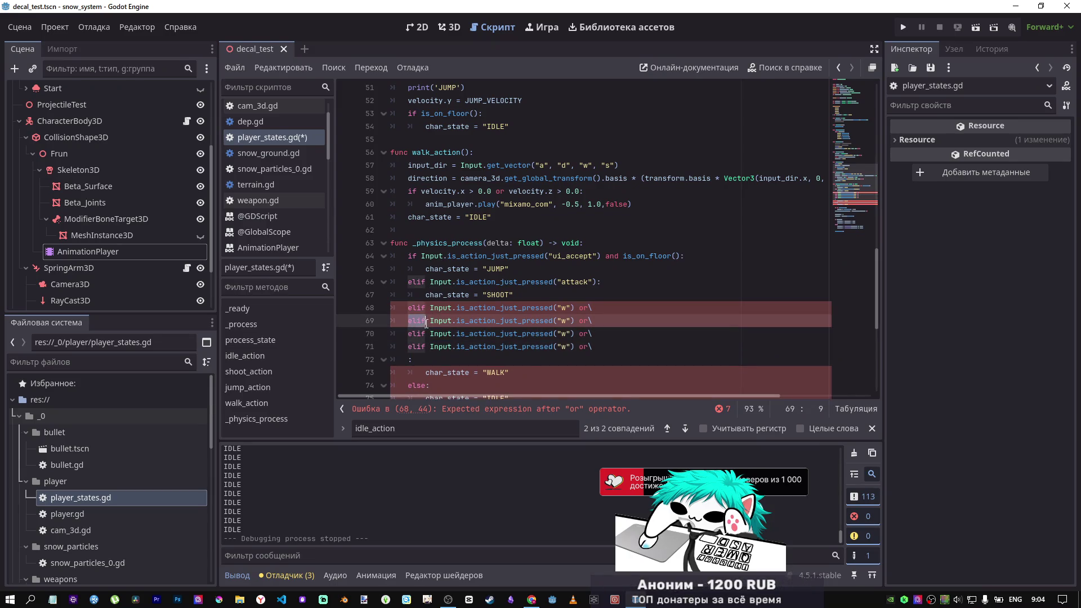
key("ctrl+d")
key("ctrl+d")
key("BackSpace")
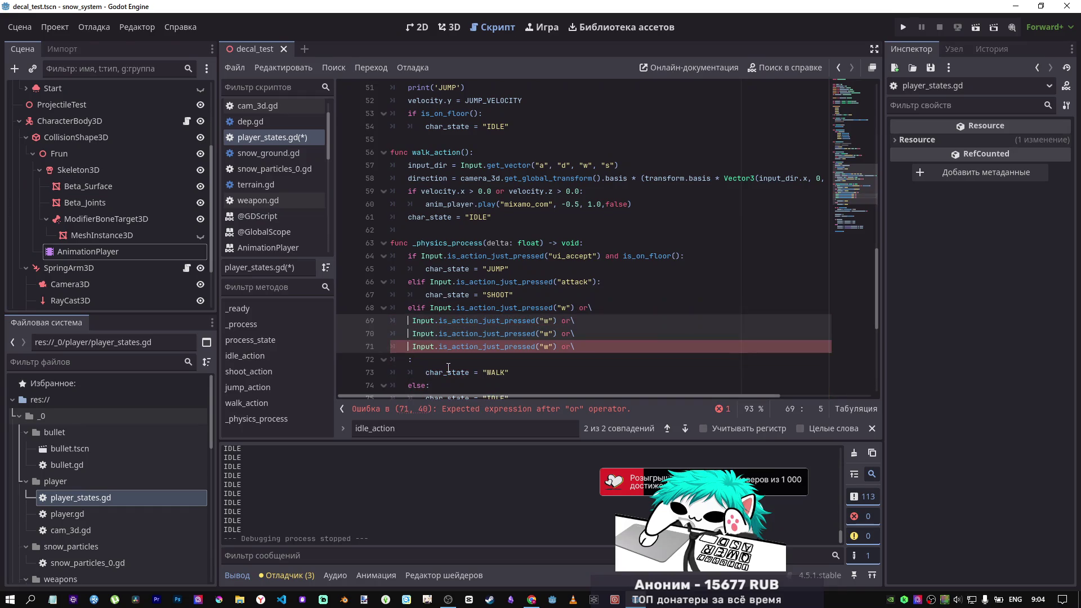
left_click_drag(412, 358, 574, 348)
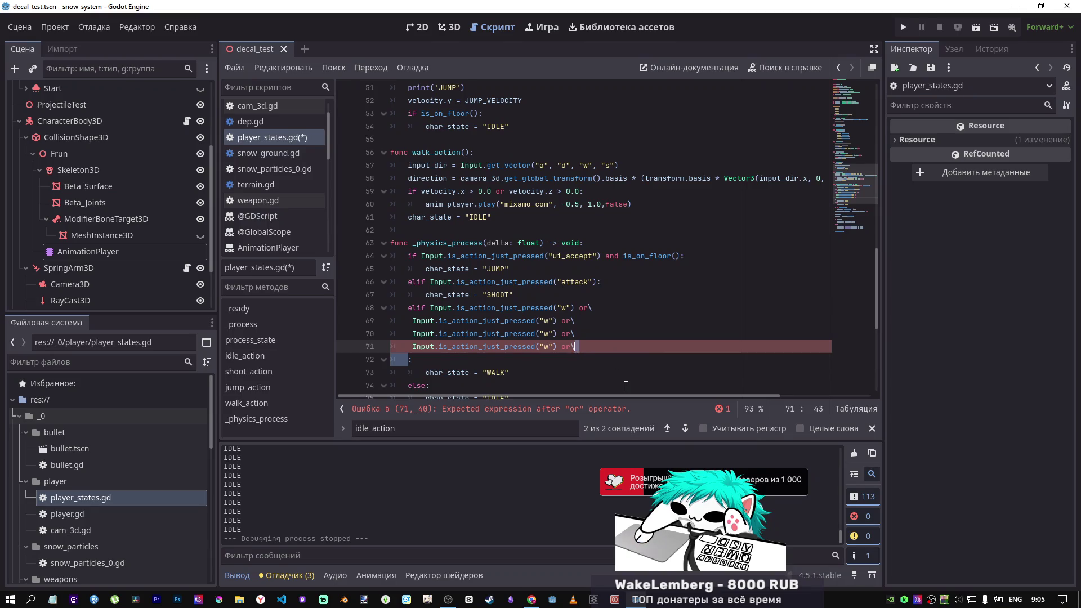
key("BackSpace")
left_click(536, 360)
scroll(506, 358, "down", 1)
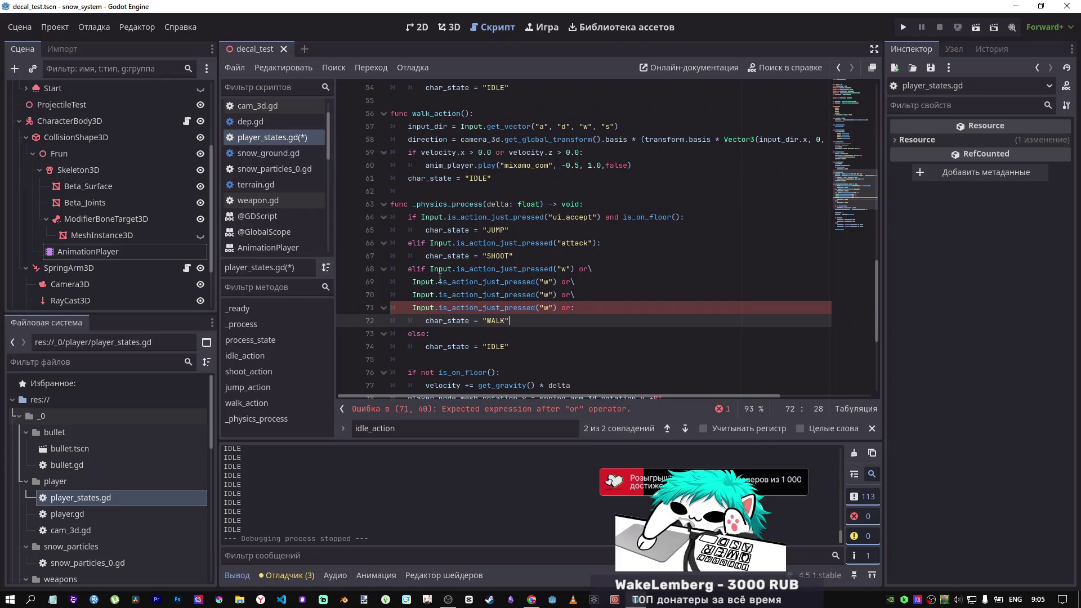
Step: Change the duplicated "w" checks to "a", "s" and "d" and save the script
double_click(545, 283)
type("a")
double_click(545, 295)
type("s")
double_click(545, 309)
type("d")
key("Escape")
key("ctrl+s")
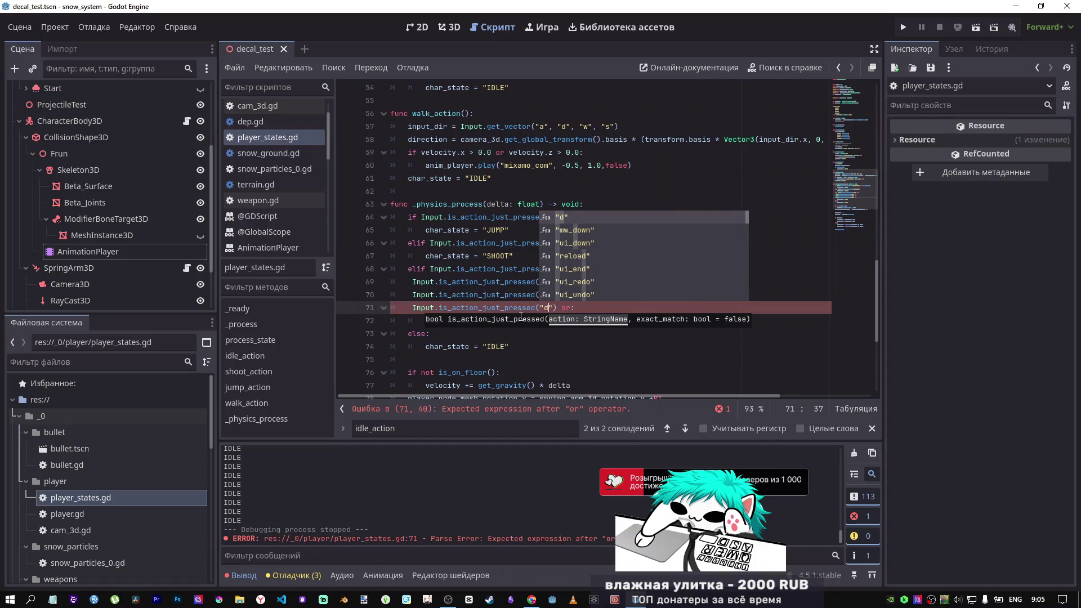
Step: Remove the dangling or and join the walk condition onto lines 68–69, then save
left_click(492, 280)
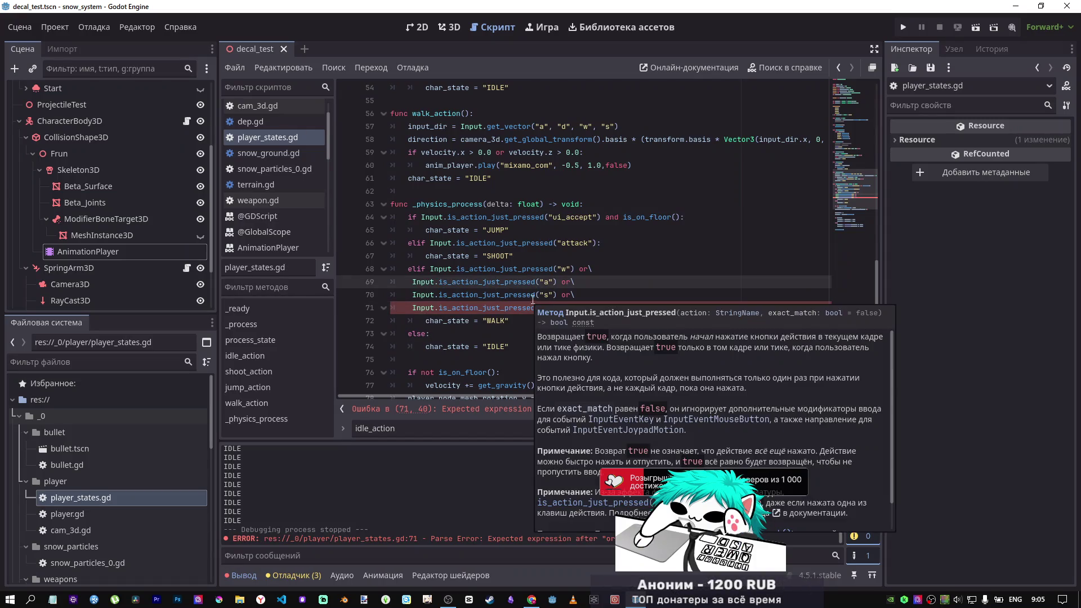
left_click(568, 309)
key("BackSpace")
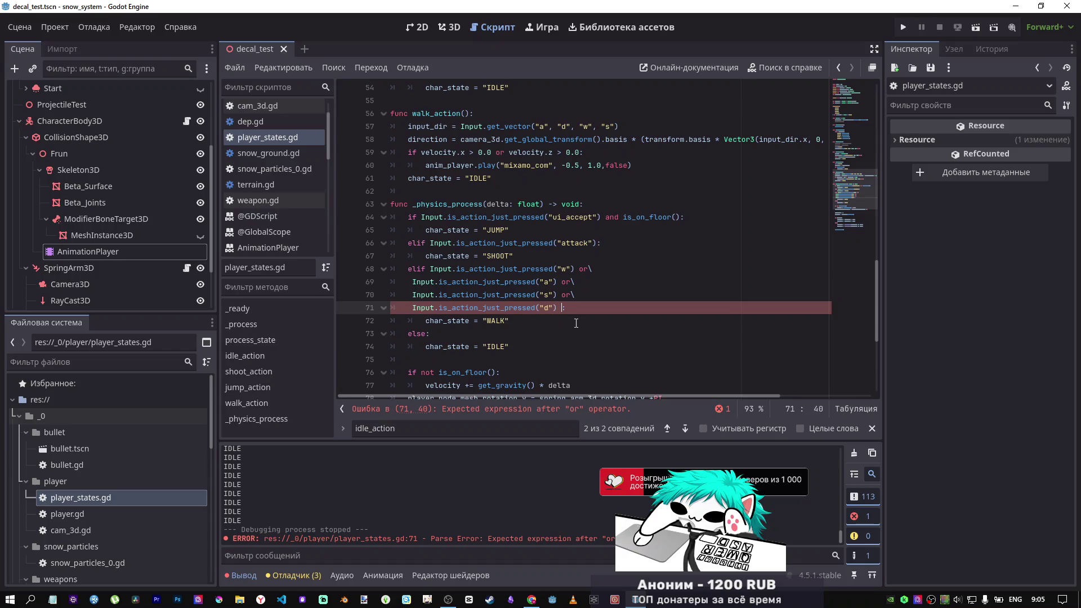
key("Delete")
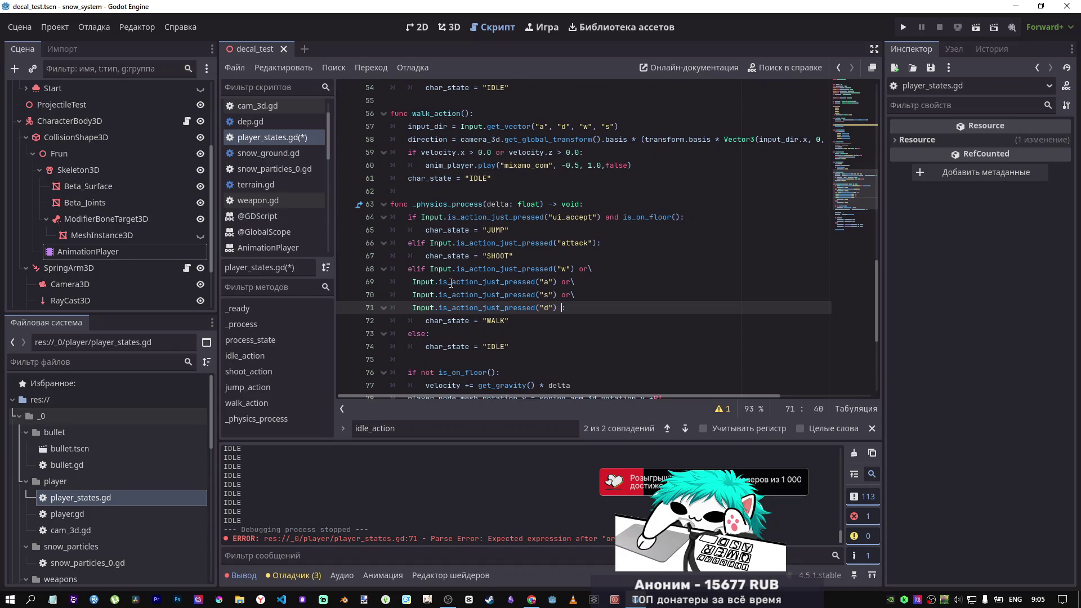
left_click_drag(413, 280, 586, 269)
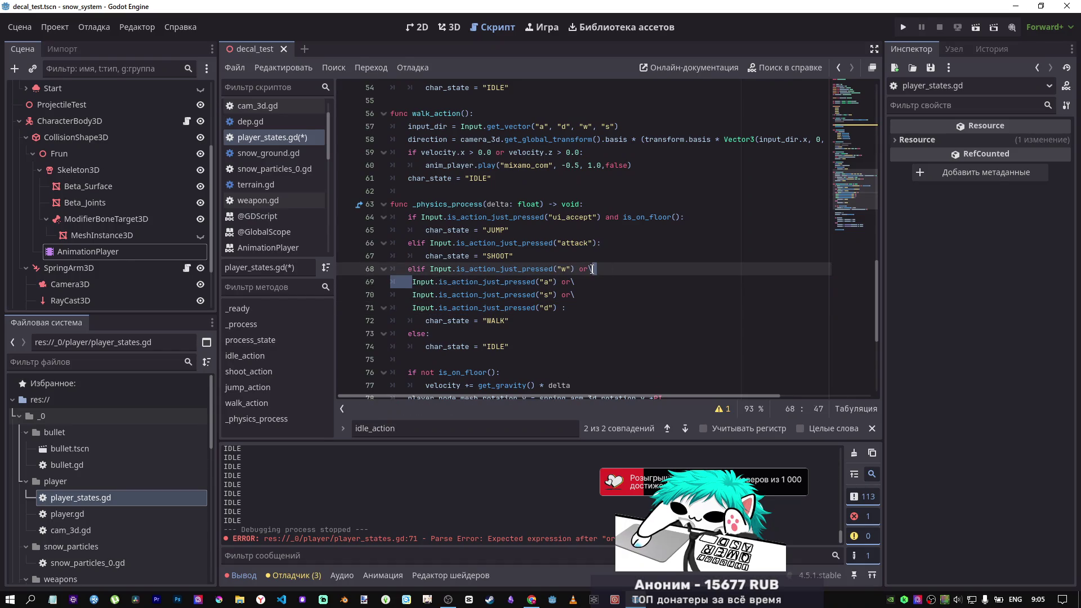
key("BackSpace")
left_click_drag(412, 297, 570, 282)
key("BackSpace")
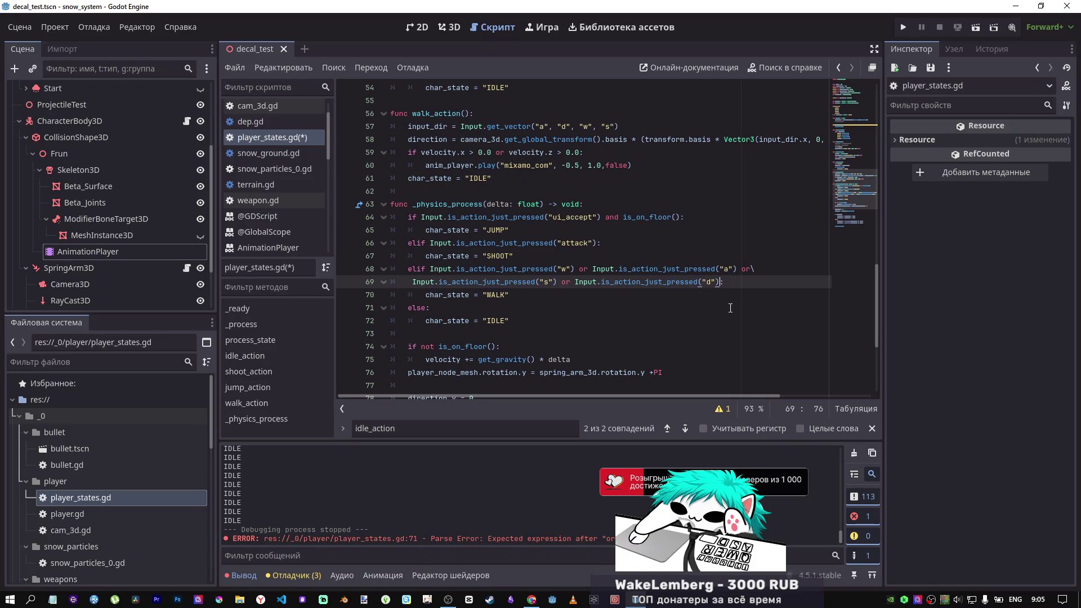
key("Down")
key("ctrl+s")
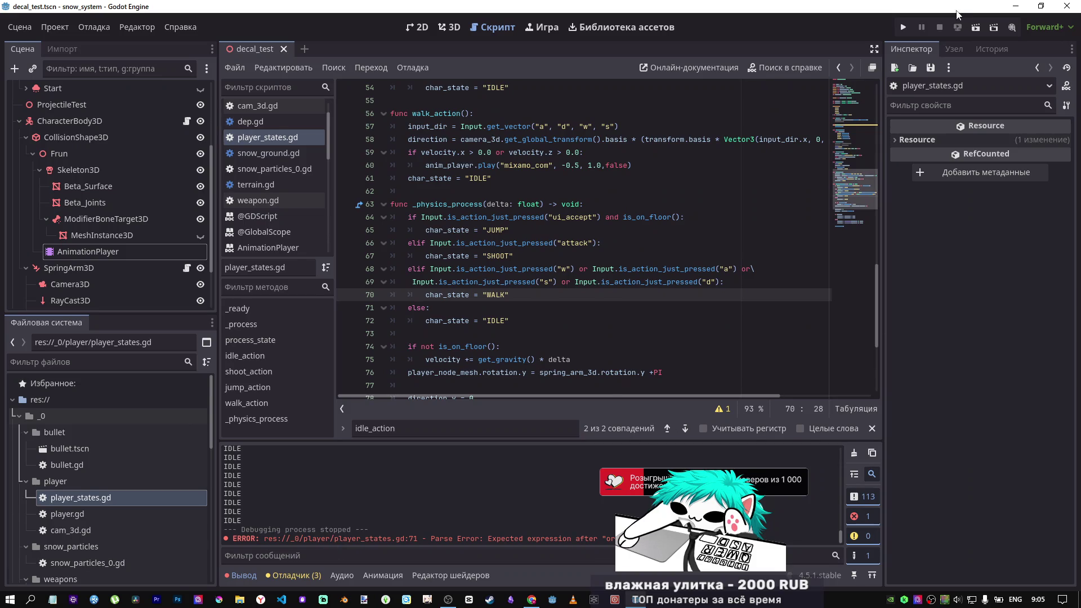
Step: Test-run the current scene and stop it
left_click(973, 28)
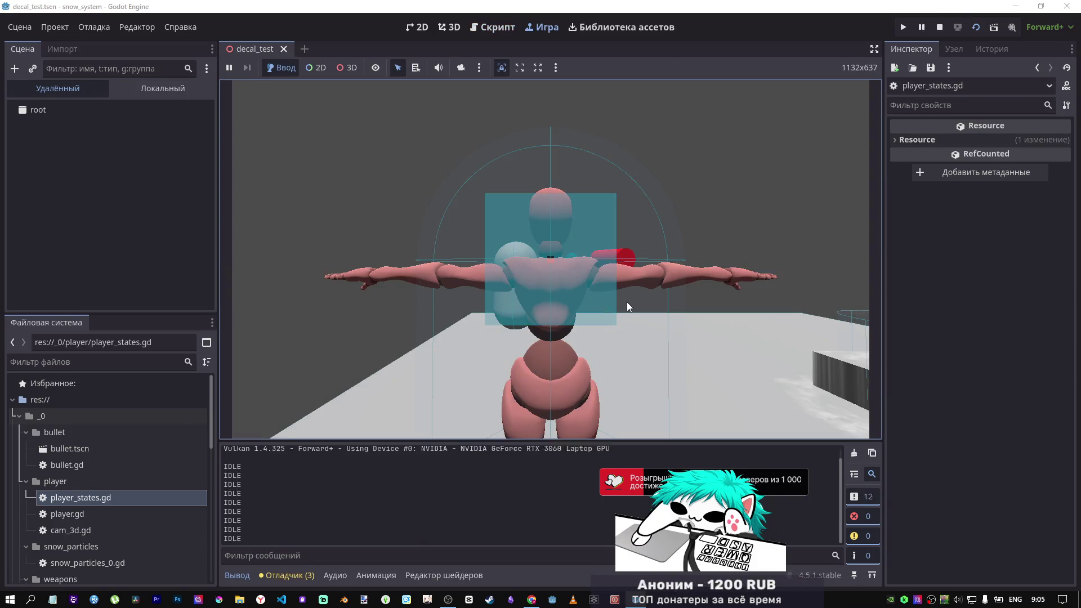
left_click(935, 29)
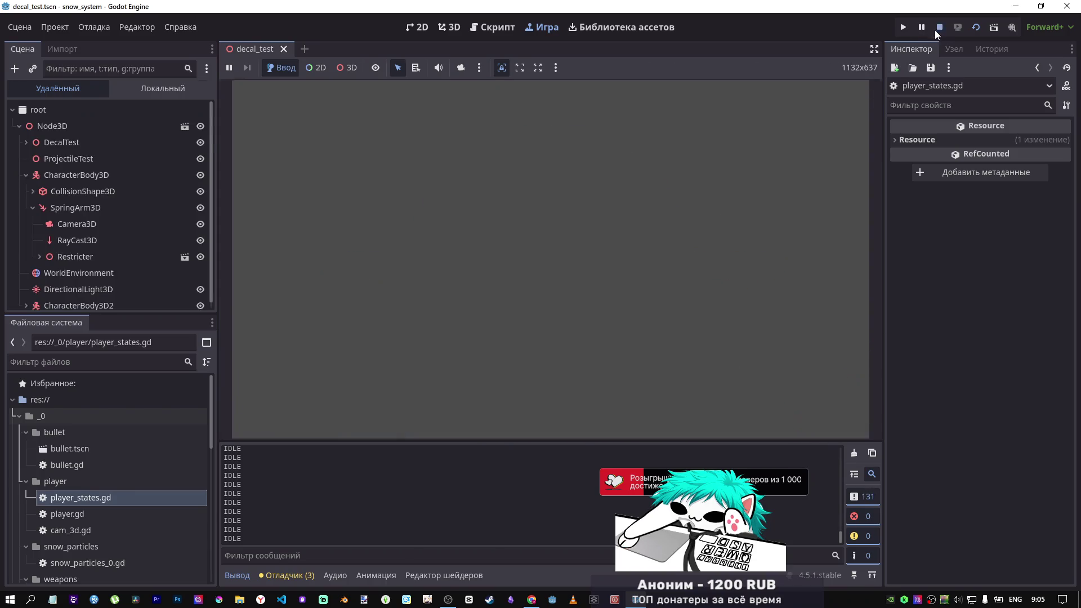
scroll(500, 262, "up", 10)
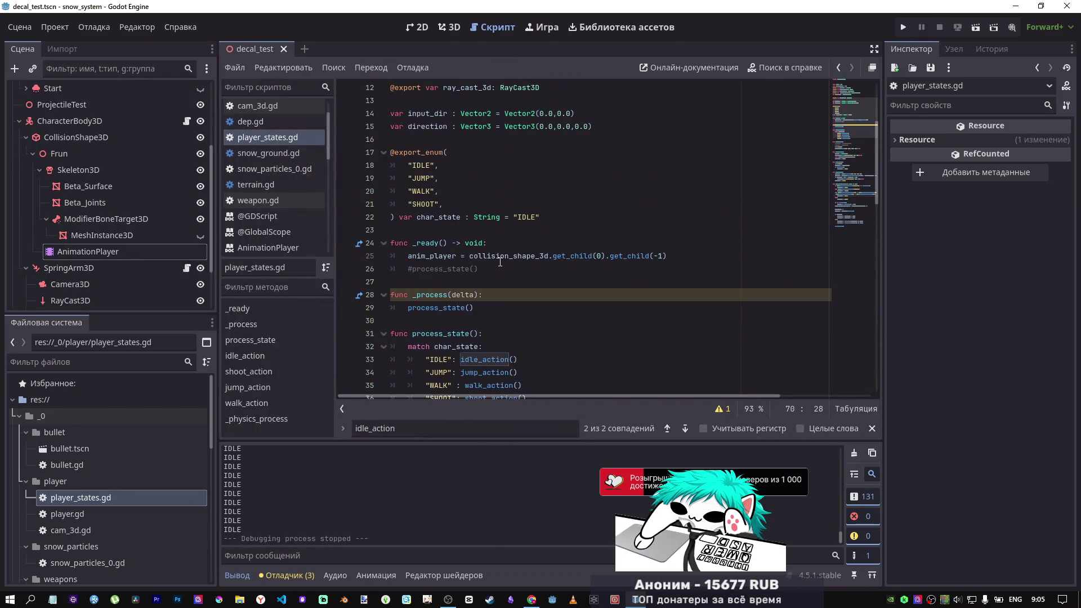
Step: Try deleting the velocity check on line 59, undo the deletion, and save
scroll(500, 261, "up", 4)
scroll(499, 247, "down", 7)
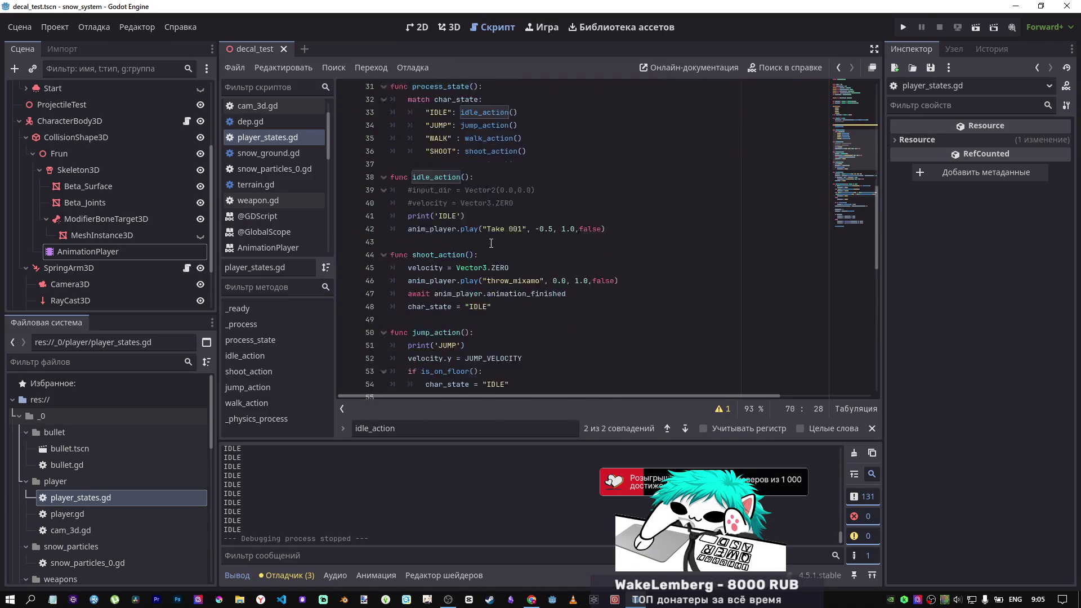
scroll(486, 244, "down", 6)
scroll(488, 239, "down", 2)
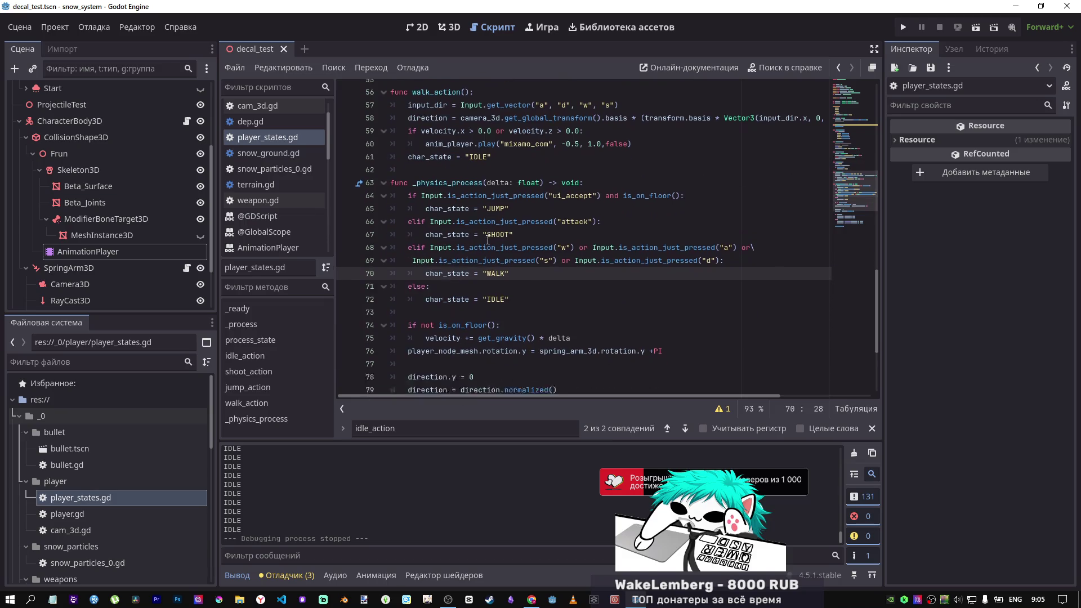
scroll(488, 240, "up", 5)
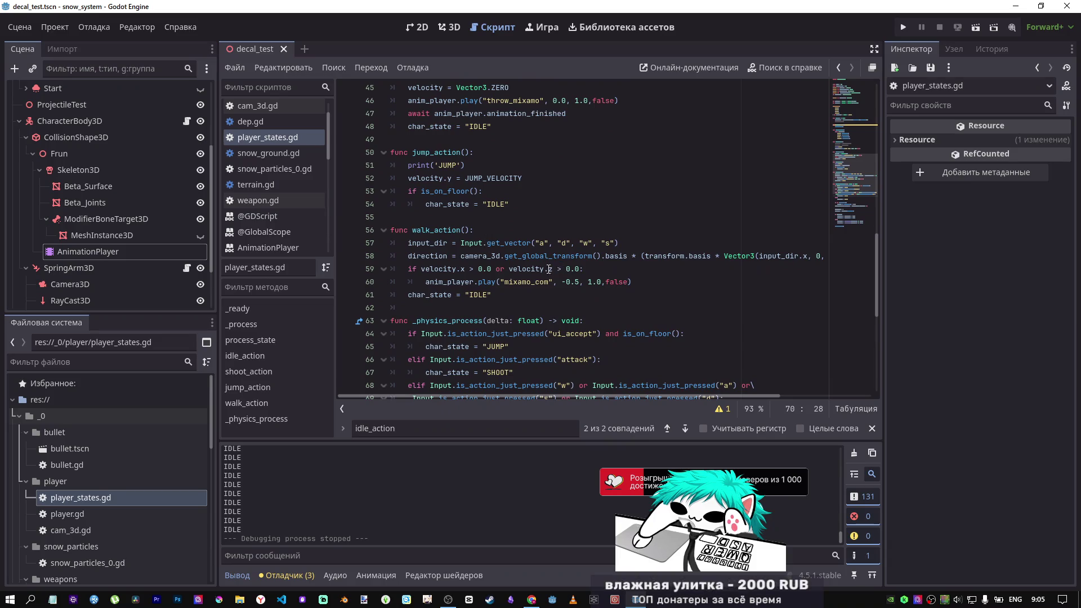
mouse_move(538, 254)
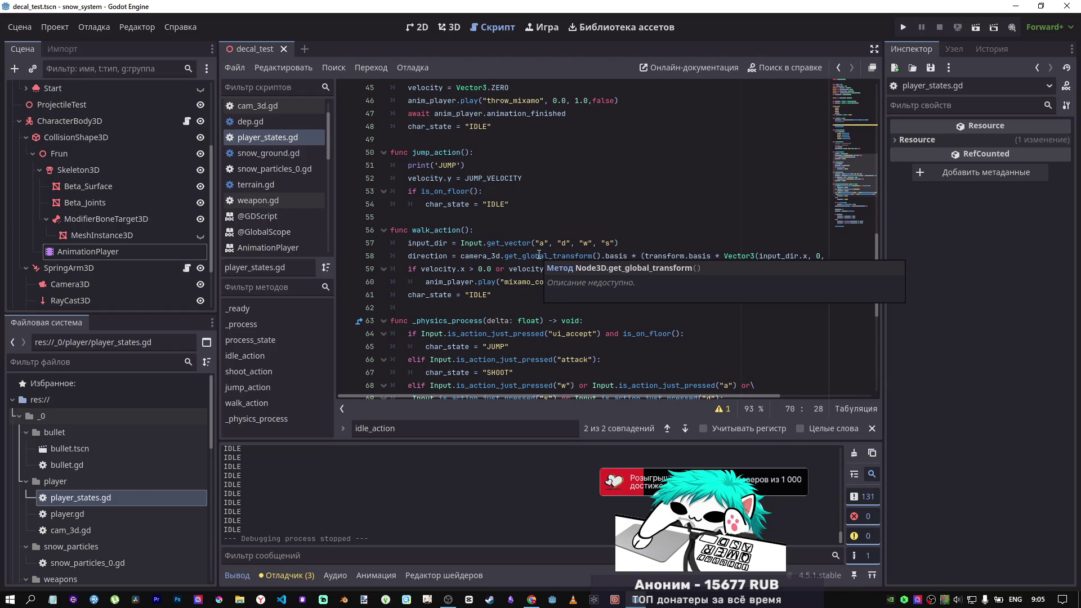
mouse_move(586, 269)
left_mouse_down()
mouse_move(479, 259)
mouse_move(340, 266)
left_mouse_up()
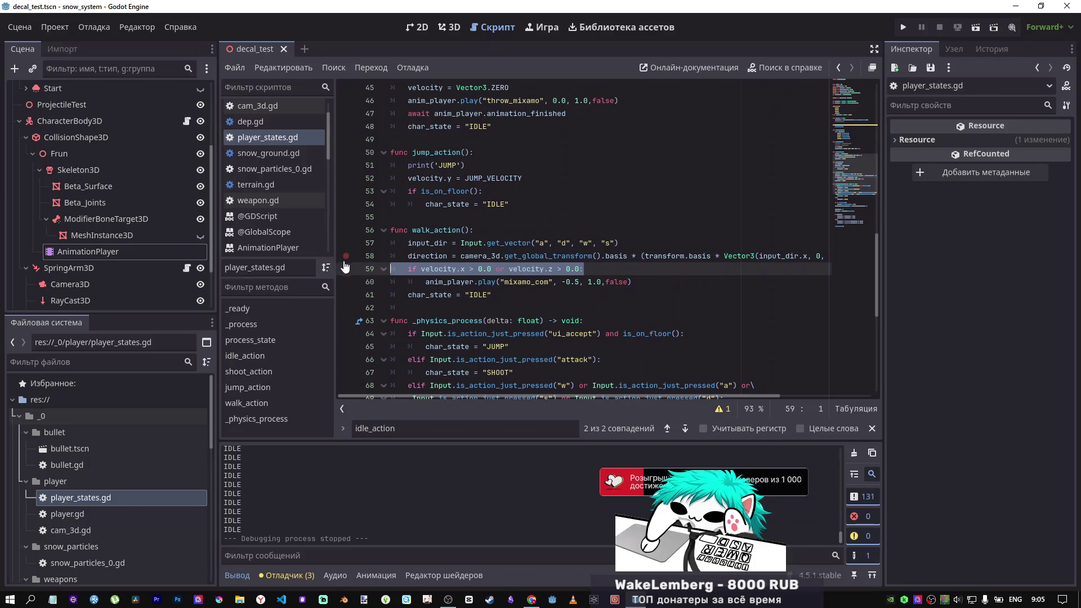
mouse_move(464, 279)
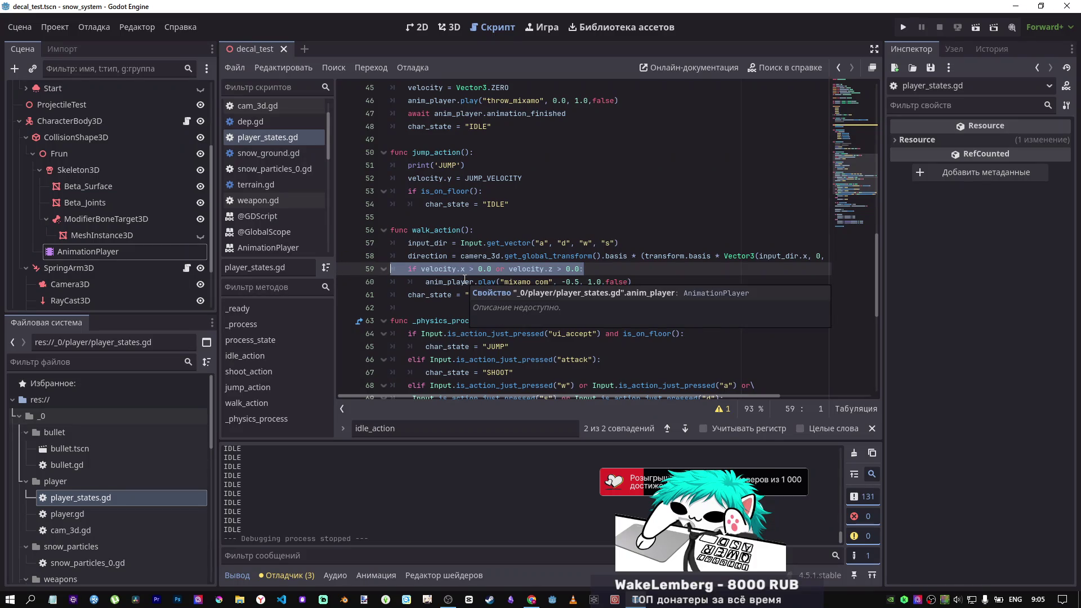
key("BackSpace")
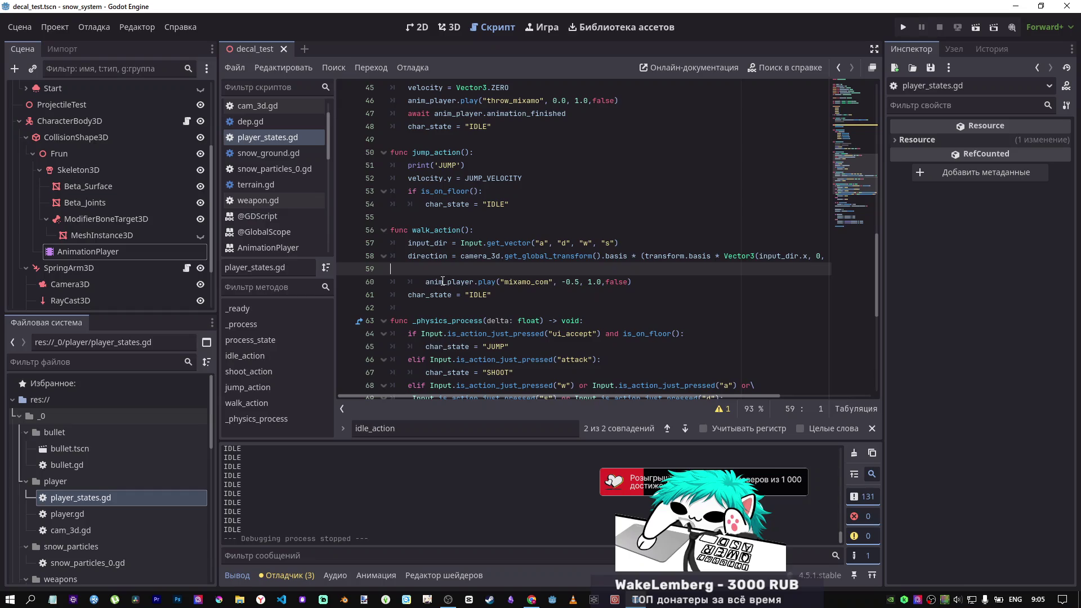
key("ctrl+z")
key("ctrl+s")
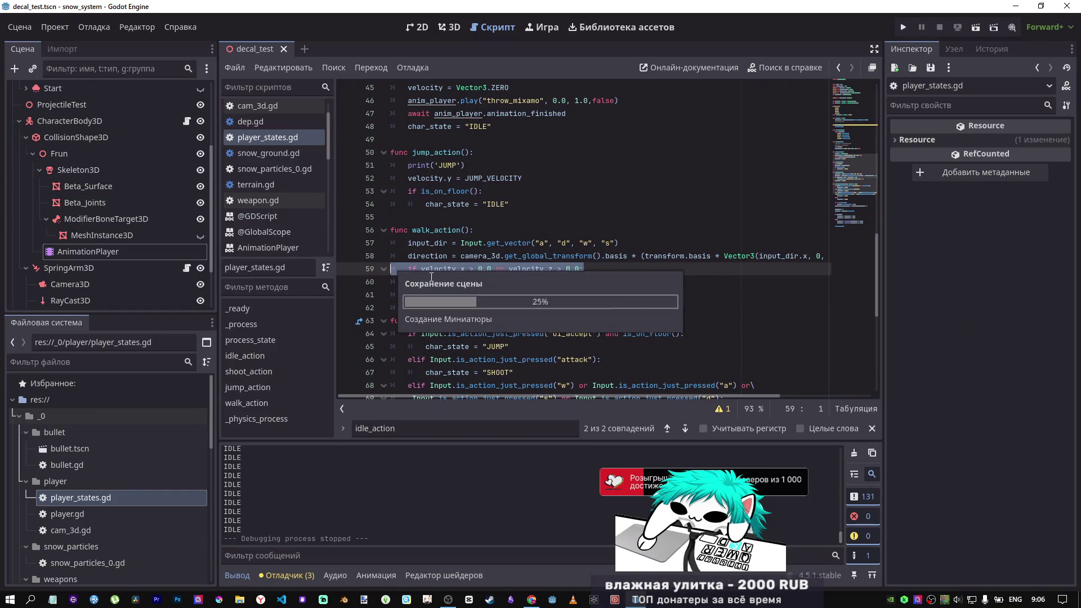
Step: Place the caret after the direction.y = 0 line in _physics_process
scroll(434, 265, "down", 3)
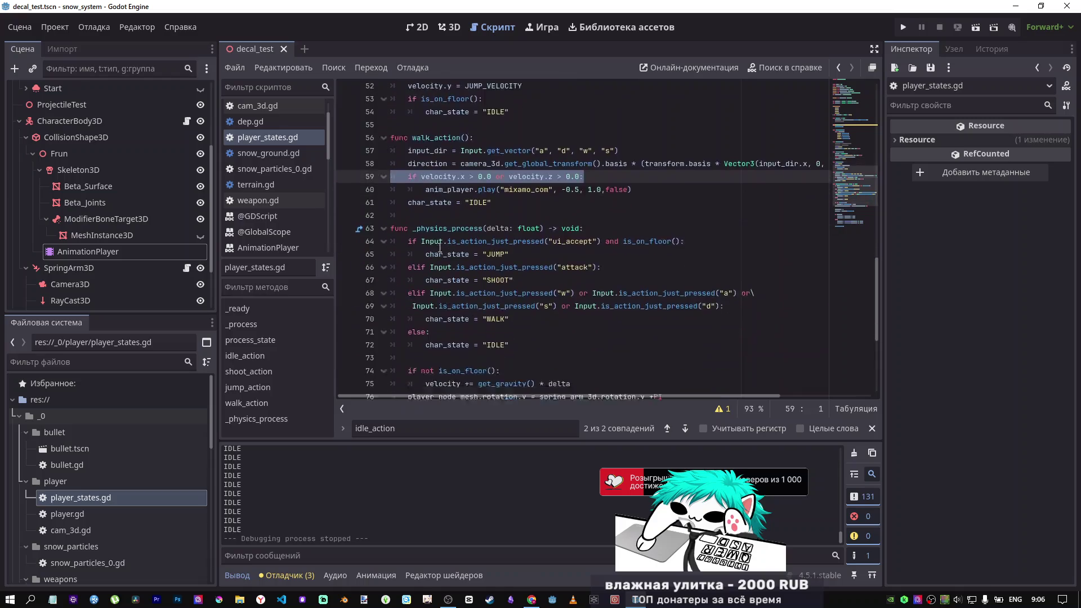
scroll(439, 248, "down", 5)
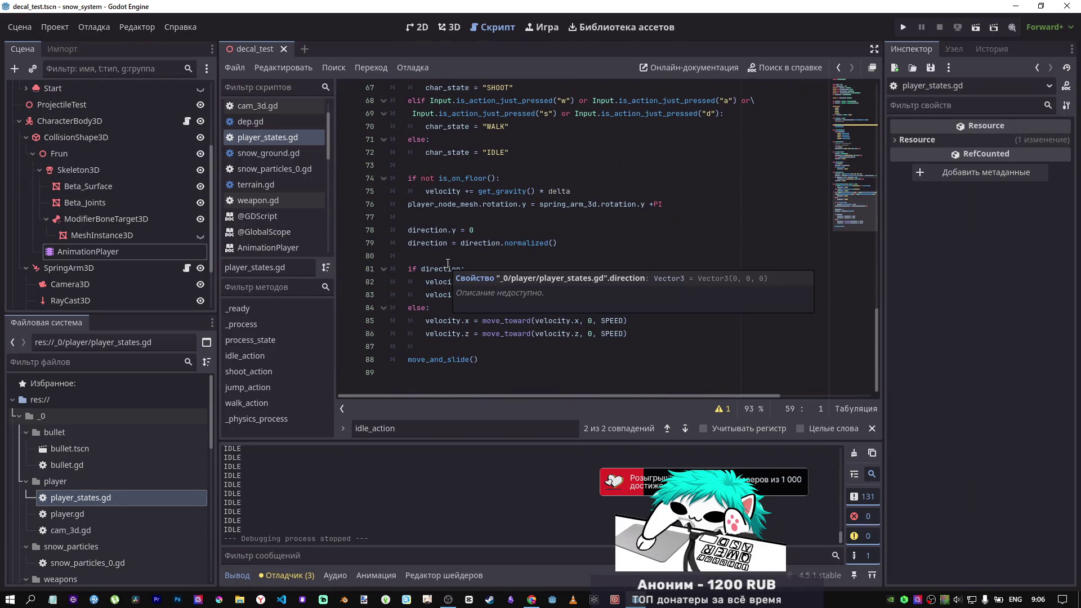
mouse_move(441, 228)
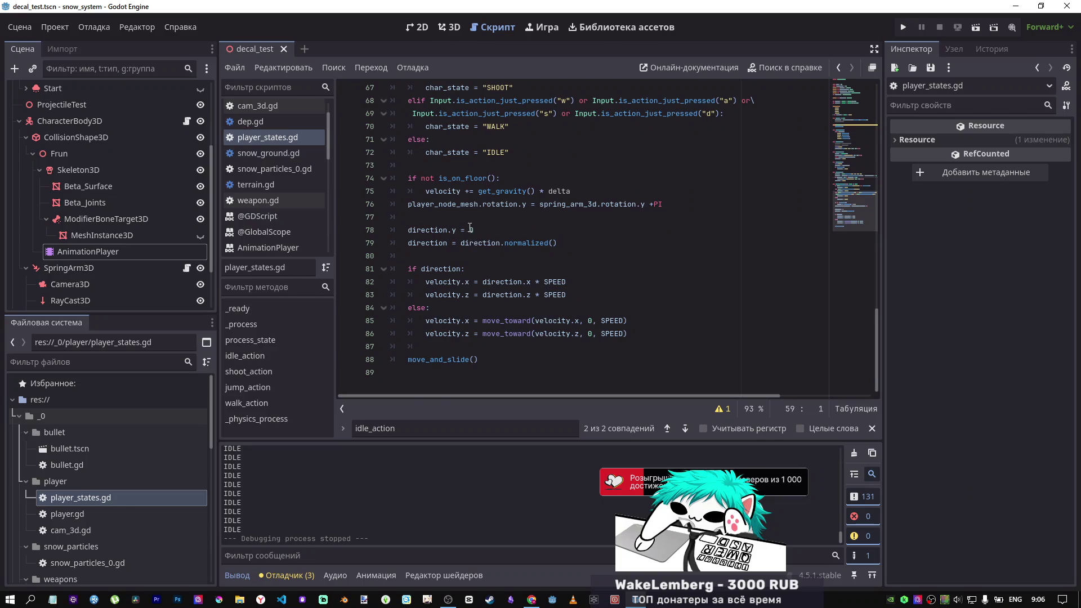
left_click(489, 235)
Step: Test the scene with direction.y = 0 commented out, then restore the line
key("ctrl+k")
left_click(975, 27)
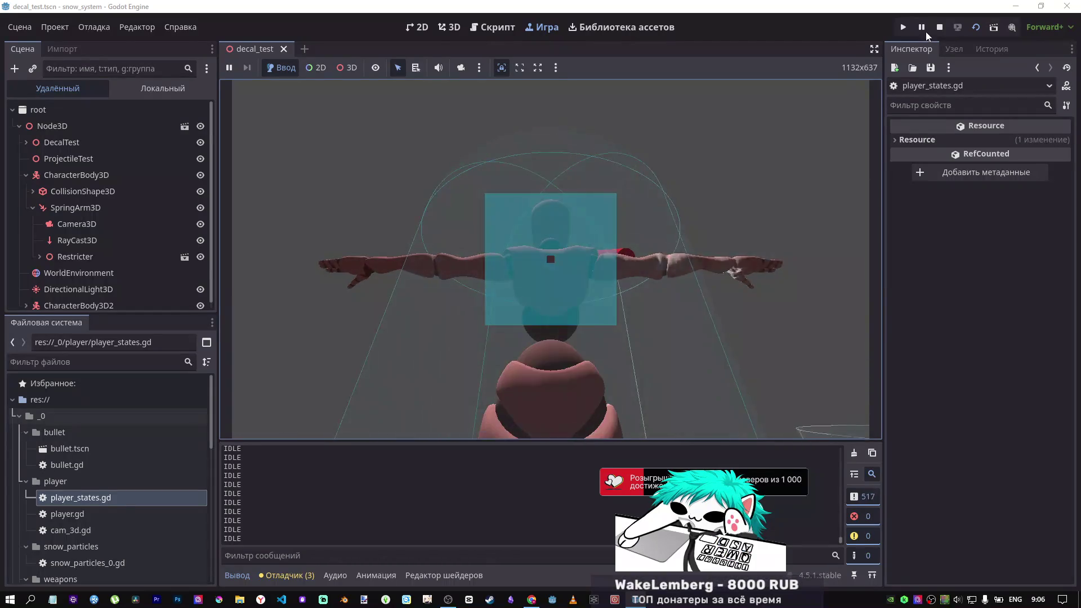
key("F8")
key("ctrl+k")
Step: Select the whole player_states.gd script and switch to the DeepSeek browser chat
scroll(532, 275, "up", 4)
scroll(533, 275, "up", 8)
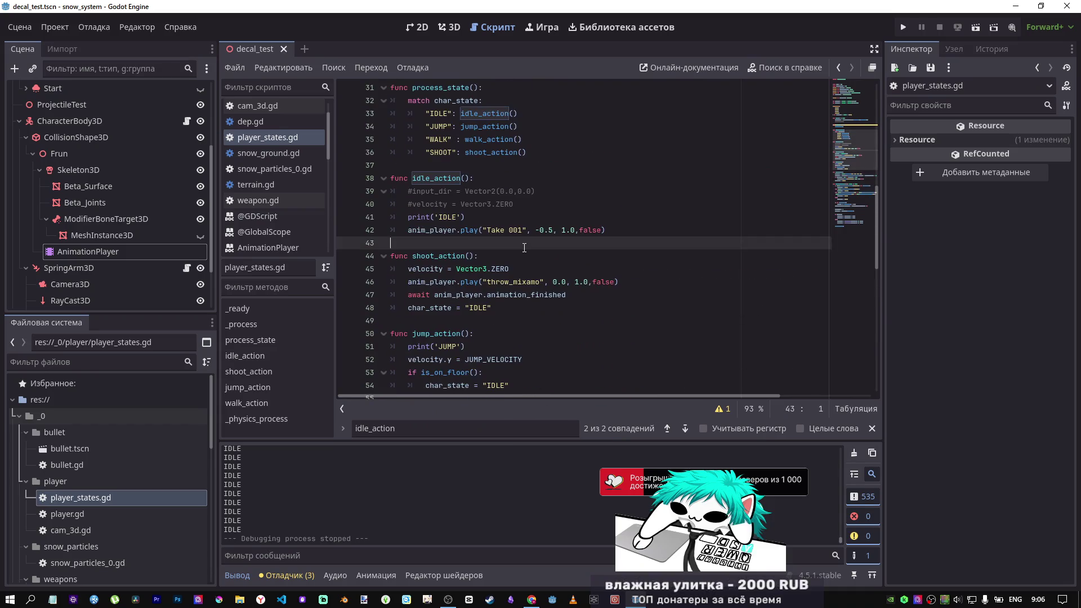
key("ctrl+a")
scroll(604, 245, "down", 10)
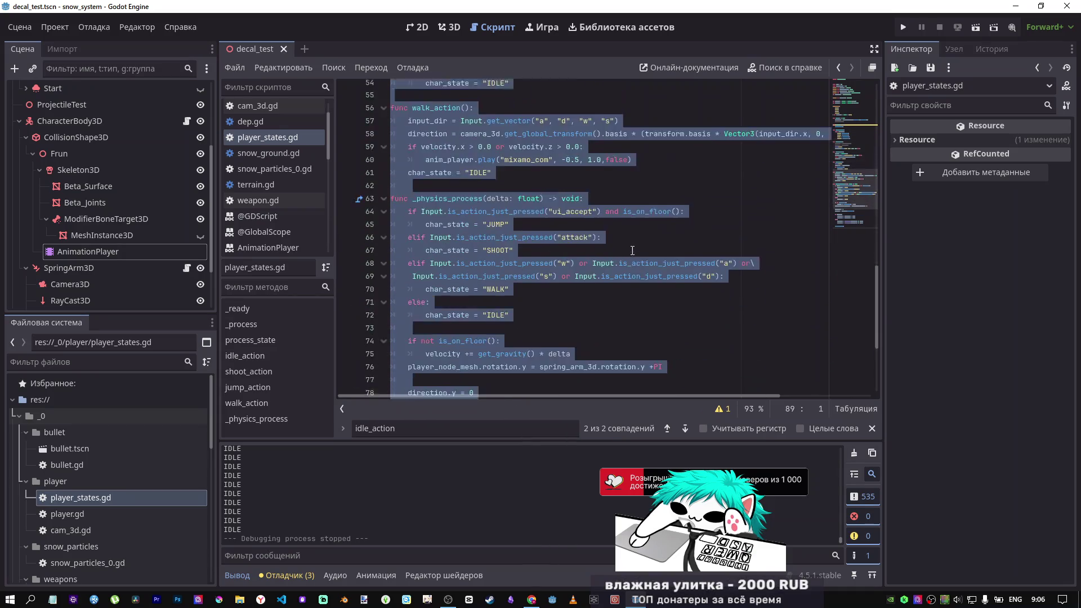
key("alt+Tab")
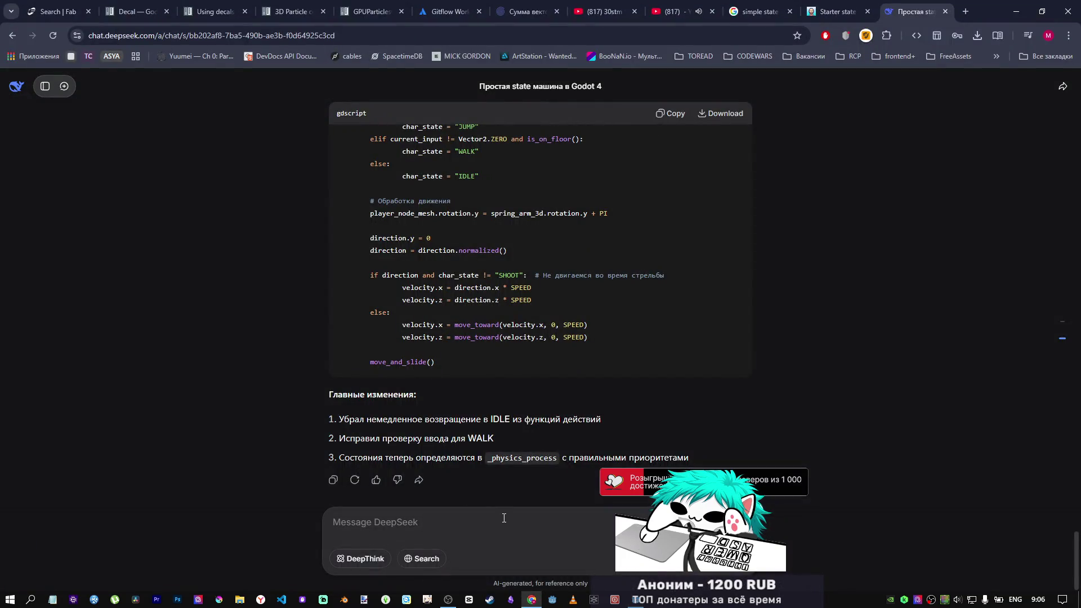
Step: Replace the earlier DeepSeek message with the pasted current script and resend it
scroll(561, 381, "up", 15)
scroll(610, 356, "down", 15)
scroll(610, 360, "up", 20)
scroll(605, 359, "down", 6)
scroll(601, 361, "down", 3)
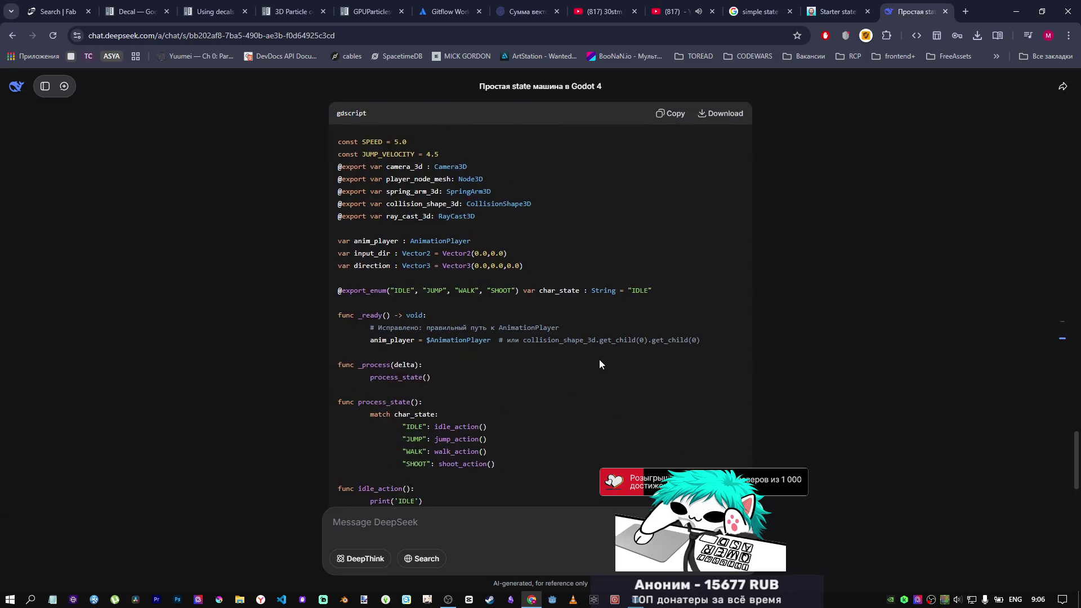
scroll(595, 361, "up", 20)
left_click(744, 355)
key("ctrl+a")
key("ctrl+v")
left_click(727, 456)
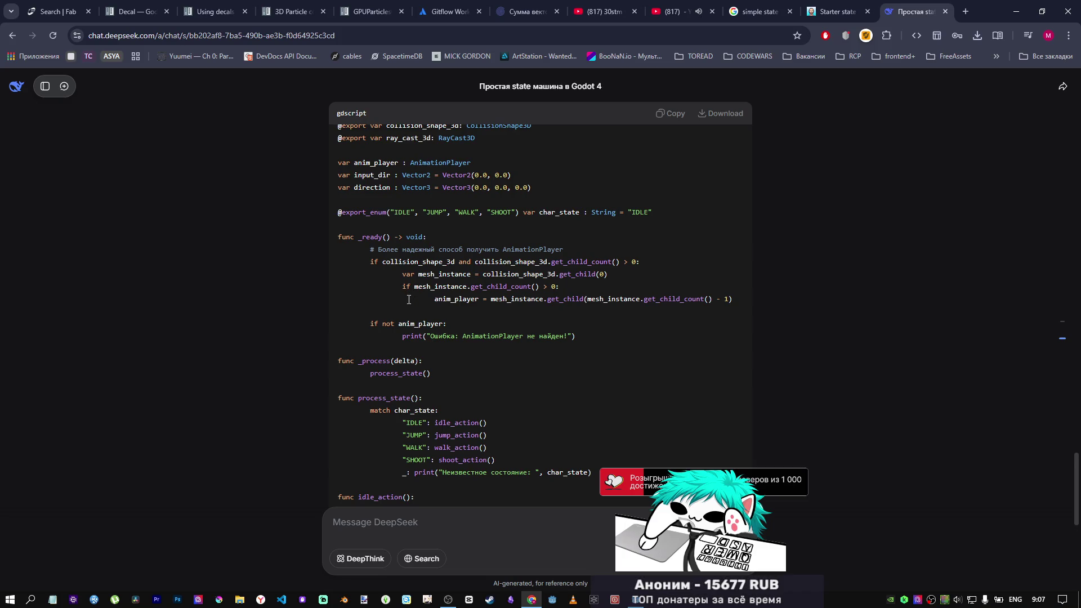
Step: Read the new reply, highlighting the idle_action velocity lines, then switch to YouTube
scroll(406, 307, "down", 4)
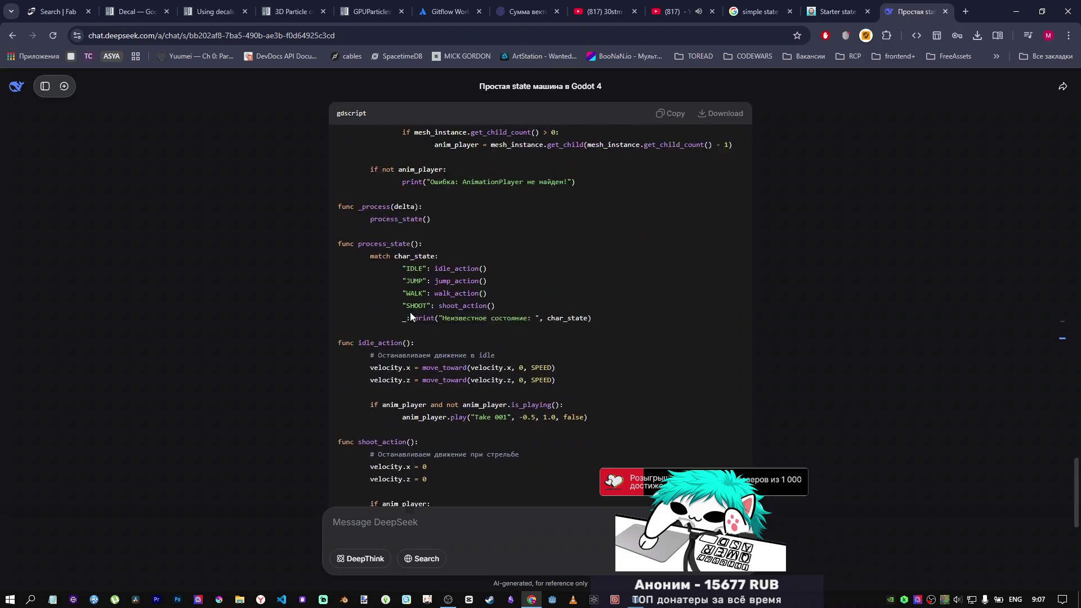
scroll(409, 315, "down", 1)
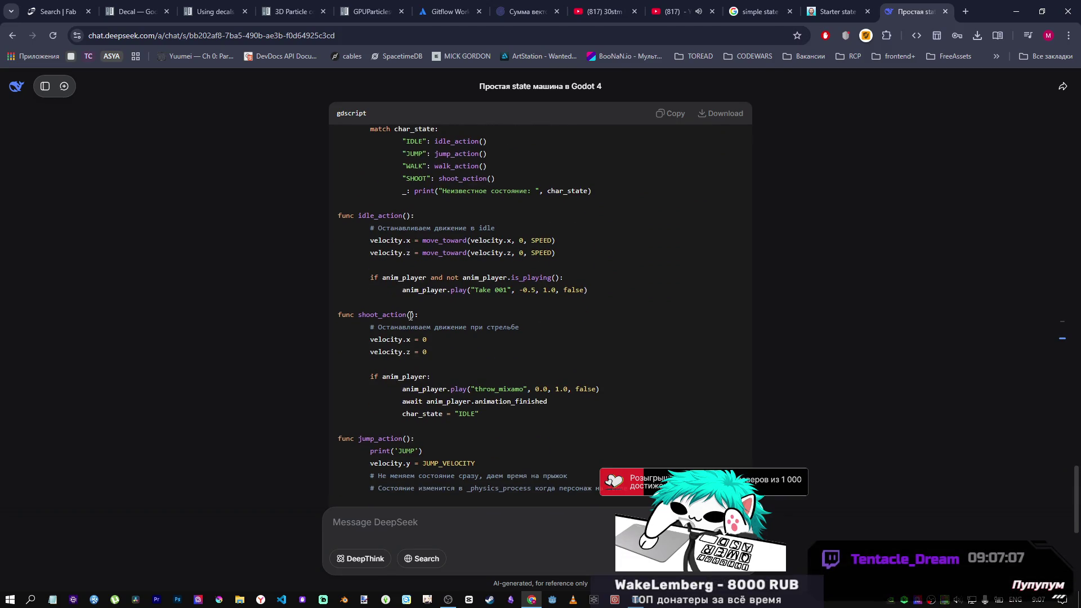
scroll(410, 315, "up", 1)
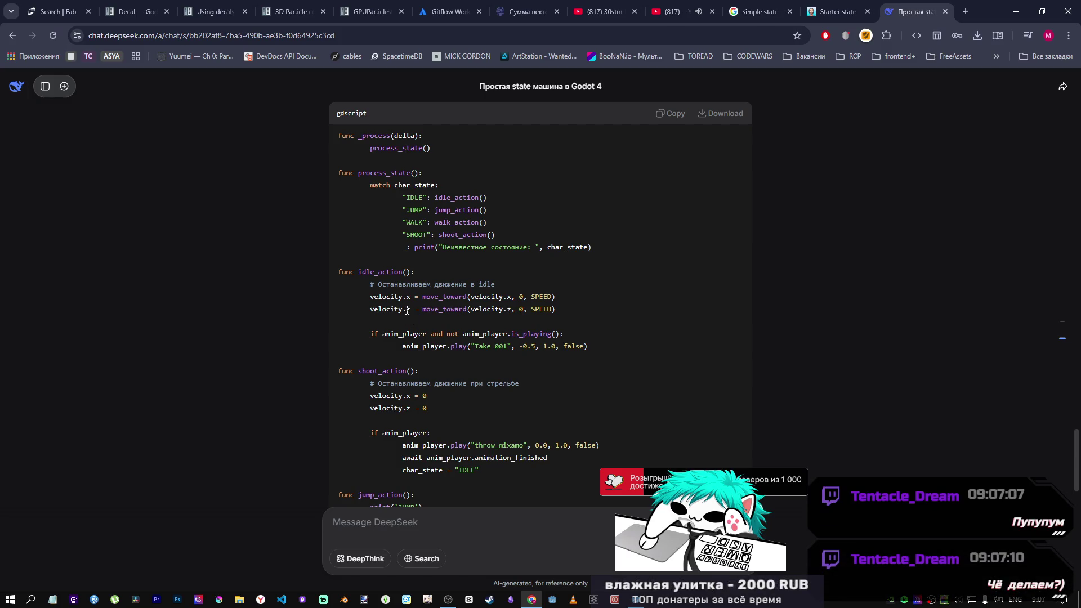
mouse_move(403, 296)
left_mouse_down()
mouse_move(555, 296)
mouse_move(557, 307)
left_mouse_up()
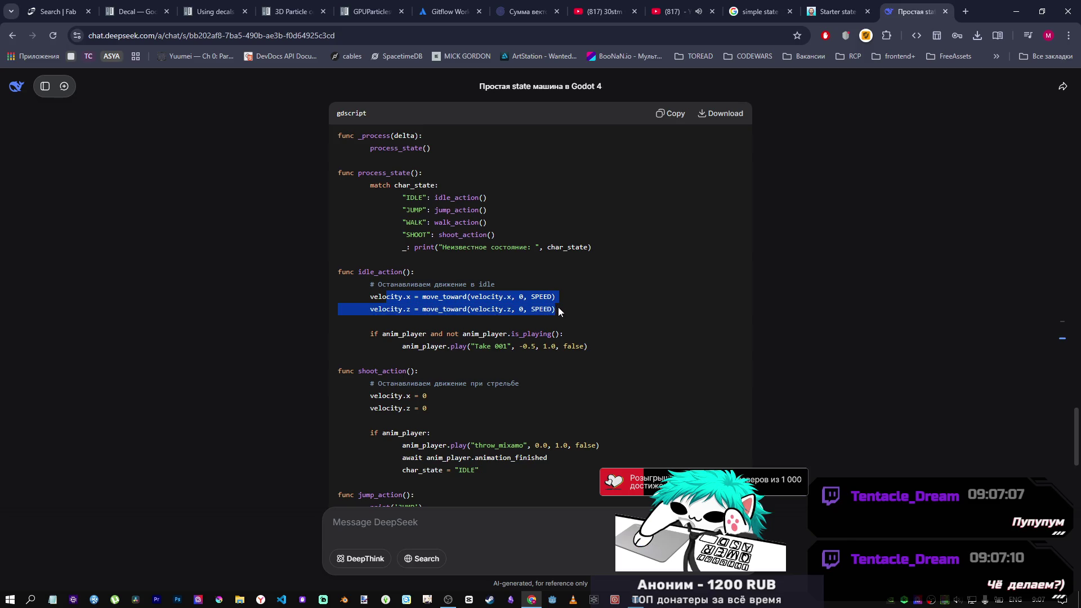
scroll(543, 316, "up", 4)
scroll(537, 316, "up", 3)
scroll(534, 315, "down", 9)
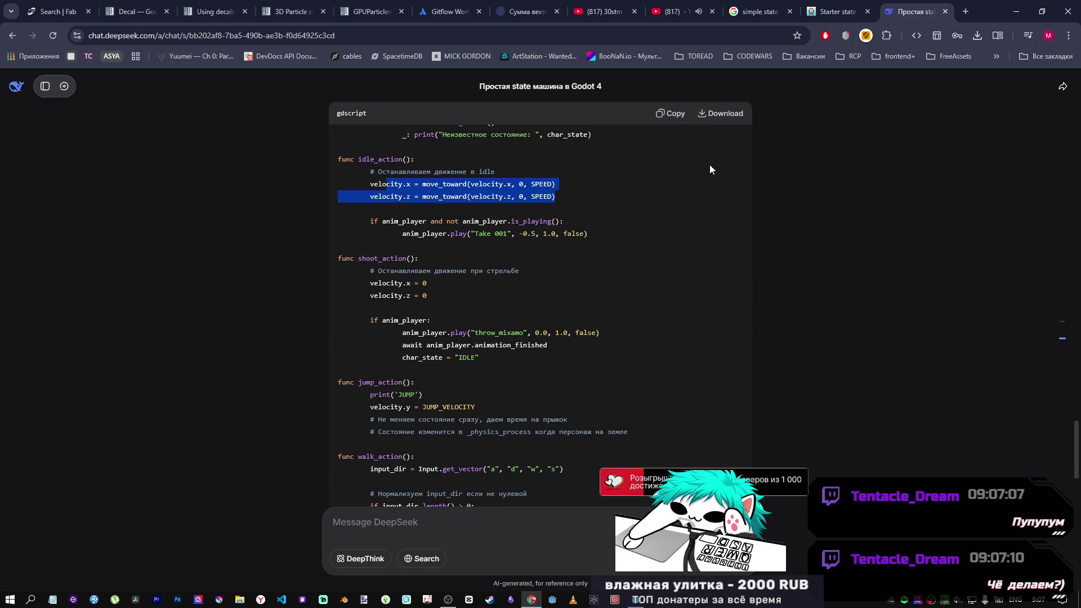
left_click(676, 20)
left_click(563, 265)
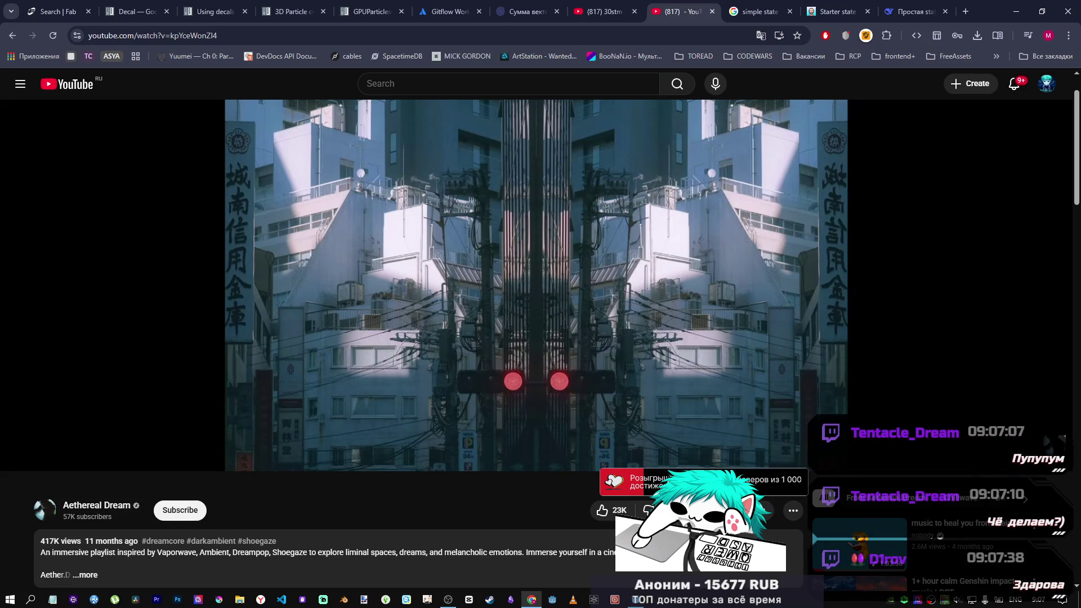
Step: Pause the ambient music video and return to Godot, clearing the script selection
mouse_move(559, 251)
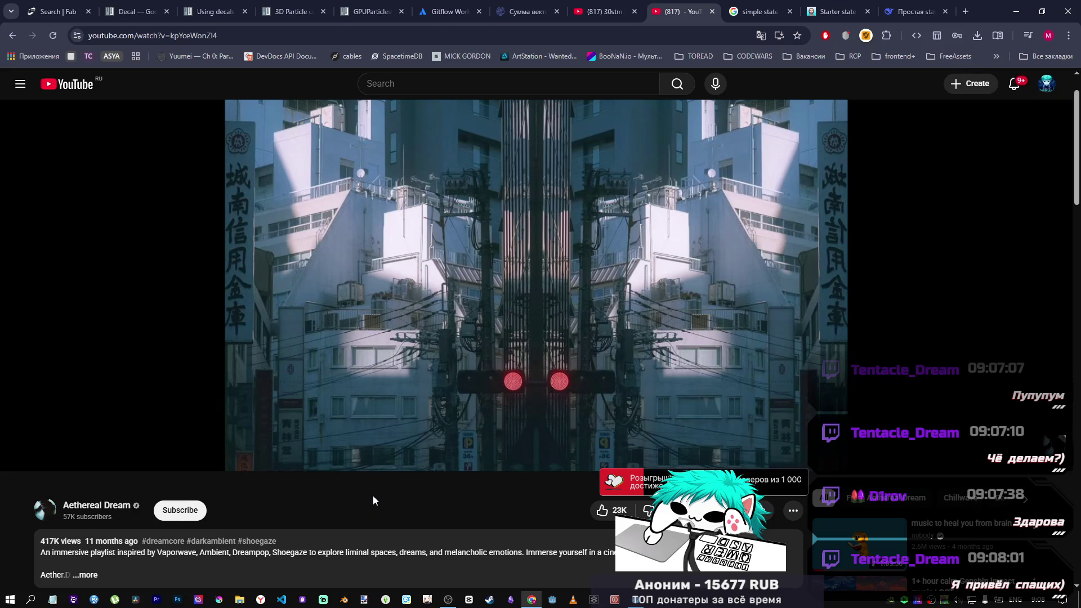
left_click(413, 471)
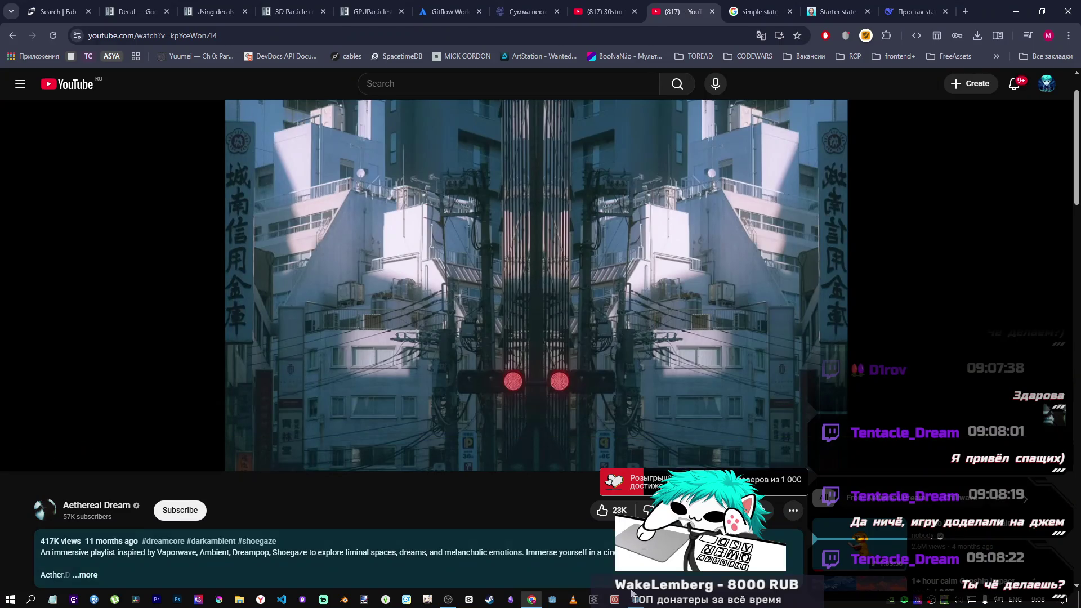
key("alt+Tab")
left_click(510, 178)
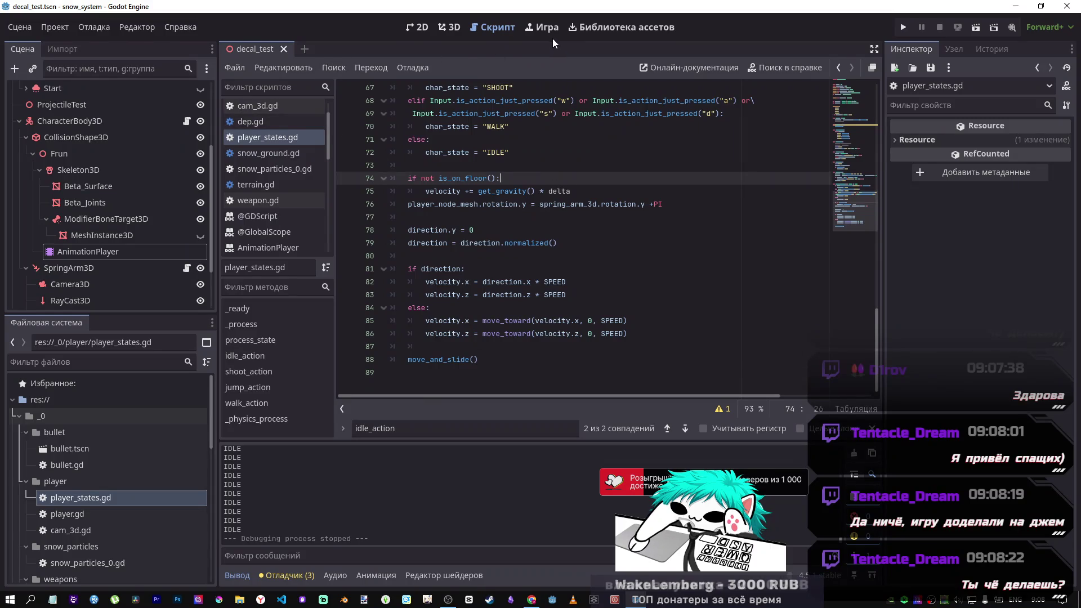
Step: Glance at the Project menu and collapse the bullet folder in the FileSystem dock
left_click(44, 30)
left_click(56, 29)
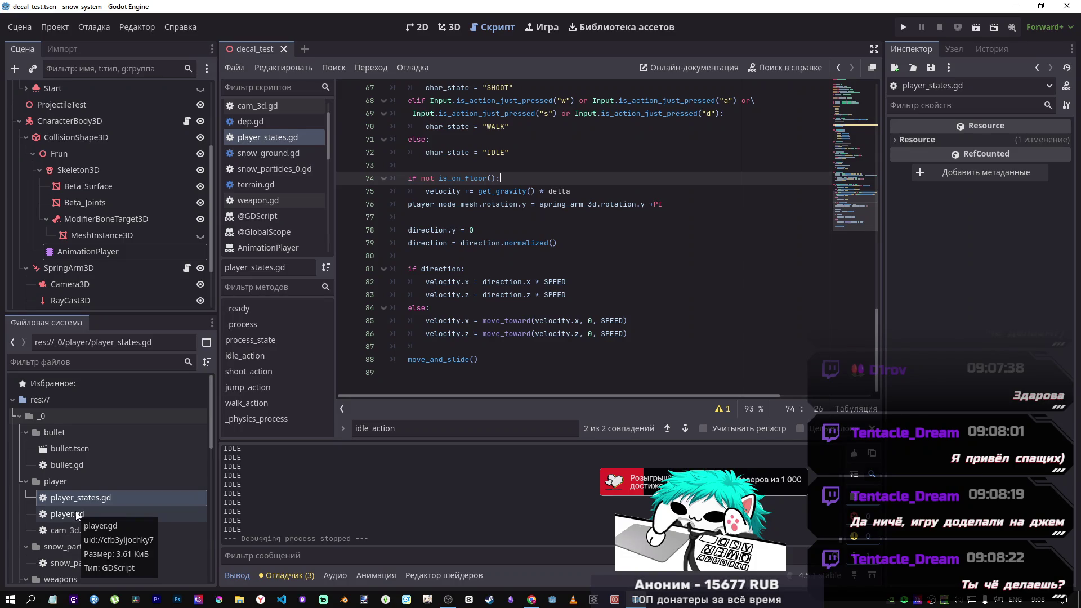
scroll(76, 516, "down", 3)
scroll(43, 454, "up", 3)
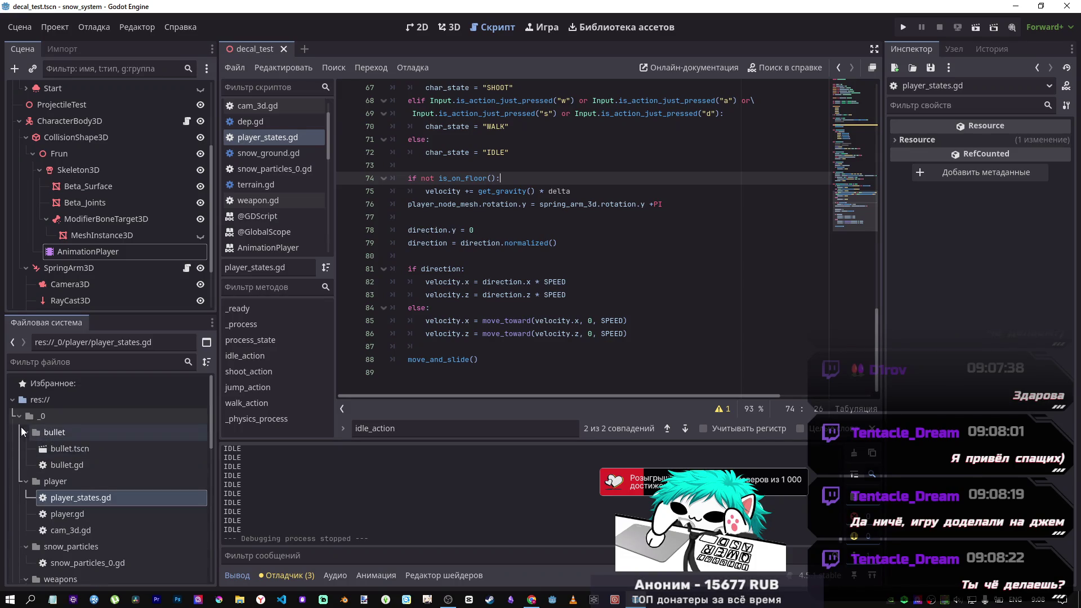
left_click(24, 432)
left_click(18, 416)
left_click(18, 417)
scroll(68, 484, "down", 5)
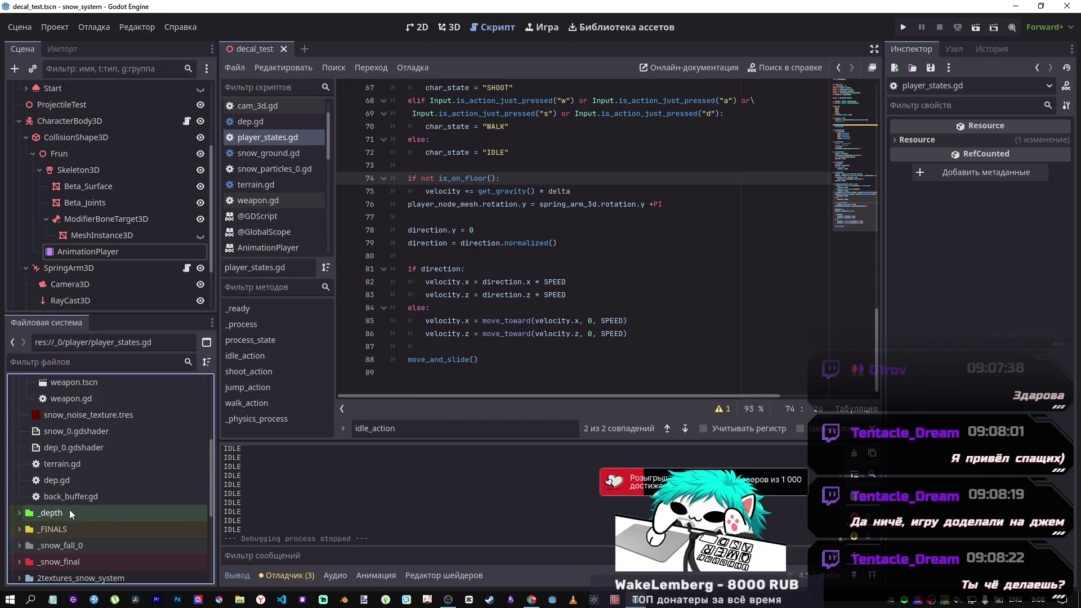
scroll(69, 508, "down", 6)
scroll(59, 521, "up", 5)
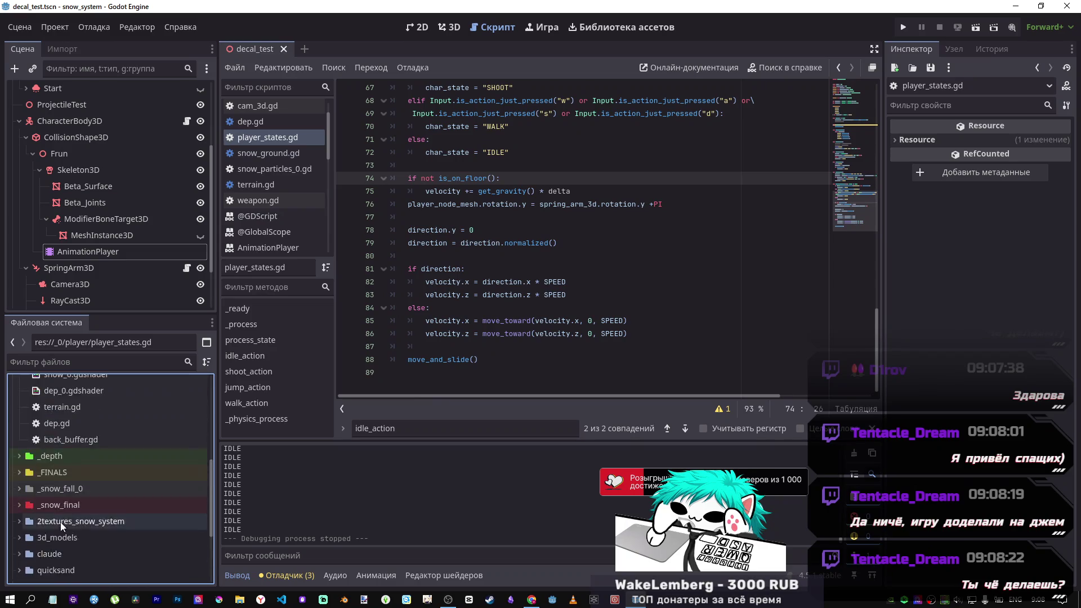
scroll(60, 522, "up", 6)
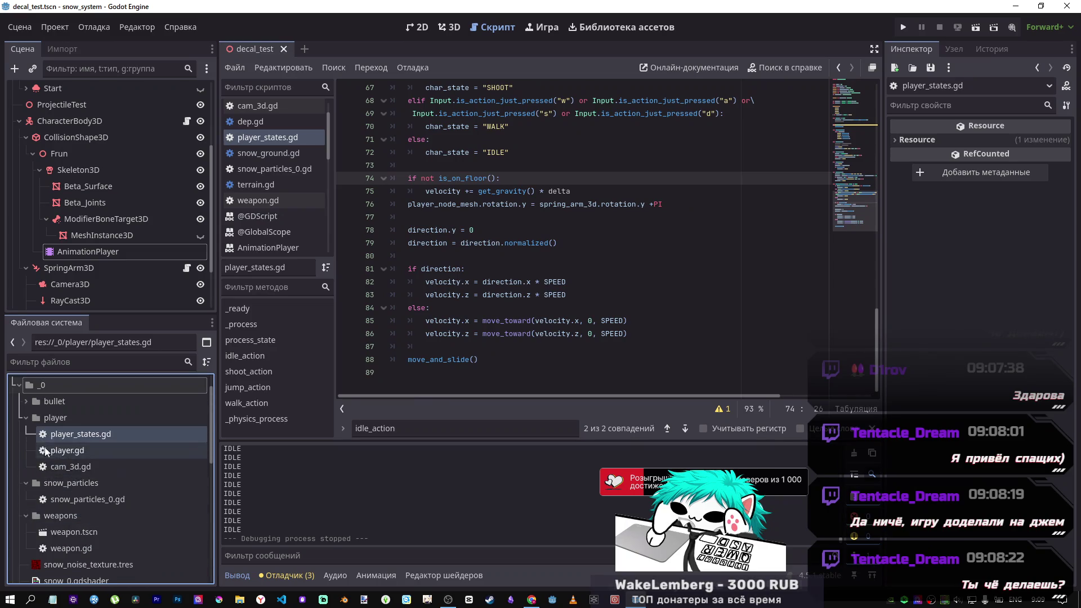
Step: Collapse the player, weapons and snow_particles folders and expand _depth and _snow_fall_0
left_click(25, 418)
left_click(26, 466)
left_click(29, 435)
left_click(26, 433)
scroll(20, 460, "down", 3)
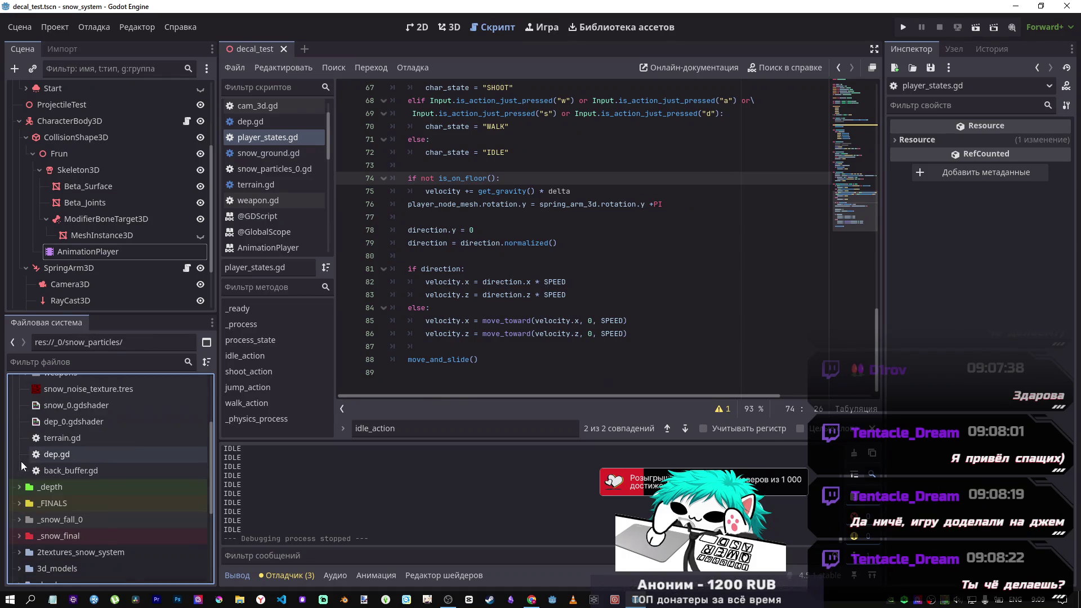
left_click(19, 487)
scroll(26, 490, "down", 3)
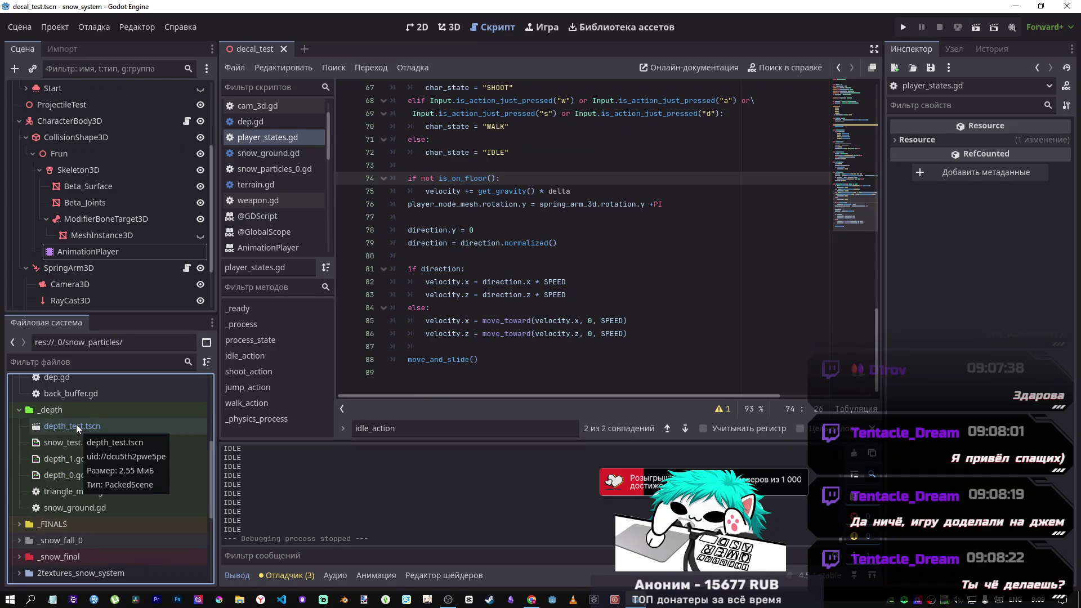
scroll(22, 474, "down", 2)
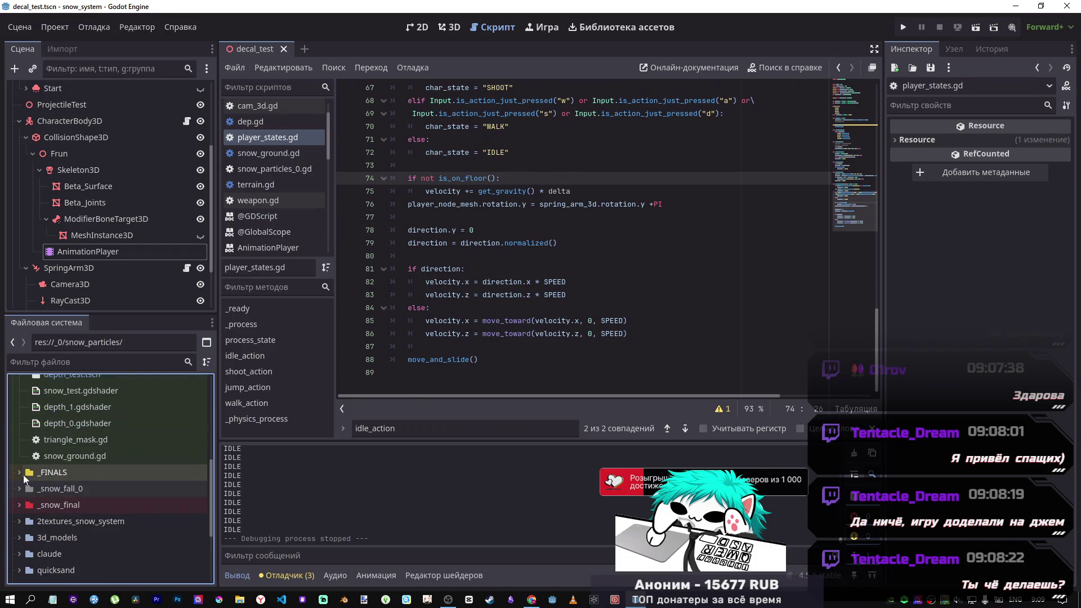
scroll(28, 473, "down", 2)
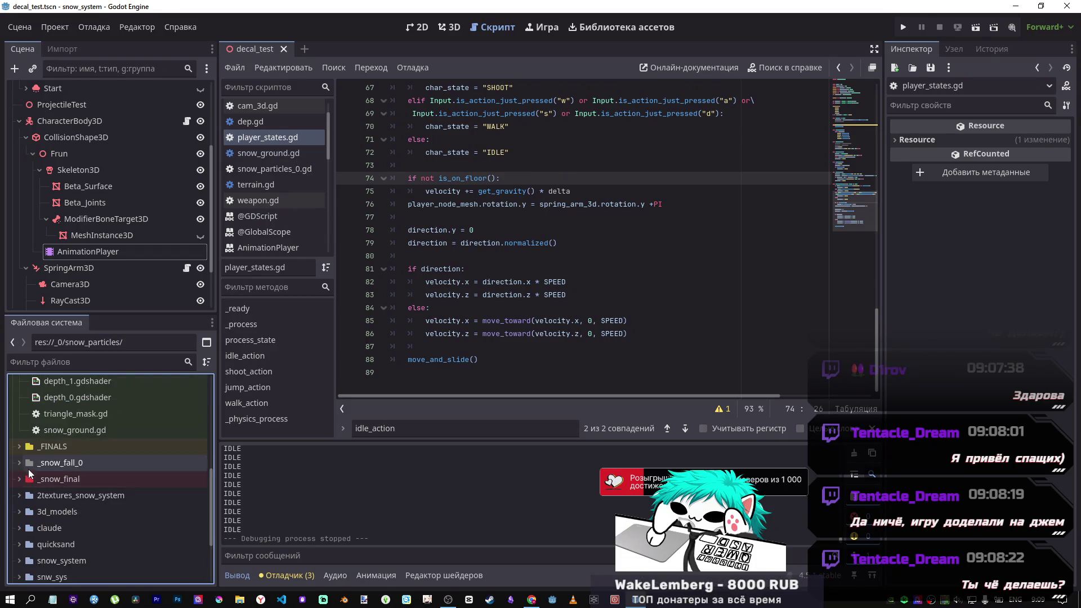
left_click(20, 463)
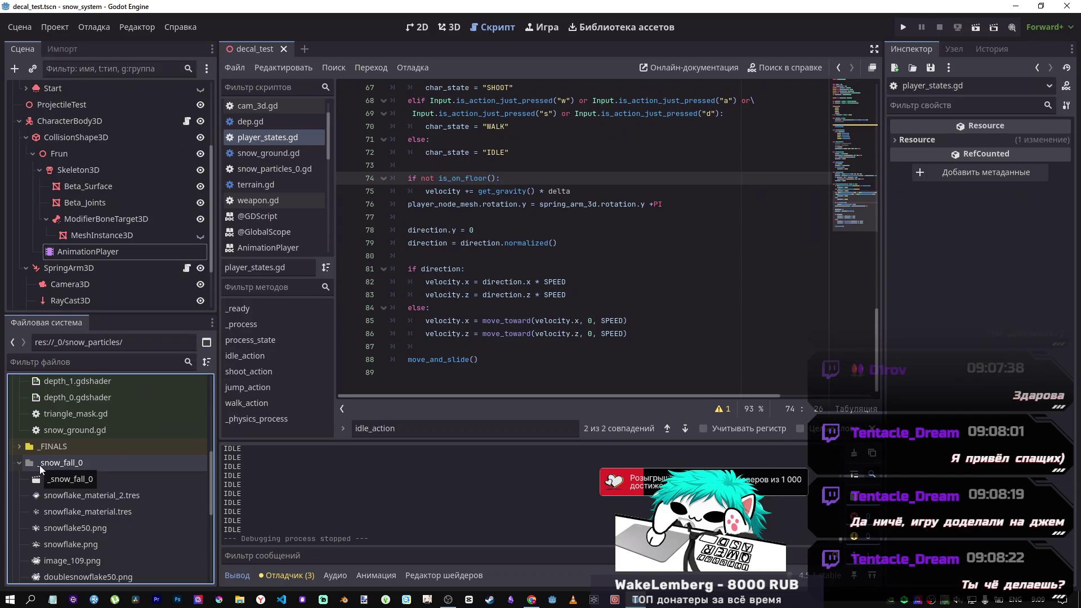
Step: Browse the tree, collapse tsts, peek into snow_system, then run the project
scroll(43, 465, "down", 4)
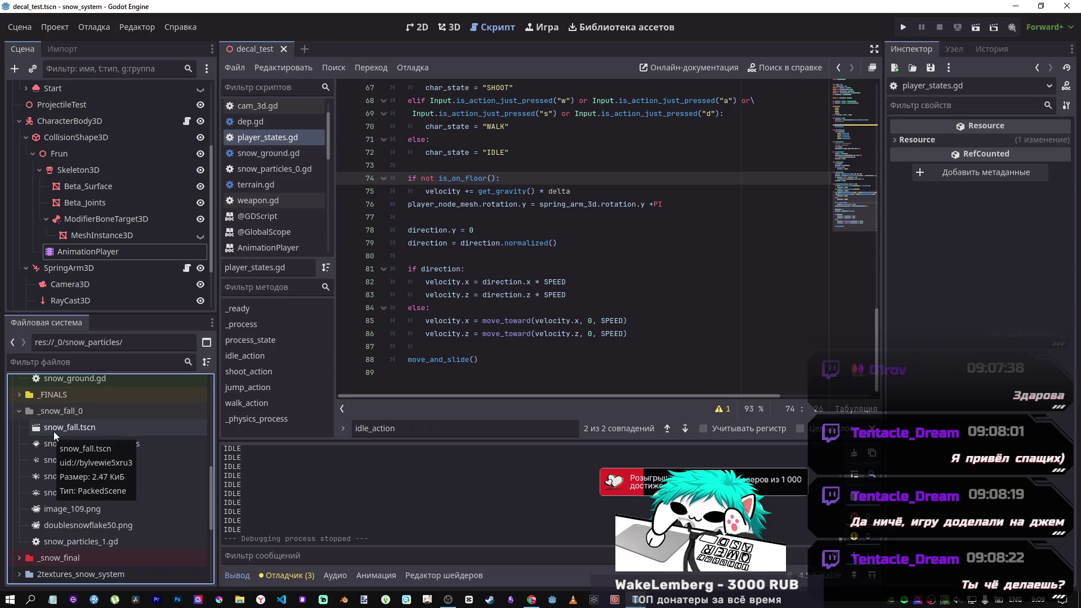
scroll(65, 474, "up", 4)
scroll(52, 464, "down", 5)
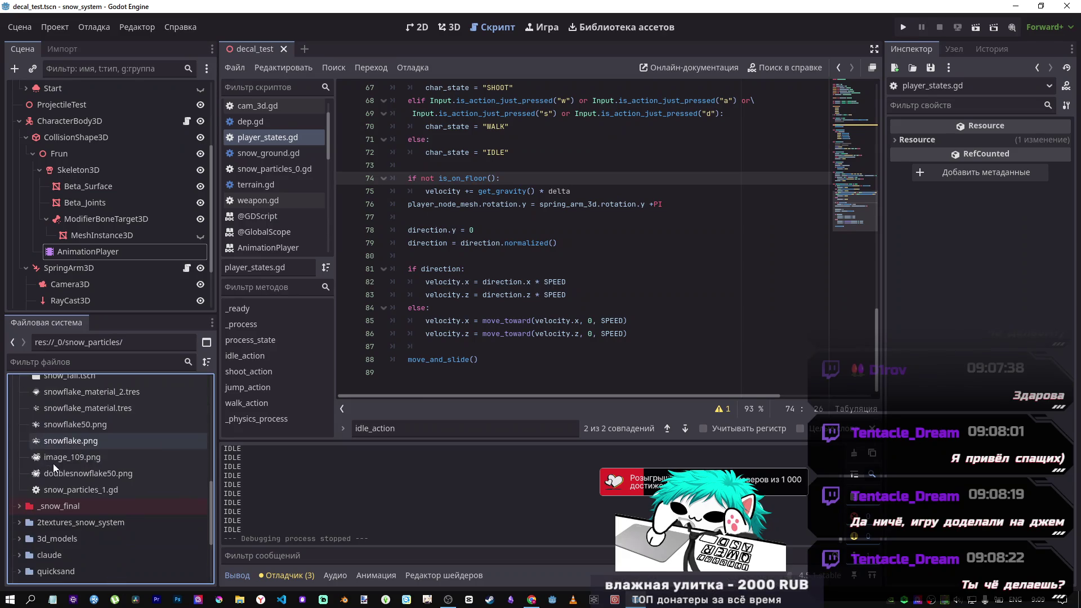
scroll(76, 465, "up", 15)
scroll(79, 459, "up", 6)
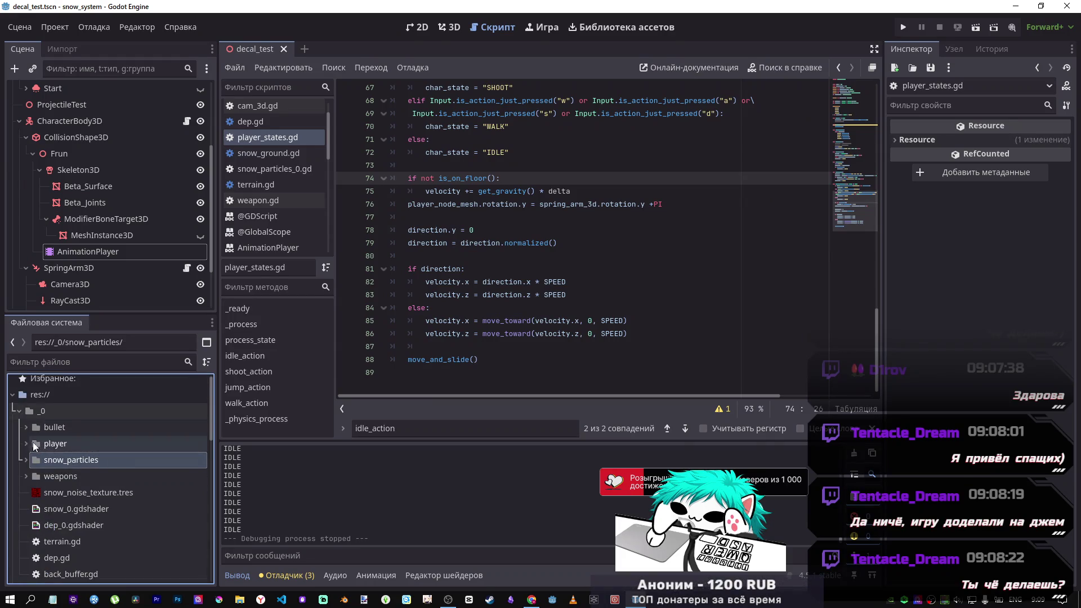
scroll(82, 430, "down", 10)
scroll(84, 431, "down", 10)
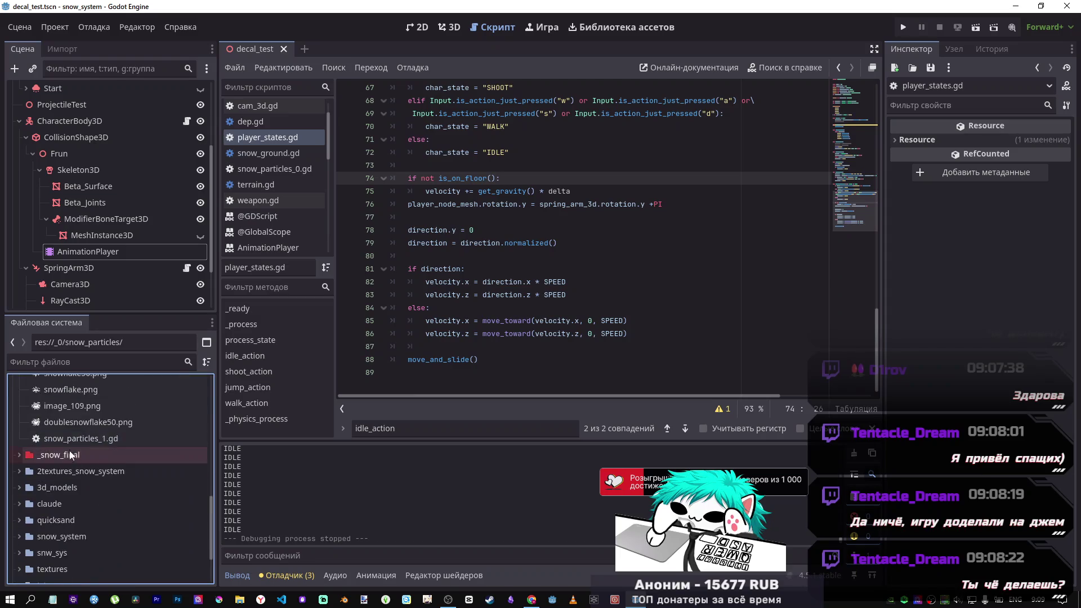
scroll(29, 504, "down", 2)
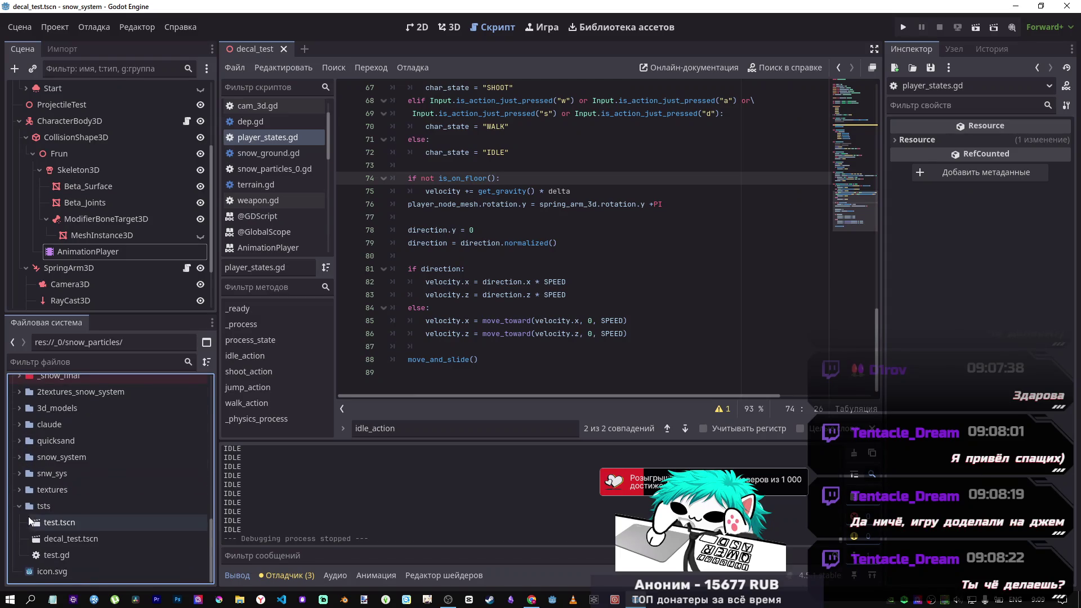
left_click(18, 510)
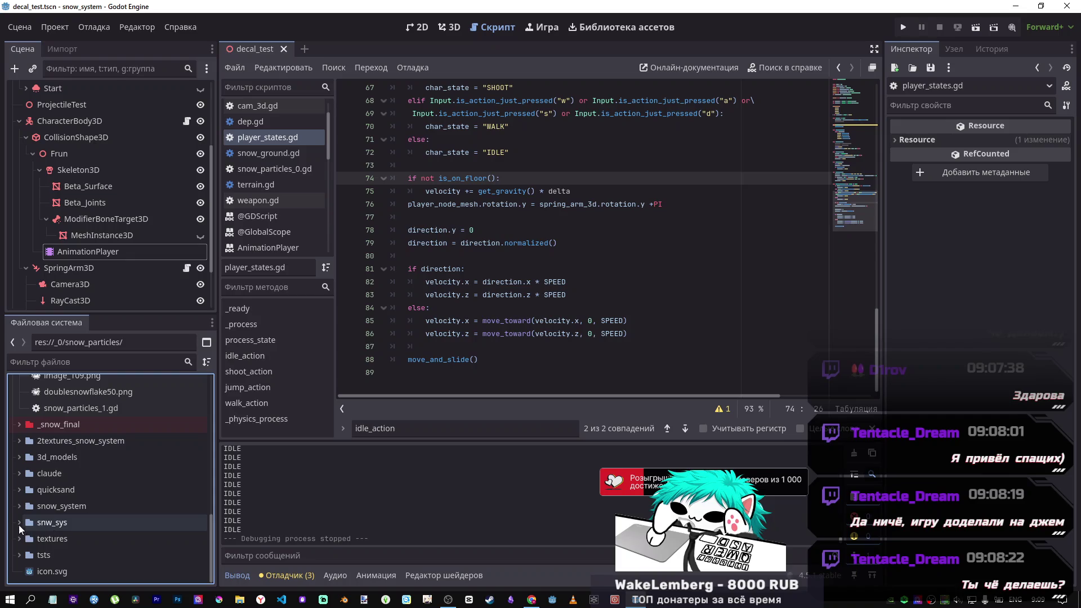
left_click(19, 506)
scroll(17, 515, "up", 1)
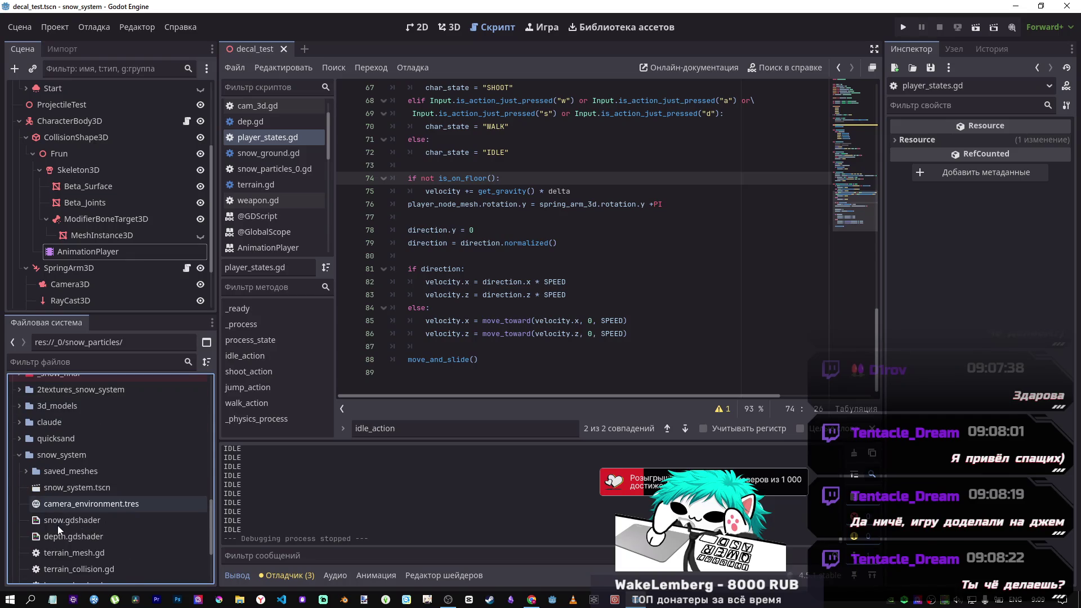
left_click(19, 532)
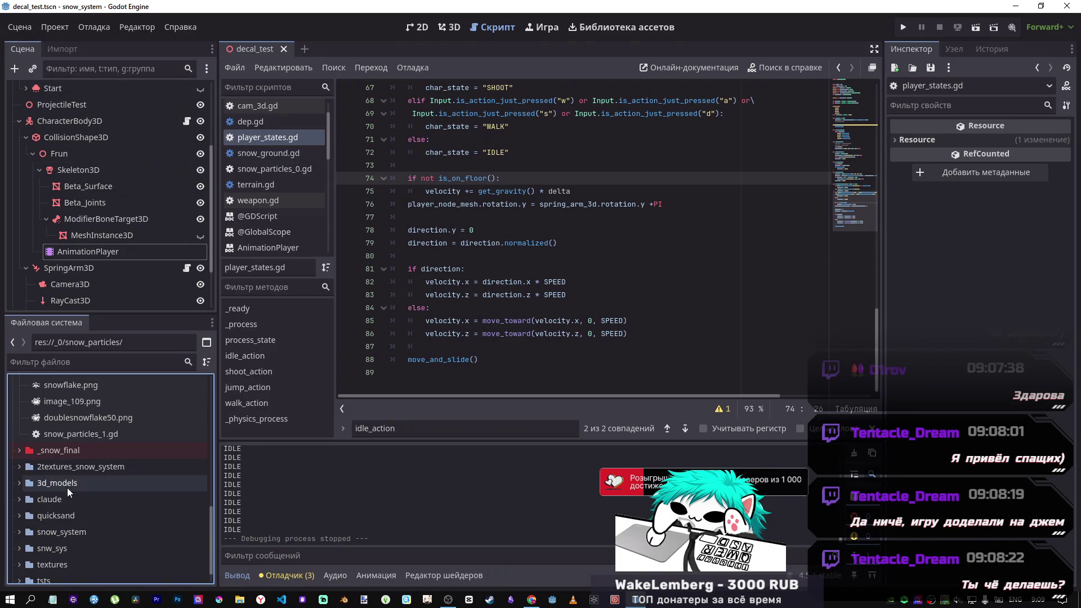
scroll(73, 483, "up", 5)
left_click(903, 27)
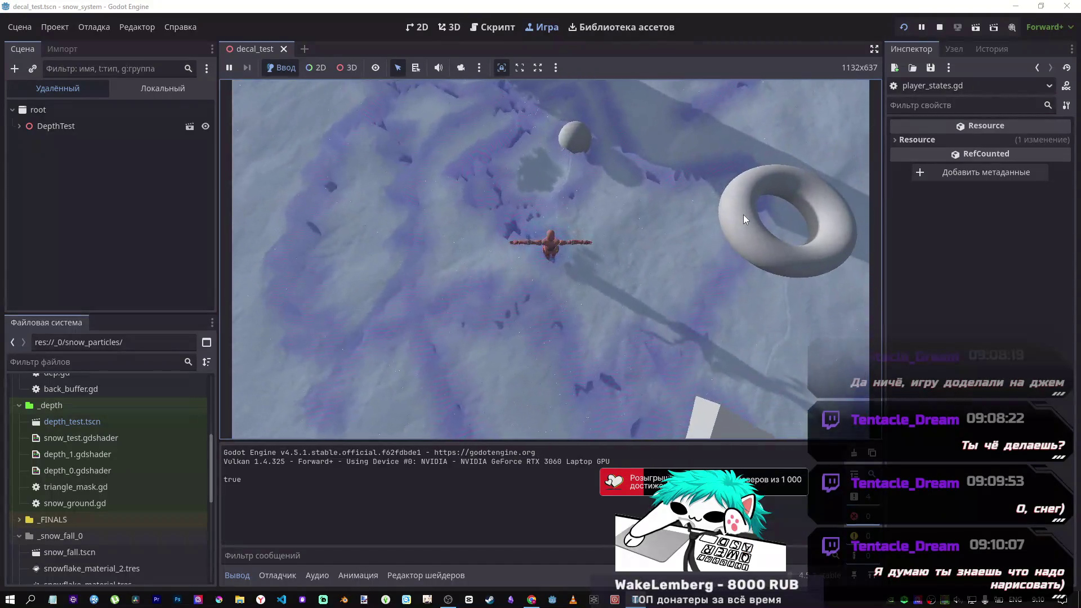
Step: Walk the character through the snow with W and D, orbiting the camera, then stop the game
key("w")
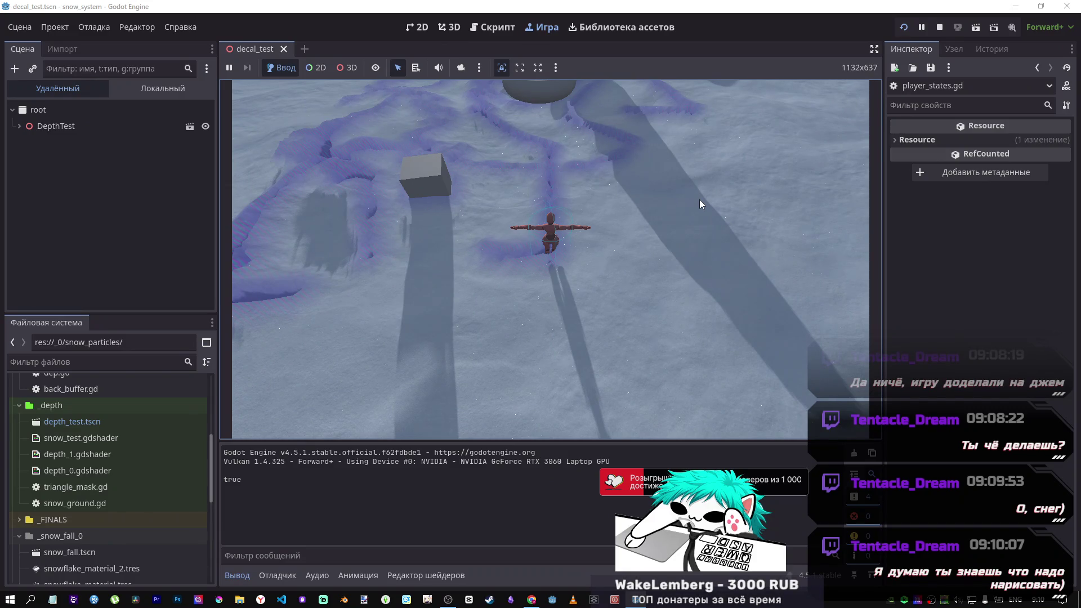
key("w")
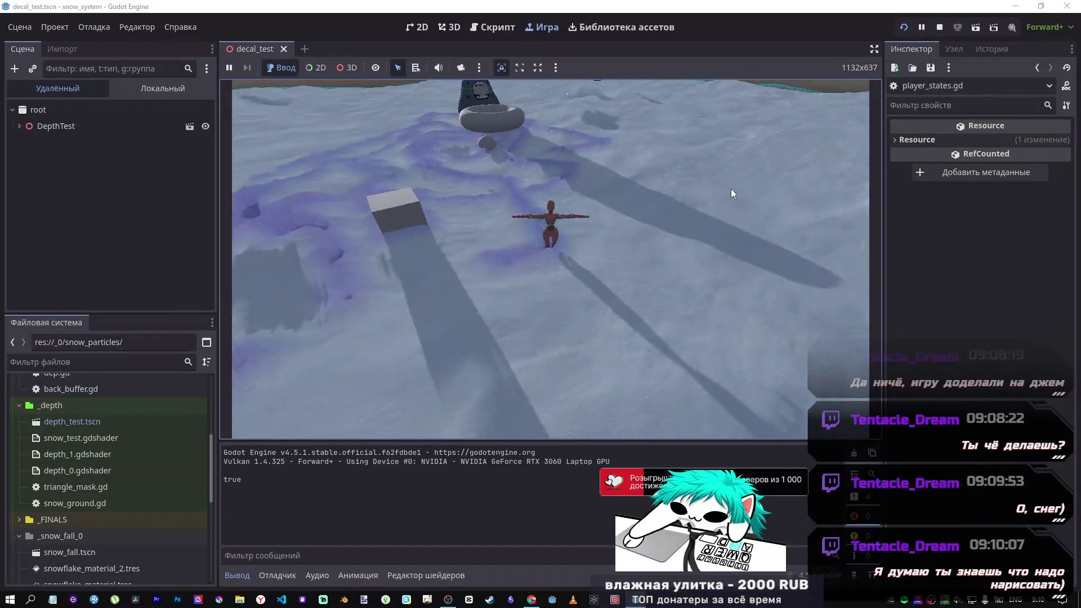
key("d")
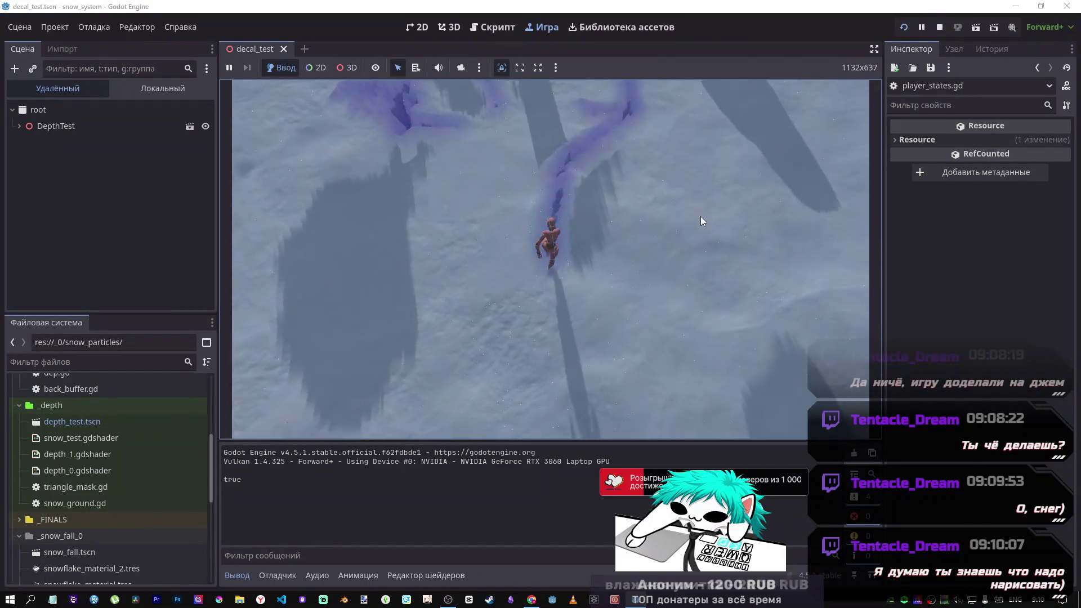
mouse_move(713, 211)
left_mouse_down()
mouse_move(779, 211)
mouse_move(779, 150)
mouse_move(762, 218)
mouse_move(752, 200)
mouse_move(786, 195)
mouse_move(947, 212)
mouse_move(750, 201)
mouse_move(772, 201)
mouse_move(786, 229)
mouse_move(757, 195)
mouse_move(733, 198)
mouse_move(884, 202)
mouse_move(802, 202)
mouse_move(774, 217)
mouse_move(611, 245)
mouse_move(569, 208)
mouse_move(444, 210)
mouse_move(632, 204)
mouse_move(788, 239)
mouse_move(742, 221)
mouse_move(763, 218)
left_mouse_up()
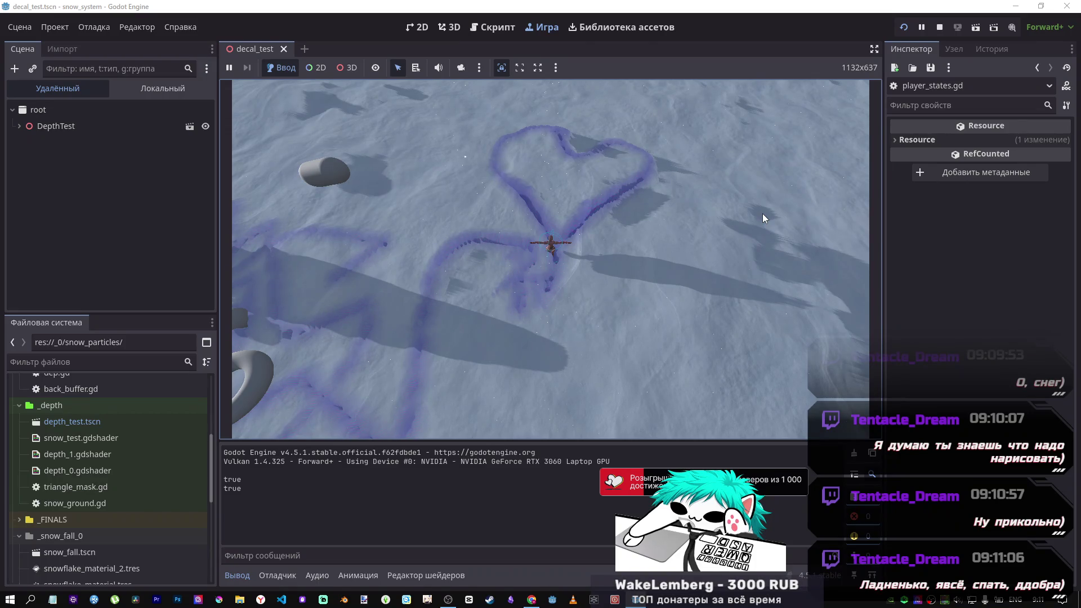
scroll(754, 214, "up", 5)
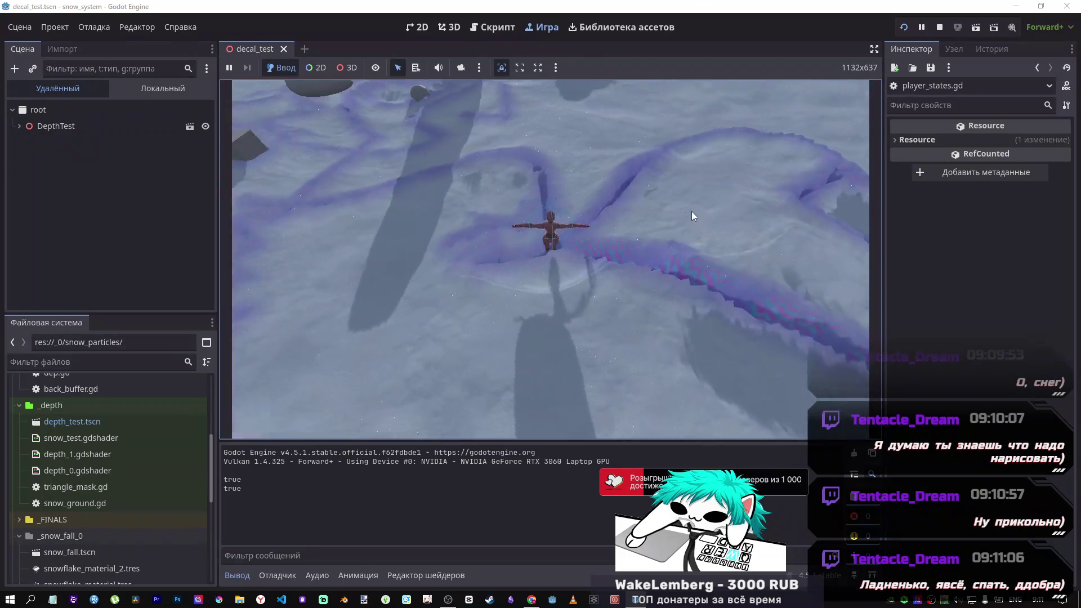
scroll(635, 171, "down", 5)
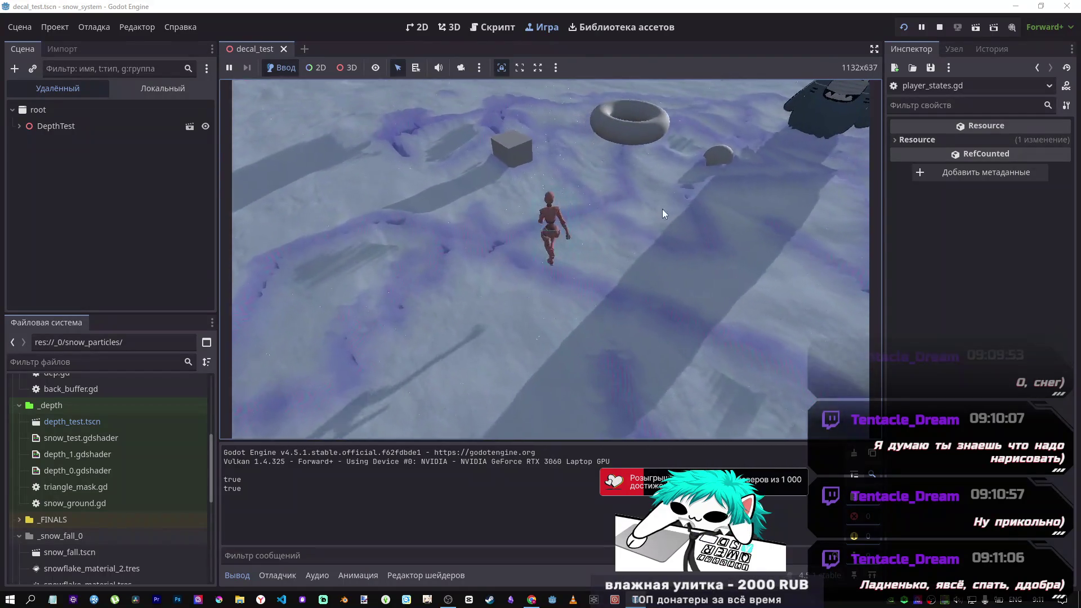
key("w")
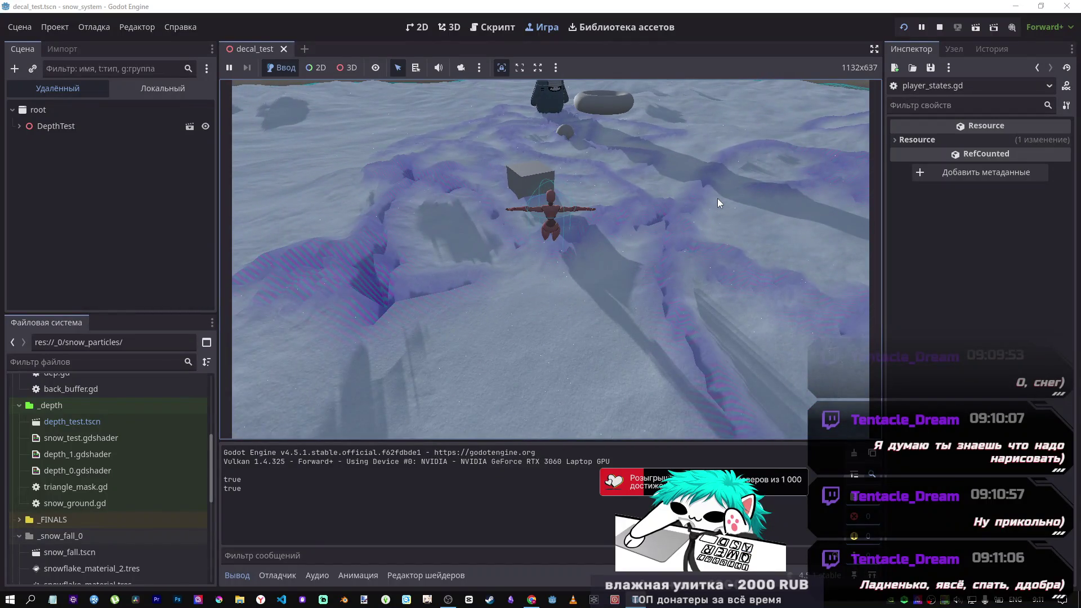
scroll(717, 198, "up", 5)
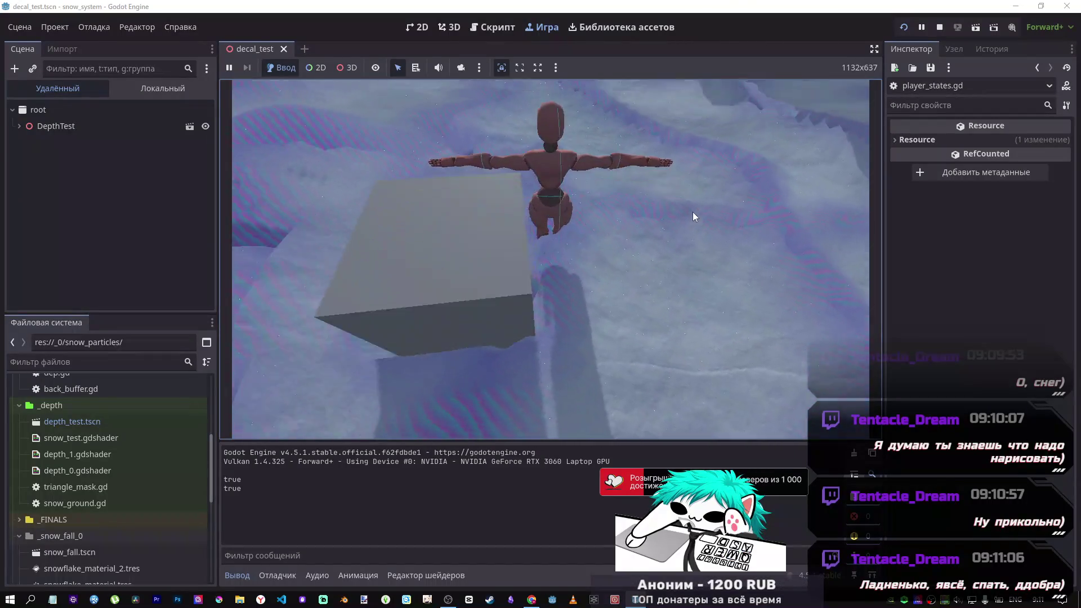
key("w")
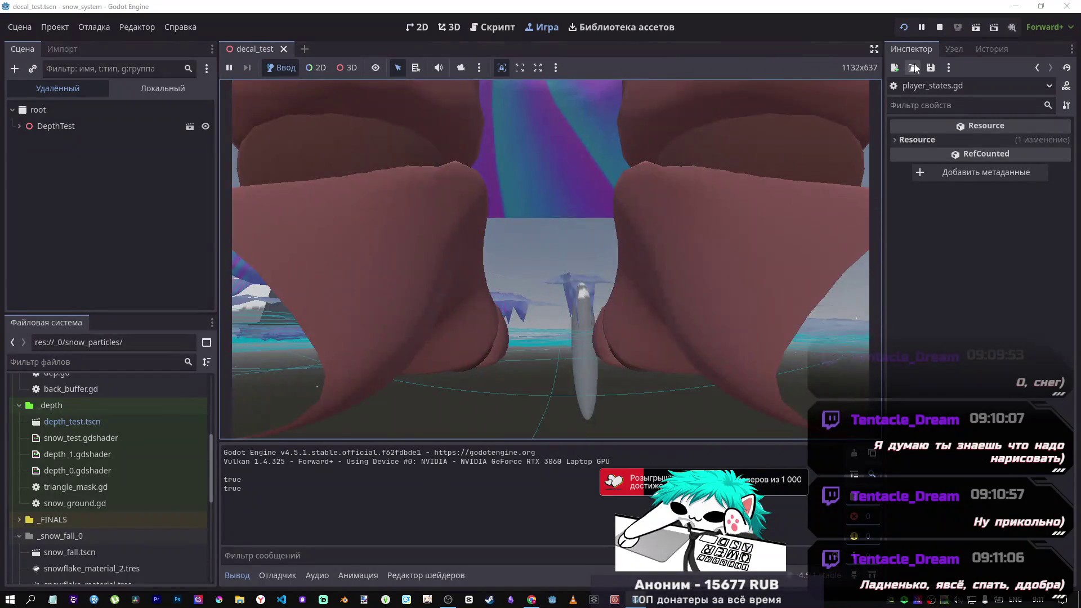
left_click(940, 28)
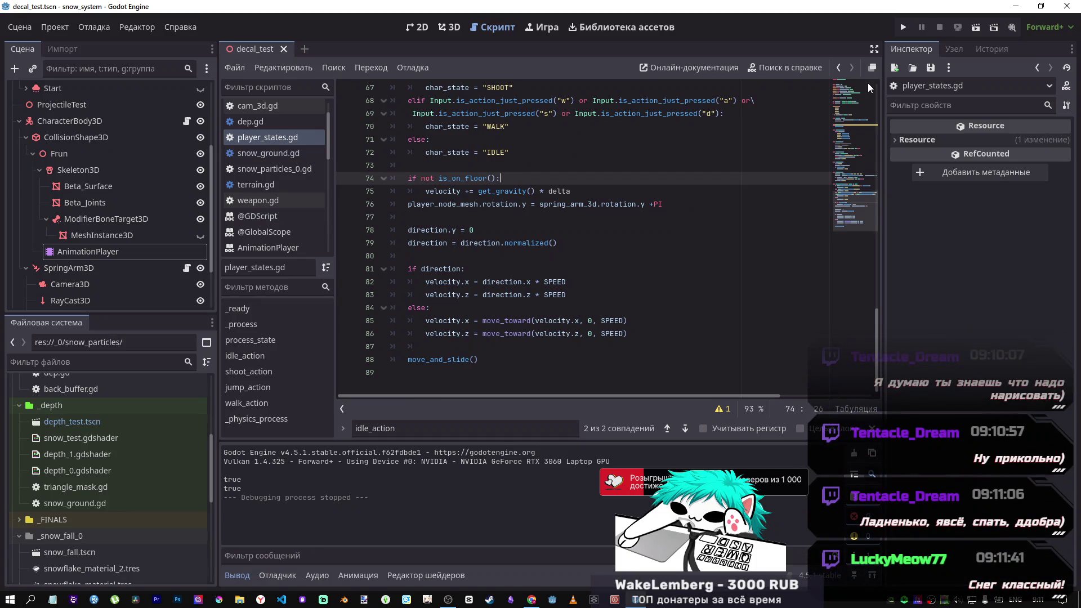
Step: Scroll player_states.gd back to its first lines and switch to the 3D workspace
scroll(751, 231, "up", 10)
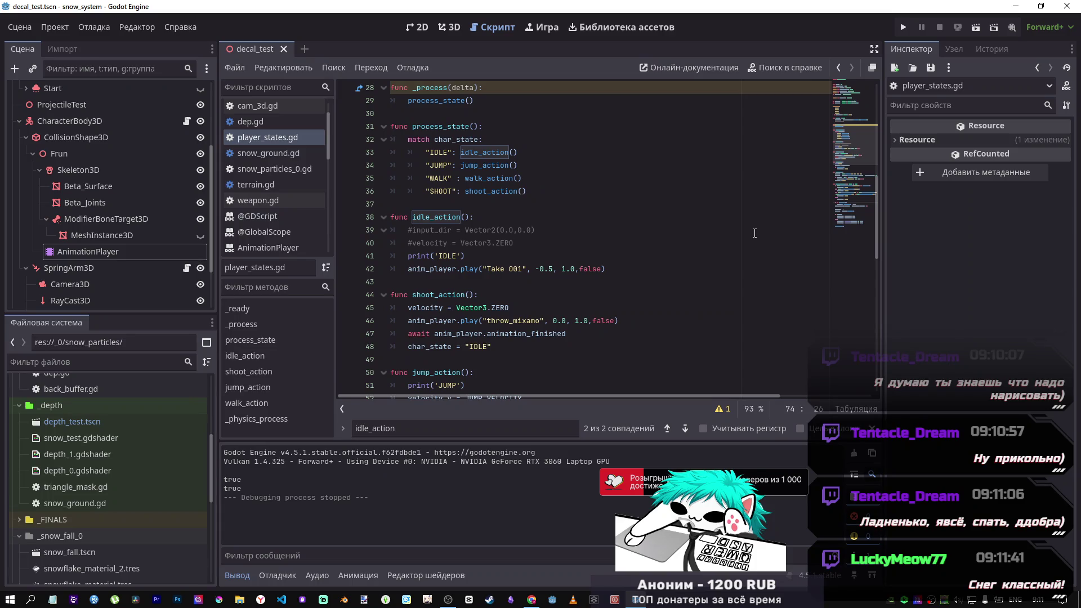
scroll(743, 245, "up", 8)
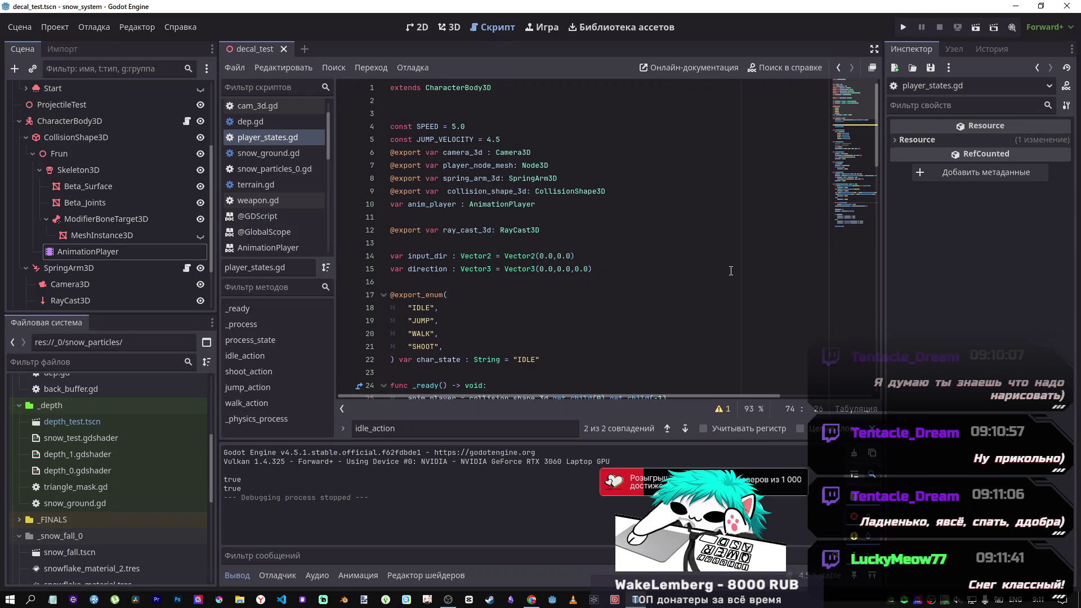
scroll(704, 260, "down", 4)
scroll(698, 267, "up", 4)
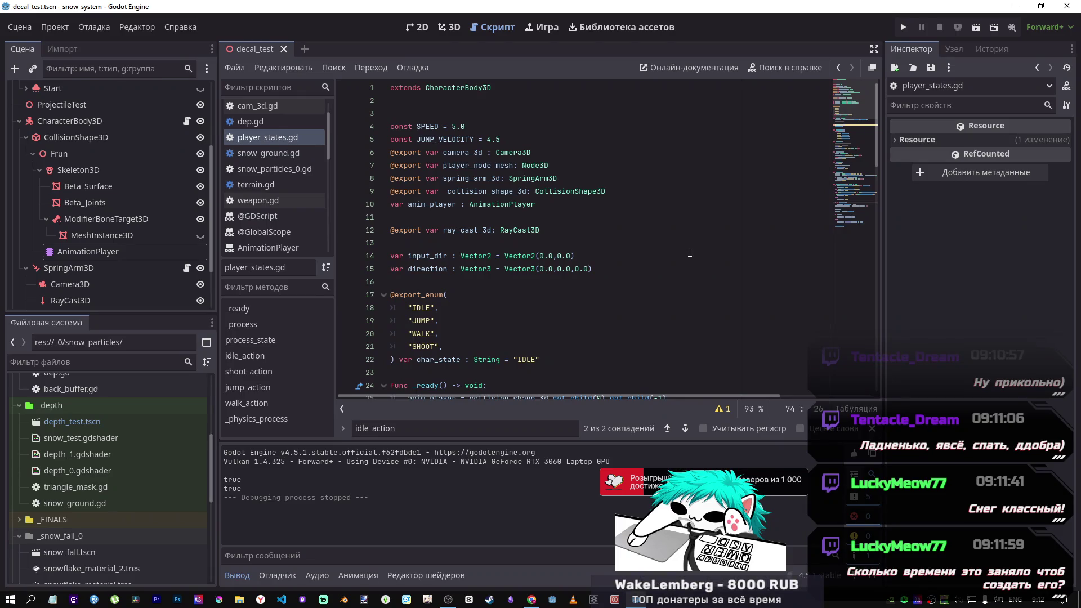
left_click(448, 27)
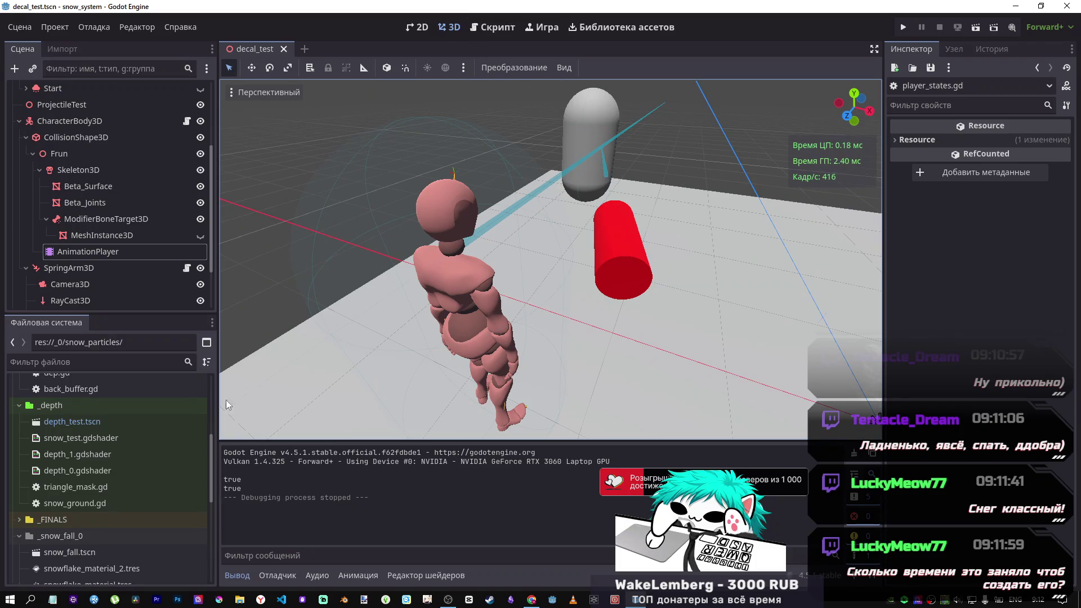
Step: After a brief trial run, open depth_test.tscn in its own tab and run it
scroll(160, 445, "down", 3)
scroll(161, 444, "up", 4)
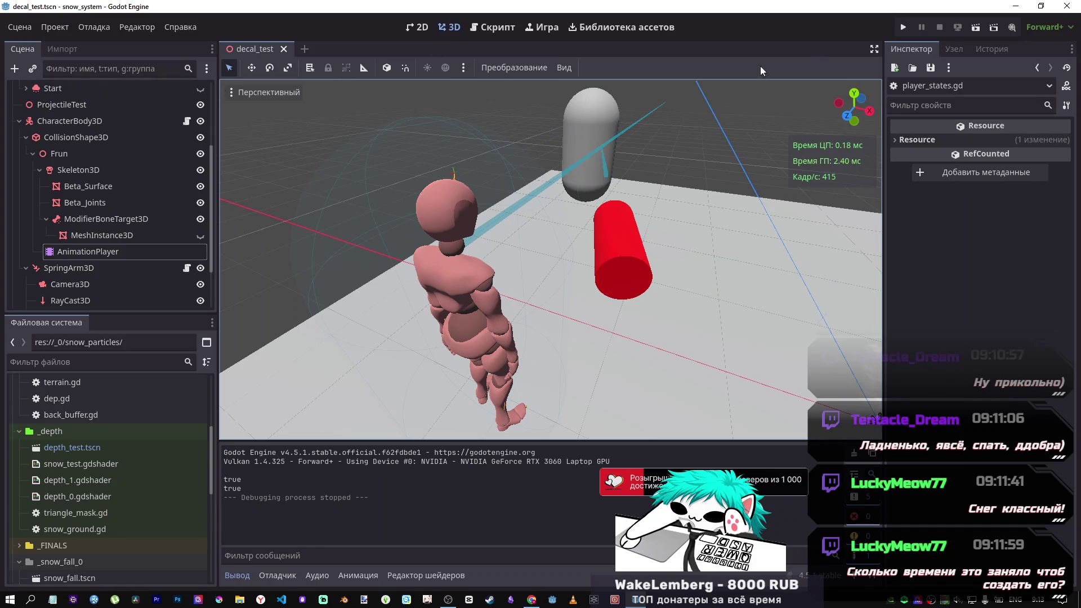
left_click(93, 449)
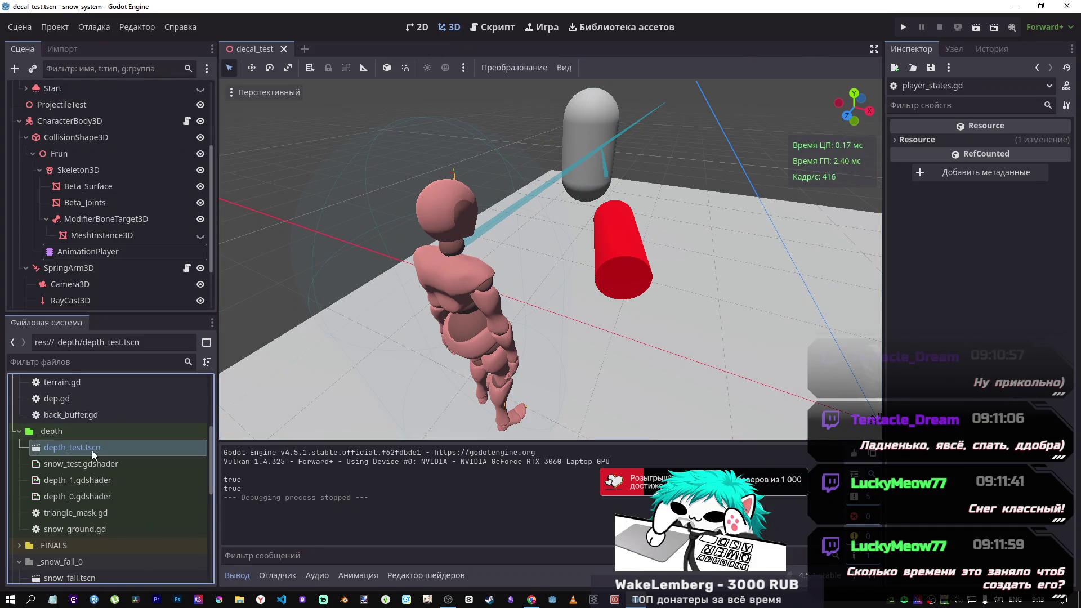
left_click(981, 28)
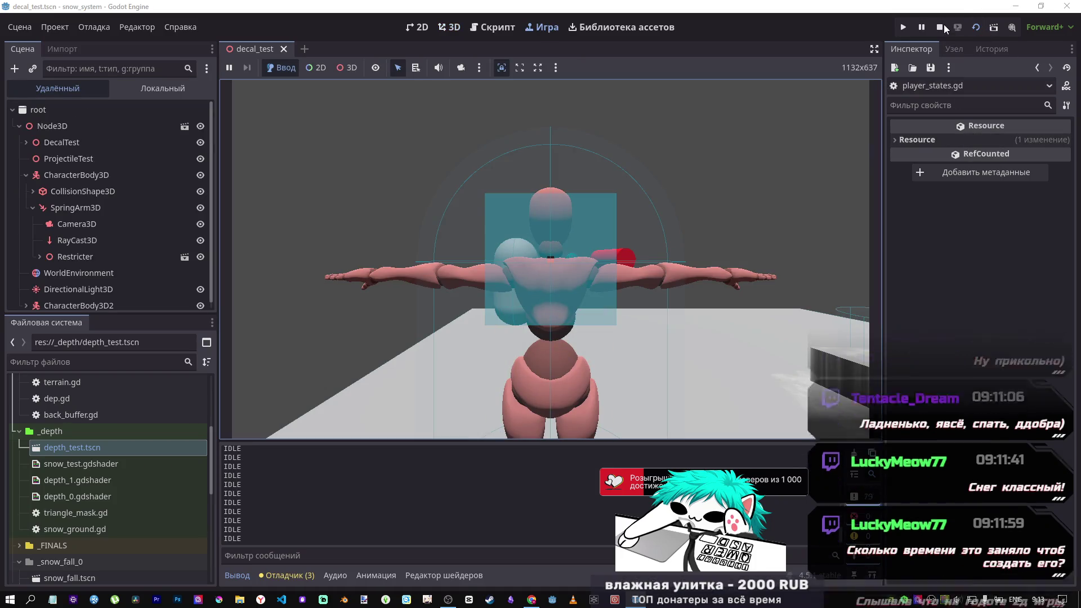
left_click(941, 26)
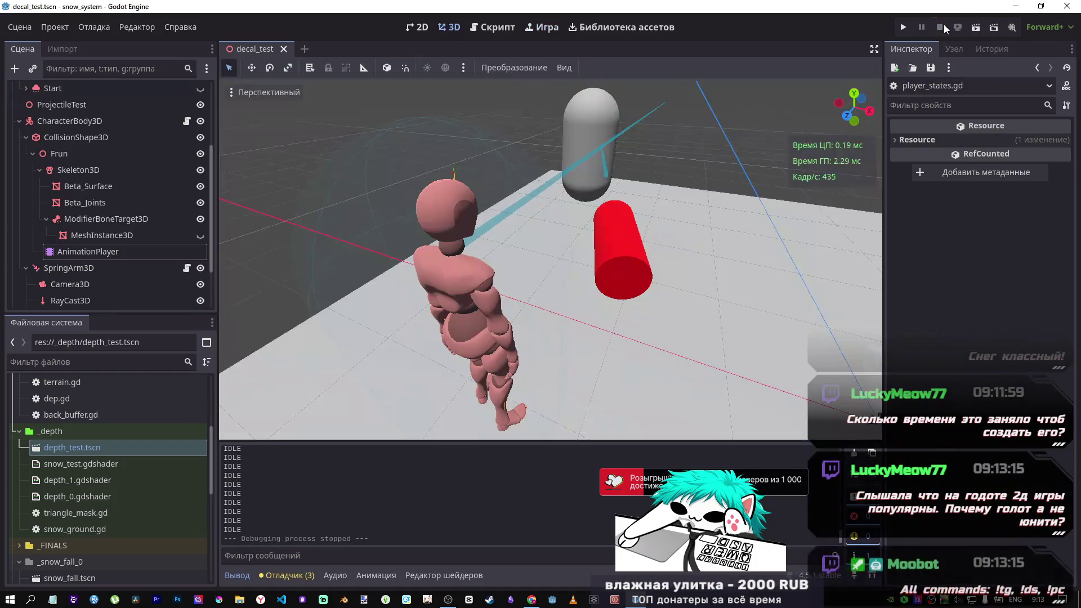
double_click(84, 446)
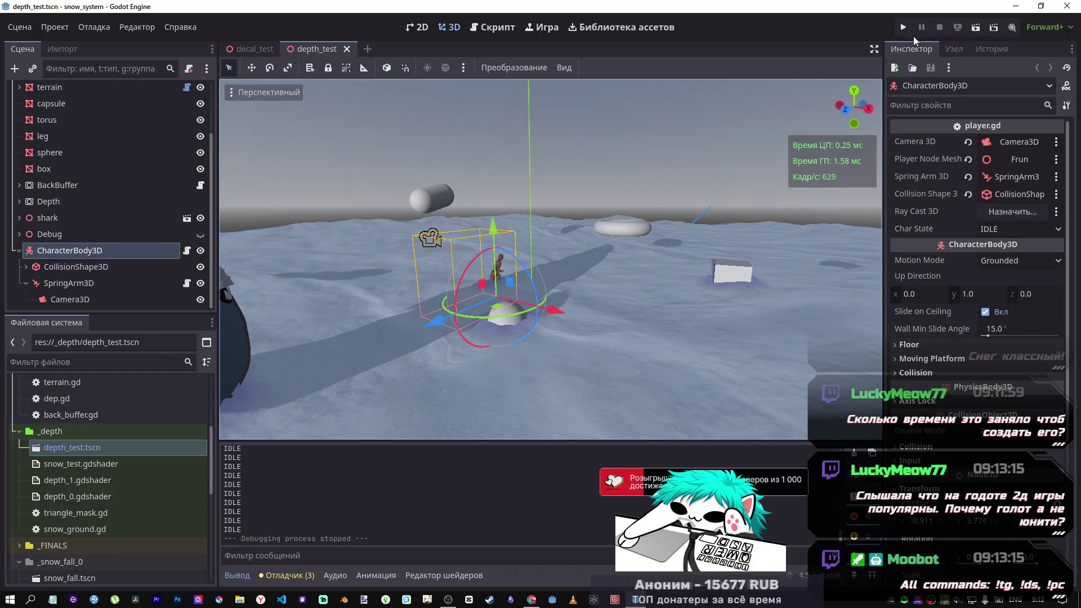
left_click(907, 30)
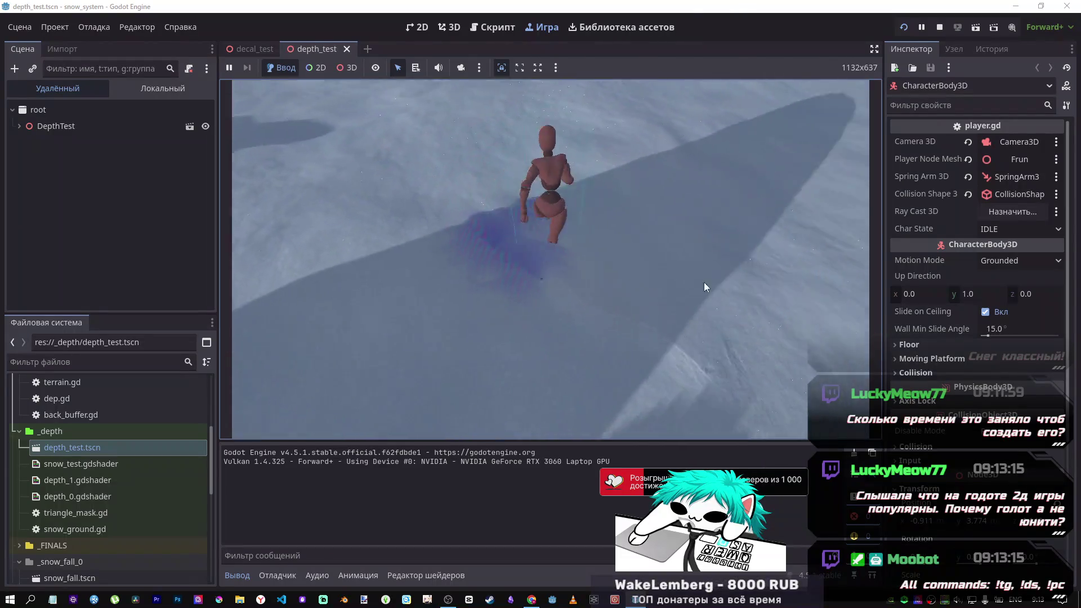
Step: Run the character across the snow, override the game camera, and inspect the torus's position
key("w")
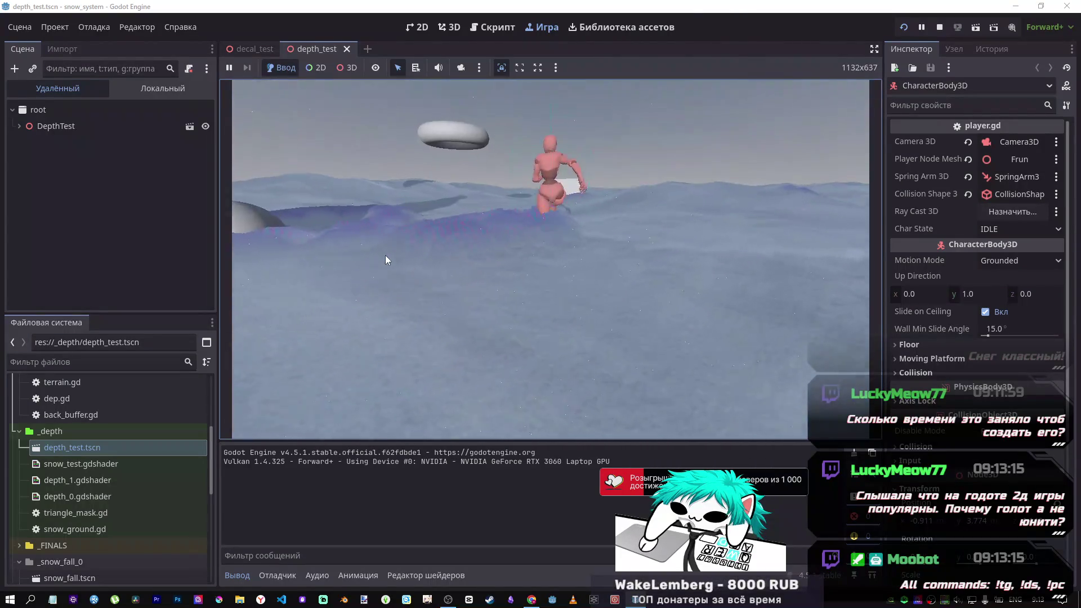
key("w")
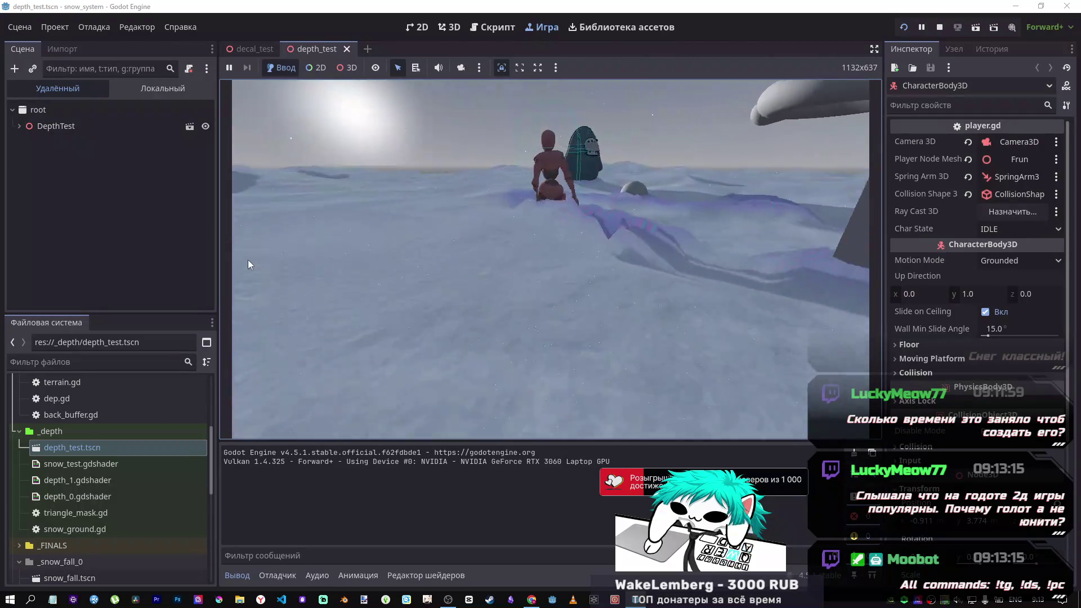
key("w")
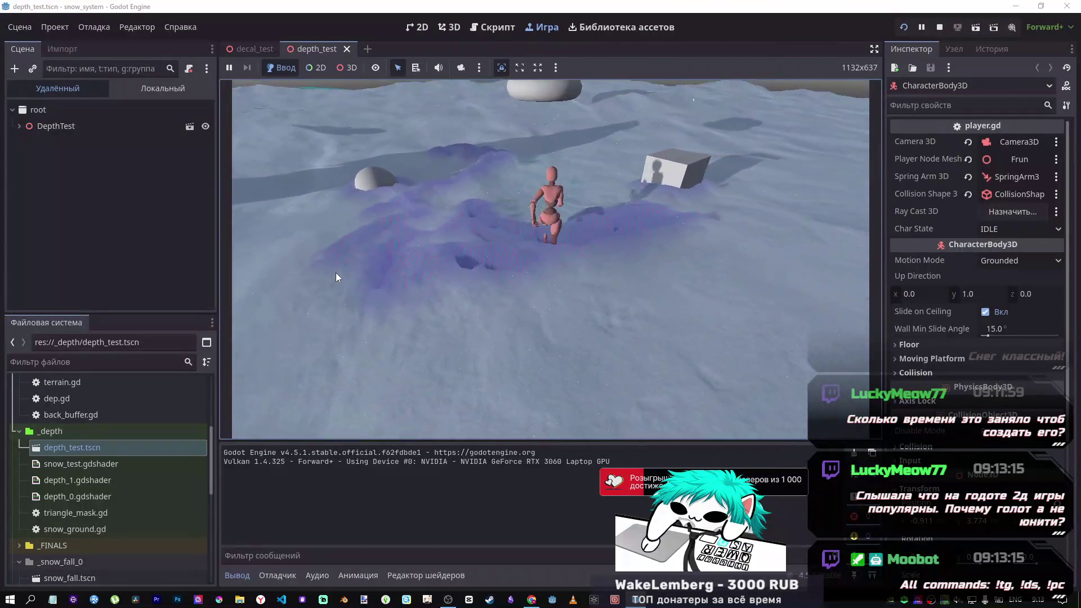
key("w")
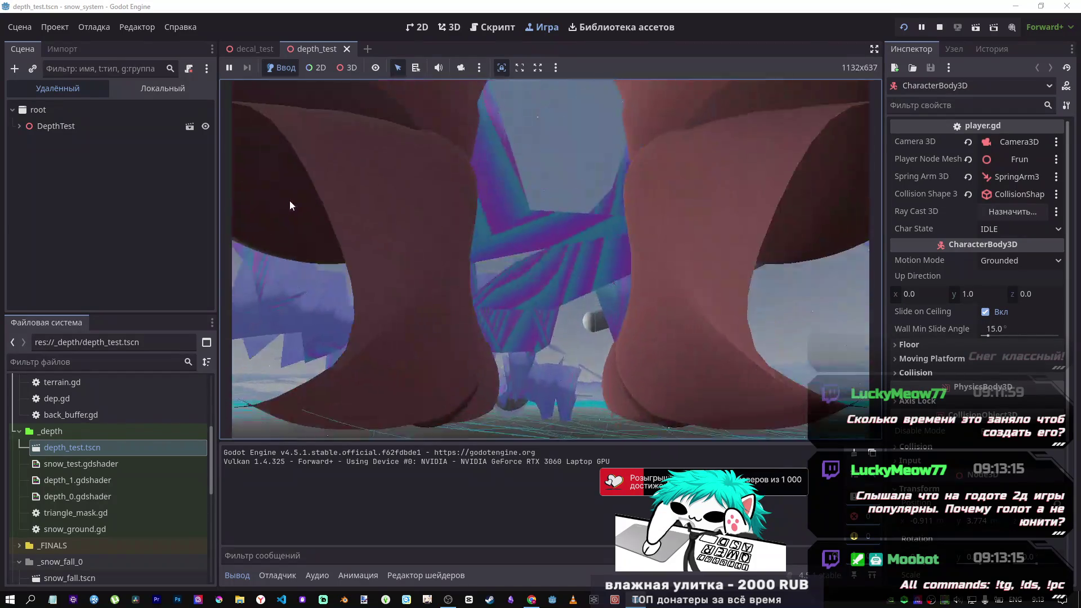
left_click(460, 66)
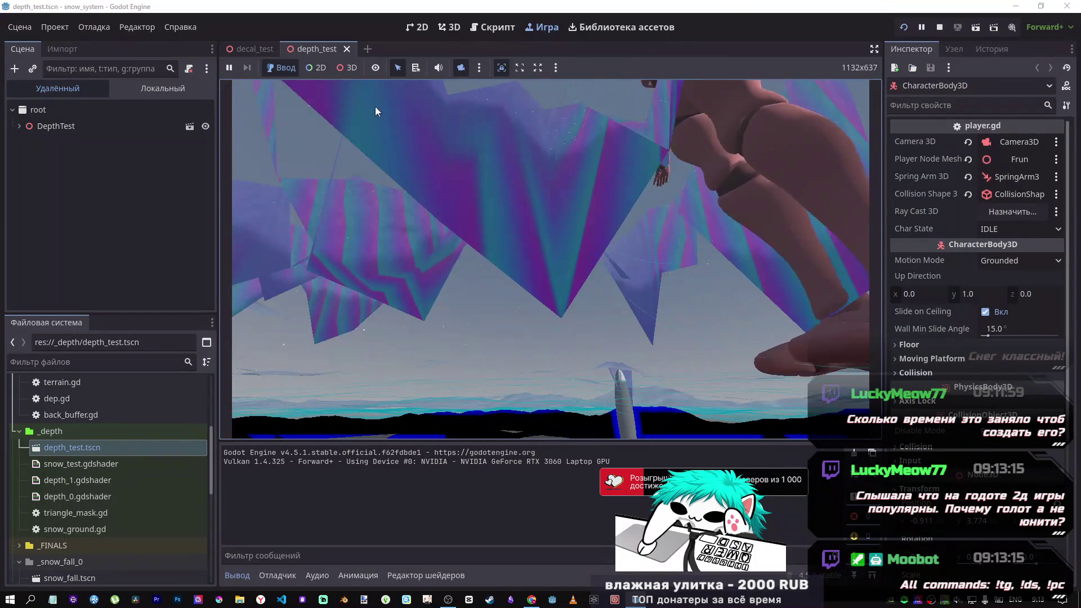
scroll(435, 134, "down", 5)
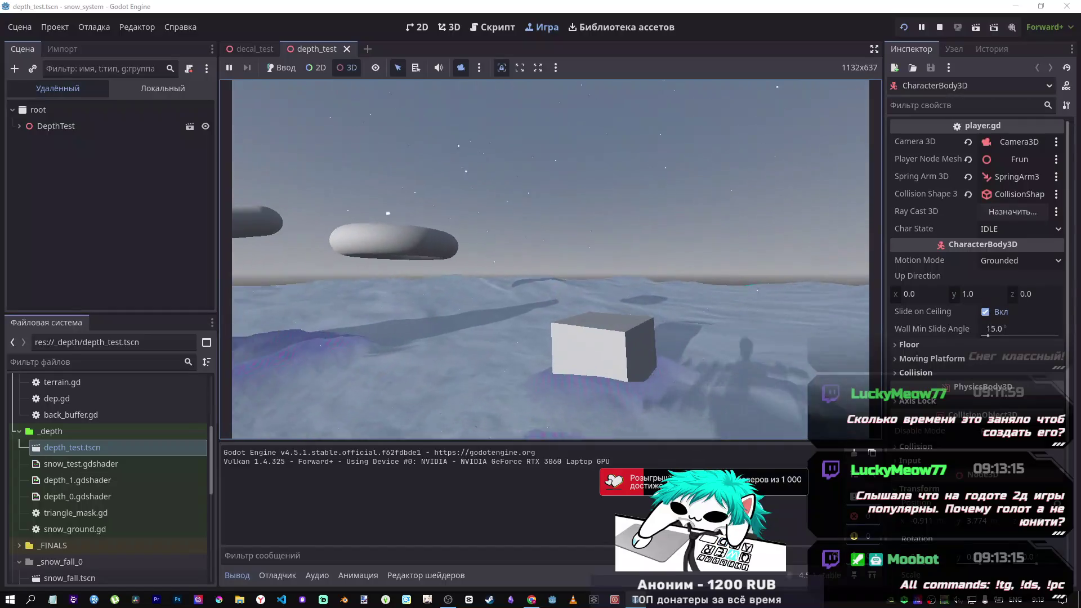
left_click(531, 214)
scroll(1030, 248, "down", 10)
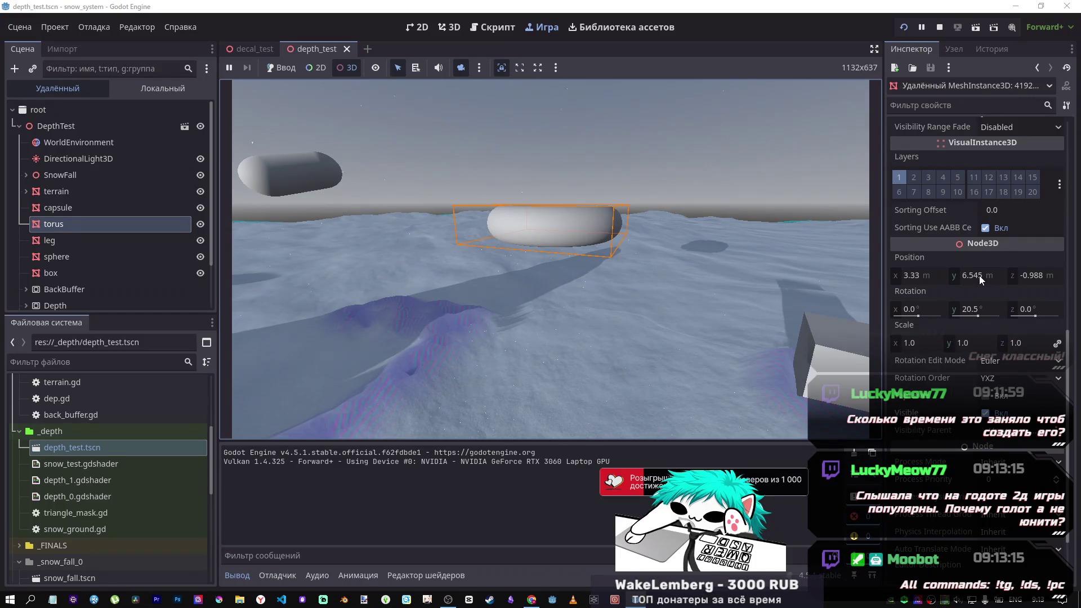
Step: Lower the torus to Position Y 6.225 to dent the snow, then stop the running game
mouse_move(977, 275)
left_mouse_down()
mouse_move(906, 274)
mouse_move(957, 280)
left_mouse_up()
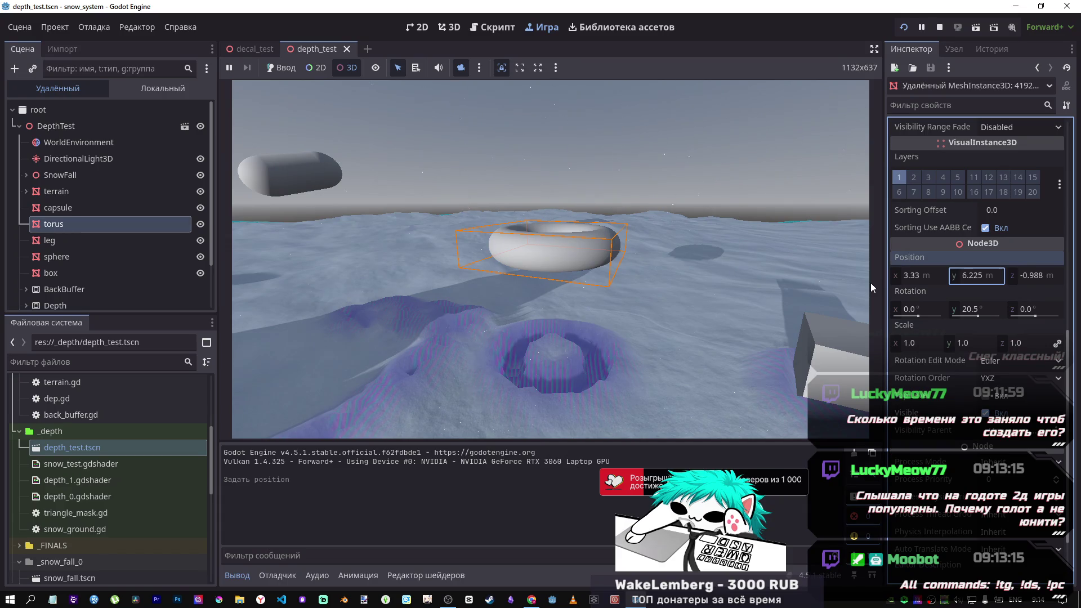
left_click(547, 163)
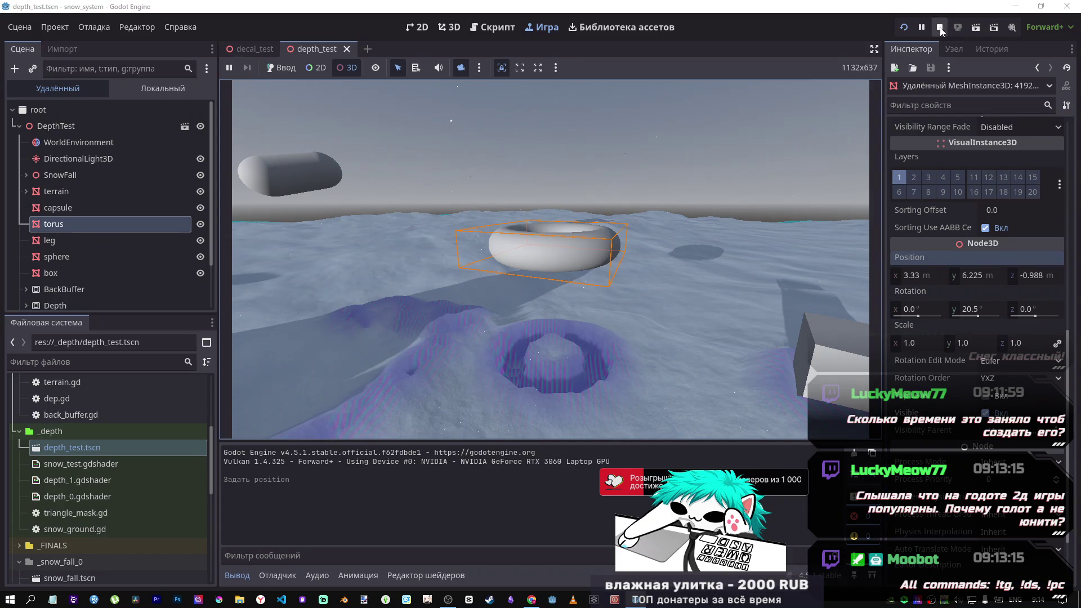
left_click(937, 27)
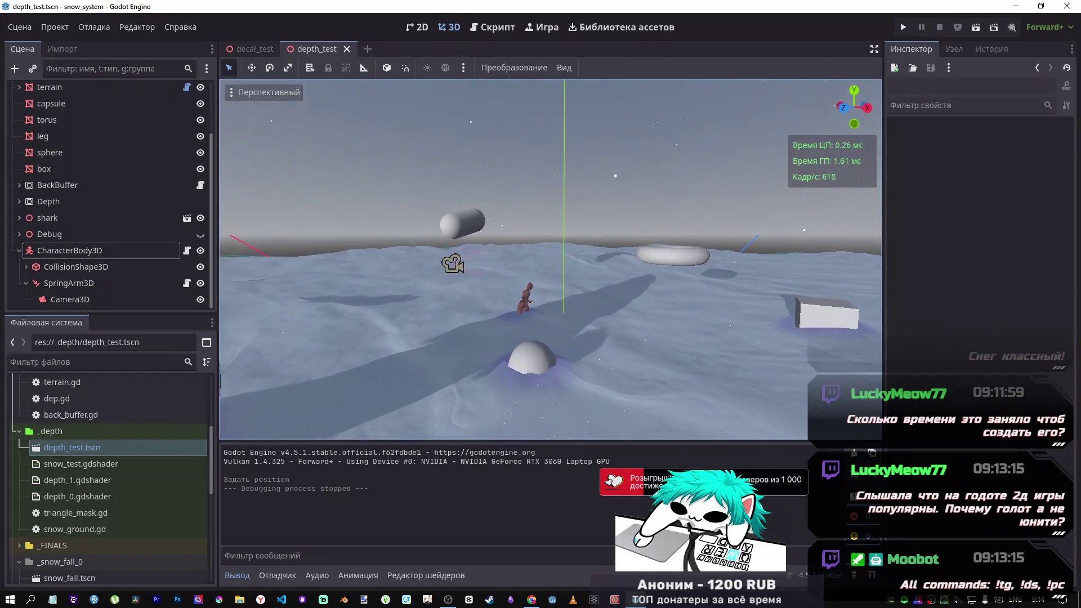
Step: Pull the editor camera above the character and bring up the decal_test scene in 3D
scroll(549, 259, "down", 2)
key("e")
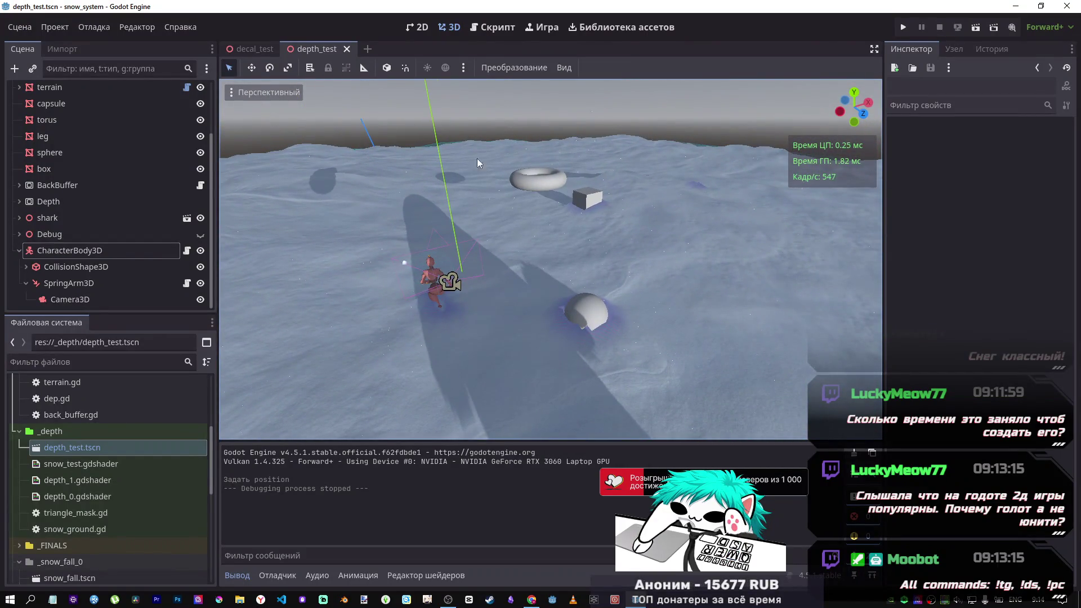
left_click(243, 51)
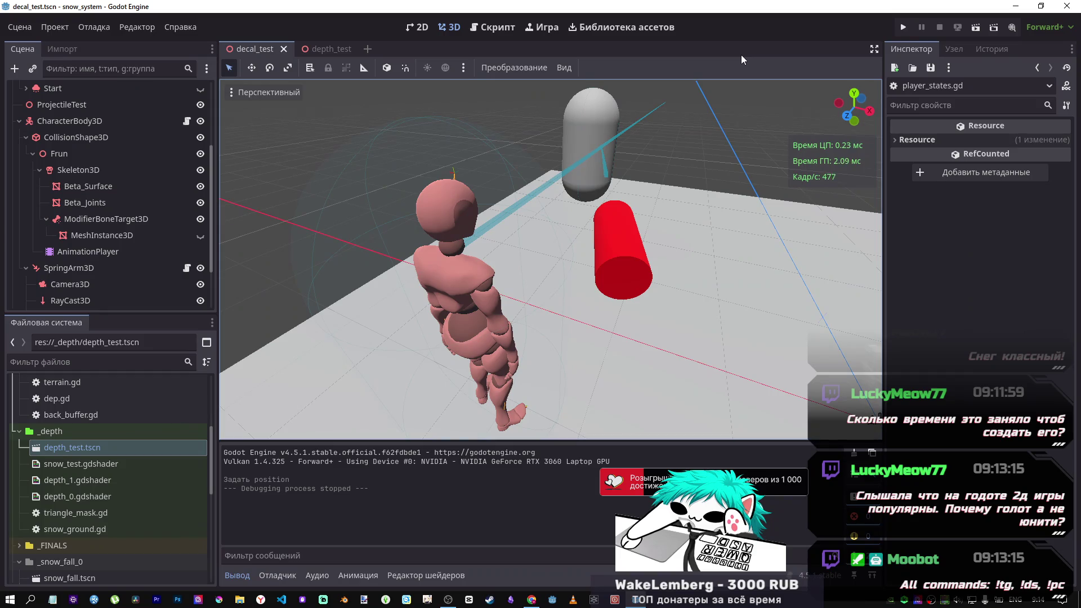
left_click(482, 27)
left_click(448, 30)
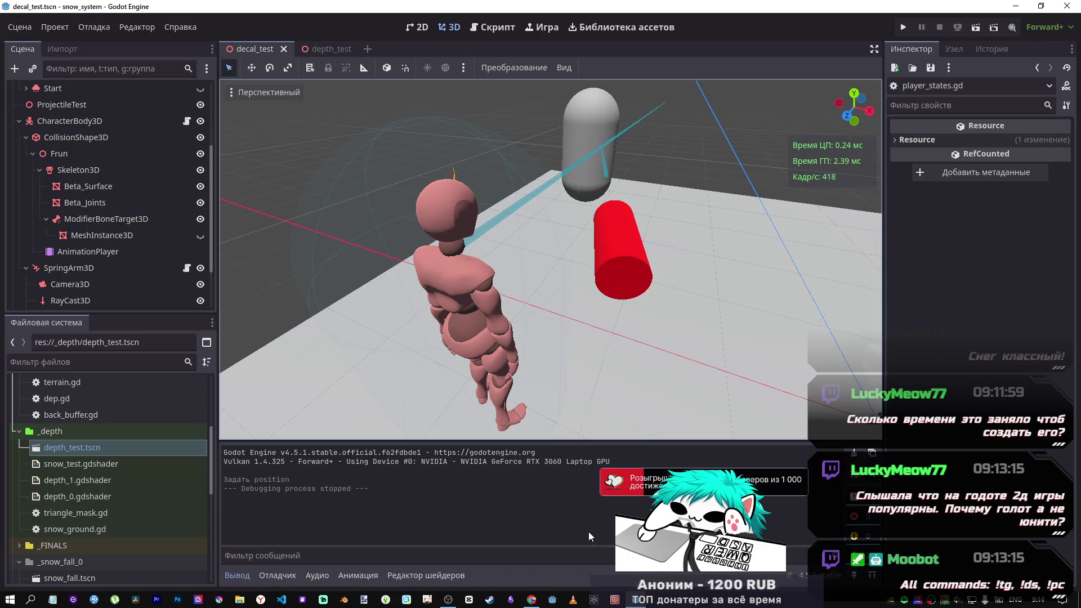
Step: Switch over to the YouTube browser window
mouse_move(635, 595)
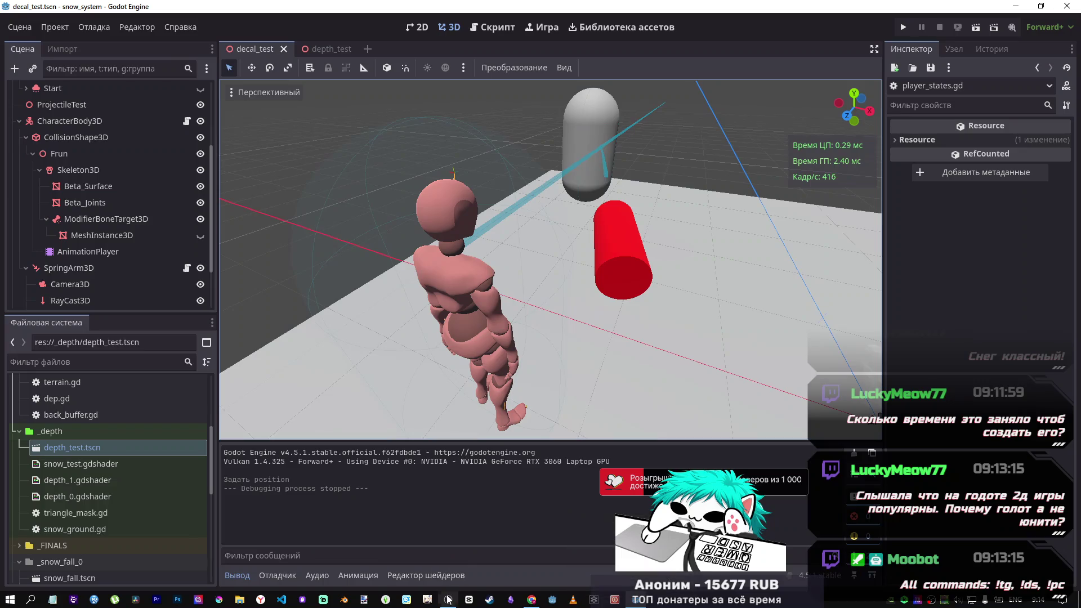
mouse_move(448, 598)
left_click(644, 600)
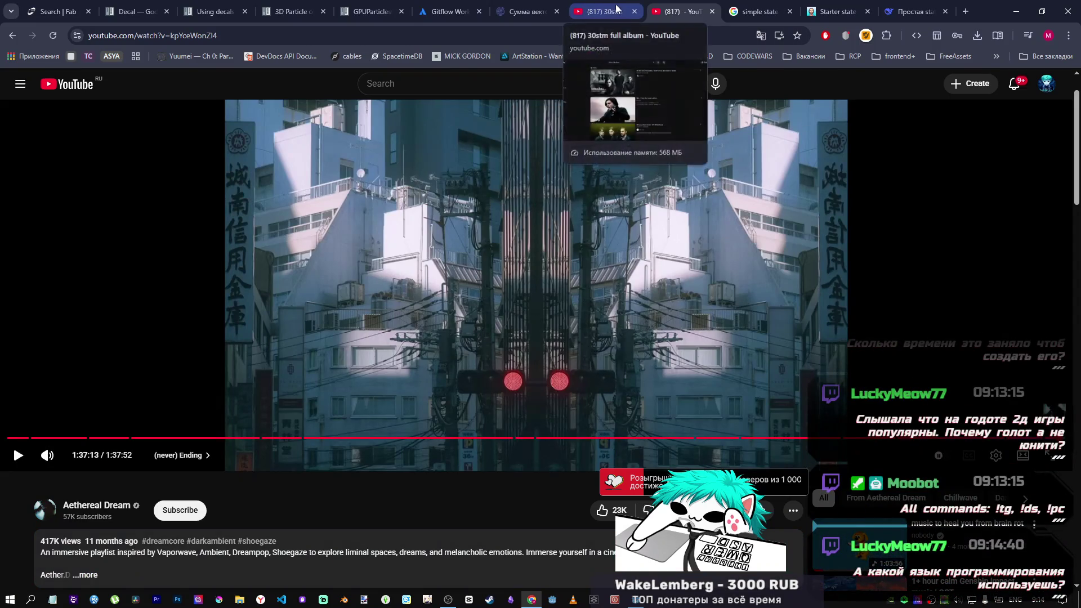
Step: Close the extra YouTube video tab, browse the 30stm full album results, and return to Godot
key("ctrl+w")
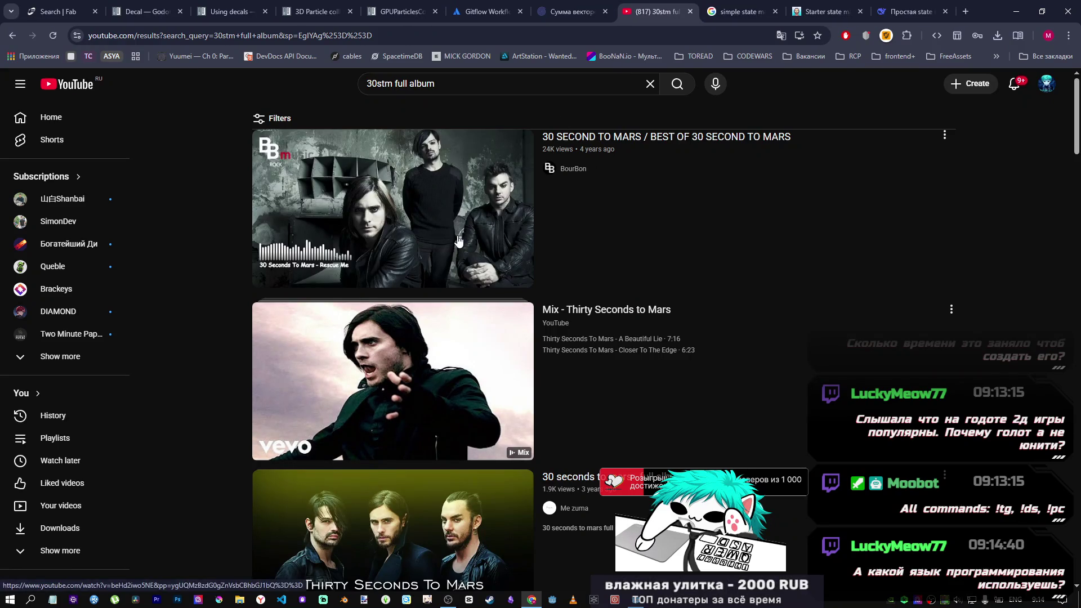
scroll(712, 280, "down", 2)
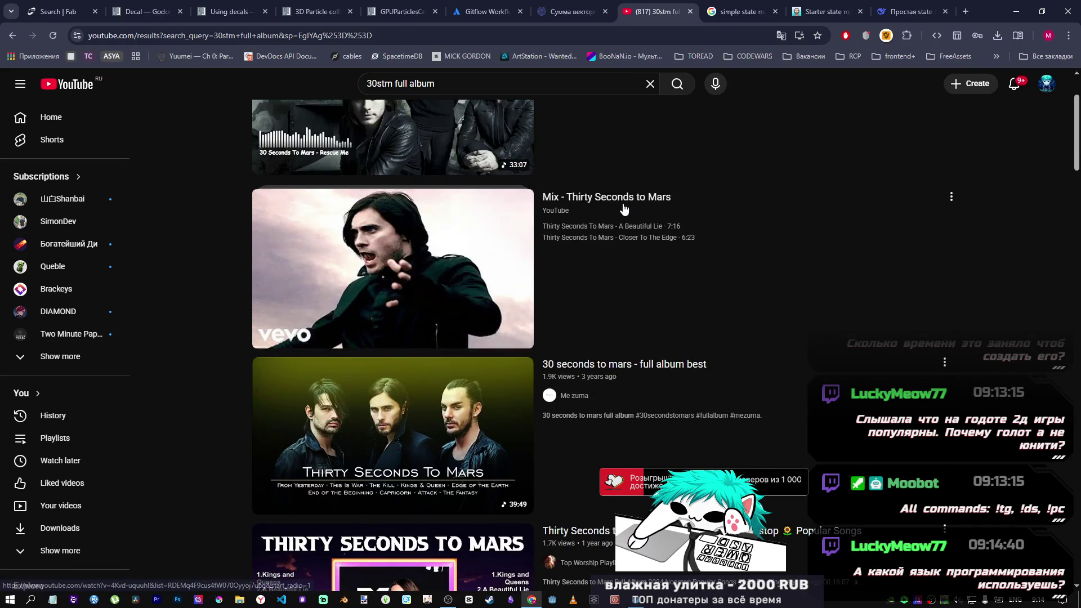
scroll(329, 350, "down", 7)
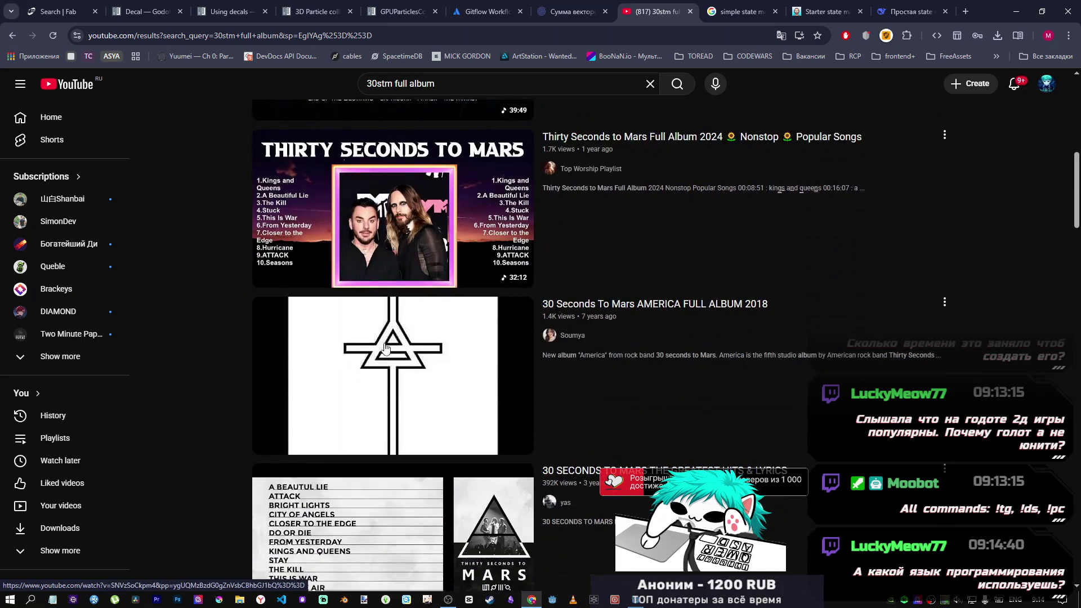
scroll(521, 216, "down", 4)
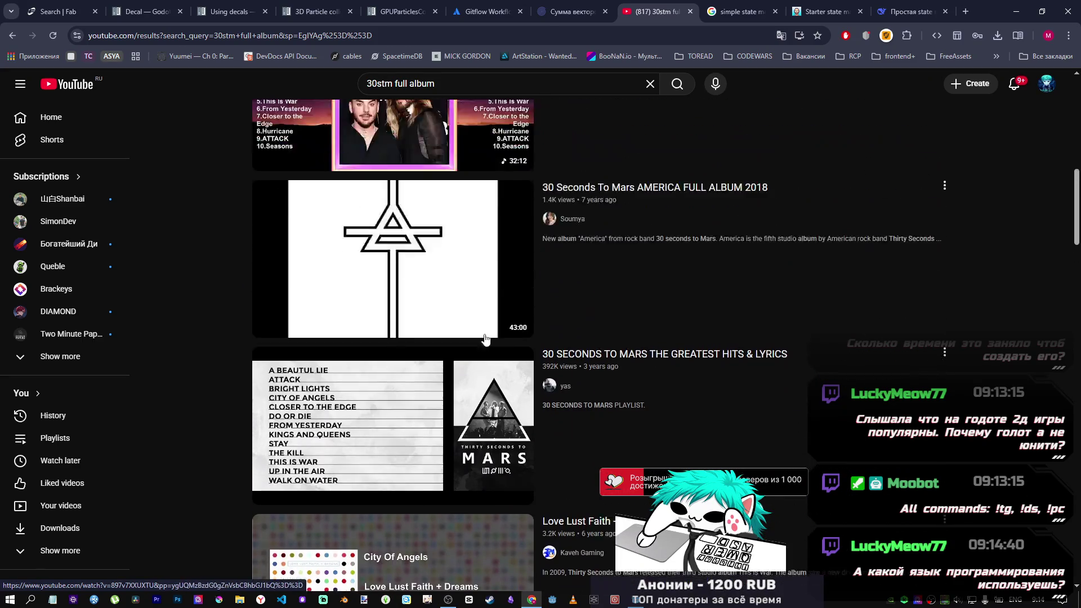
scroll(583, 250, "up", 6)
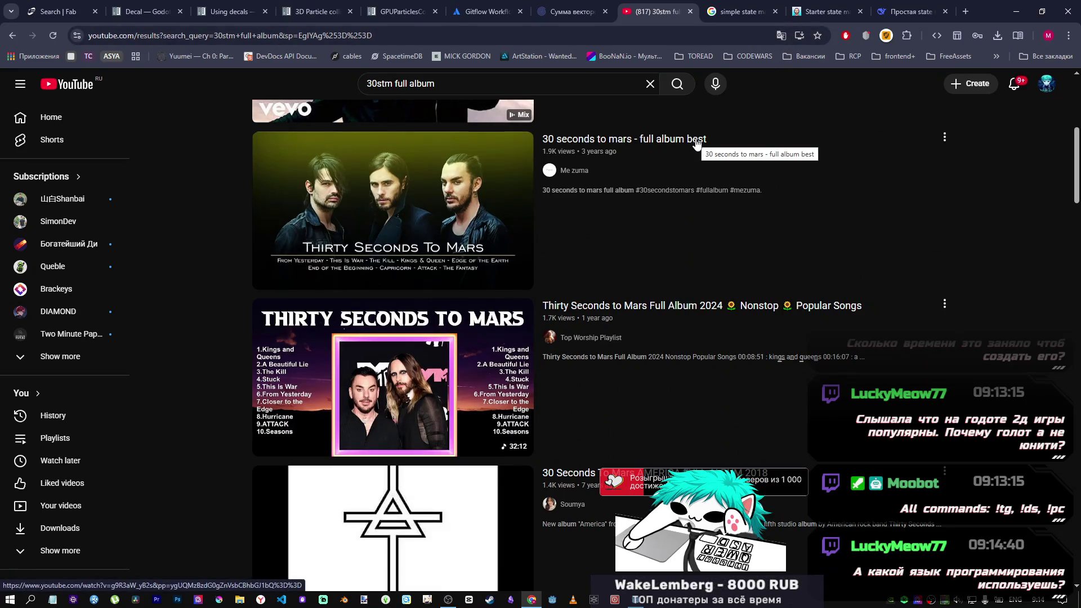
mouse_move(480, 364)
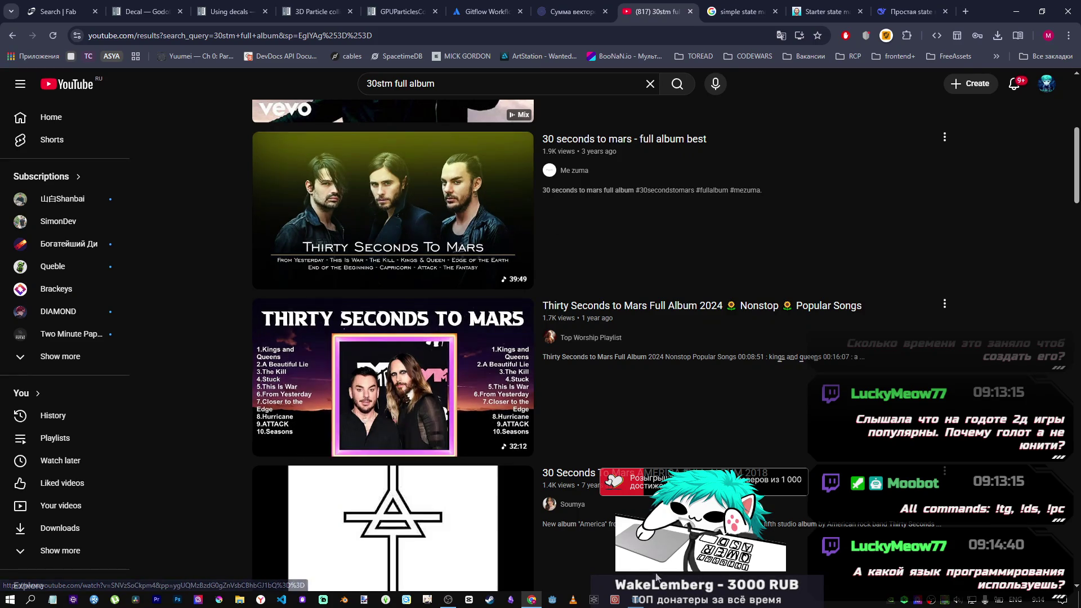
scroll(404, 386, "down", 4)
mouse_move(404, 386)
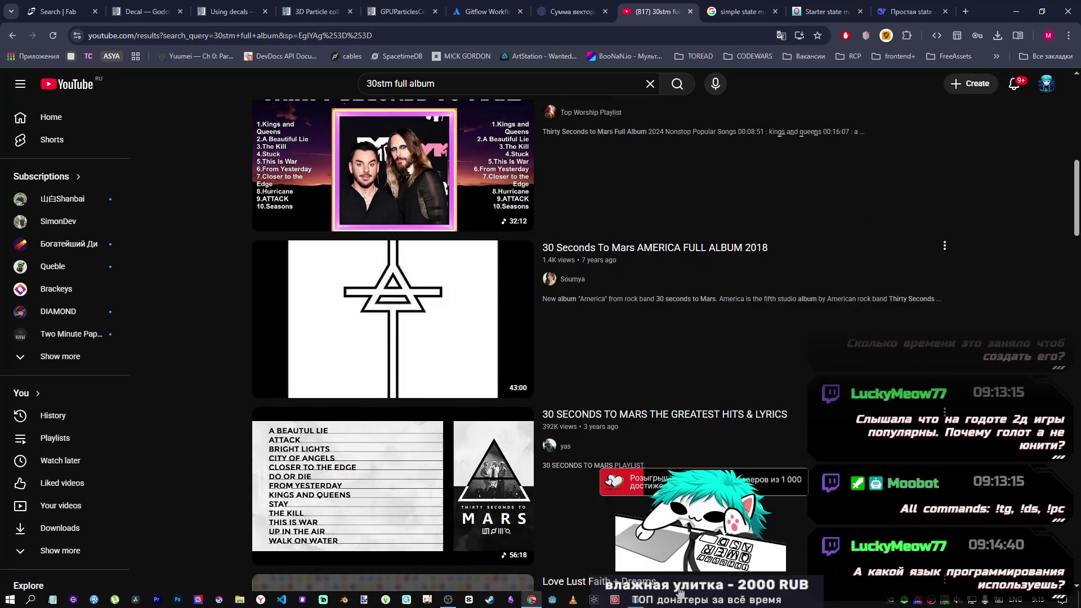
left_click(636, 600)
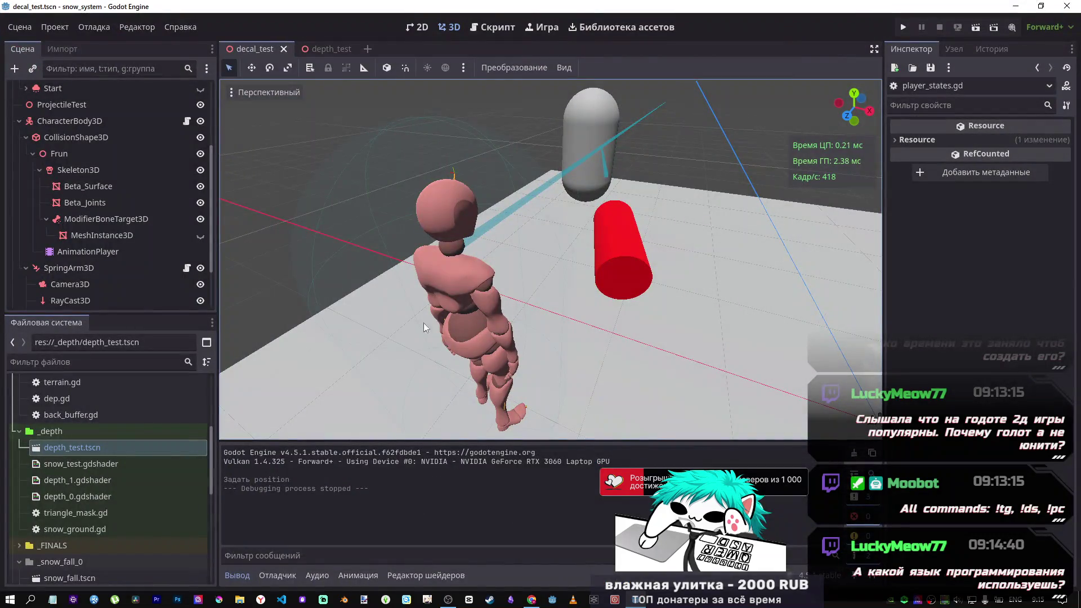
Step: Make the output log panel taller and select the CharacterBody3D player node
mouse_move(461, 437)
left_mouse_down()
mouse_move(462, 396)
mouse_move(464, 406)
left_mouse_up()
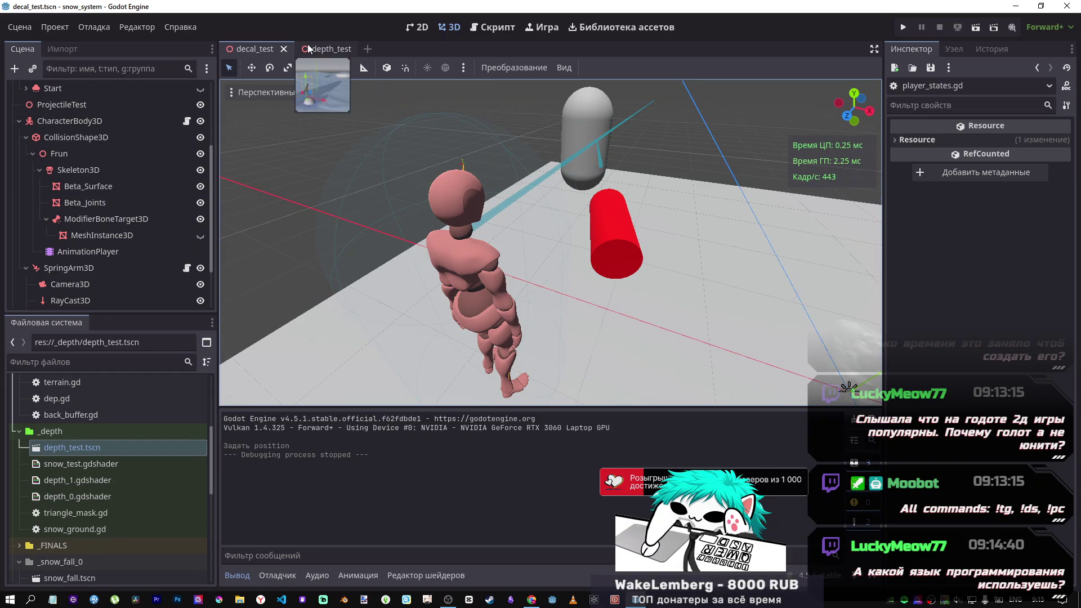
left_click(112, 122)
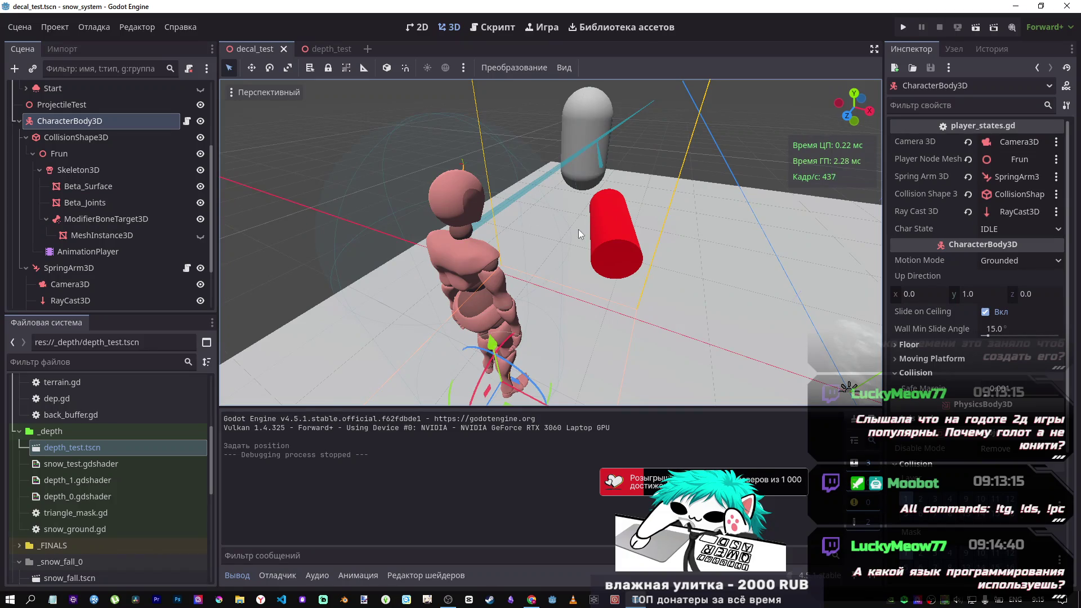
left_click(502, 31)
left_click(455, 28)
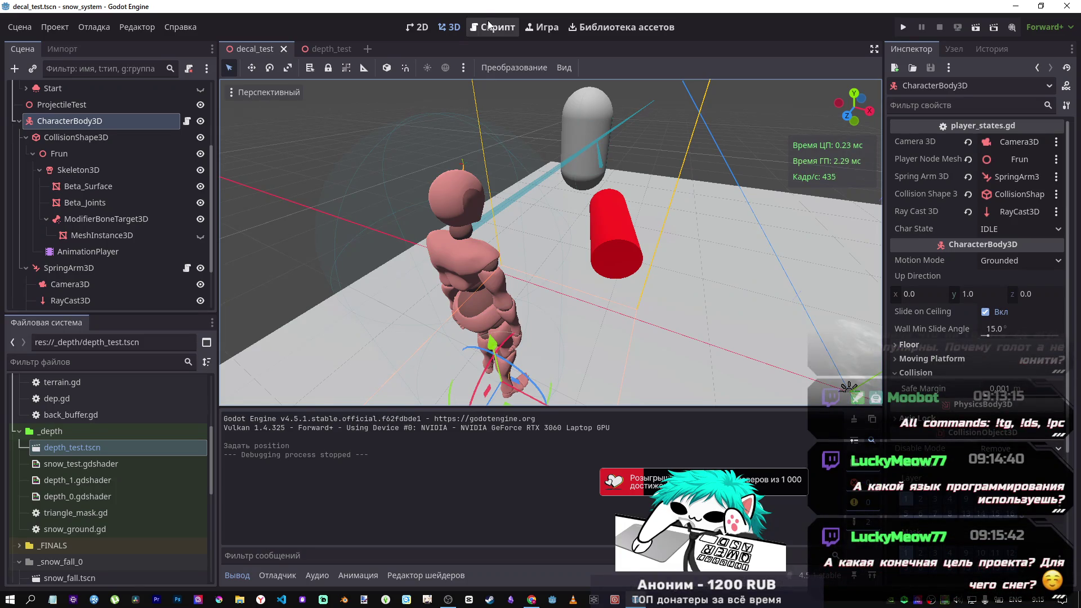
Step: Close the depth_test scene tab, leaving decal_test in the 3D view
left_click(326, 52)
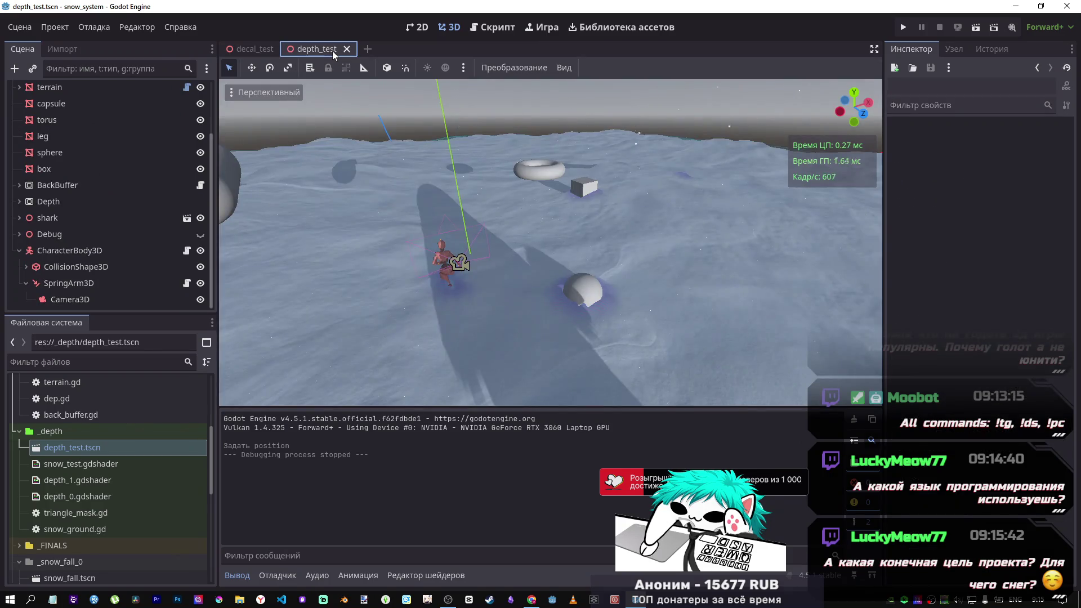
middle_click(332, 50)
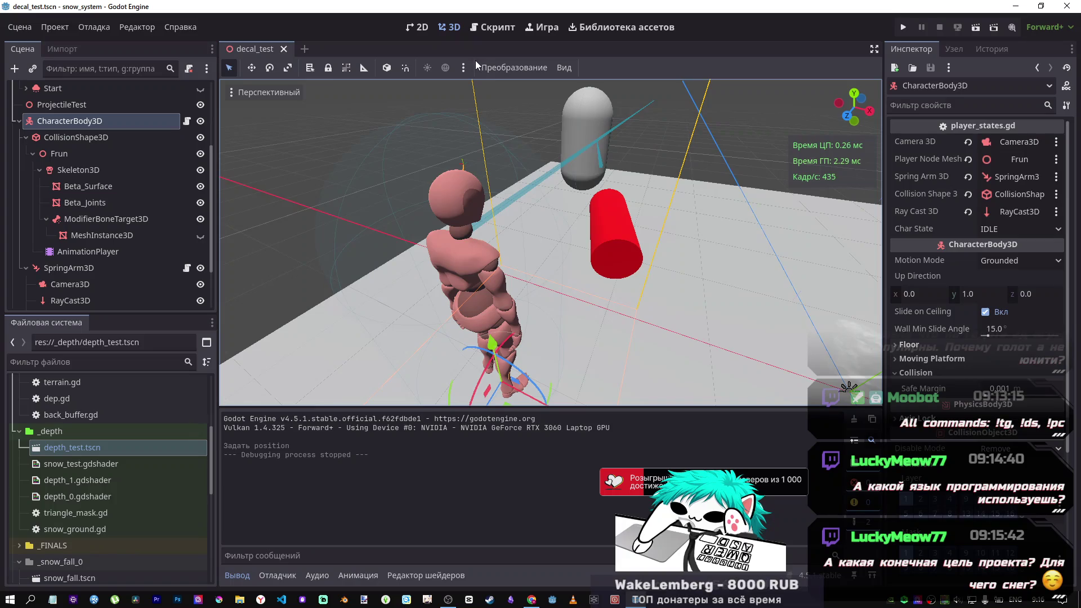
left_click(494, 28)
left_click(449, 30)
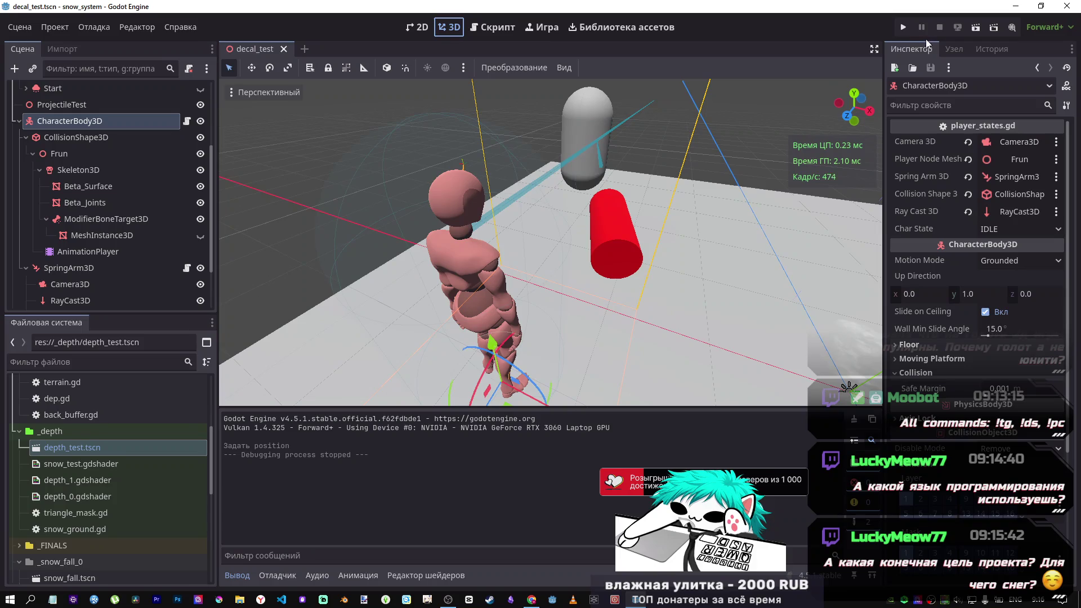
Step: Run decal_test, orbit the override camera around the character, then stop it with F8
left_click(973, 30)
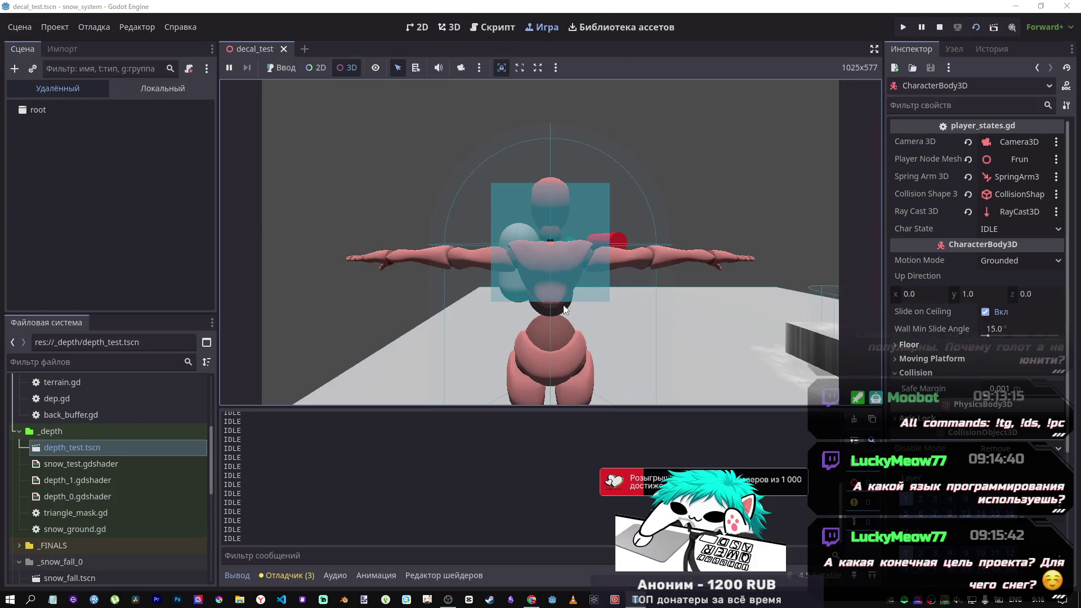
left_click(543, 309)
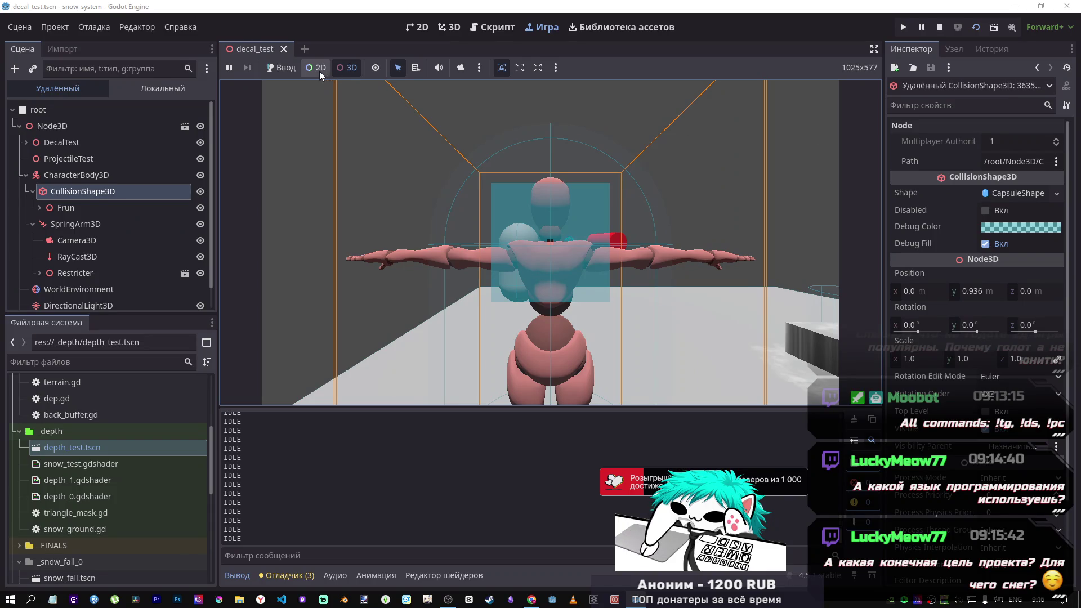
left_click(278, 68)
left_click(457, 70)
mouse_move(495, 130)
left_mouse_down()
mouse_move(518, 161)
mouse_move(508, 161)
mouse_move(545, 141)
mouse_move(622, 154)
mouse_move(576, 180)
mouse_move(653, 140)
mouse_move(744, 148)
mouse_move(857, 102)
mouse_move(816, 135)
left_mouse_up()
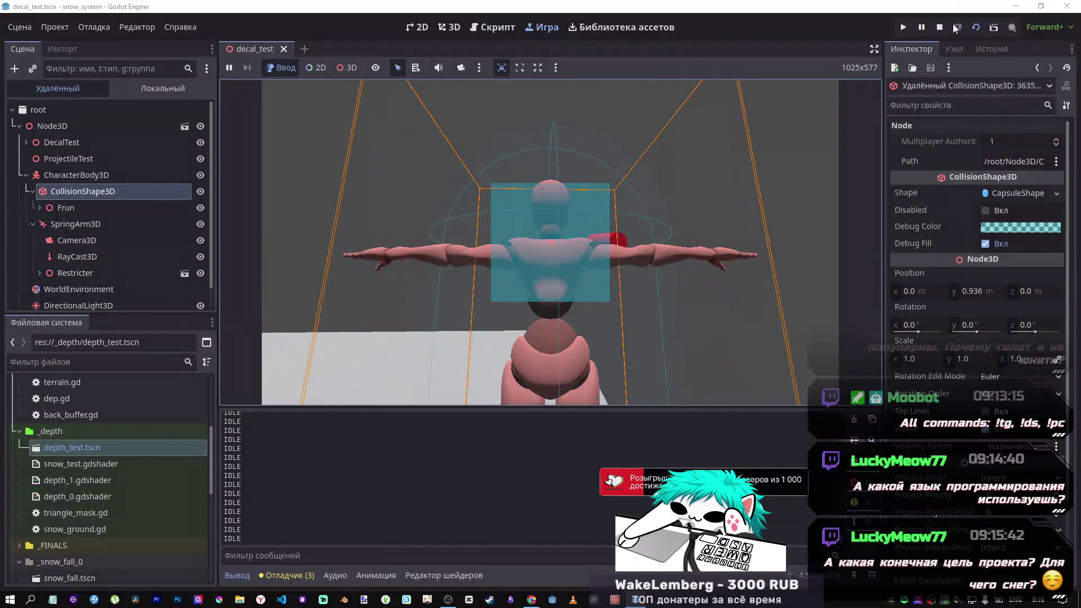
key("F8")
left_click(486, 30)
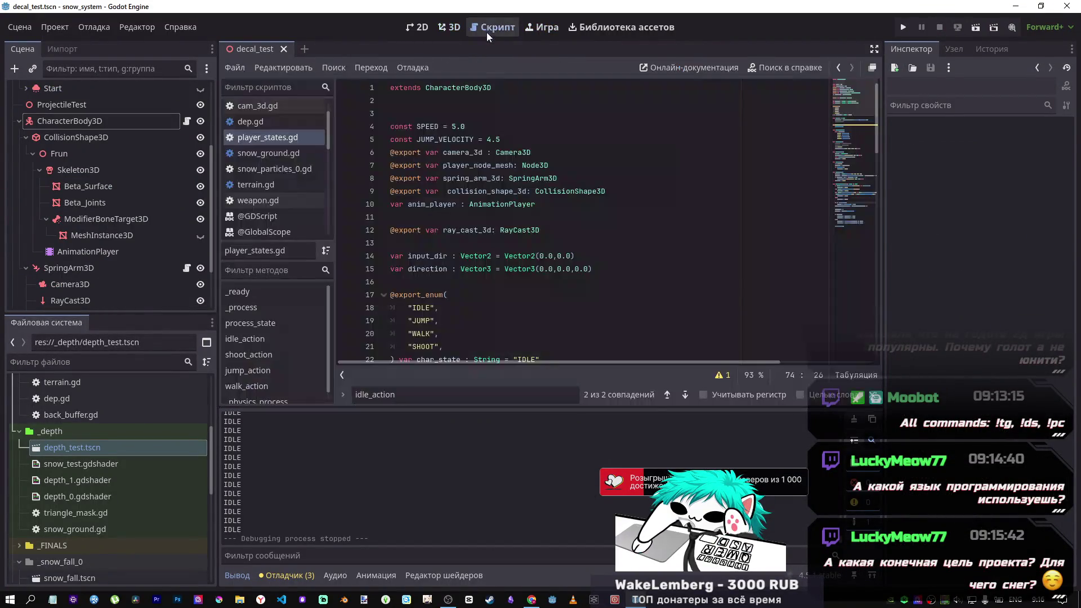
Step: Comment out the is_on_floor check in jump_action and save player_states.gd
scroll(592, 283, "down", 9)
left_click(564, 268)
scroll(530, 285, "down", 2)
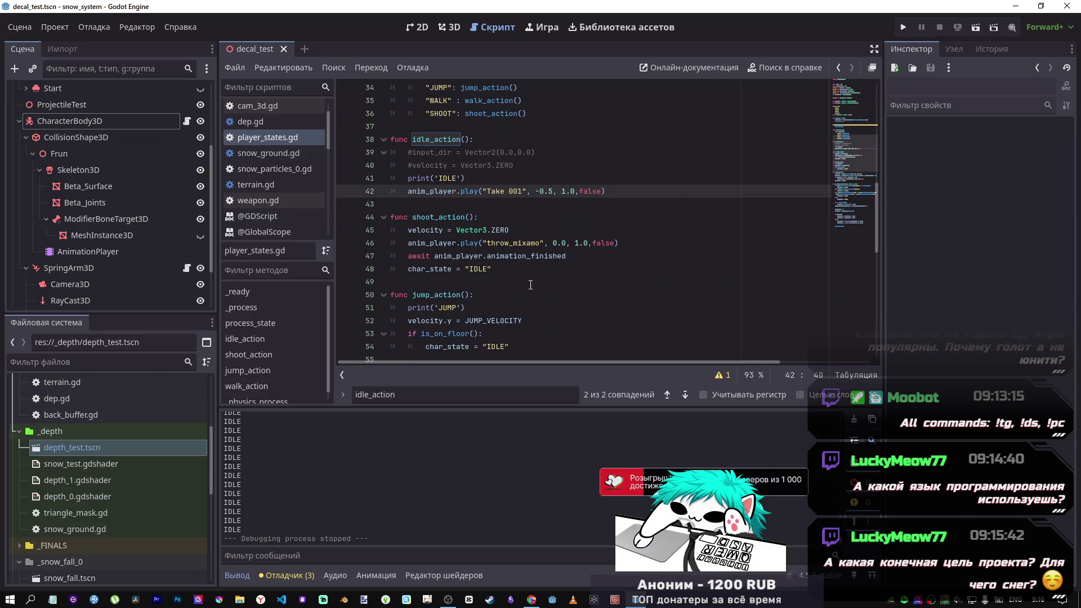
scroll(530, 284, "down", 5)
scroll(525, 290, "up", 1)
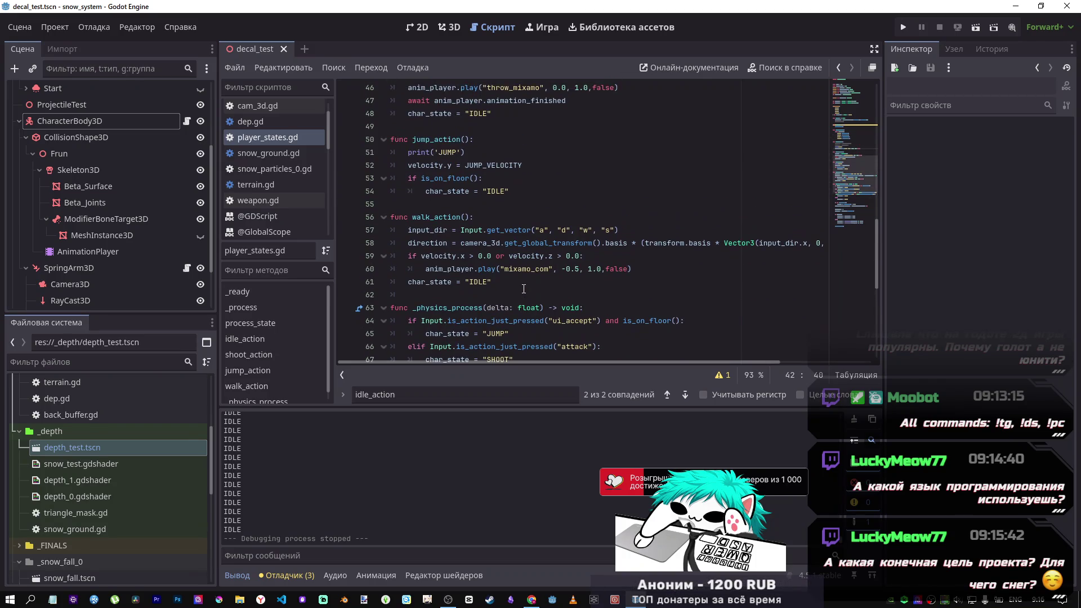
scroll(510, 247, "down", 2)
scroll(510, 247, "down", 2)
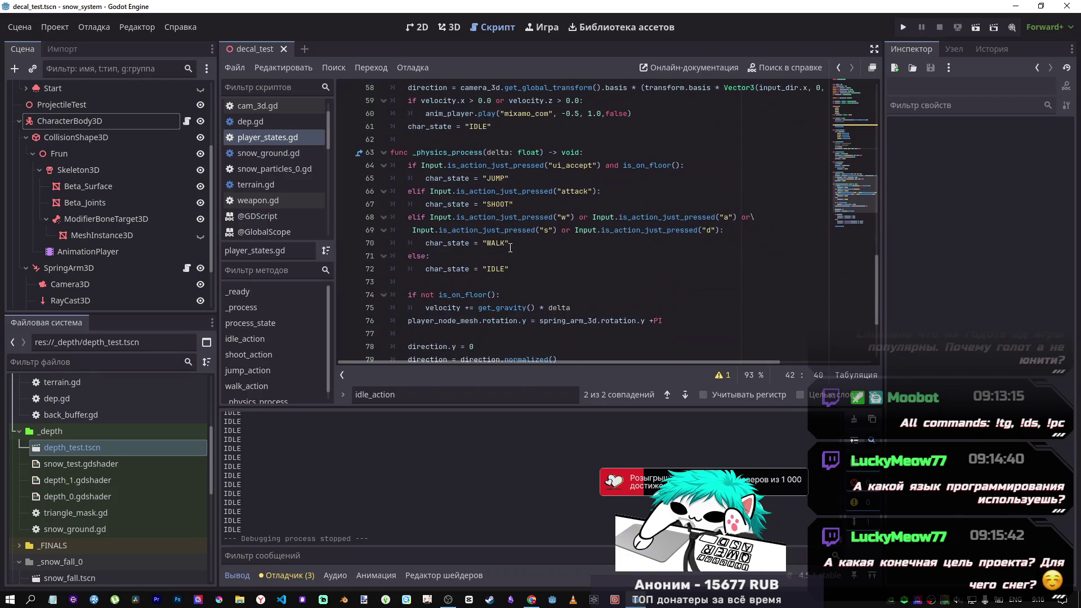
scroll(510, 247, "up", 4)
left_click_drag(515, 193, 365, 175)
key("BackSpace")
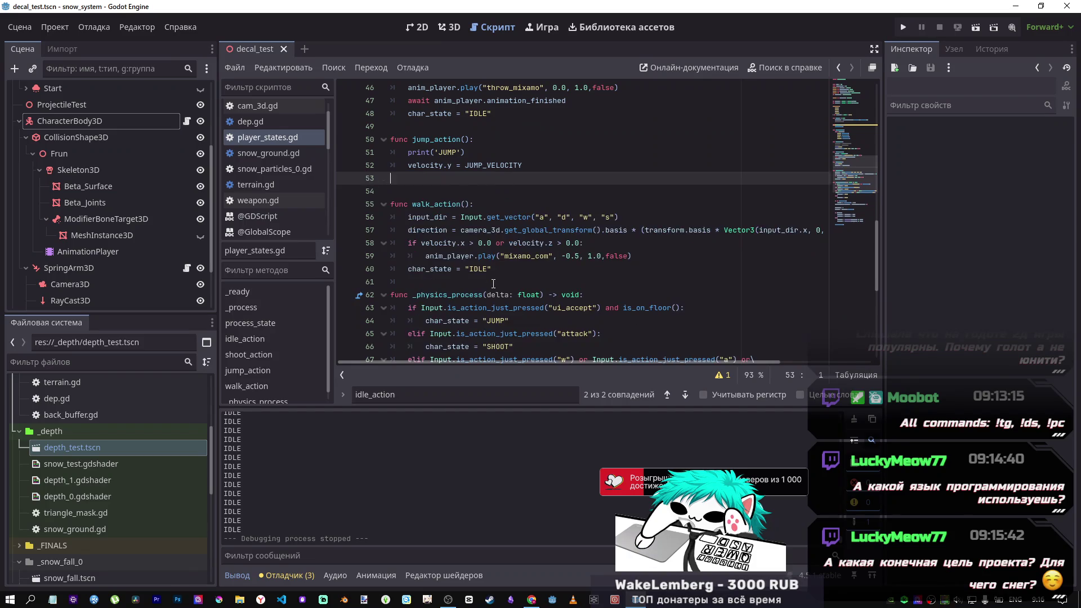
key("ctrl+z")
key("ctrl+s")
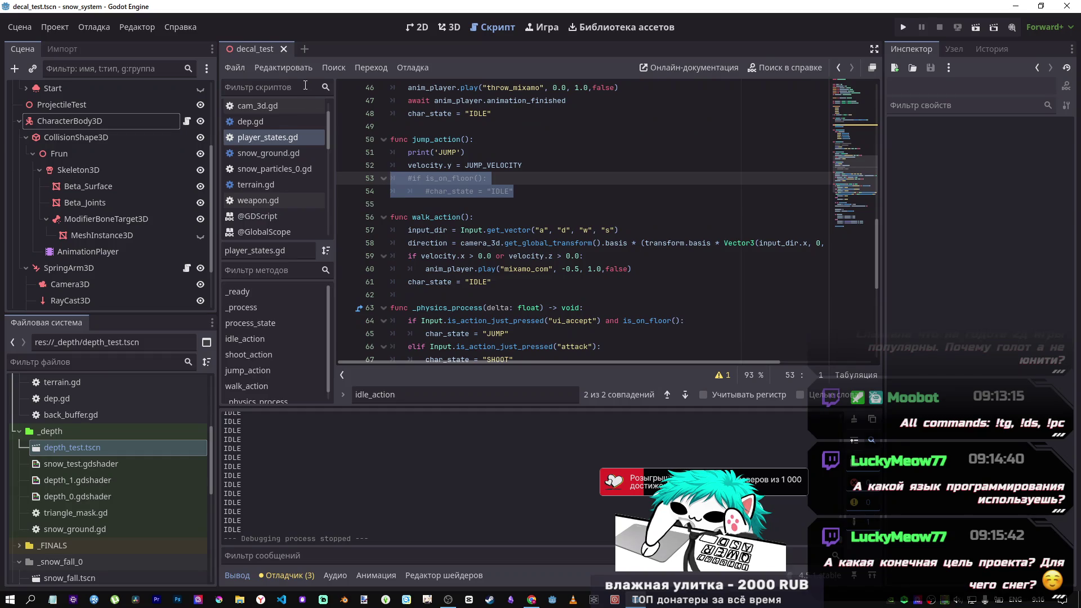
Step: Run the game to test the change, then stop it and switch to the browser
left_click(975, 27)
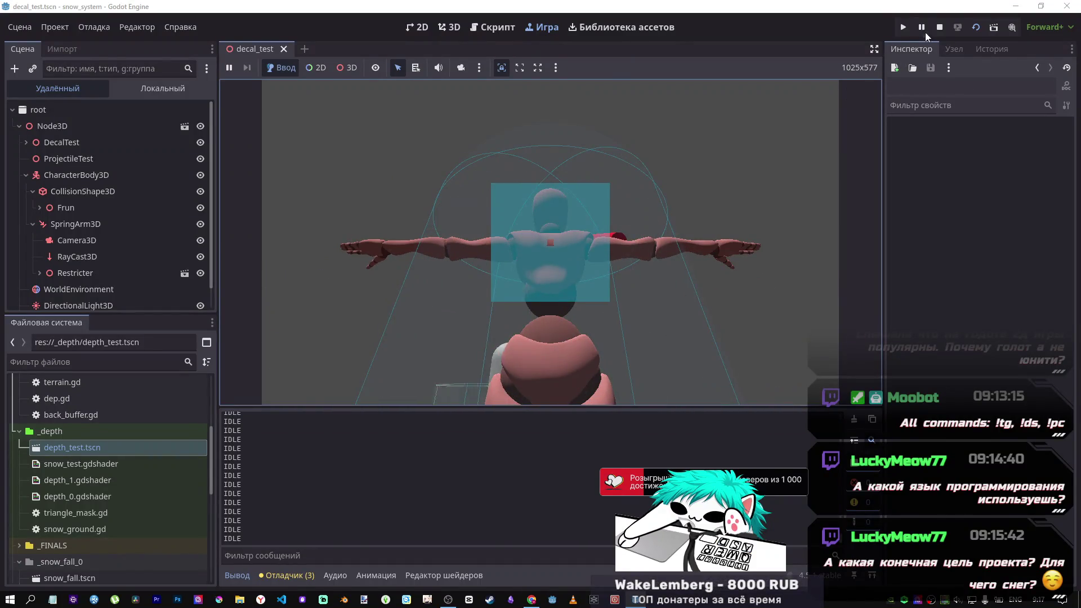
left_click(939, 27)
scroll(497, 268, "down", 3)
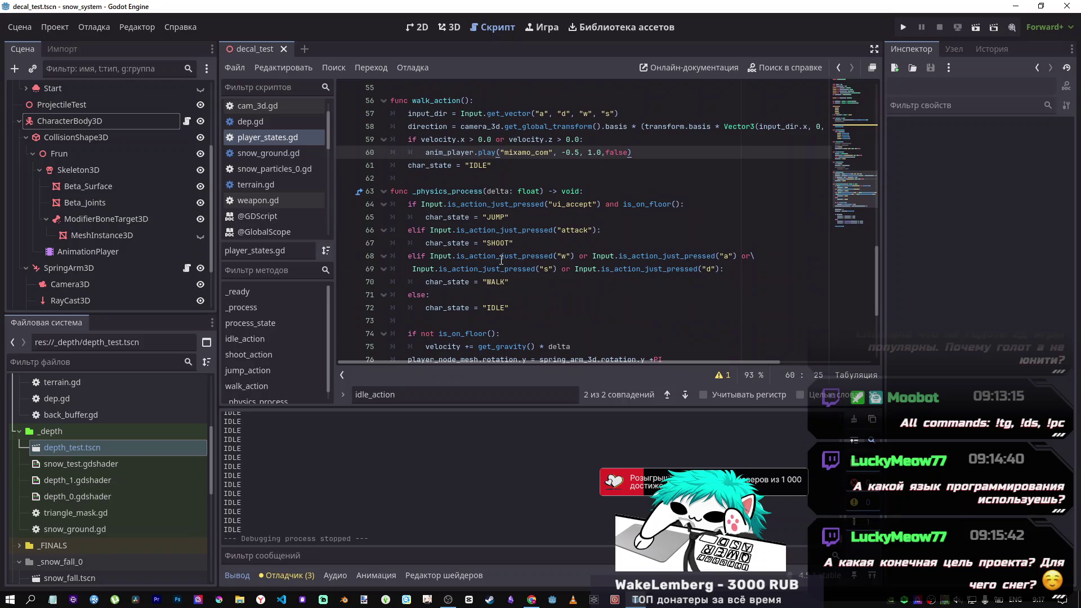
key("alt+Tab")
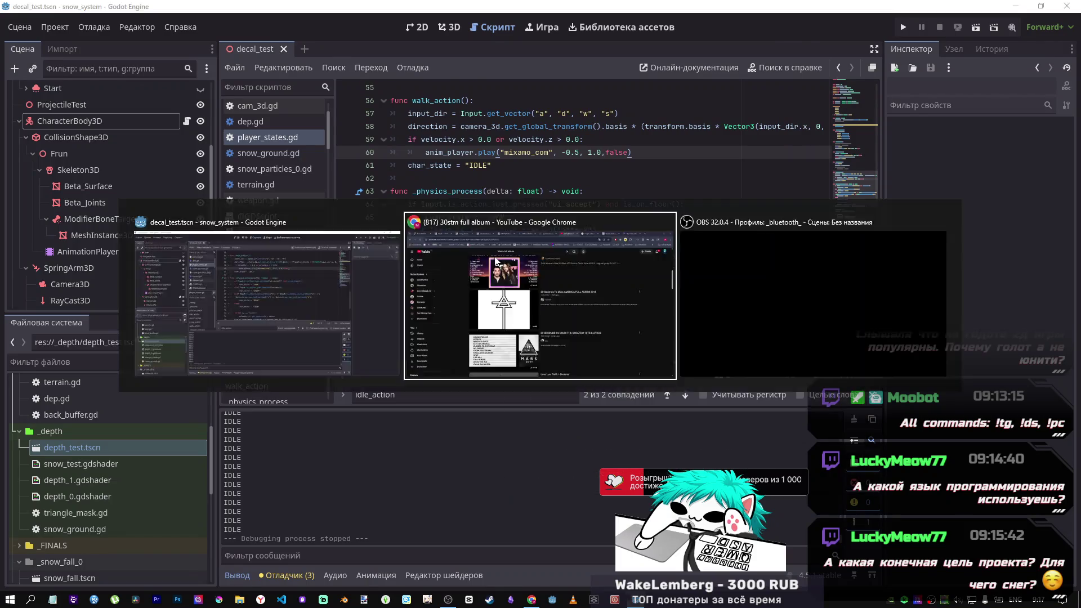
Step: Scroll through DeepSeek's revised state-machine code, then go to the YouTube 30stm results
left_click(900, 12)
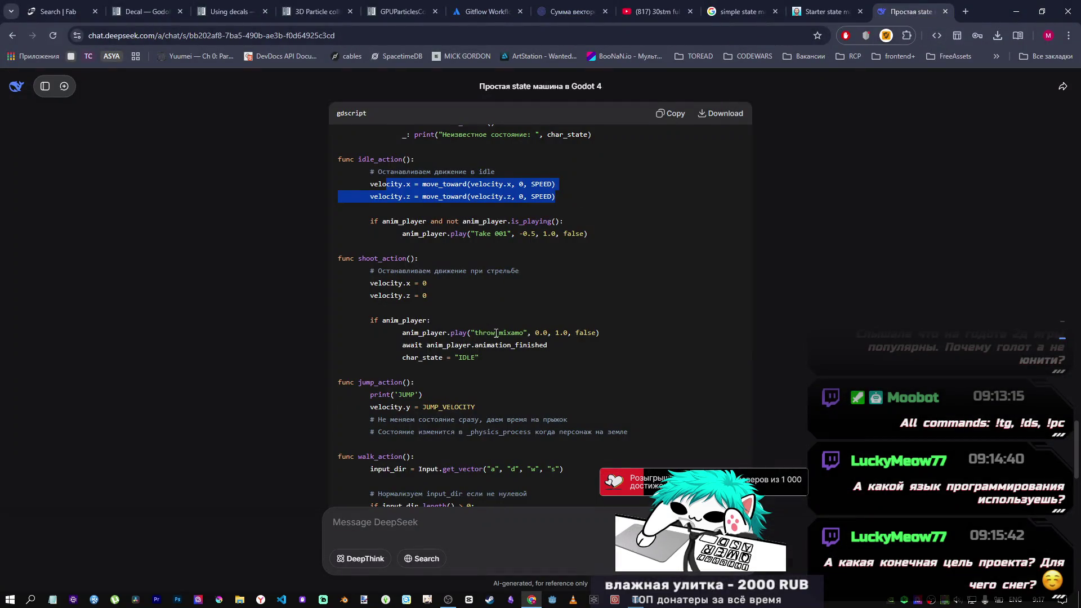
scroll(495, 337, "down", 6)
scroll(494, 337, "down", 10)
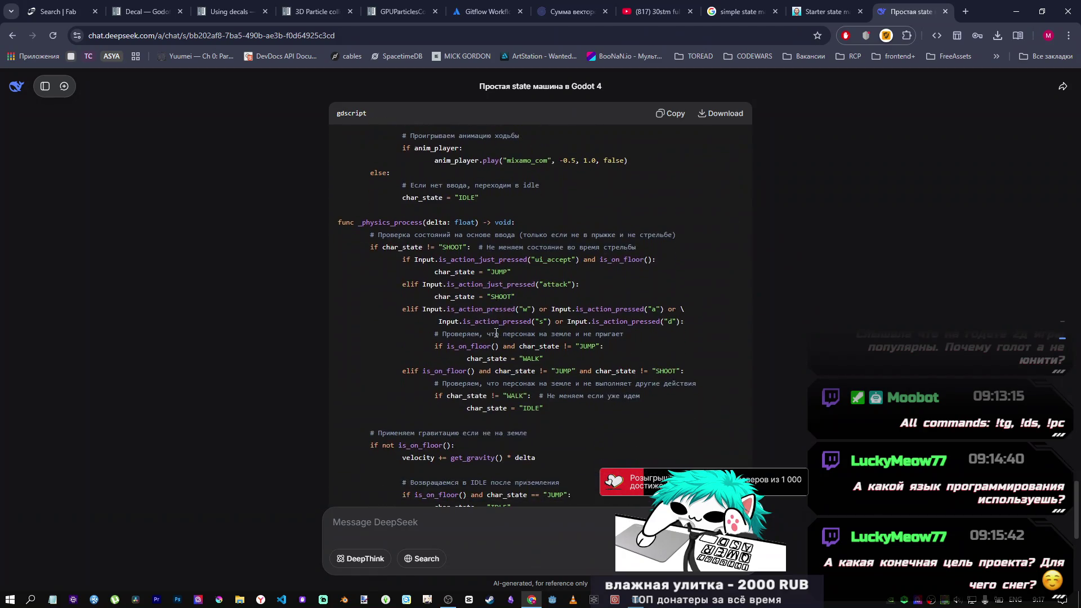
scroll(497, 334, "up", 20)
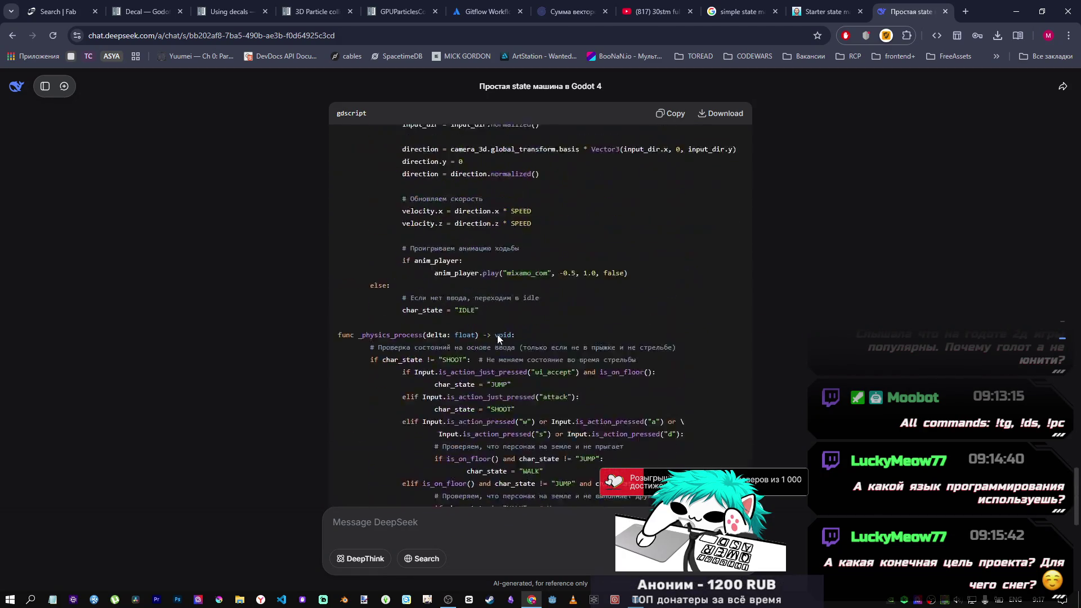
scroll(502, 337, "up", 9)
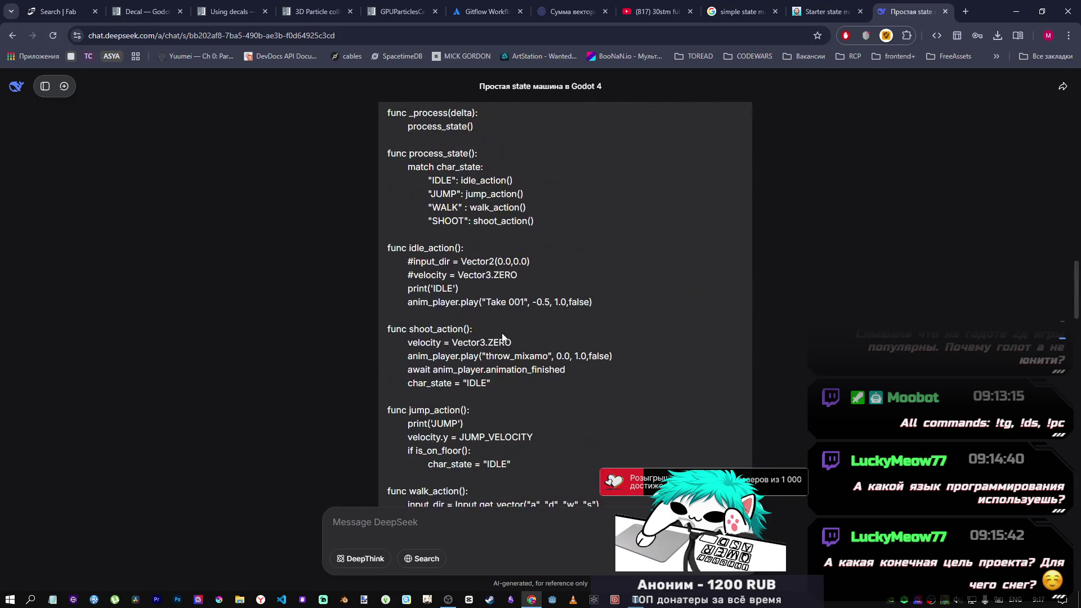
scroll(503, 337, "down", 15)
scroll(506, 337, "down", 2)
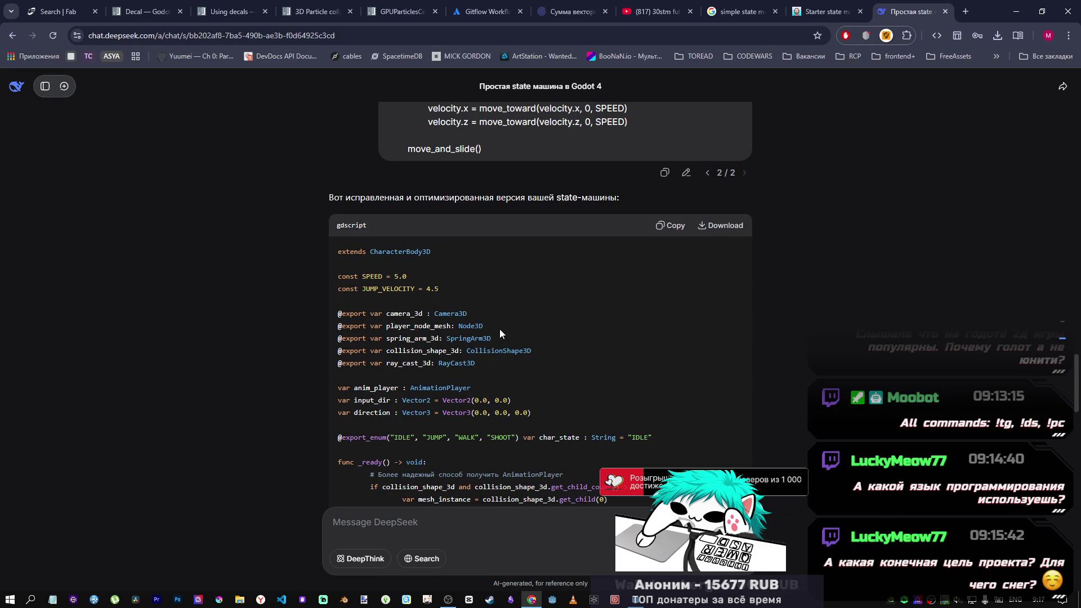
scroll(523, 312, "up", 1)
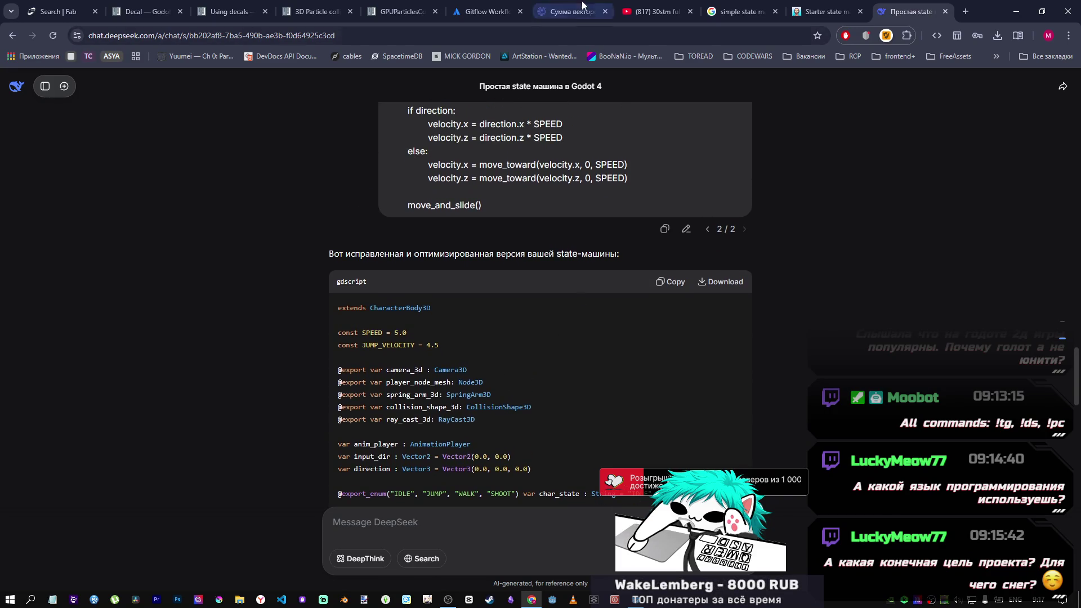
left_click(653, 12)
scroll(474, 342, "down", 5)
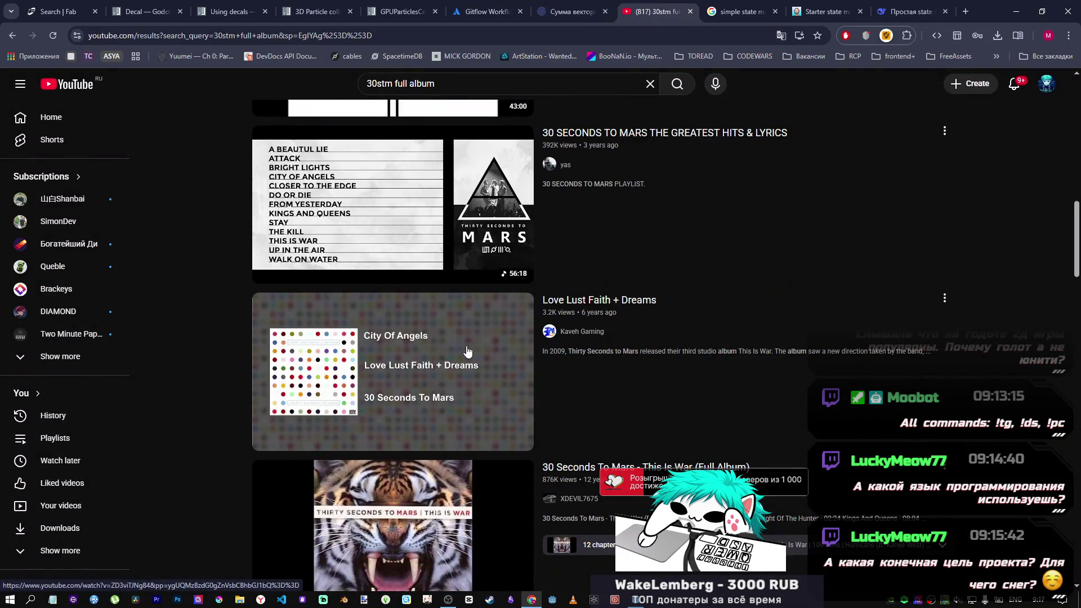
Step: Open 'This Is War (Full Album)' in a new tab and skip ahead in its playback
scroll(474, 341, "down", 3)
middle_click(417, 369)
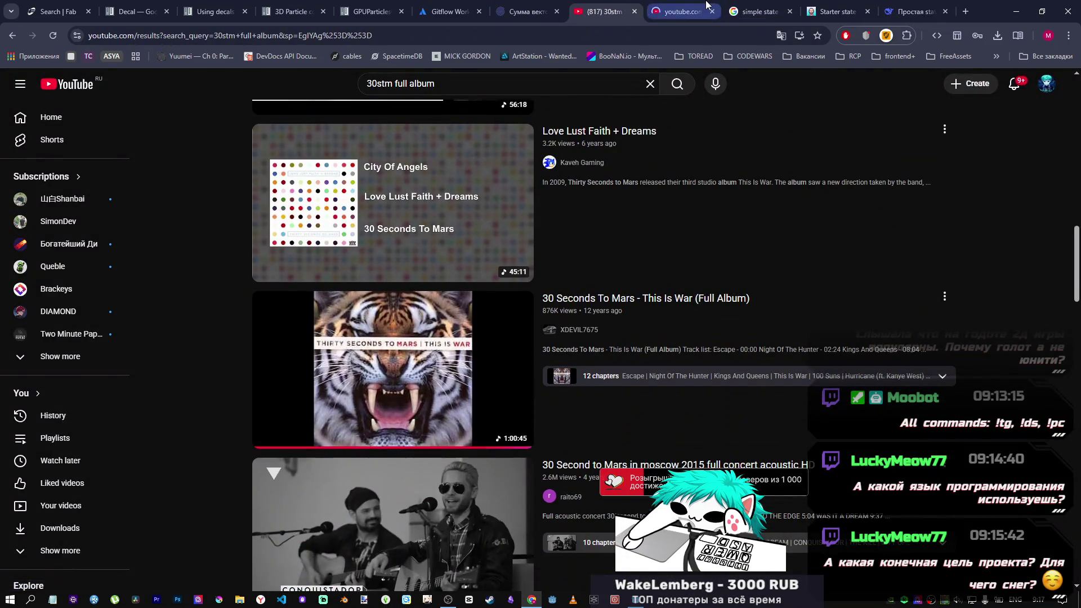
left_click(682, 12)
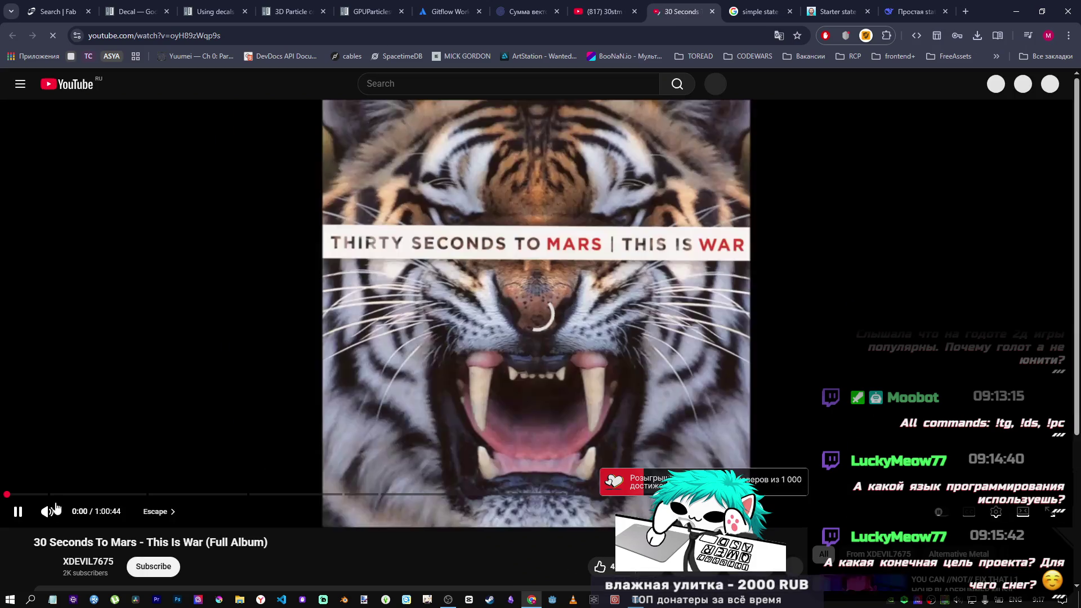
mouse_move(48, 511)
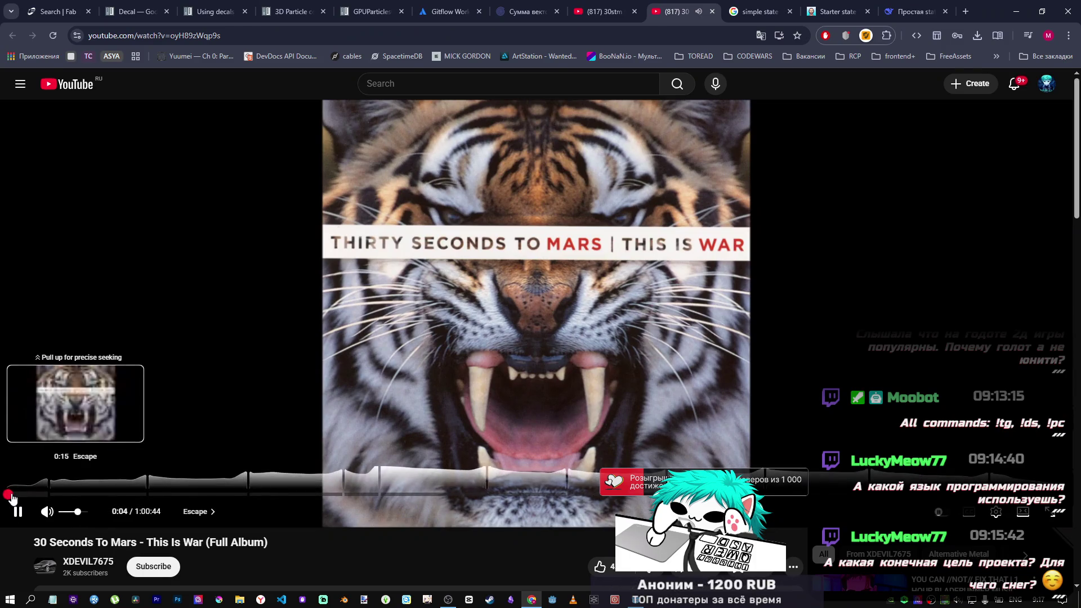
left_click(12, 496)
Step: Switch back to the Godot editor window
mouse_move(62, 512)
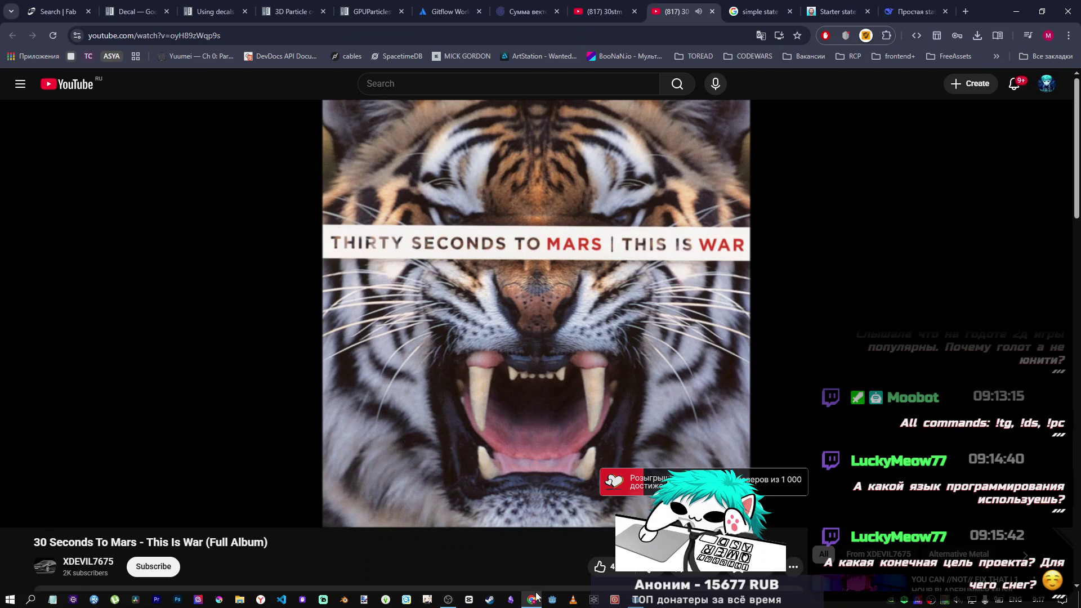
mouse_move(531, 599)
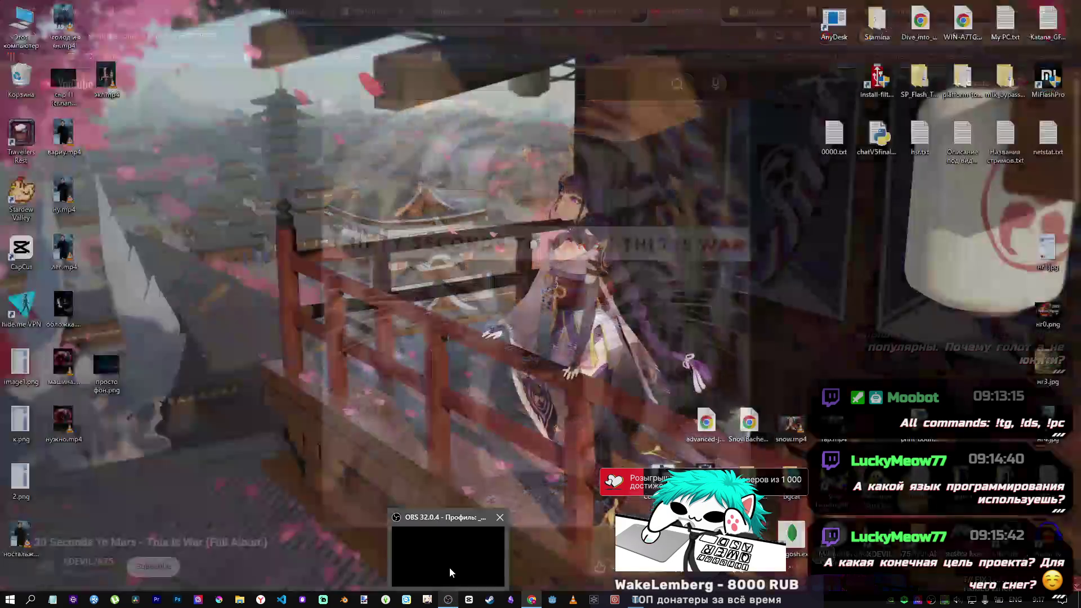
left_click(450, 567)
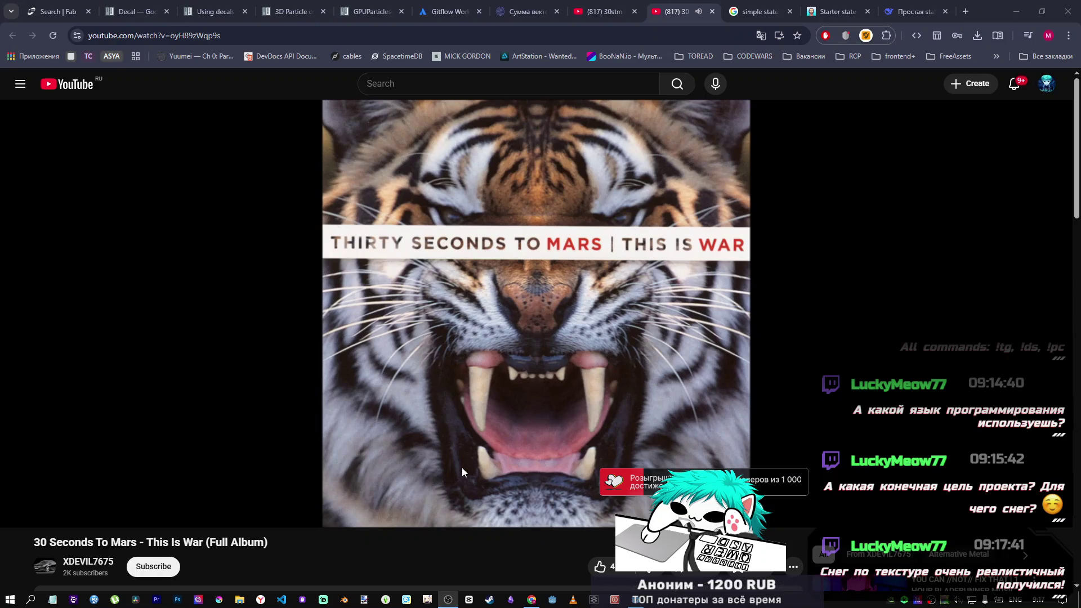
left_click(642, 600)
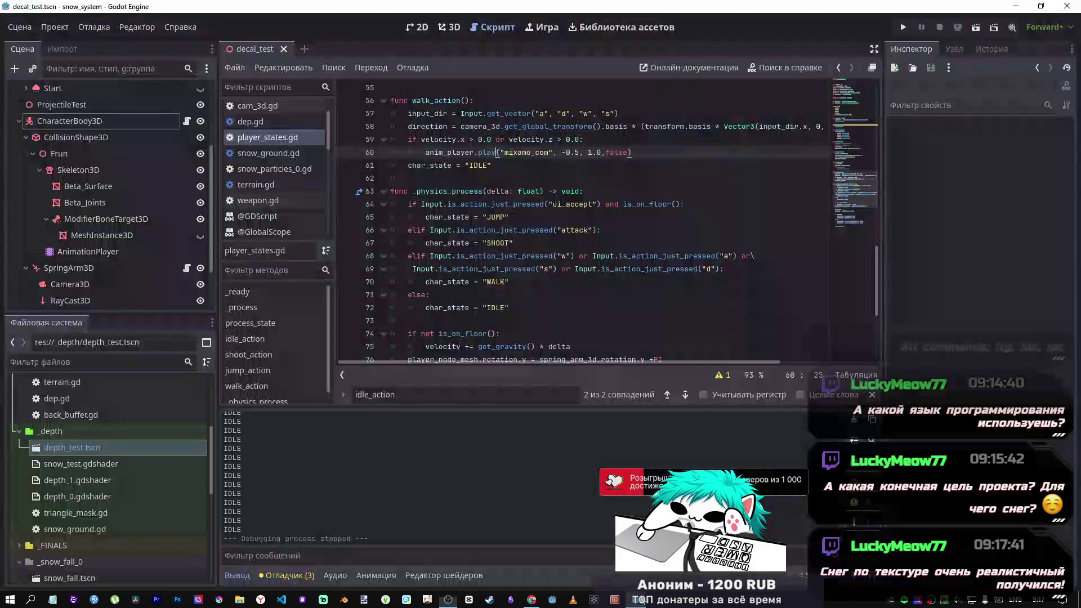
Step: Close the script's find bar and reopen depth_test.tscn from the FileSystem dock
left_click(454, 28)
left_click(490, 28)
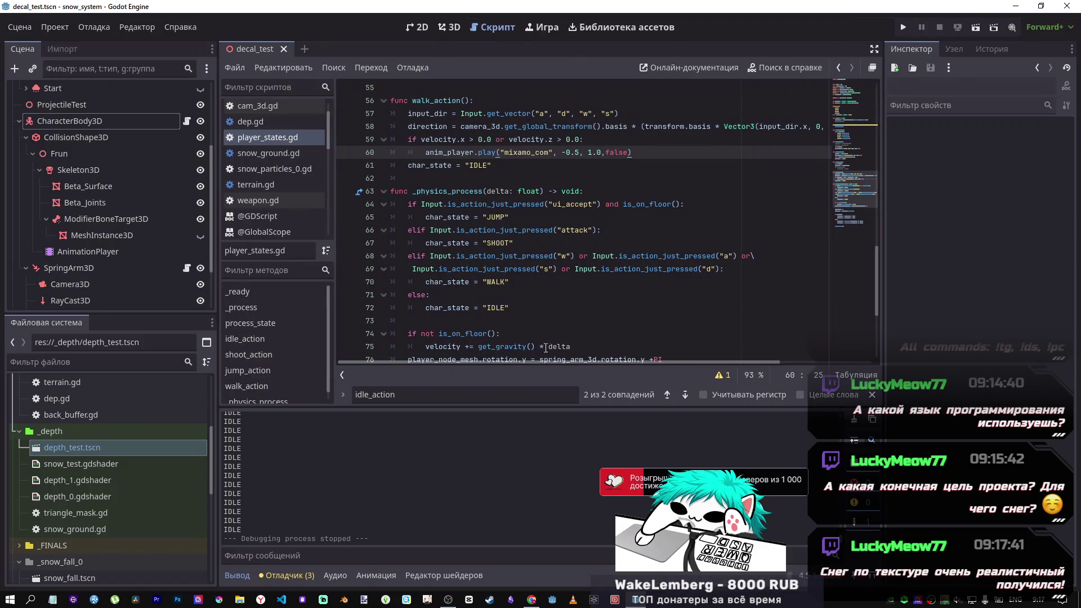
left_click(870, 395)
scroll(719, 336, "down", 4)
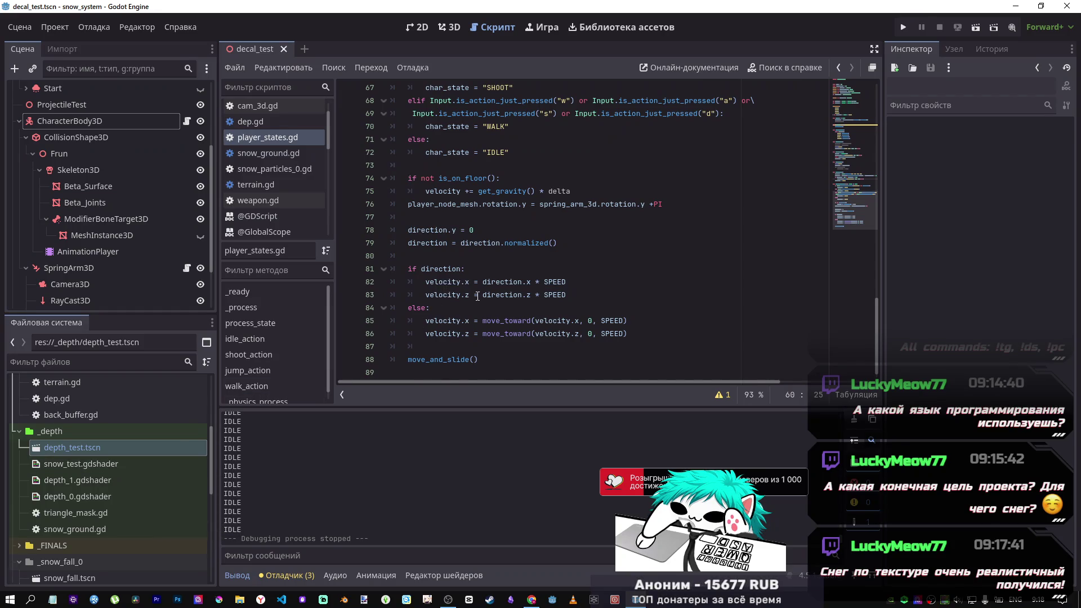
double_click(72, 447)
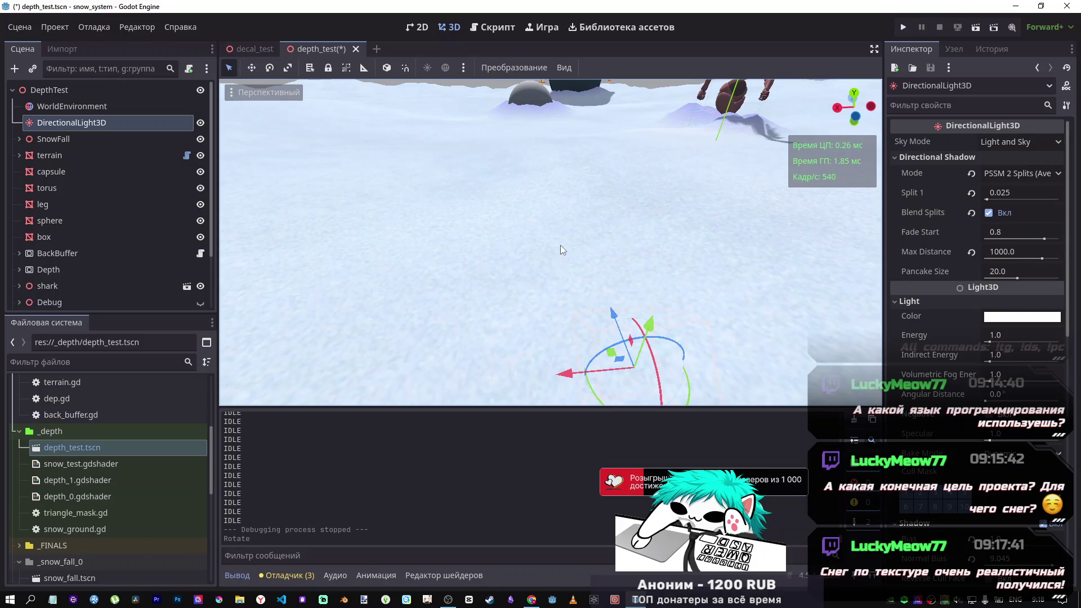
Step: Fly the viewport camera around the character, then over to the shark and torus
right_click(551, 242)
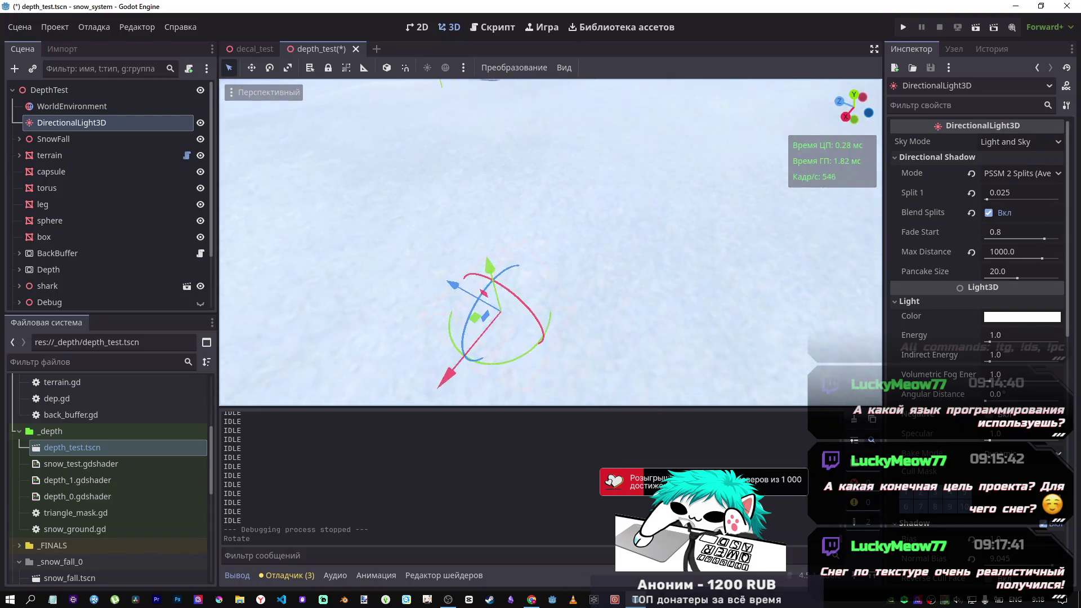
right_click(513, 292)
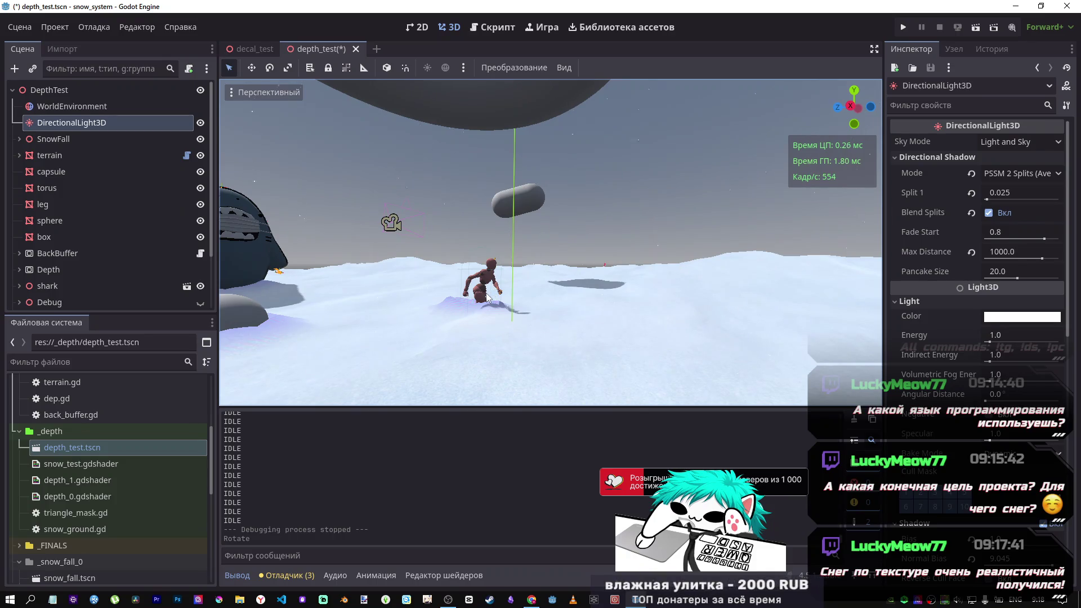
right_click(485, 327)
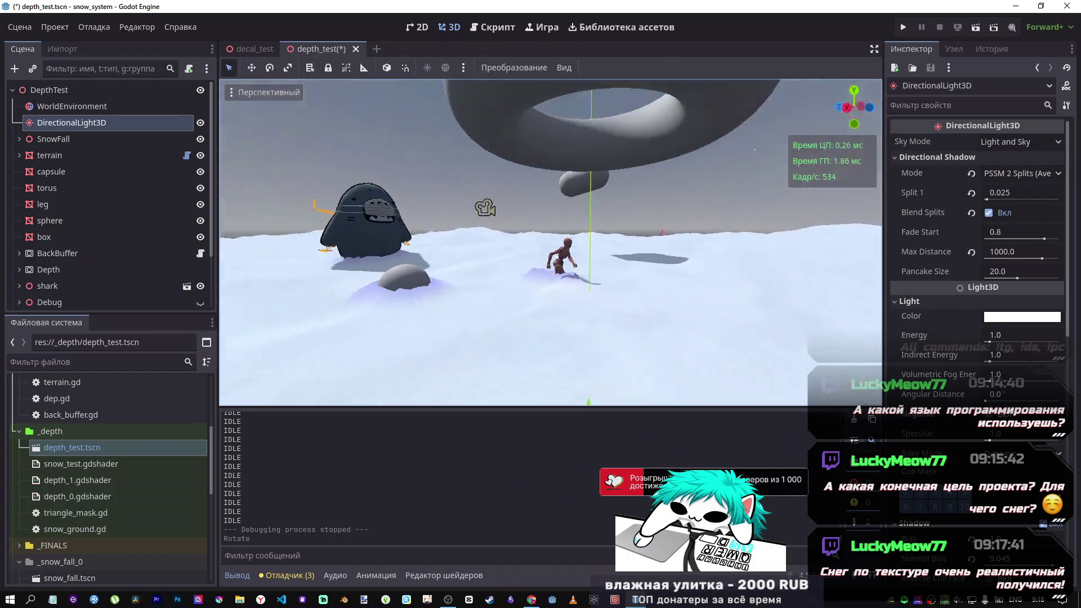
Step: Rotate the directional light to shift the shadows, then save and close depth_test
mouse_move(579, 277)
left_mouse_down()
mouse_move(585, 318)
mouse_move(567, 270)
mouse_move(544, 263)
mouse_move(561, 261)
mouse_move(560, 283)
mouse_move(545, 276)
mouse_move(565, 279)
mouse_move(557, 273)
left_mouse_up()
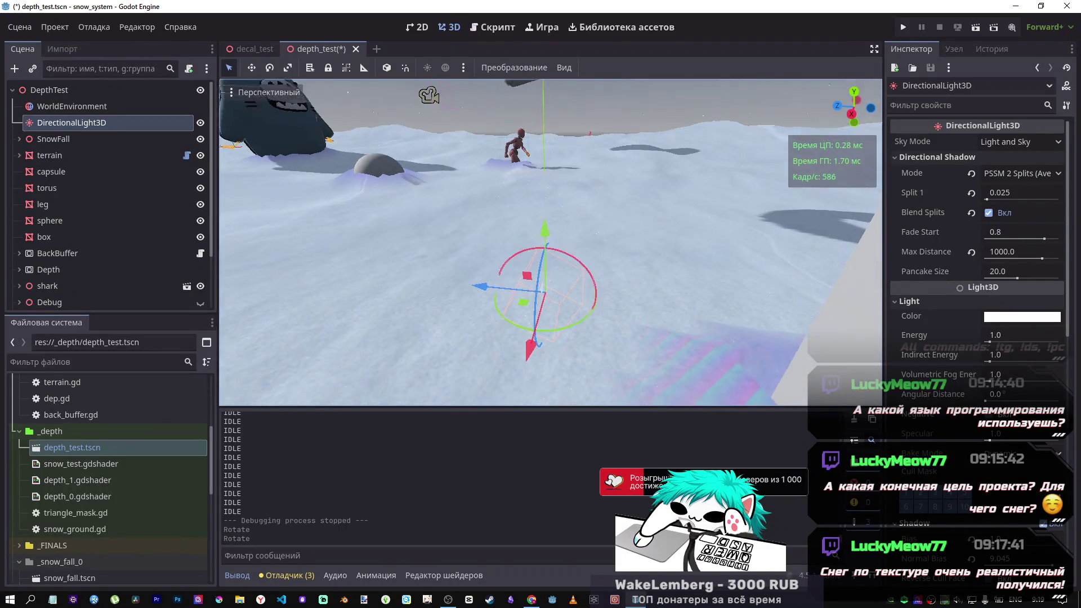
key("w")
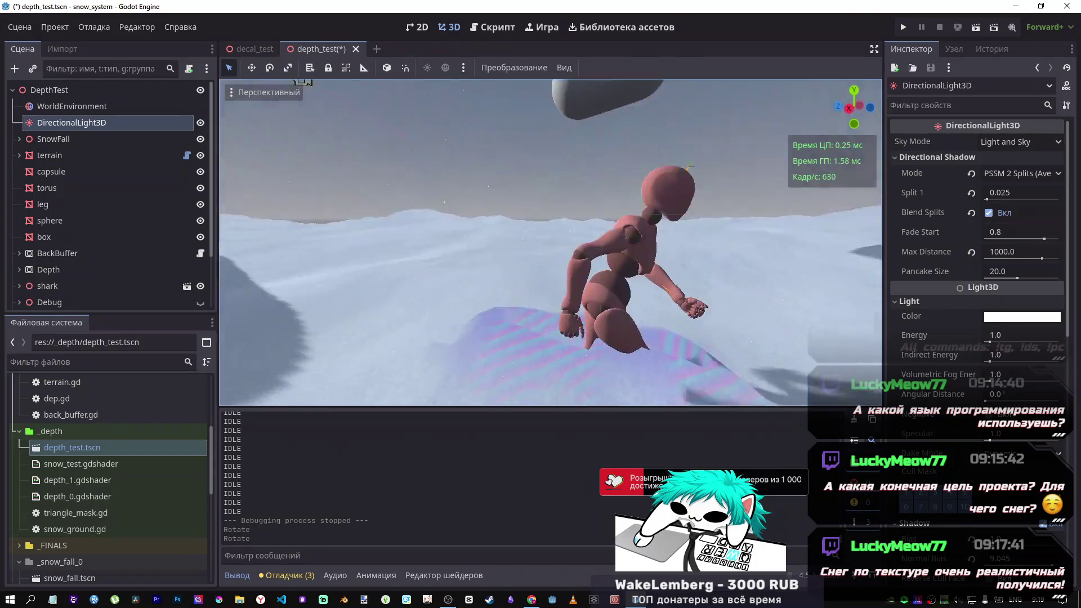
key("s")
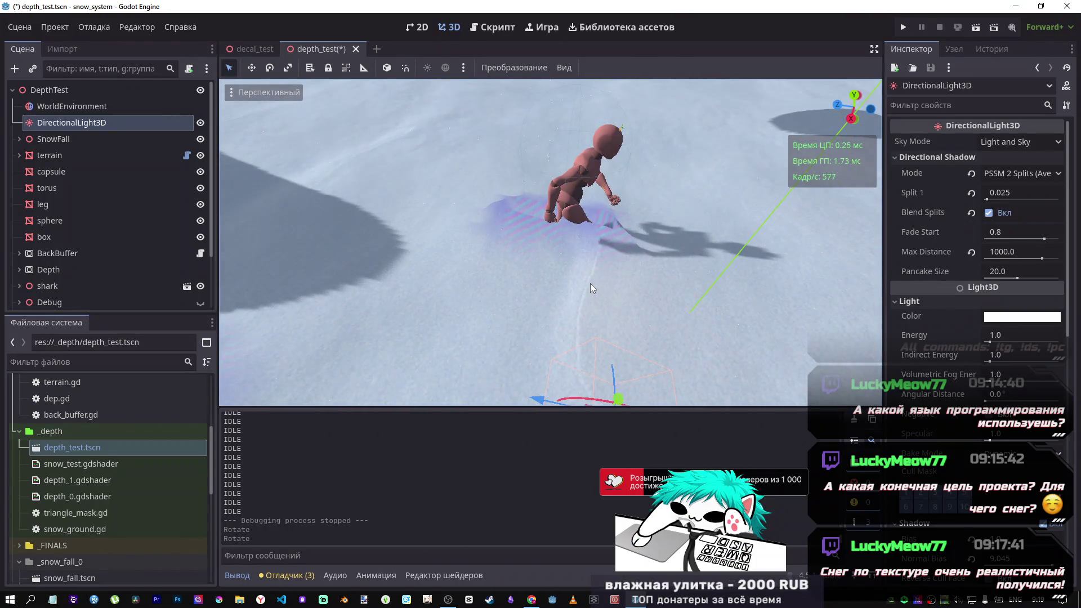
key("a")
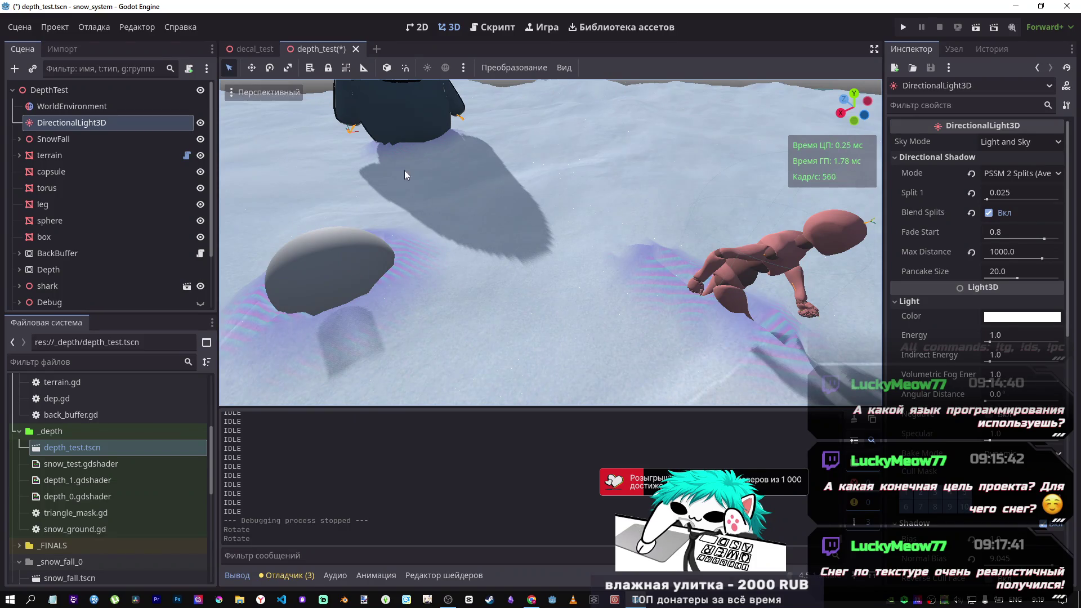
key("ctrl+s")
left_click(348, 49)
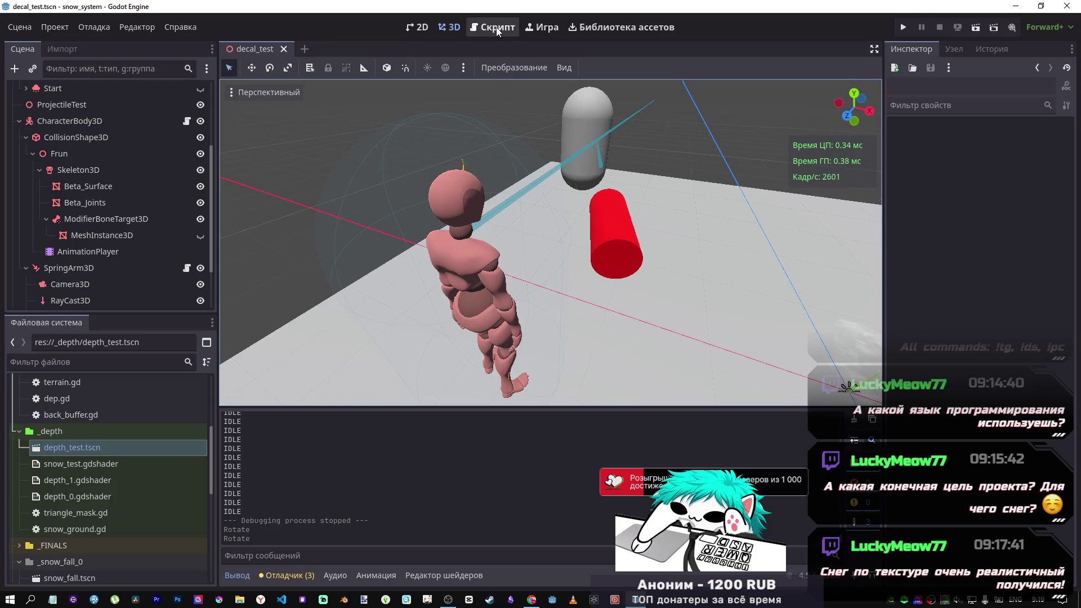
Step: In the script workspace, attach player.gd from the player folder to the CharacterBody3D node
left_click(497, 29)
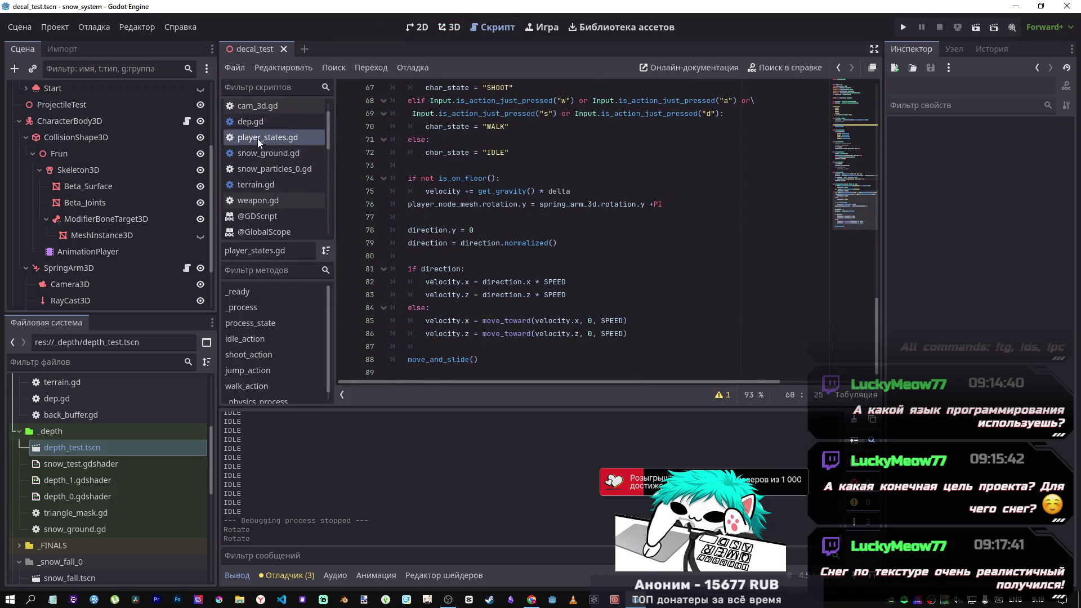
scroll(258, 152, "up", 1)
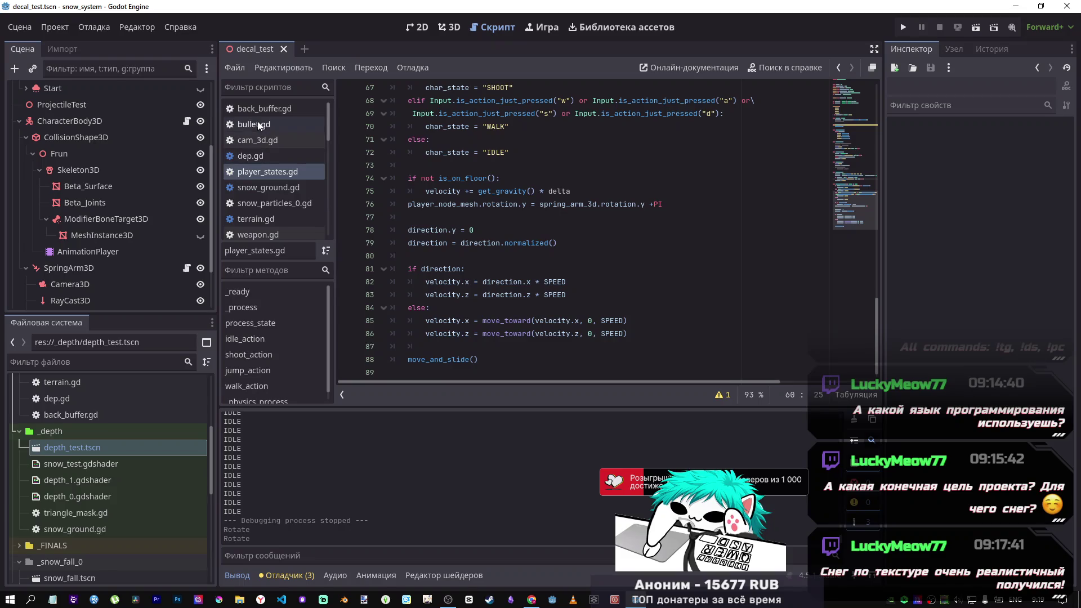
scroll(246, 137, "down", 1)
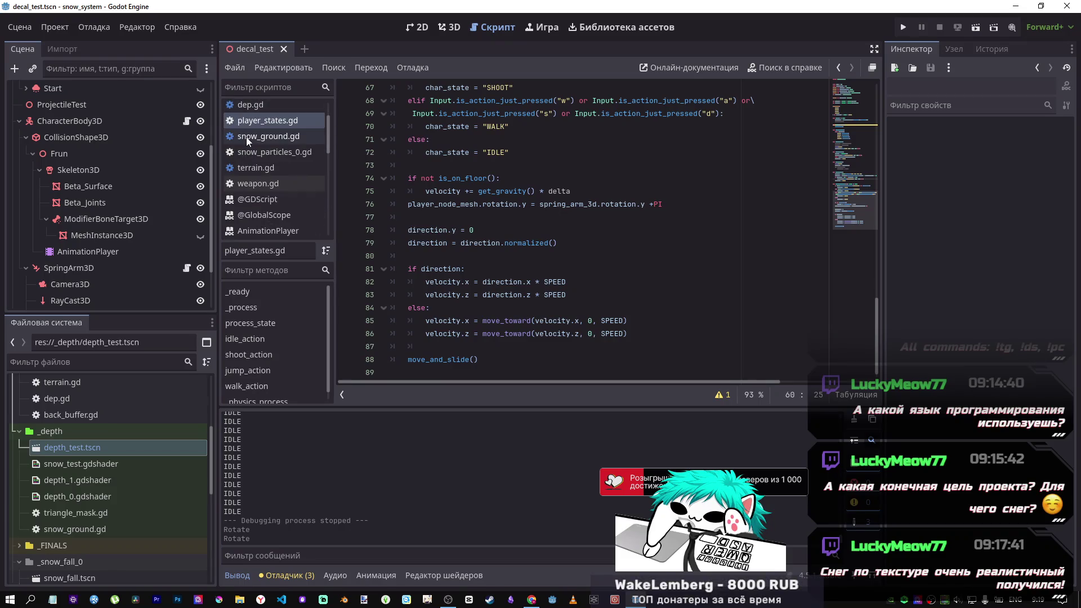
scroll(252, 178, "up", 1)
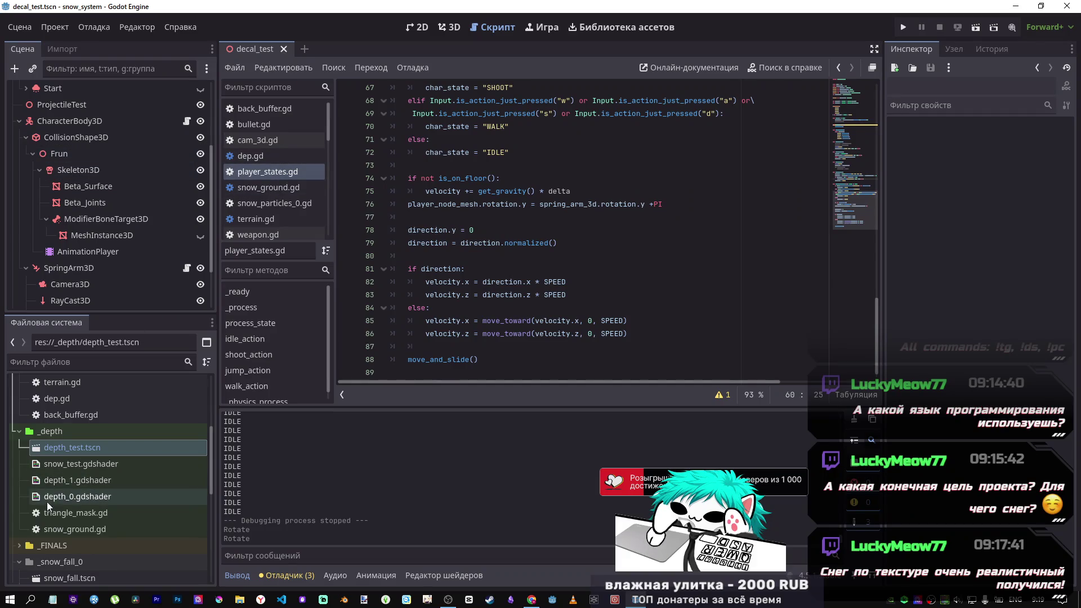
scroll(78, 473, "up", 5)
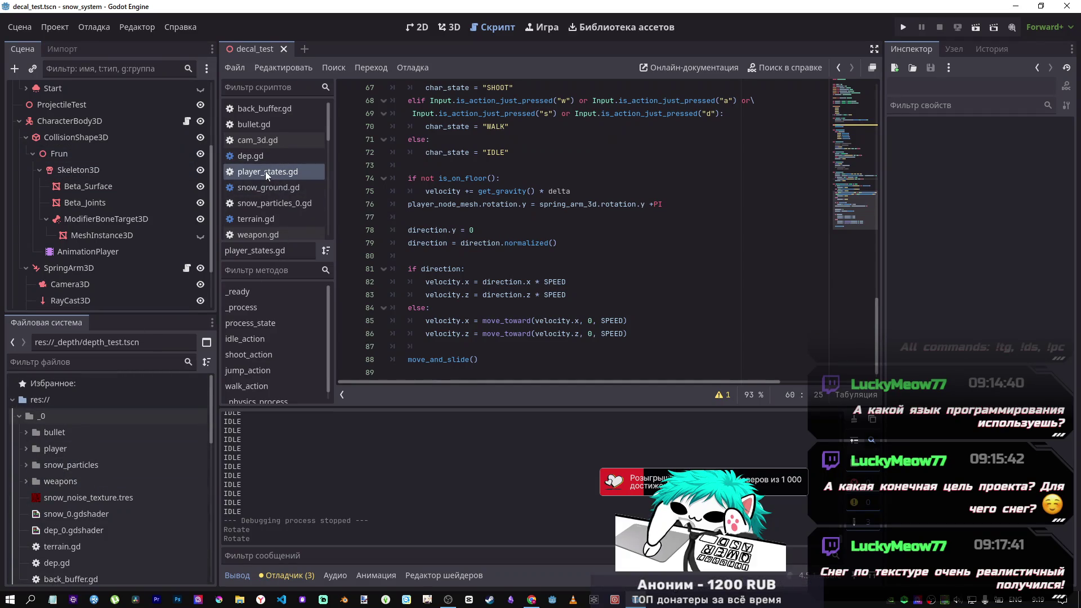
left_click(25, 448)
left_click(68, 481)
mouse_move(138, 177)
left_mouse_down()
mouse_move(135, 189)
mouse_move(109, 120)
left_mouse_up()
Step: Run the decal_test scene, attack once so 'attack state' prints, then stop the game
left_click(975, 27)
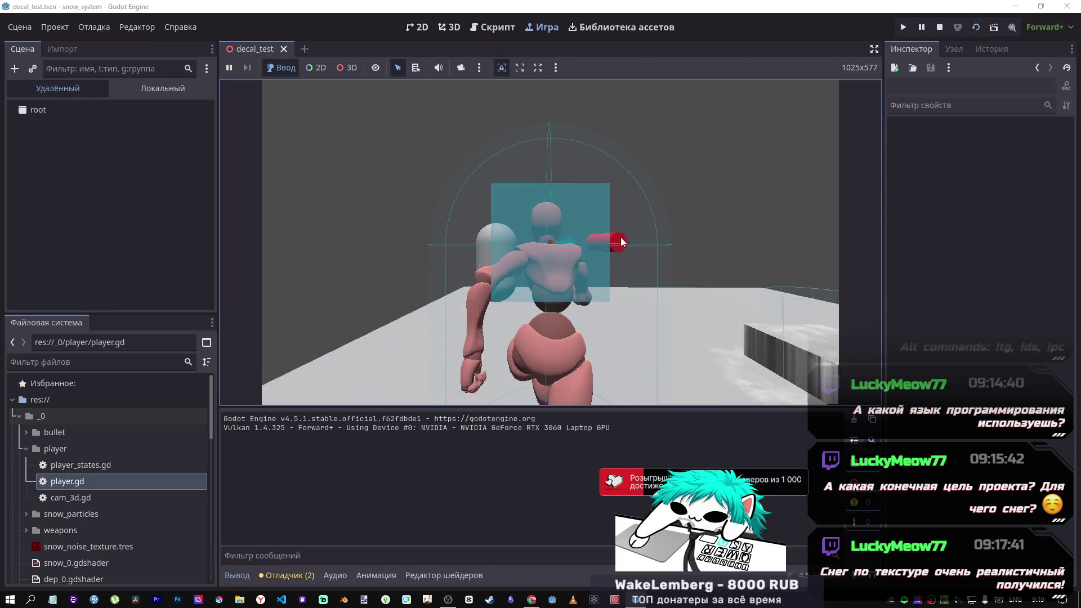
left_click(605, 239)
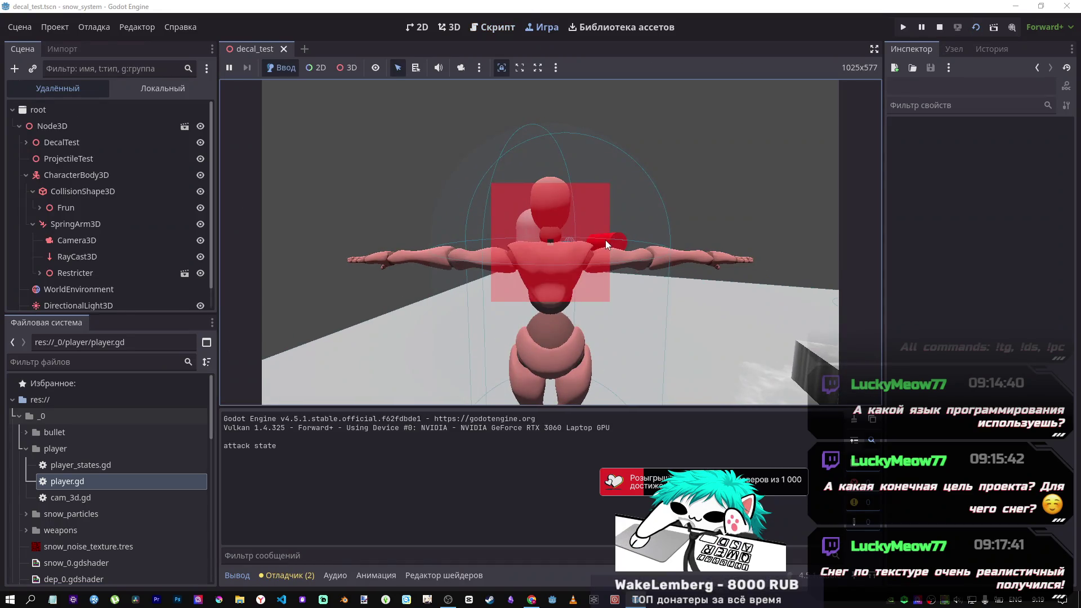
left_click(938, 27)
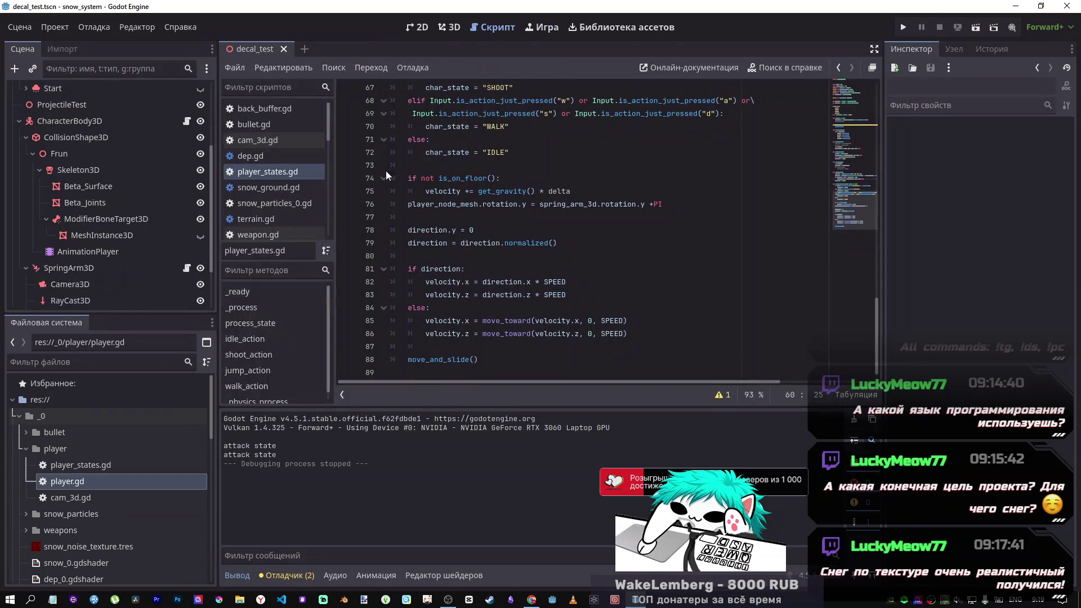
Step: Open player.gd in the script editor, then bring the YouTube album video to the front
scroll(386, 170, "up", 3)
scroll(386, 170, "down", 3)
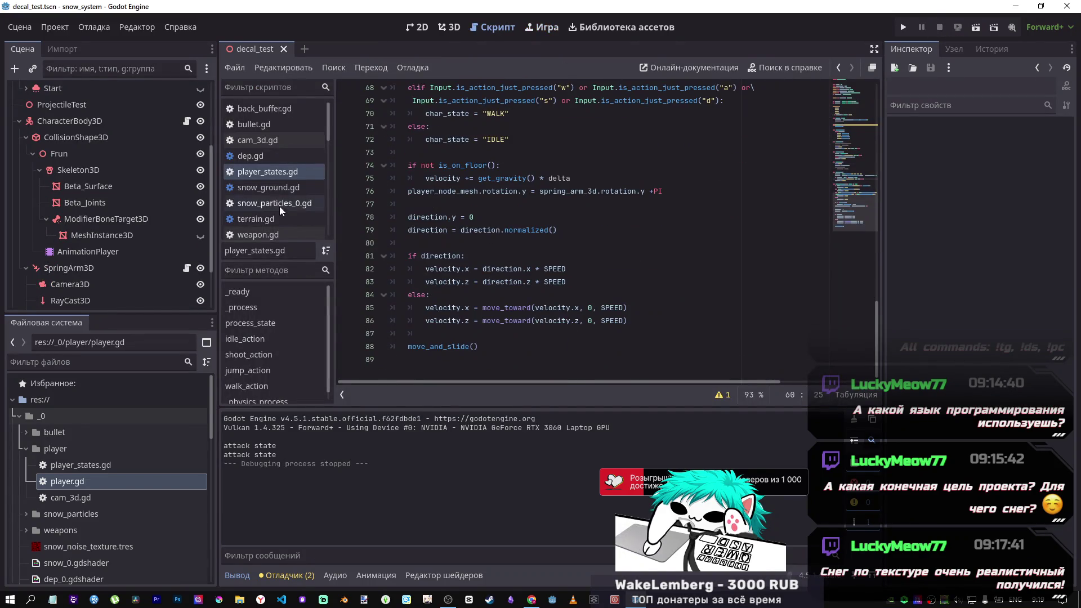
left_click(83, 482)
double_click(83, 482)
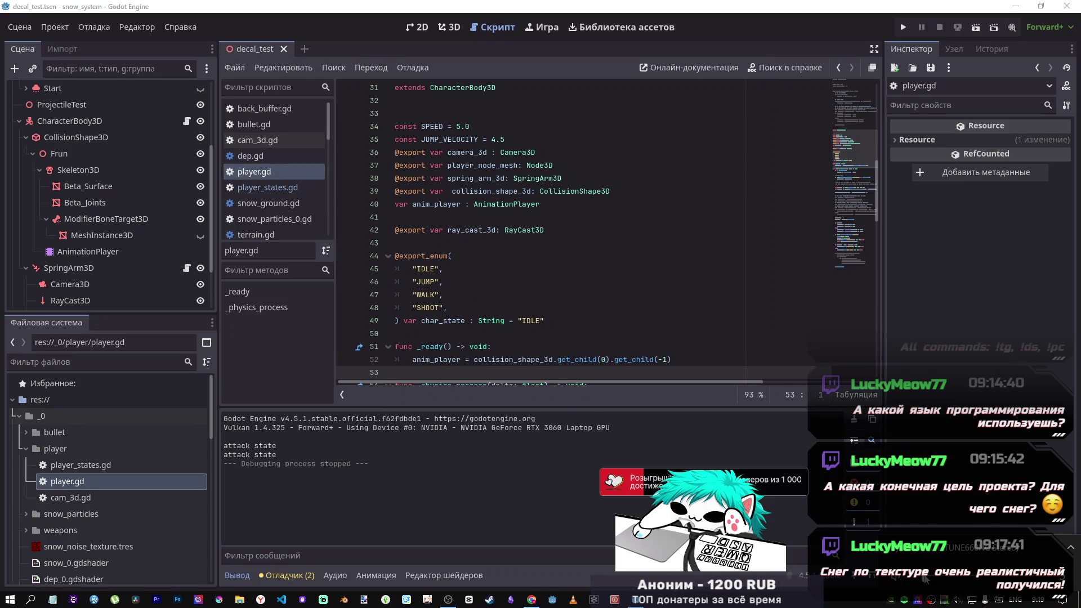
mouse_move(640, 602)
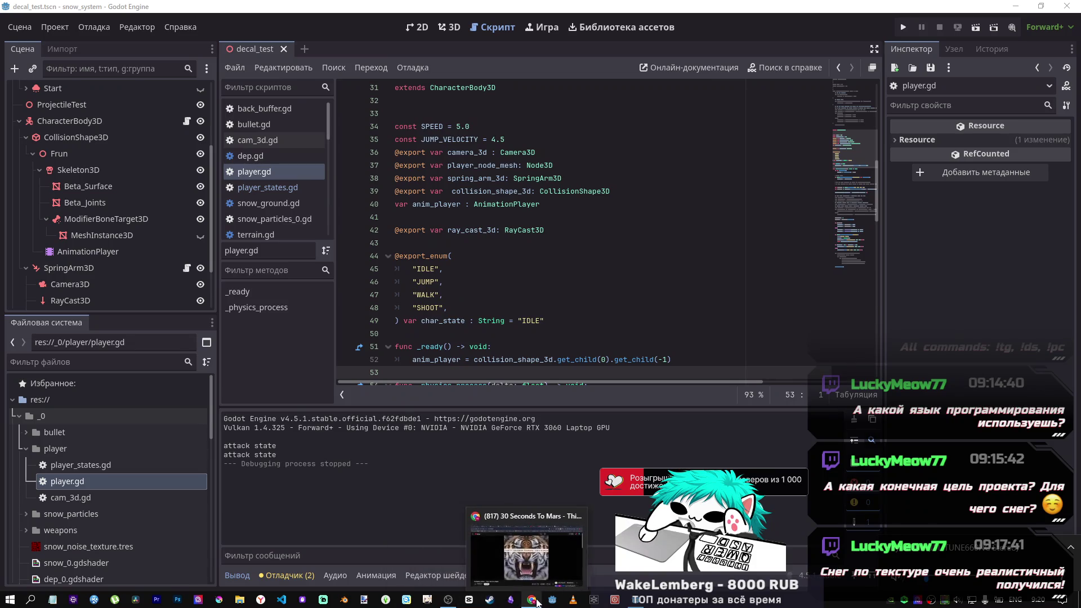
left_click(538, 583)
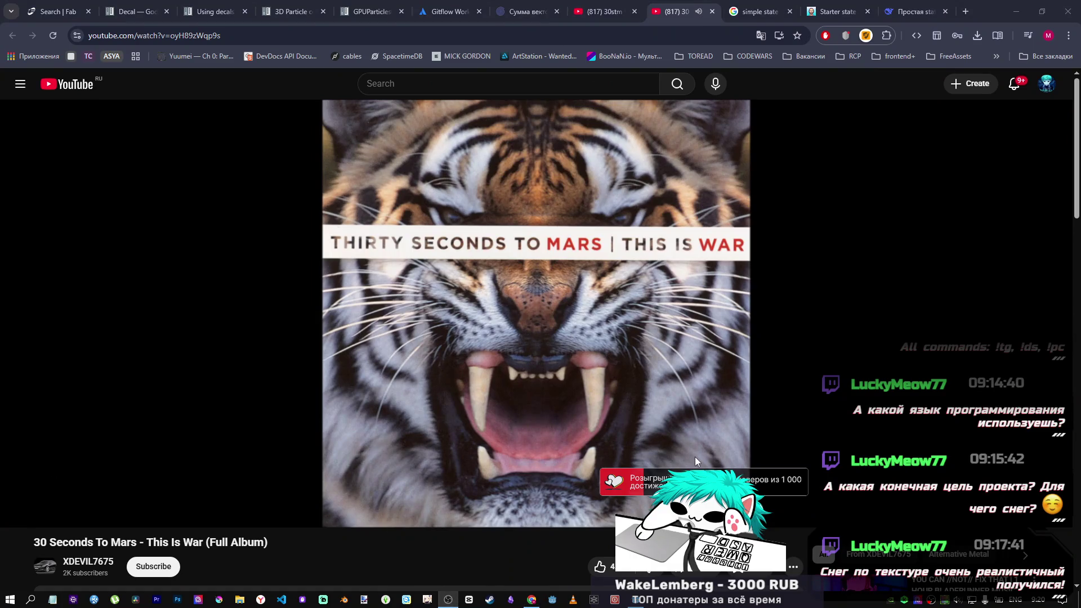
Step: Let the This Is War album keep playing in YouTube and Alt+Tab back to Godot
left_click(531, 598)
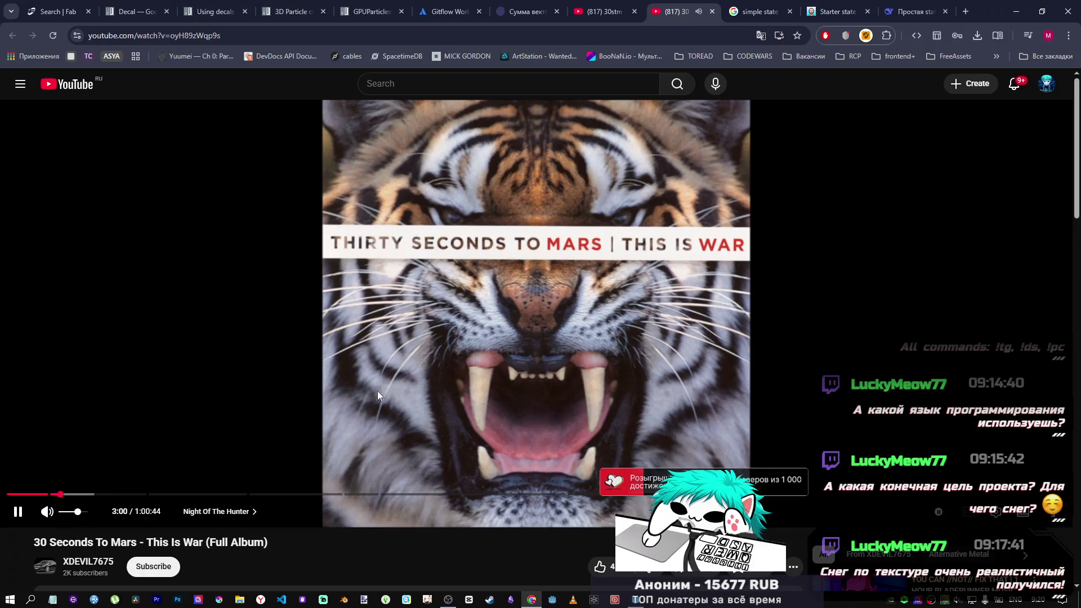
key("alt+Tab")
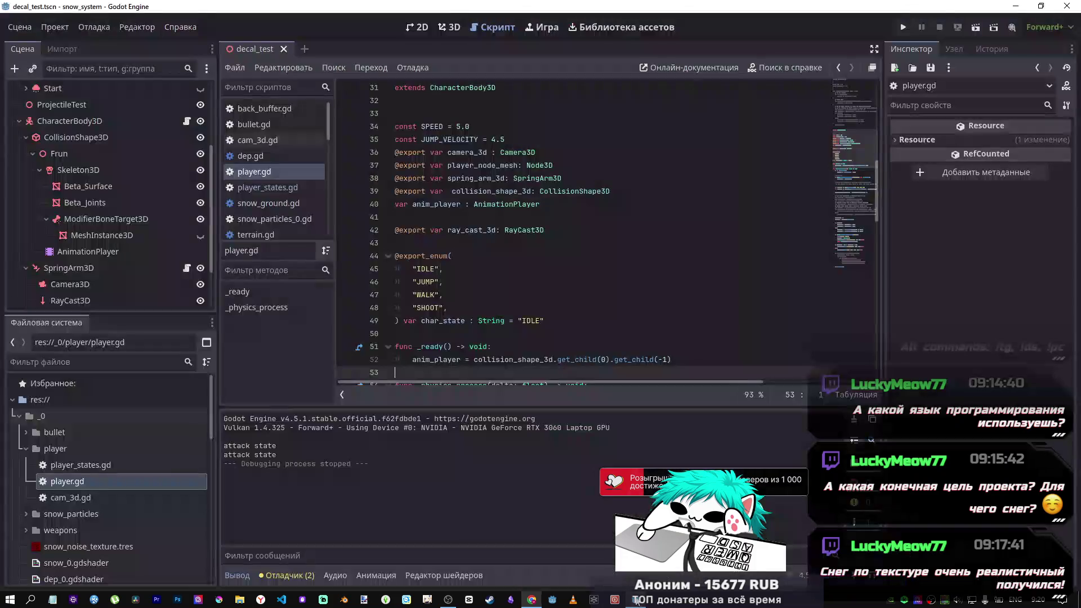
left_click(507, 228)
scroll(499, 248, "down", 3)
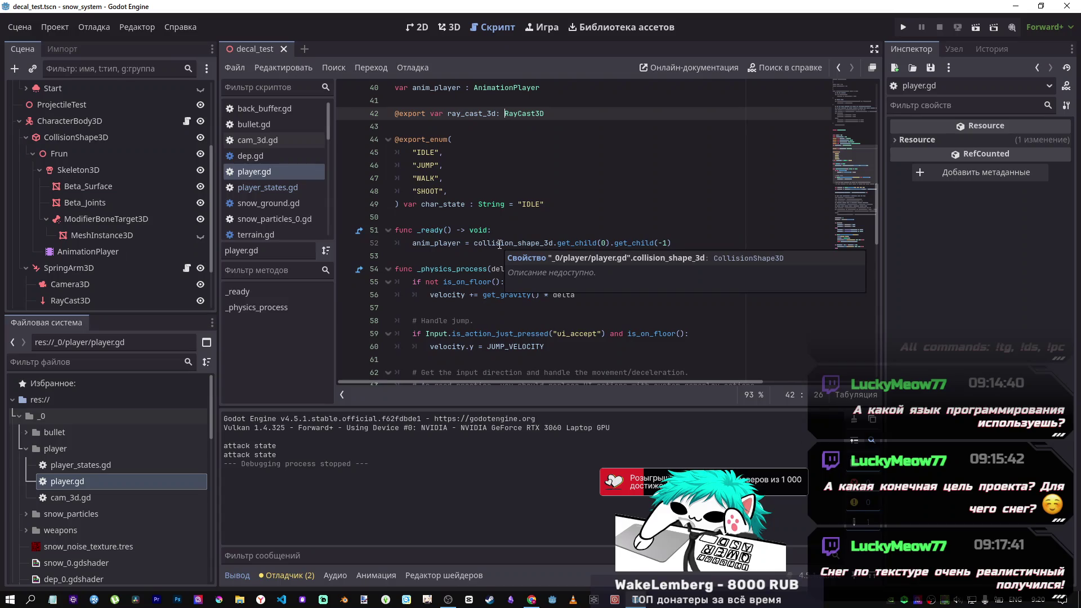
scroll(500, 244, "down", 6)
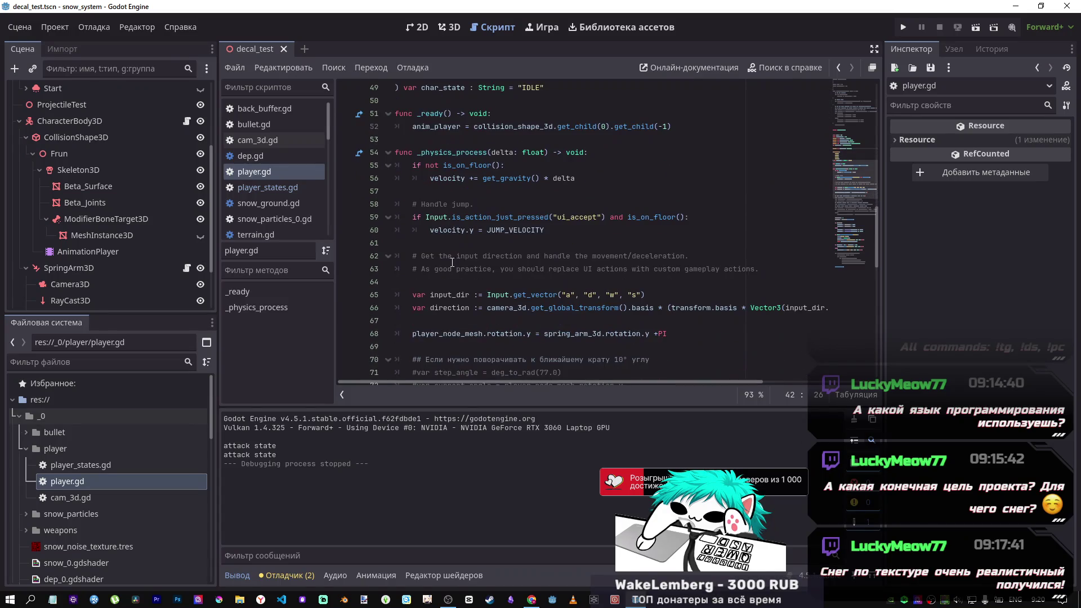
scroll(463, 237, "down", 11)
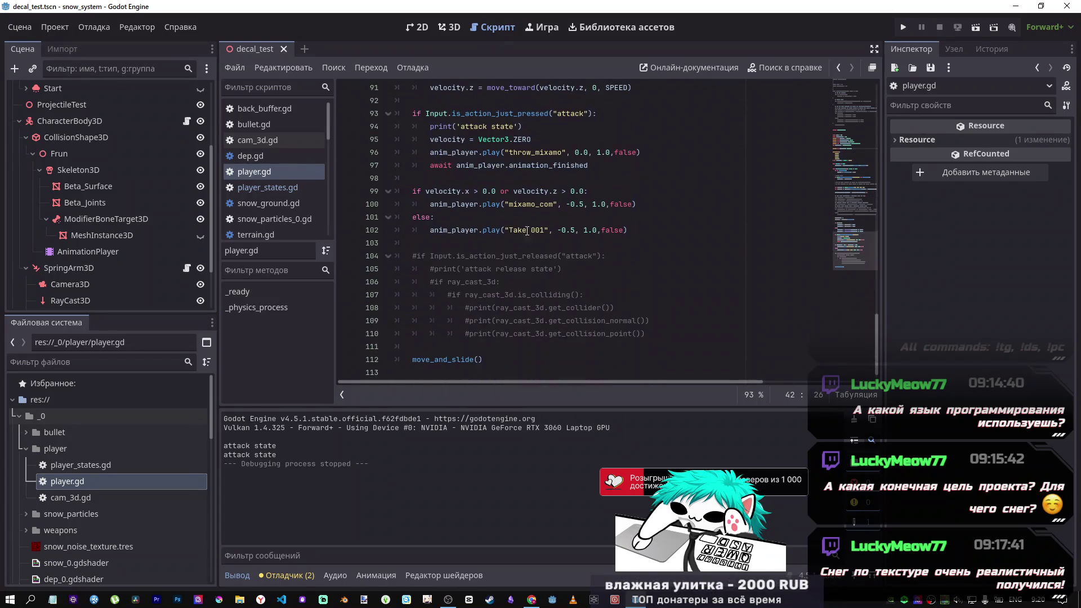
scroll(525, 239, "up", 15)
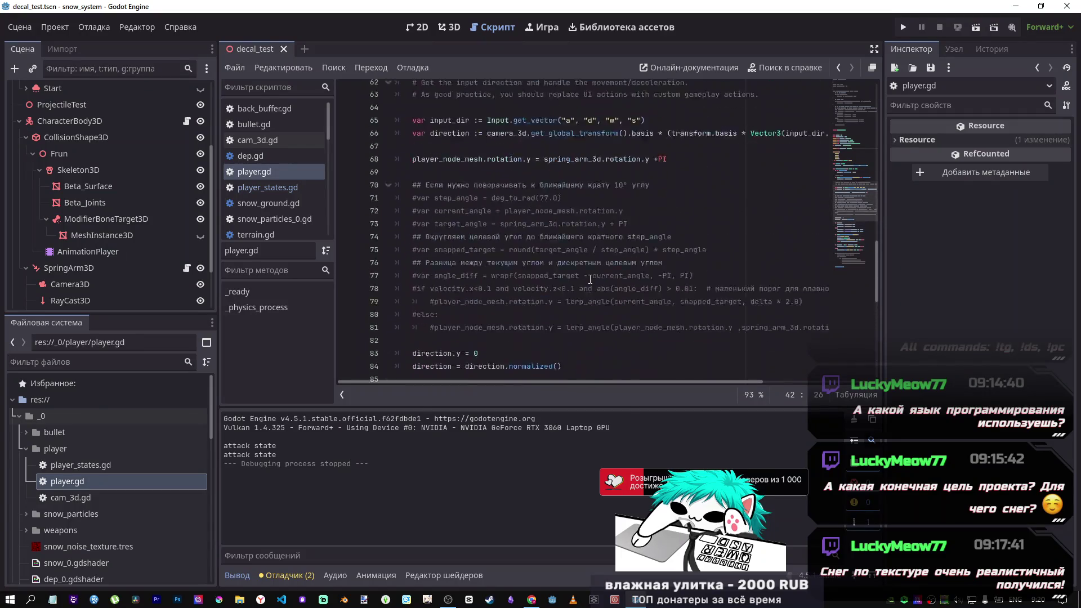
scroll(589, 276, "up", 15)
scroll(580, 276, "down", 20)
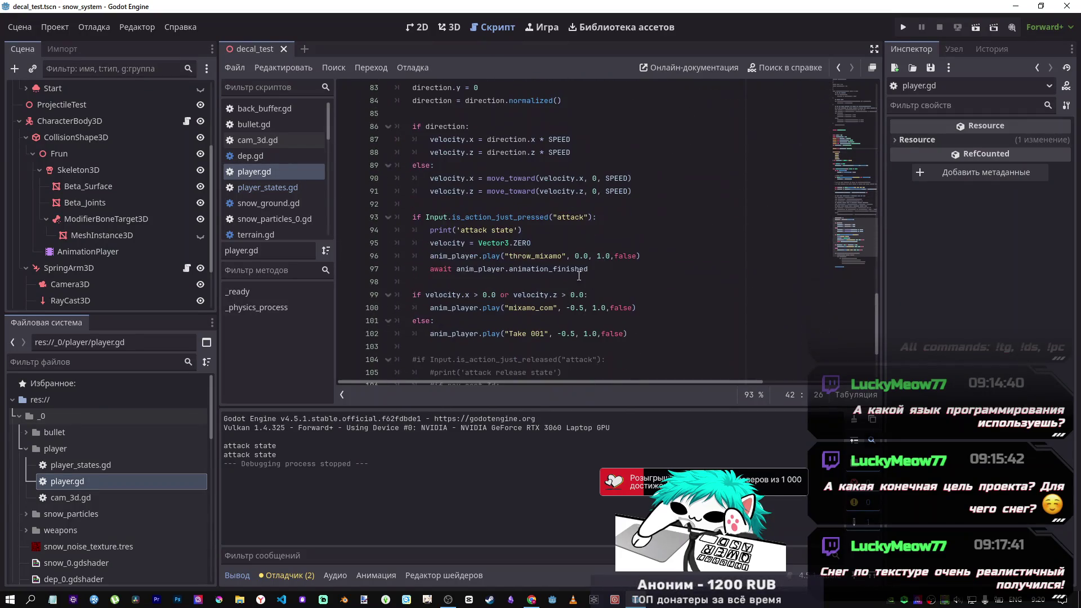
left_click_drag(482, 333, 471, 298)
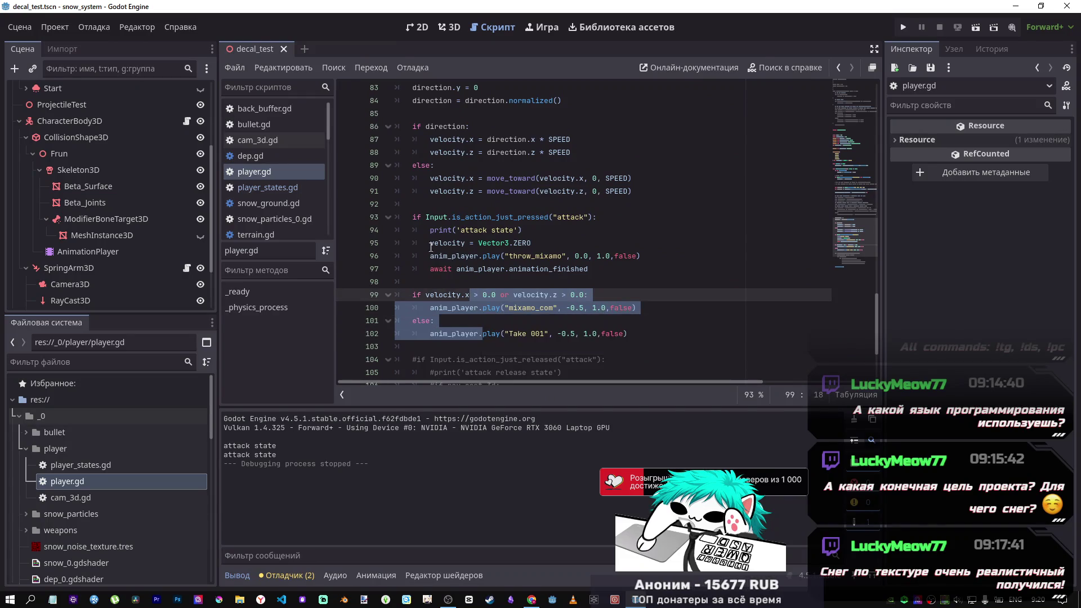
key("Home")
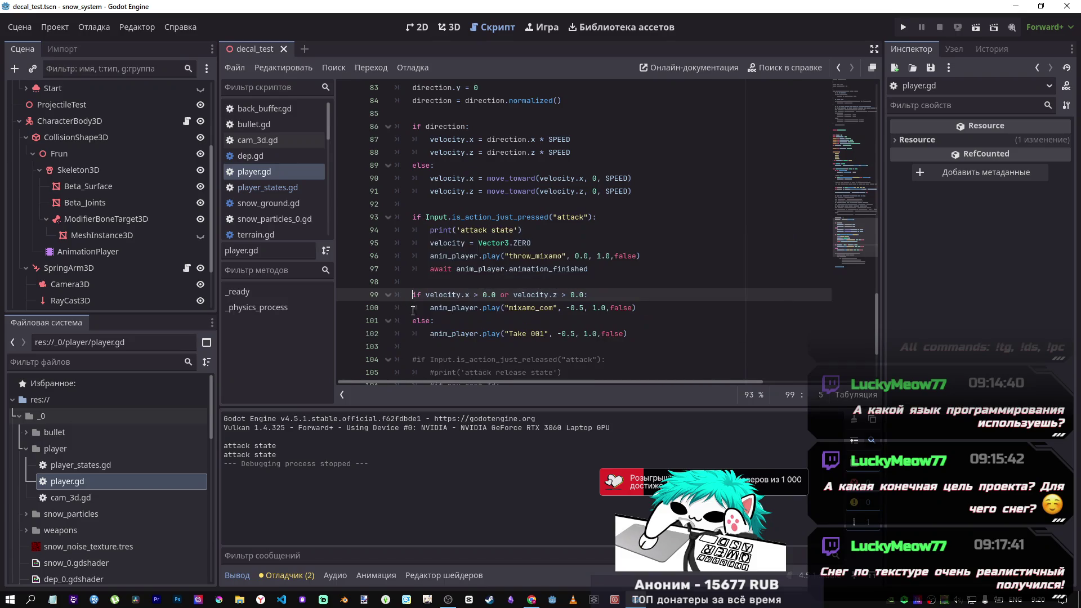
Step: Finish typing 'else if' on the moving check and remove the blank line above it
type("els")
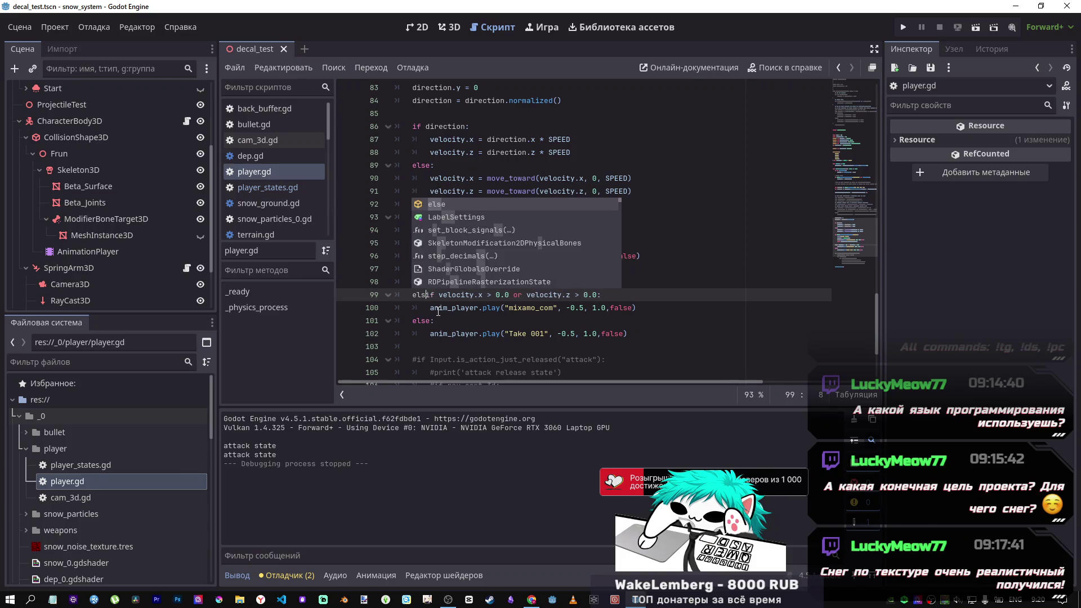
type("e")
left_click(438, 319)
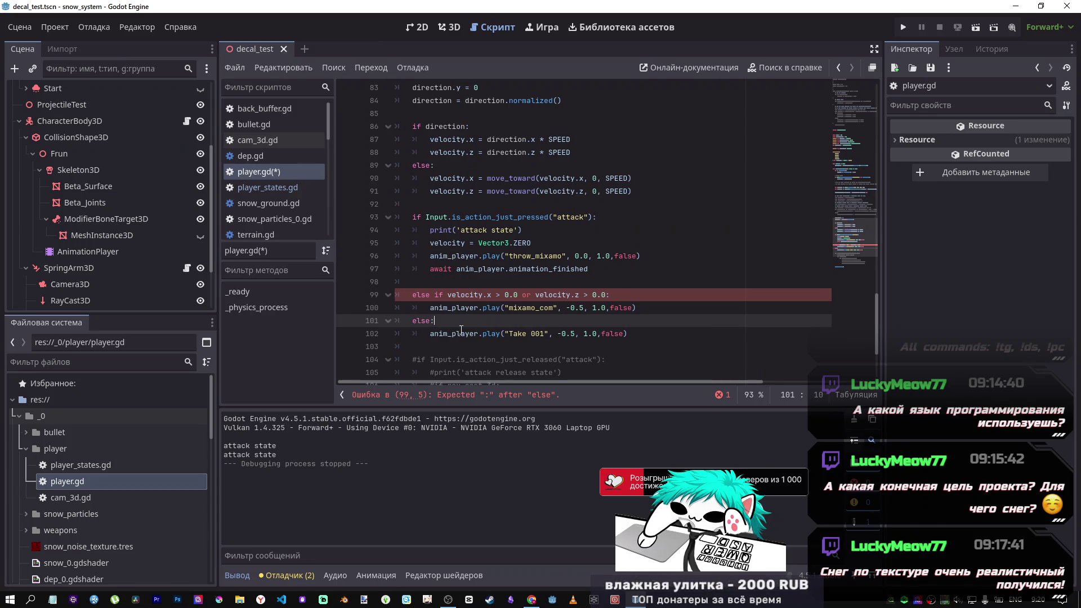
left_click(431, 282)
key("BackSpace")
key("BackSpace")
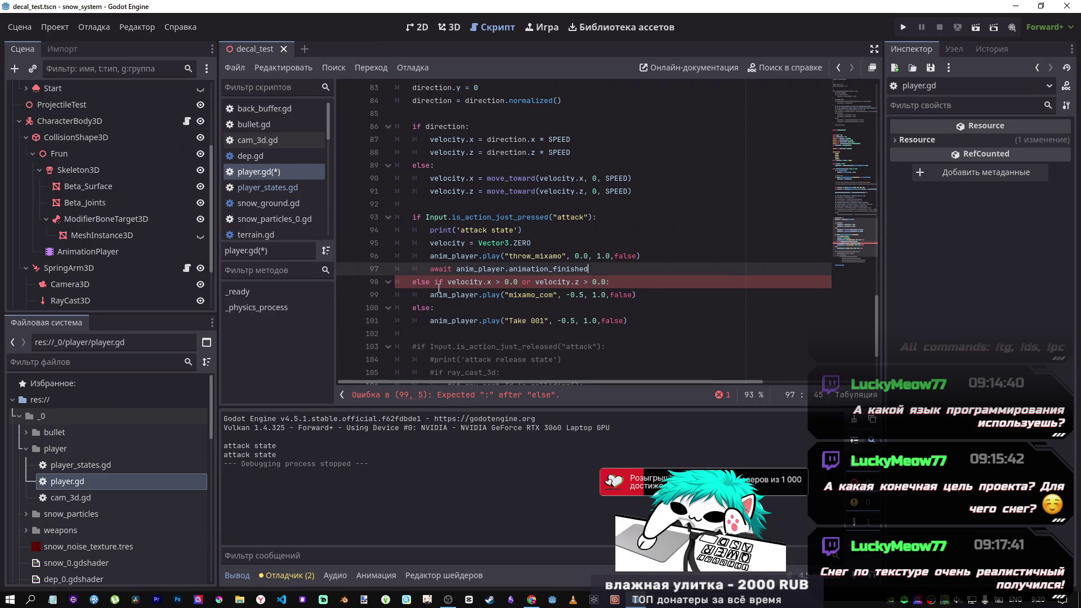
mouse_move(433, 218)
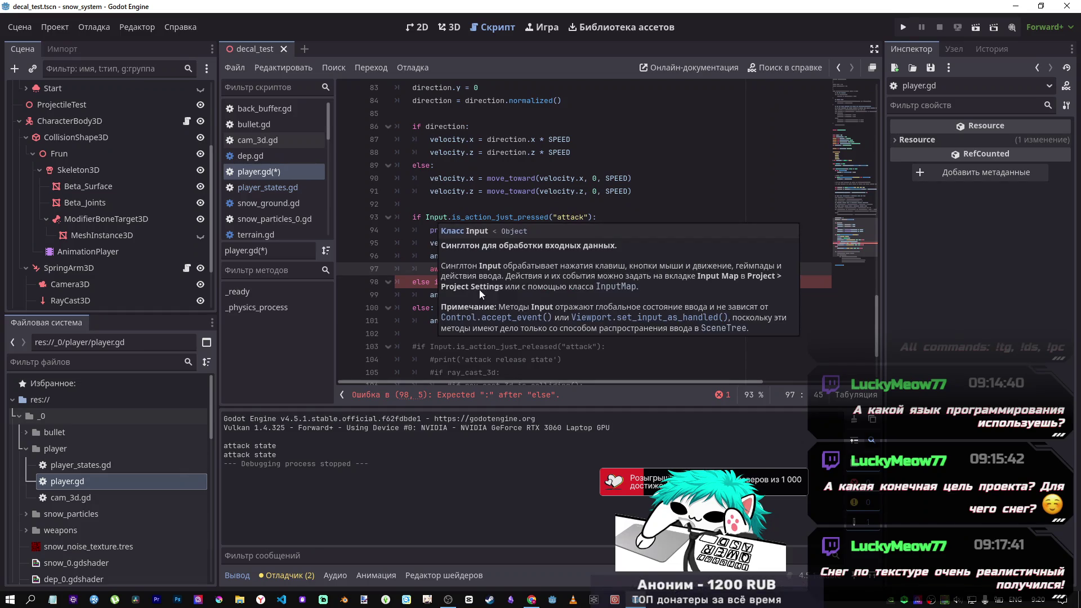
left_click(419, 284)
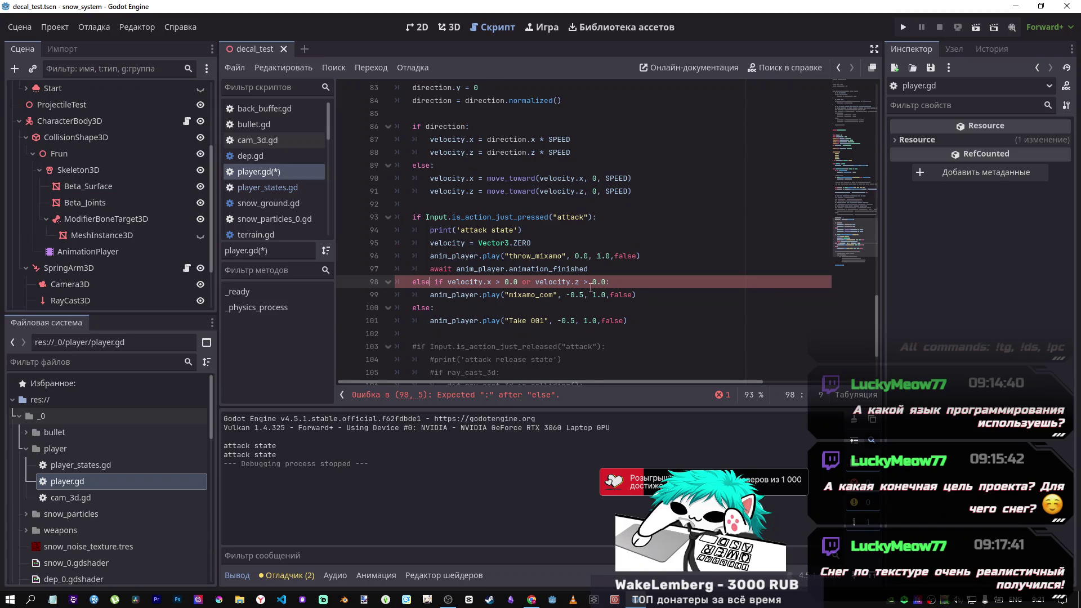
type(":")
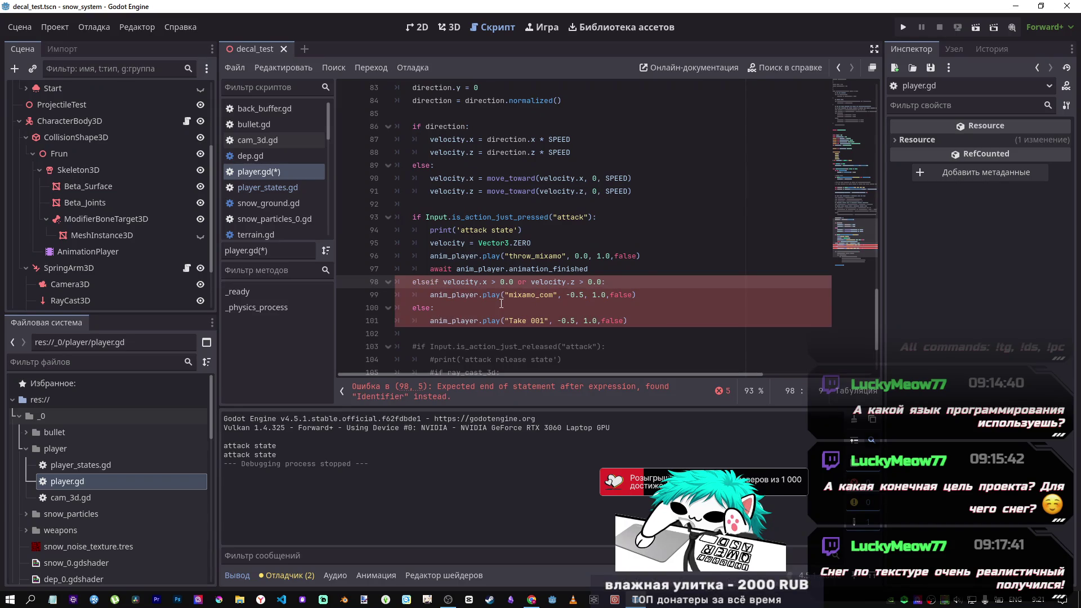
key("BackSpace")
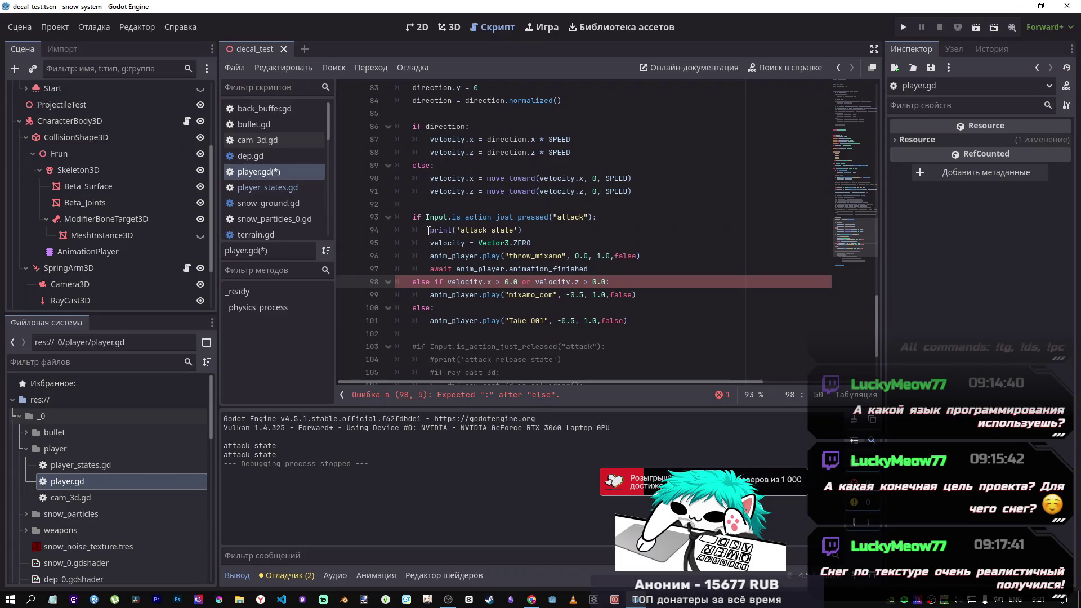
scroll(530, 270, "up", 6)
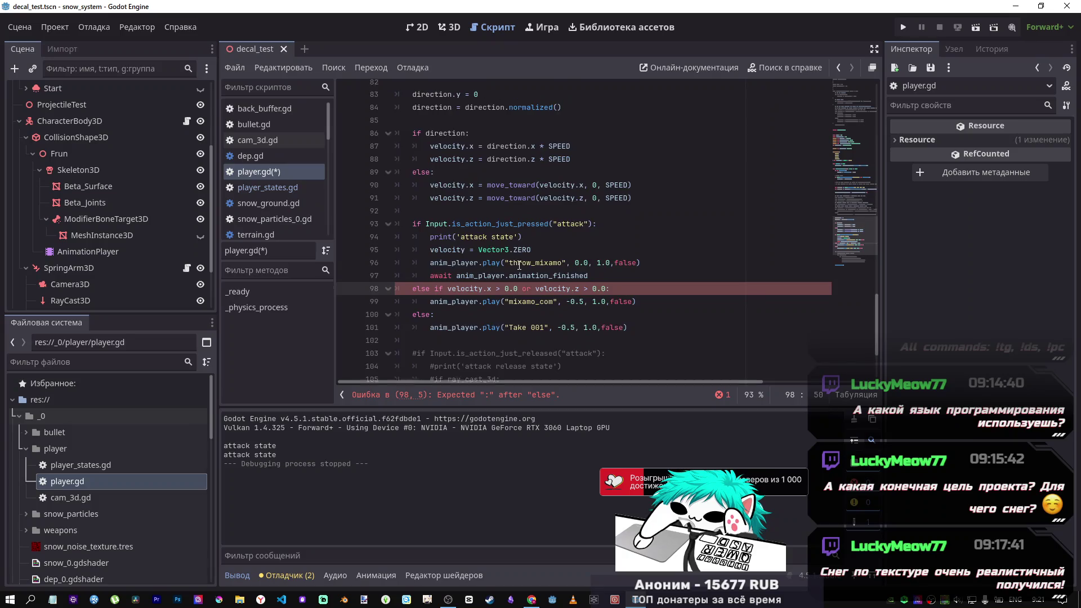
scroll(530, 269, "down", 6)
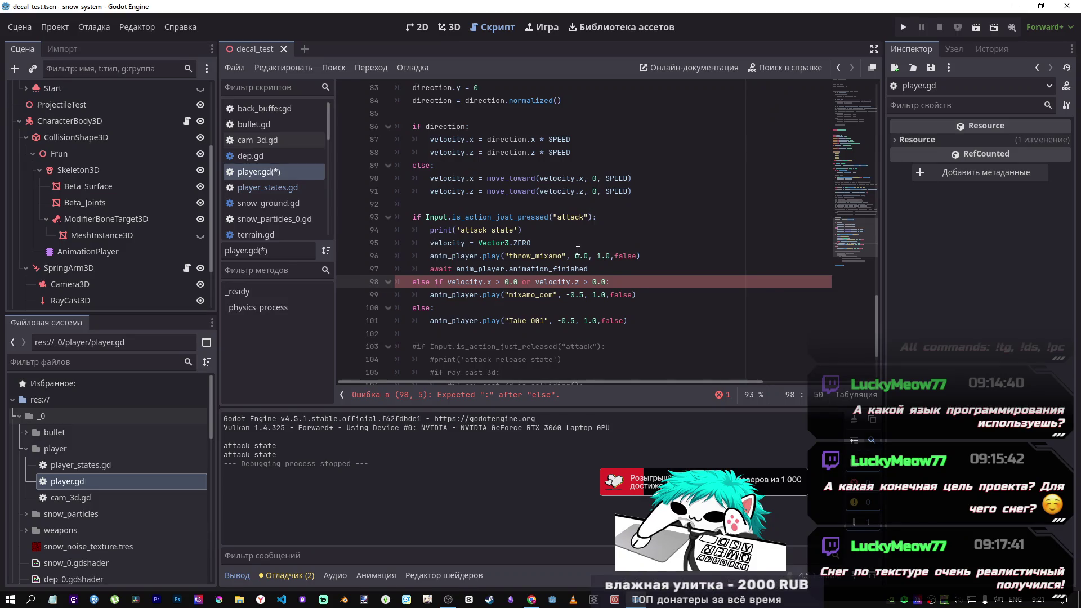
Step: Change the throw_mixamo start time from 0.0 to -0.5 and save player.gd
left_click(479, 295)
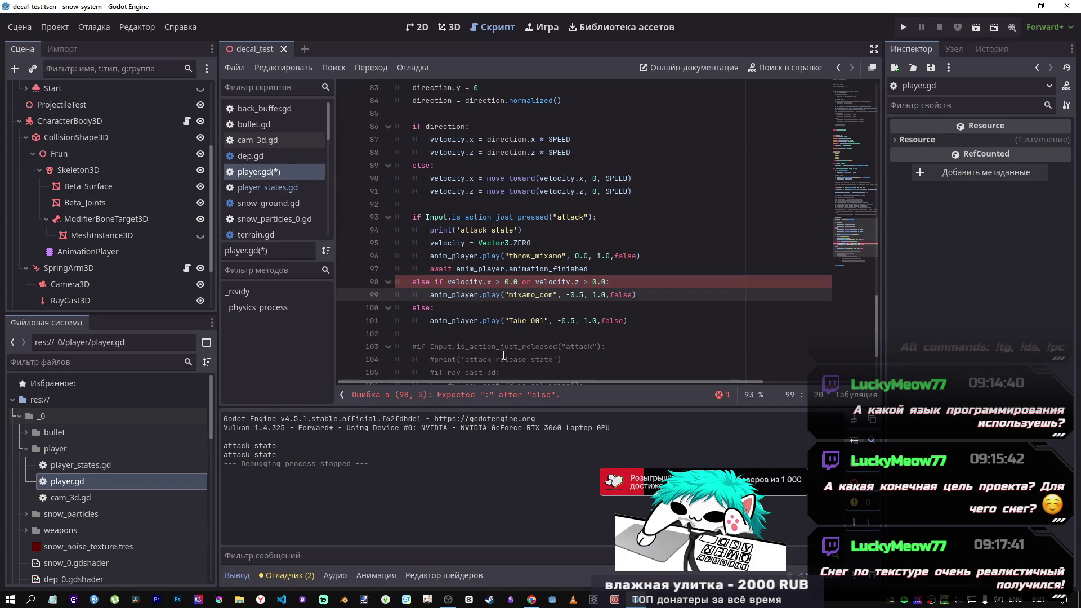
left_click(579, 294)
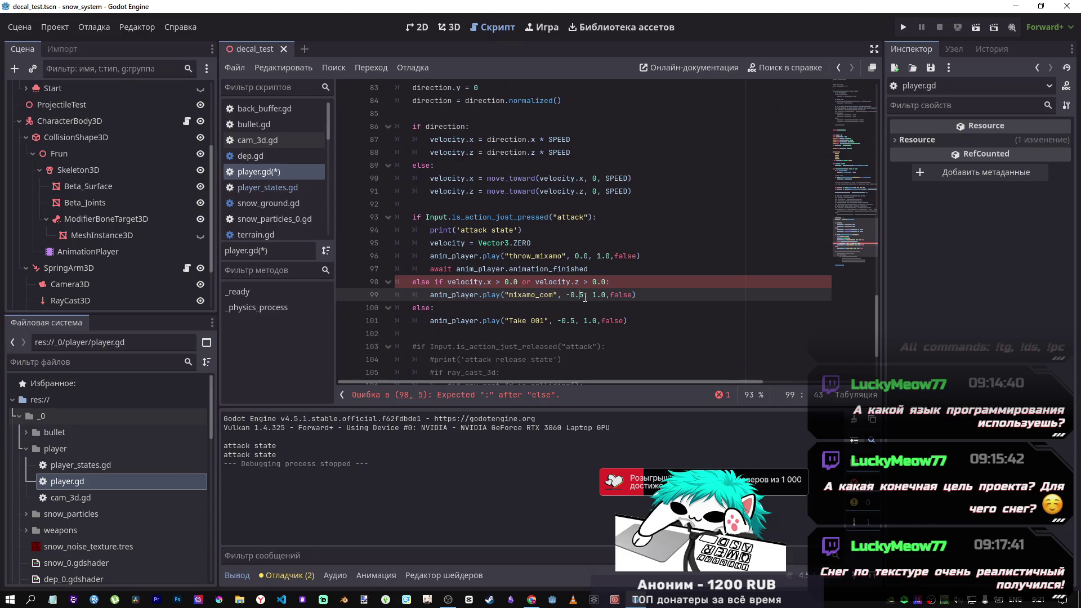
double_click(576, 255)
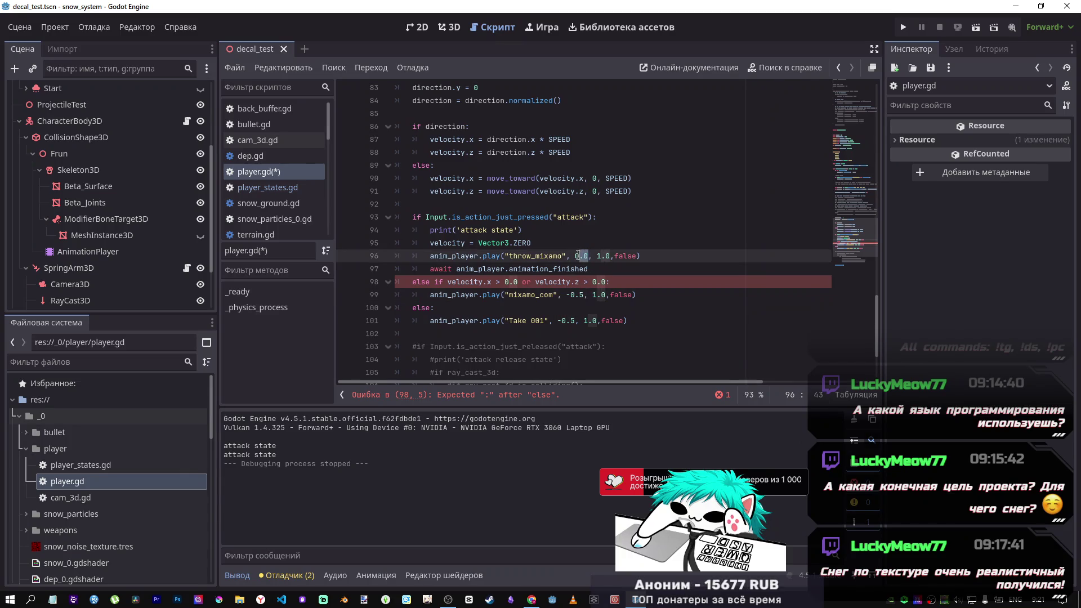
type("-0.5")
key("ctrl+s")
left_click(422, 282)
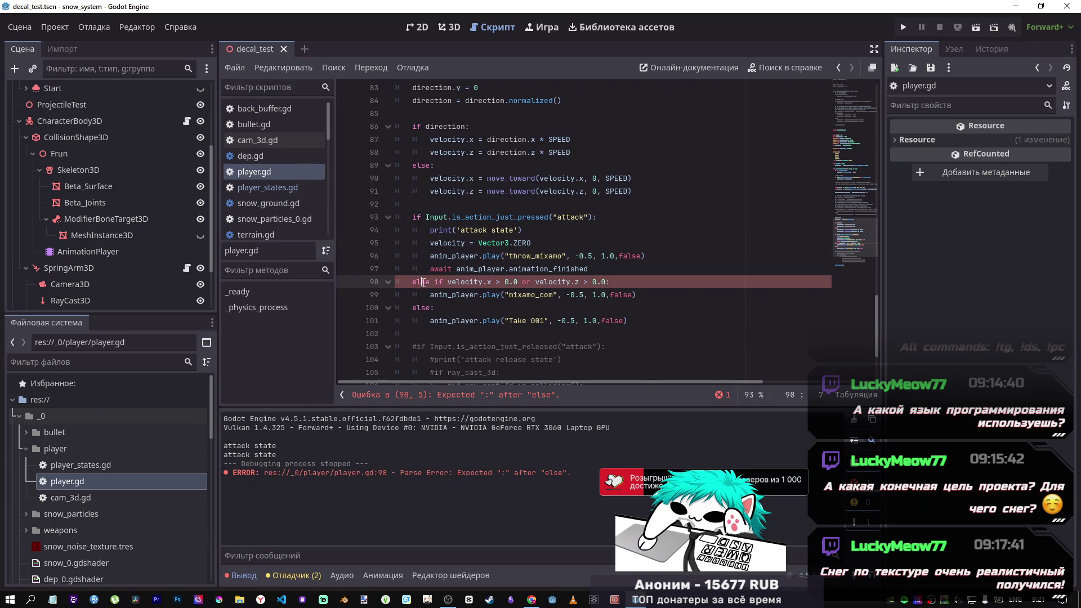
Step: Try parenthesis and spacing edits on line 98's condition, revert them, and save
key("Up")
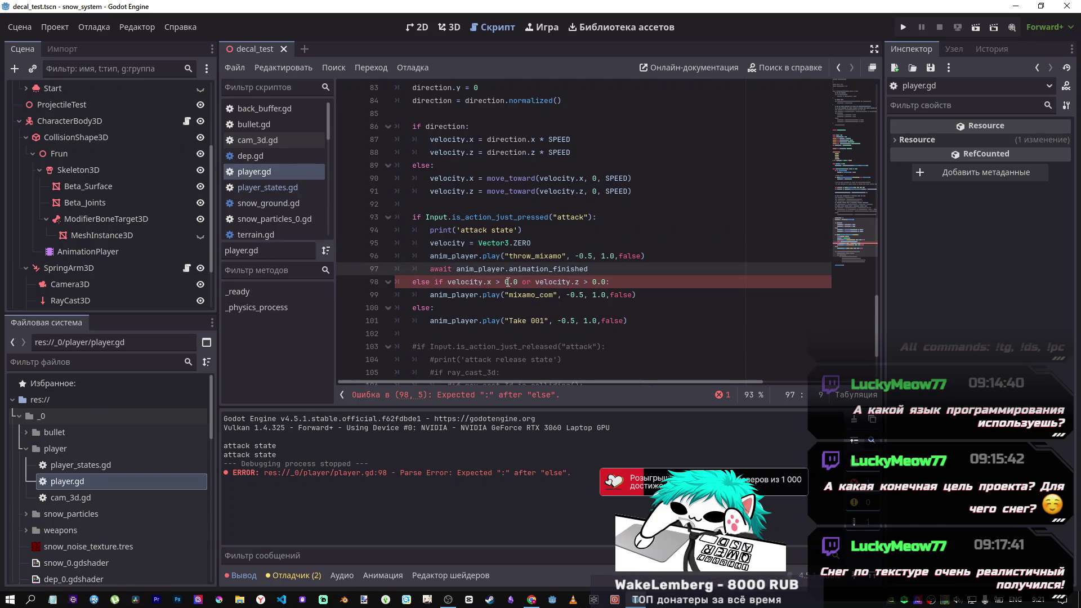
key("Down")
scroll(539, 345, "down", 2)
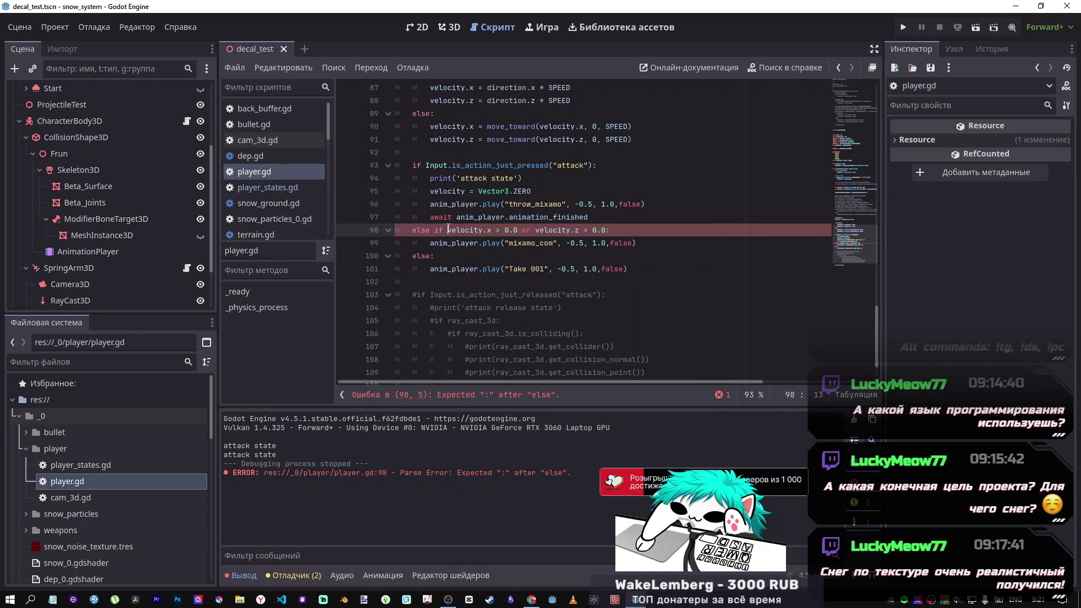
type("(")
left_click(611, 229)
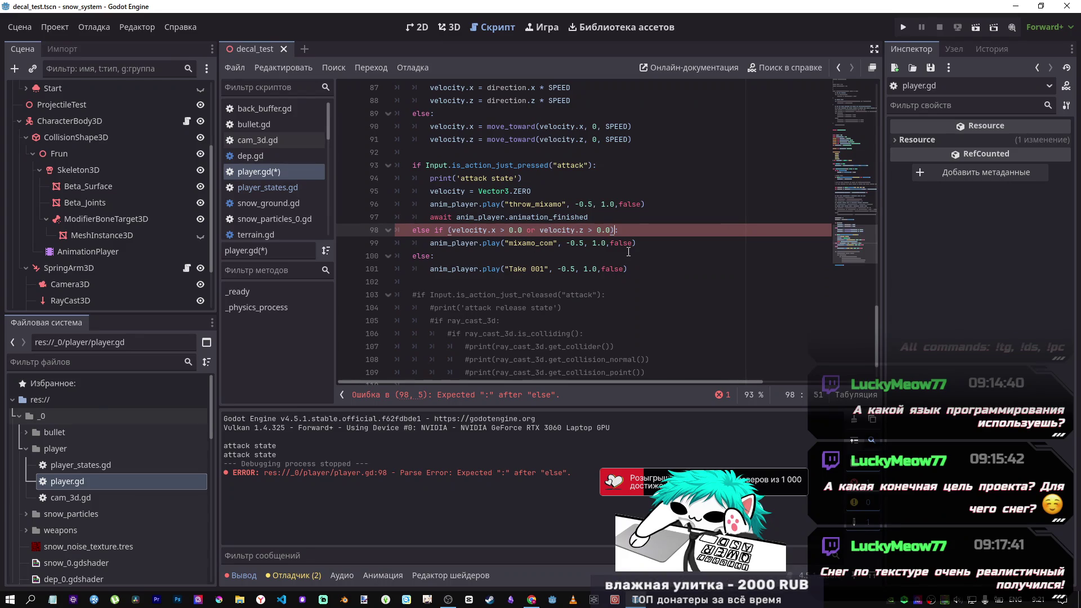
type(":")
left_click(527, 230)
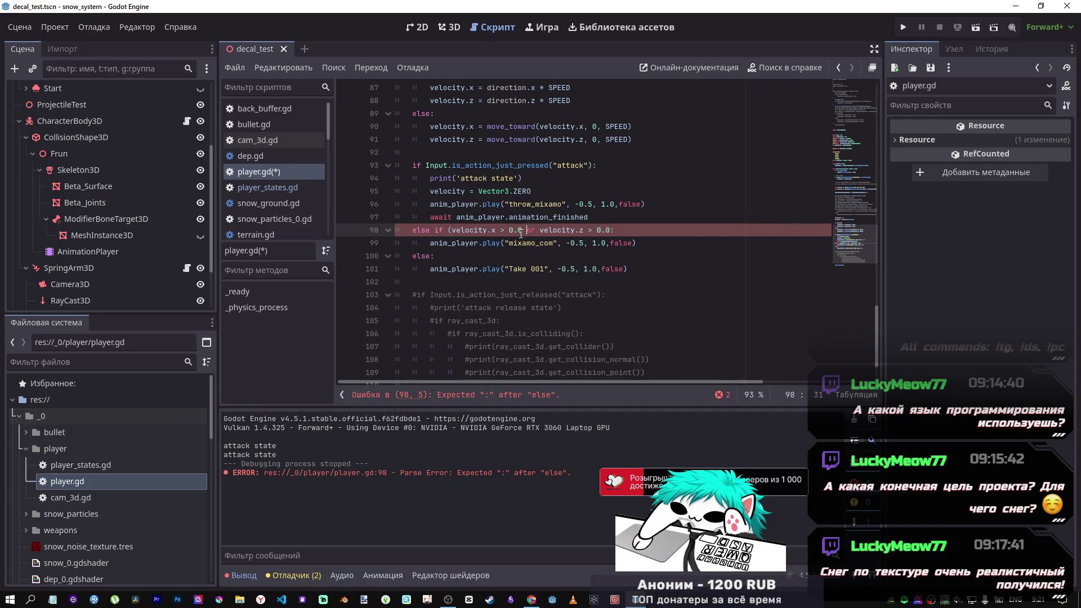
left_click(457, 229)
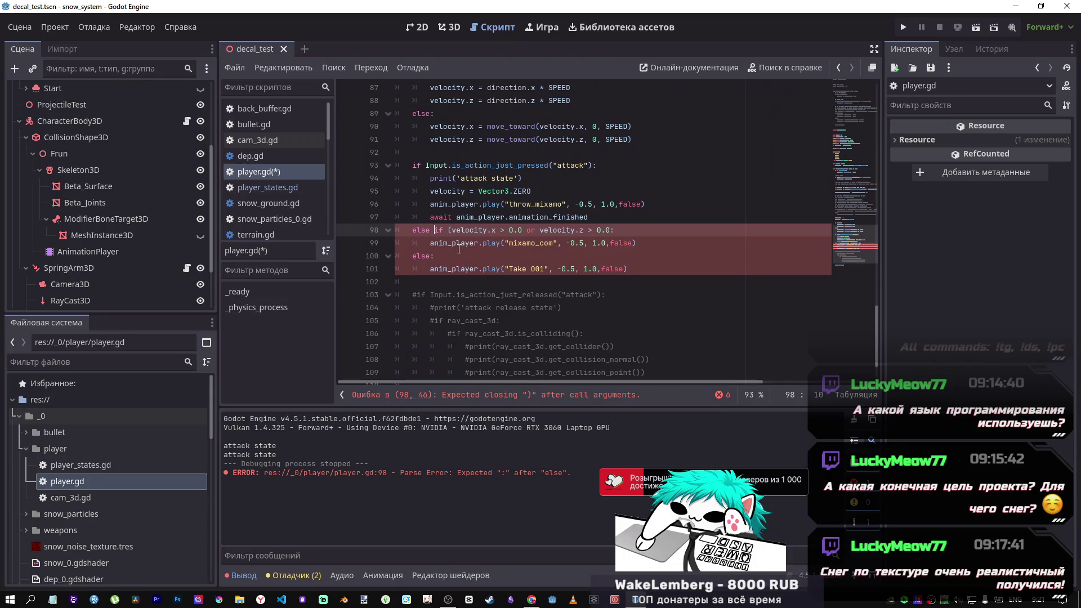
key("BackSpace")
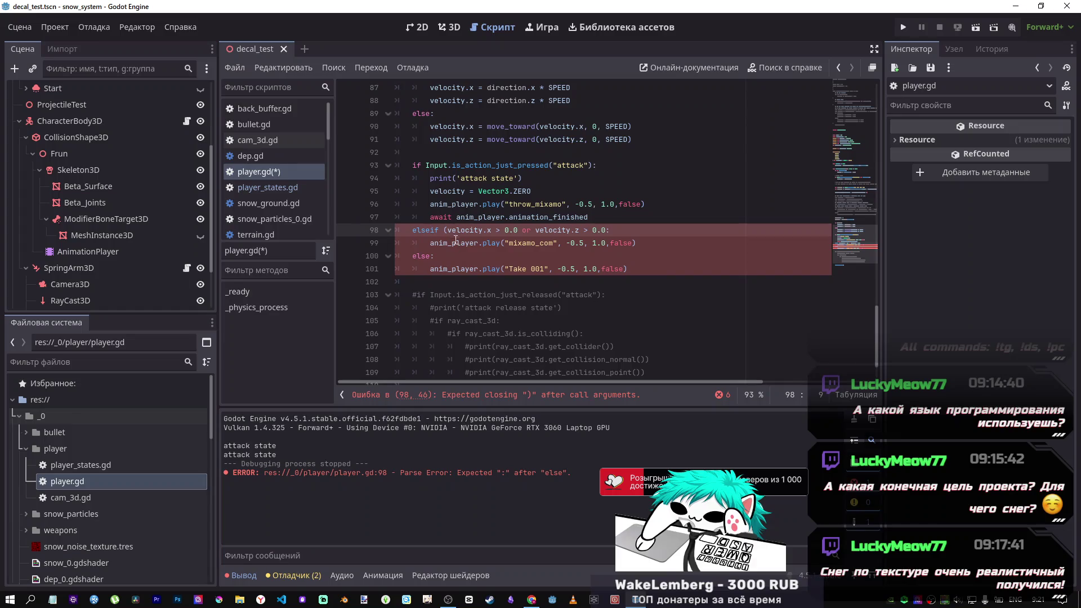
key("BackSpace")
type("e")
left_click(429, 230)
left_click(479, 233)
key("ctrl+s")
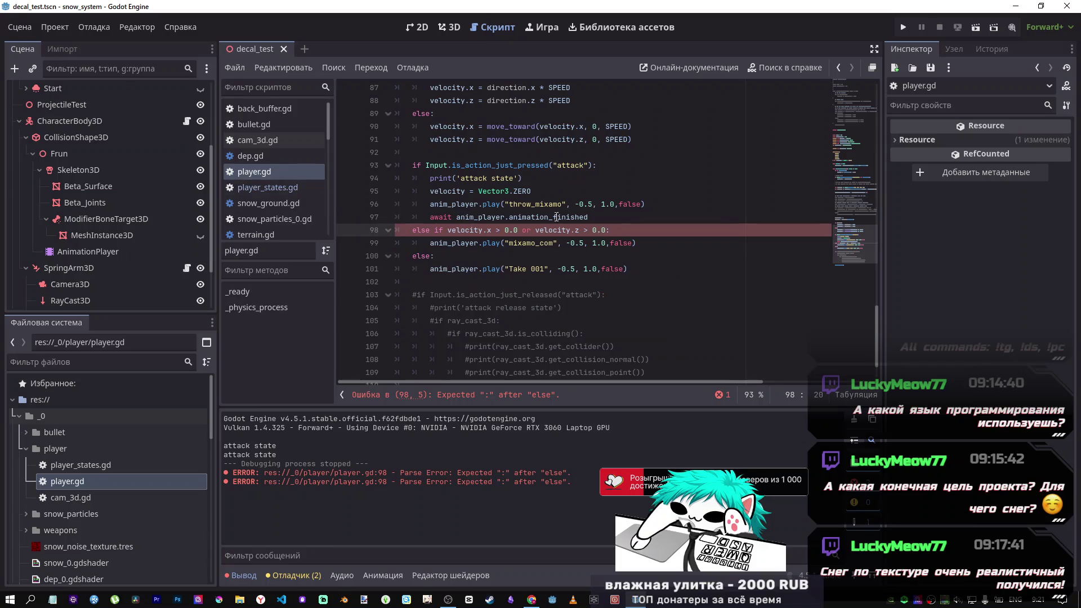
Step: Check the elif syntax in player_states.gd, then change line 98's 'else if' to 'elif'
left_click(557, 217)
left_click(270, 188)
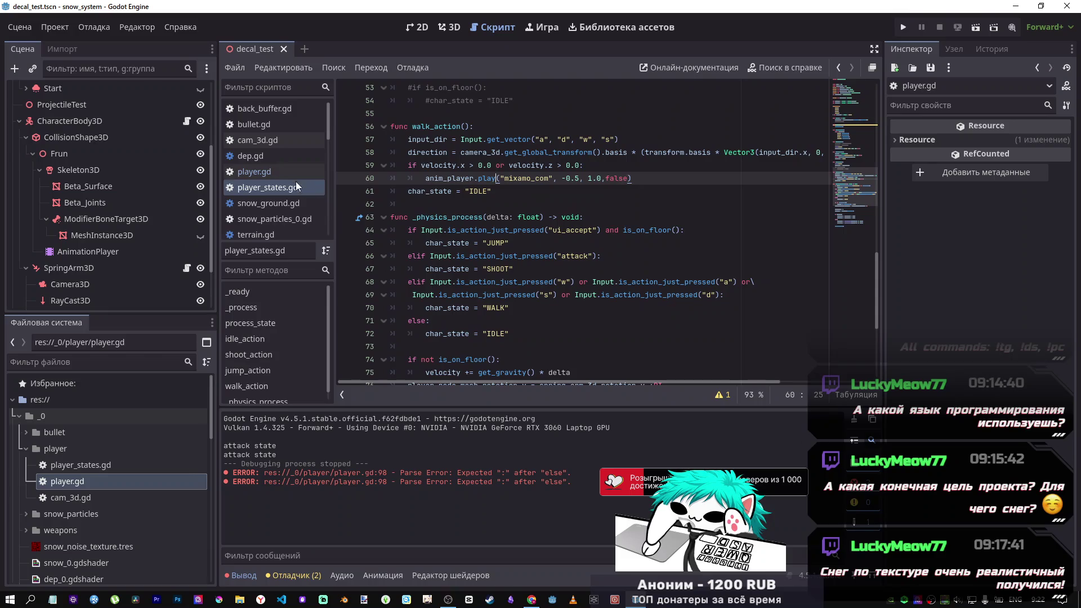
left_click(264, 171)
left_click(419, 232)
key("Delete")
key("Delete")
key("Delete")
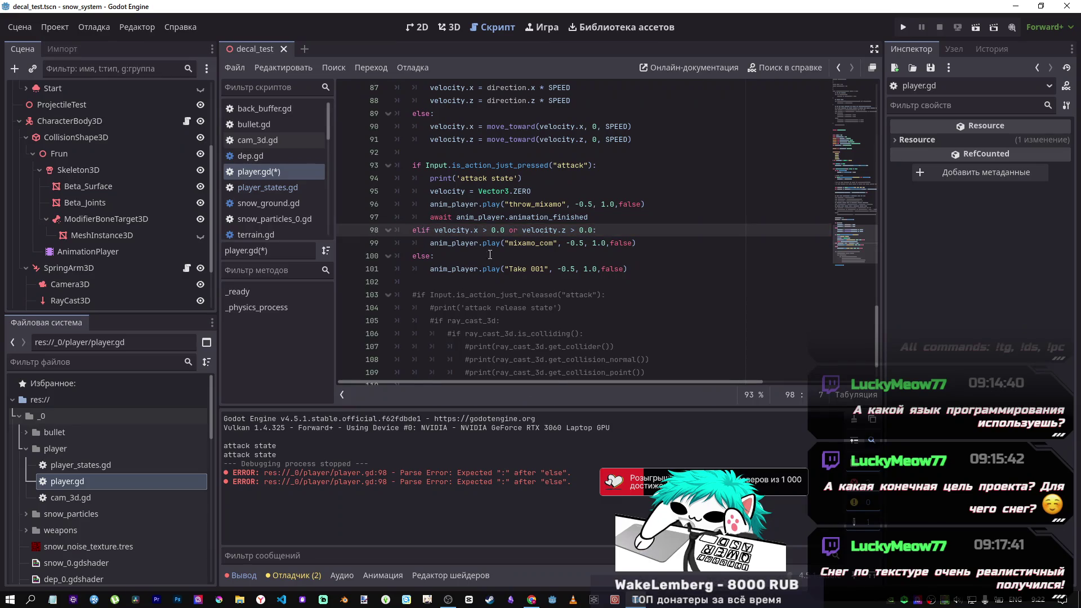
Step: Run decal_test, attack twice, run with W while attacking, then stop with F8
left_click(975, 27)
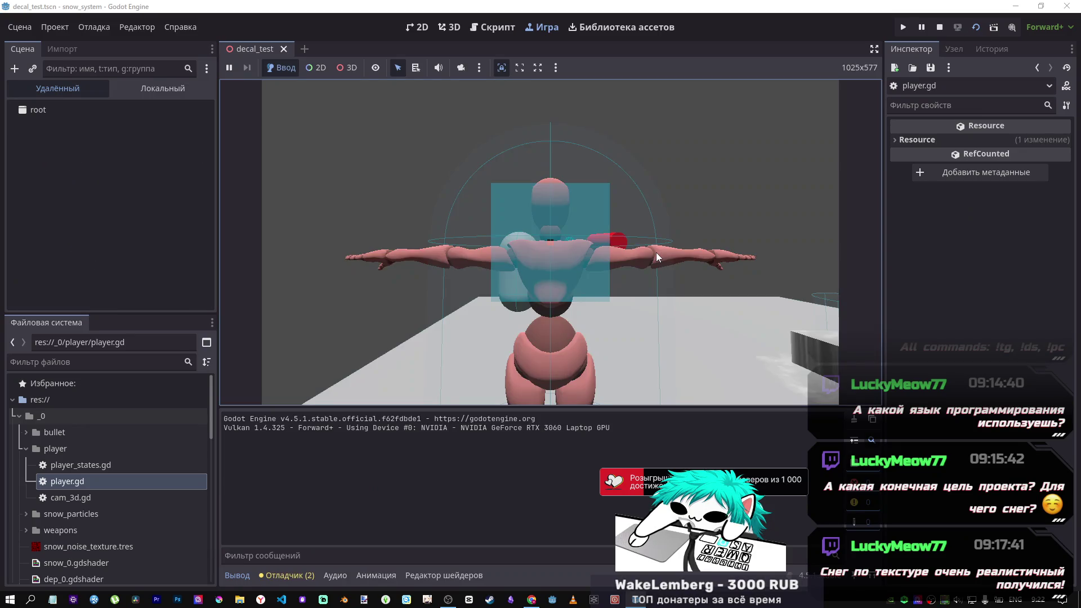
left_click(654, 252)
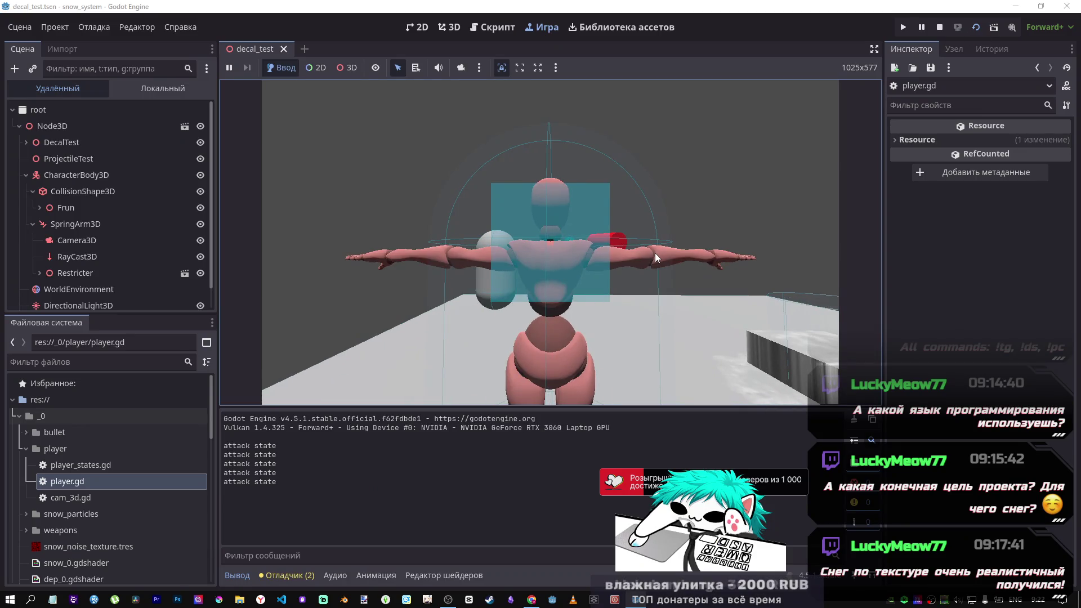
left_click(637, 258)
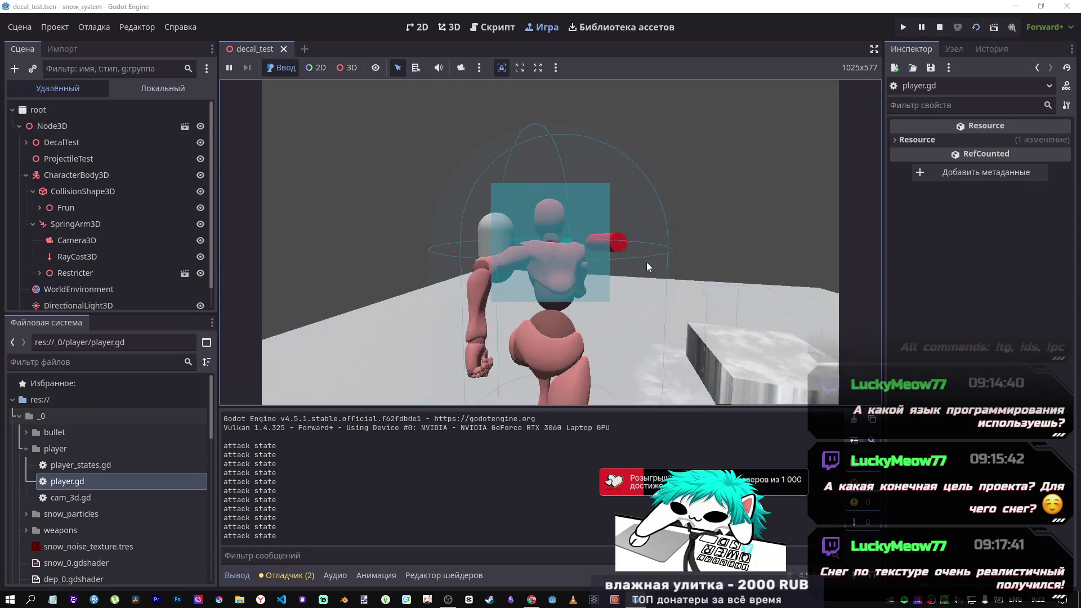
key("w")
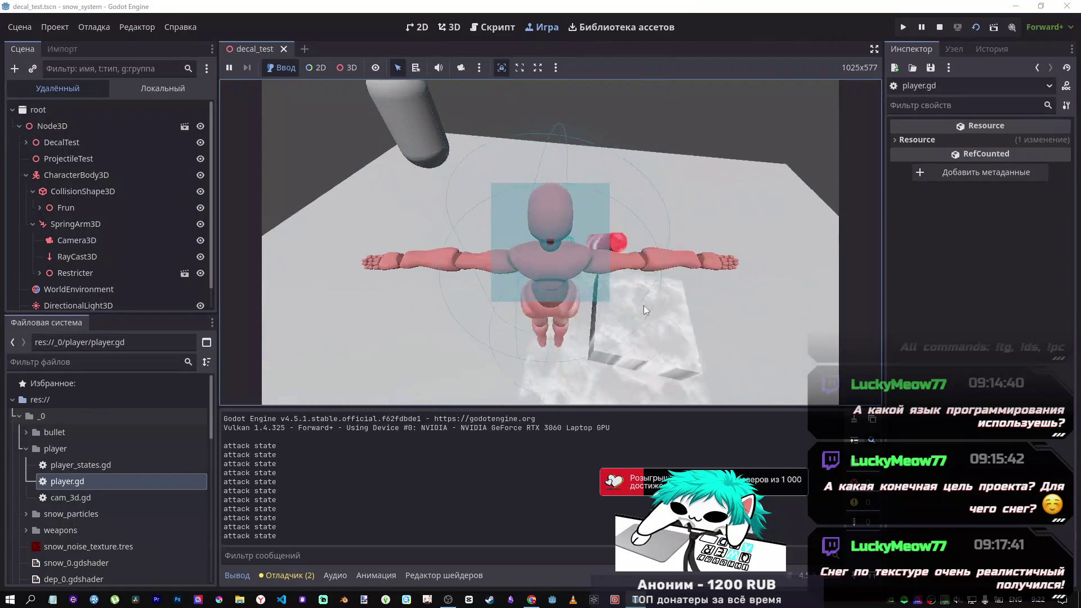
key("w")
left_click(618, 257)
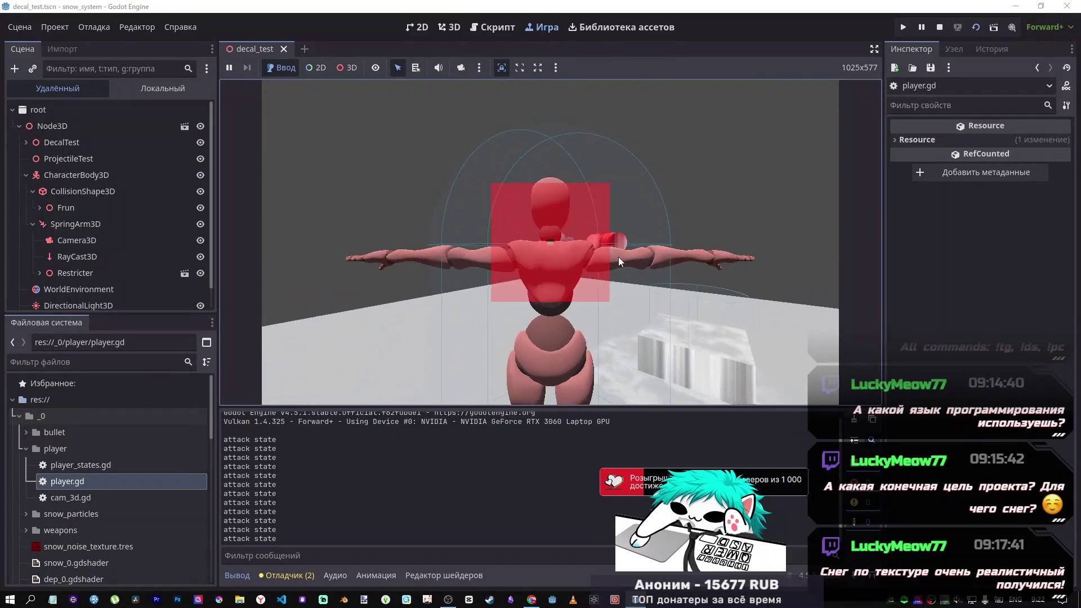
key("F8")
left_click(533, 268)
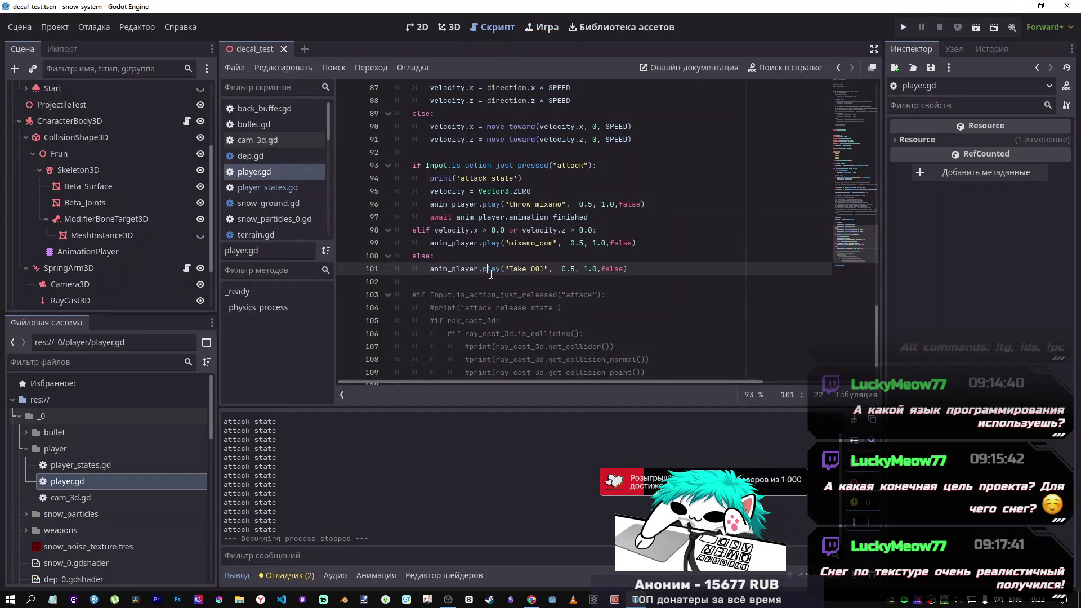
left_click(482, 229)
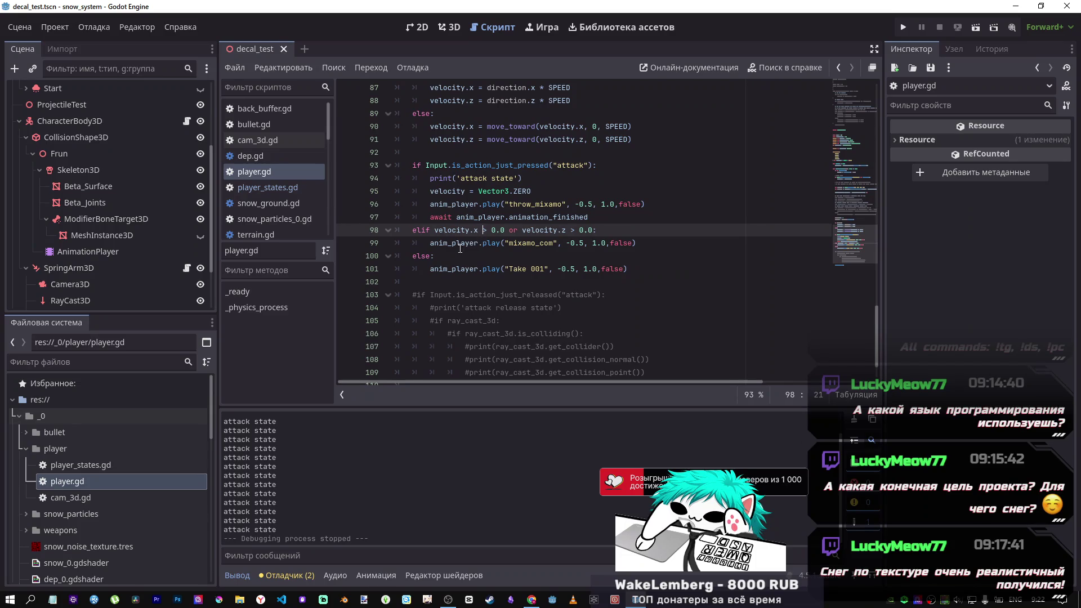
left_click(598, 165)
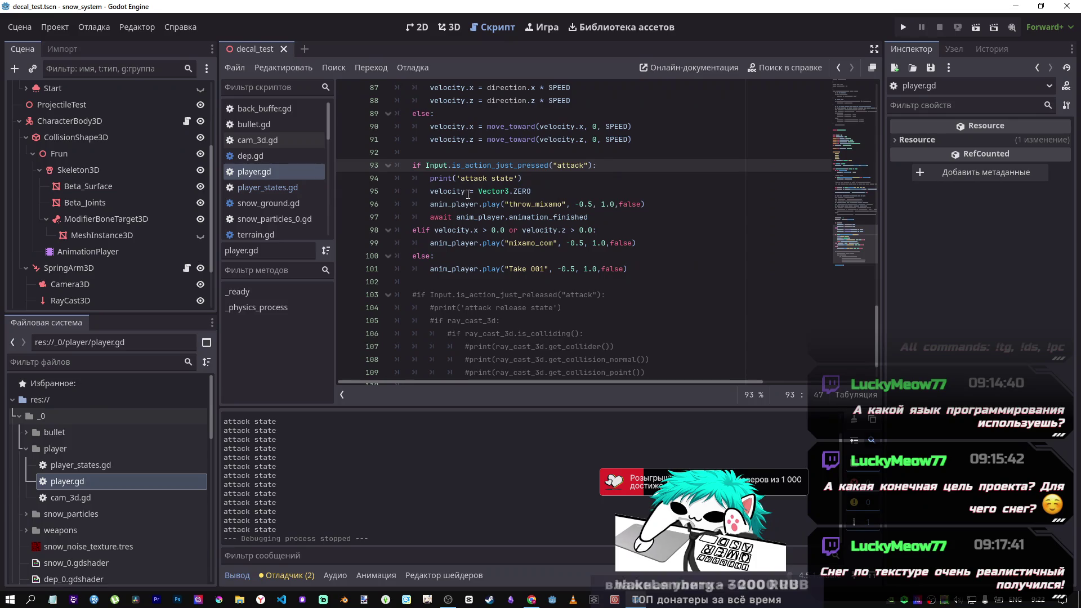
left_click(540, 192)
left_click(431, 192, "shift")
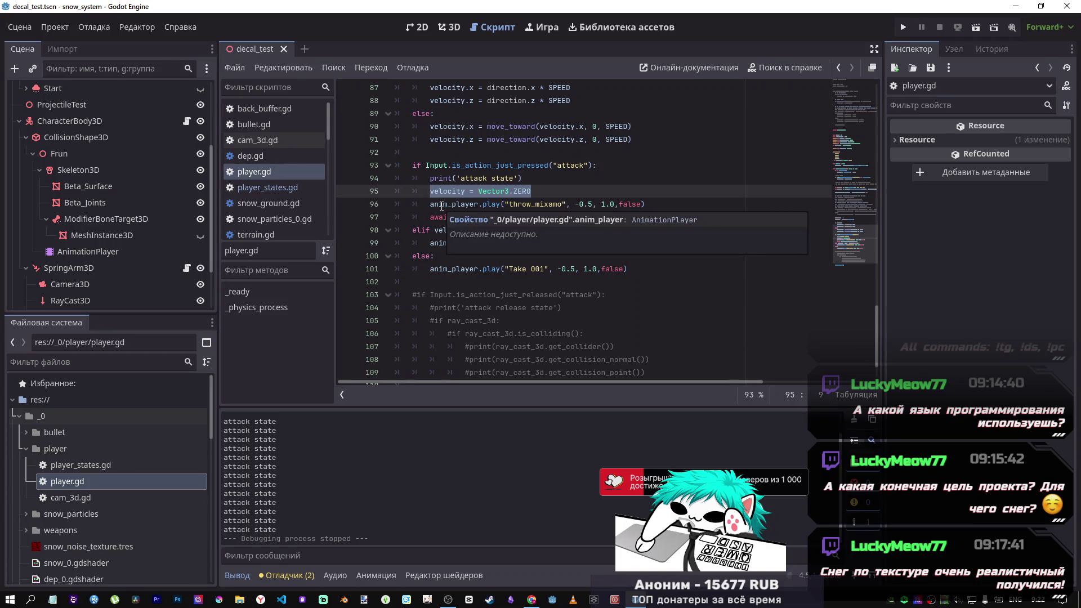
left_click(461, 229)
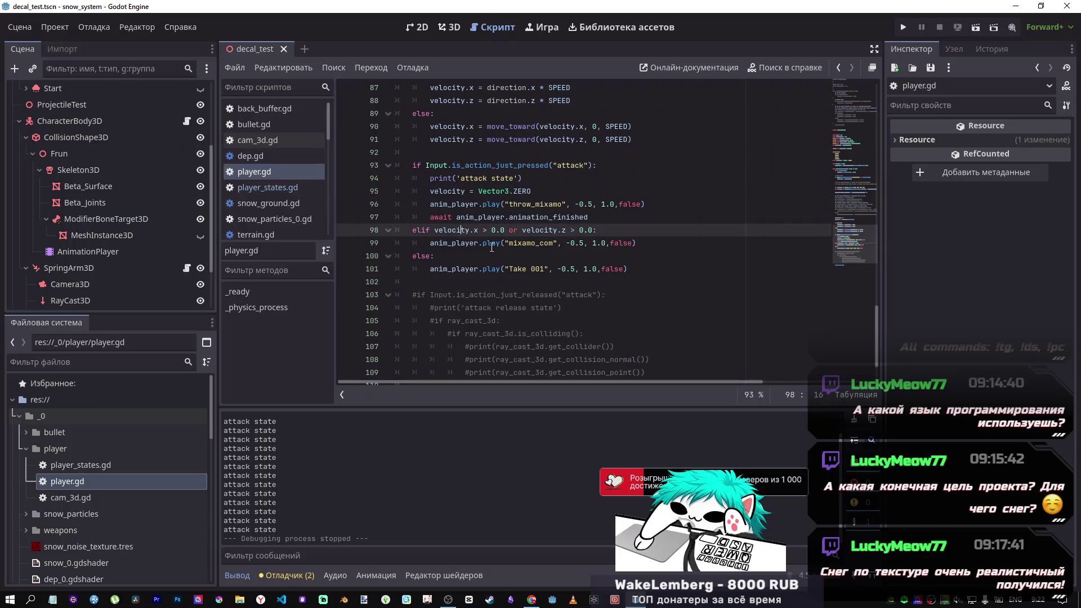
scroll(457, 193, "up", 1)
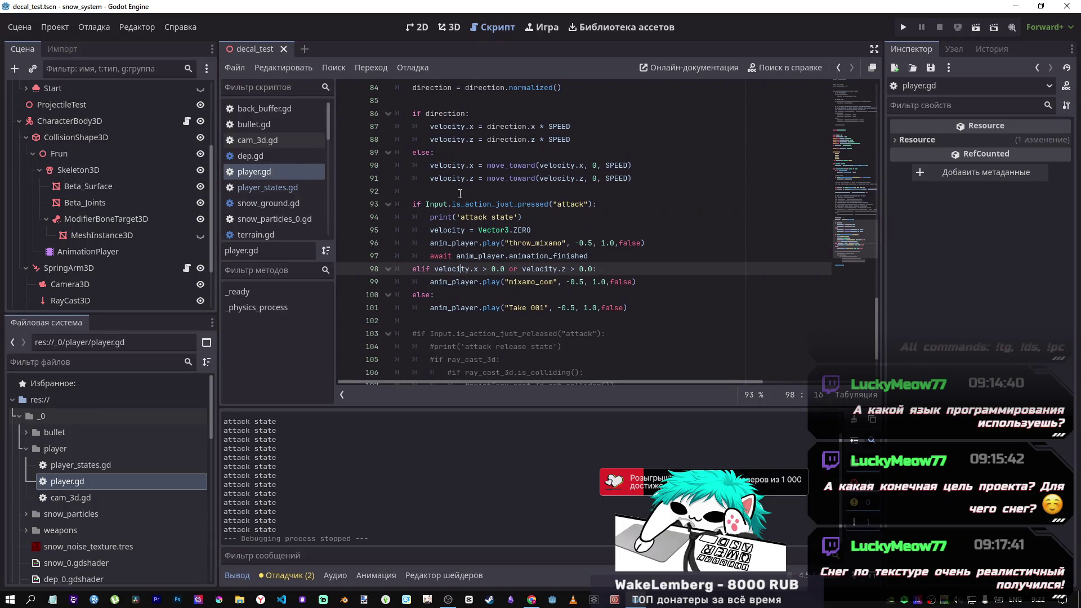
left_click(458, 193)
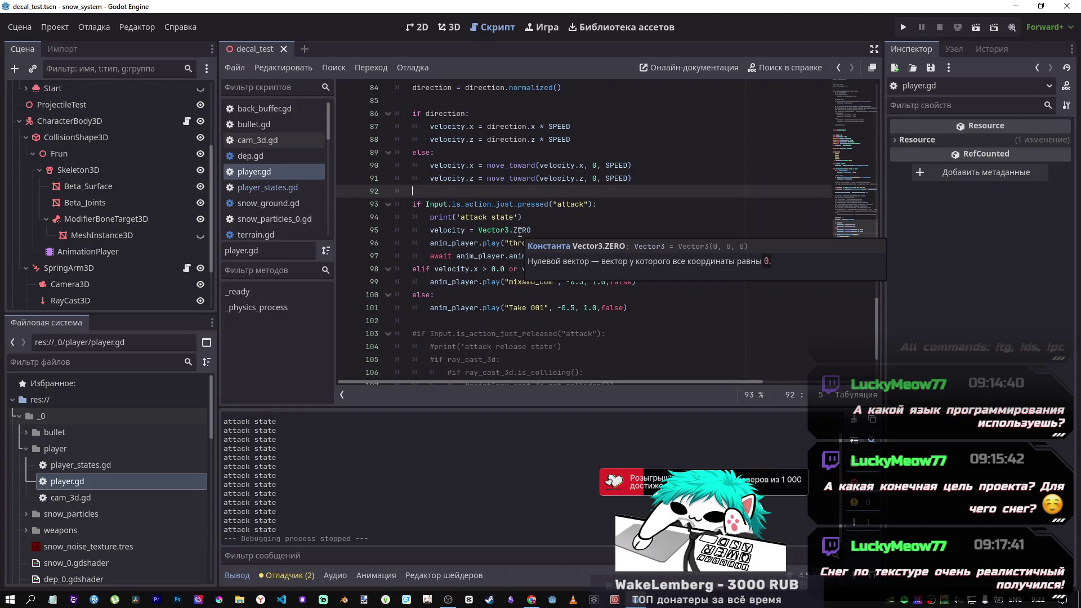
left_click(563, 217)
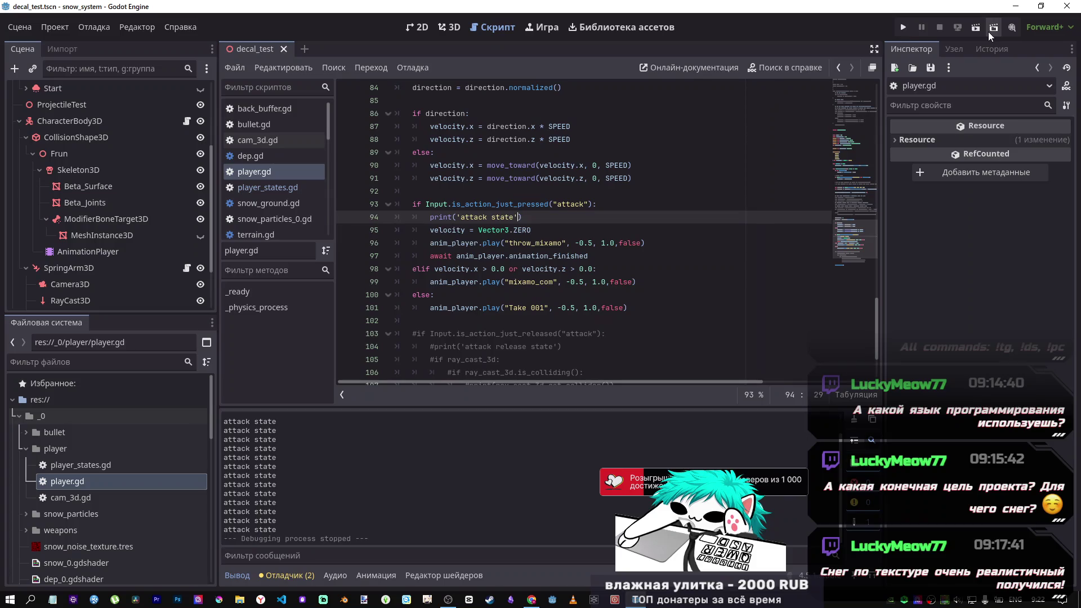
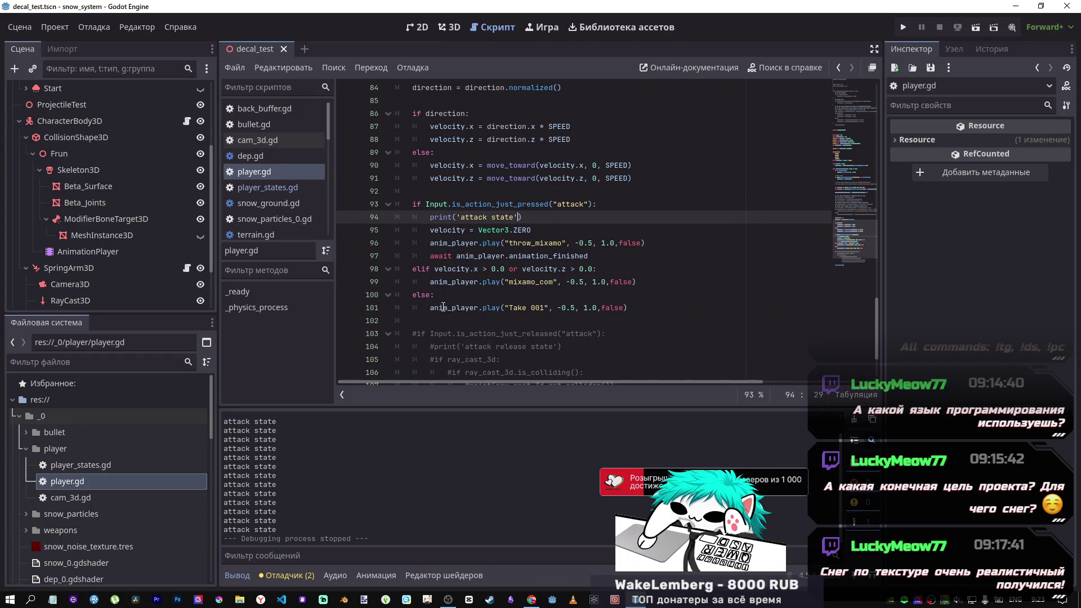
Step: Review the attack block on lines 93–101 of player.gd, including the Take 001 call
left_click_drag(628, 307, 431, 307)
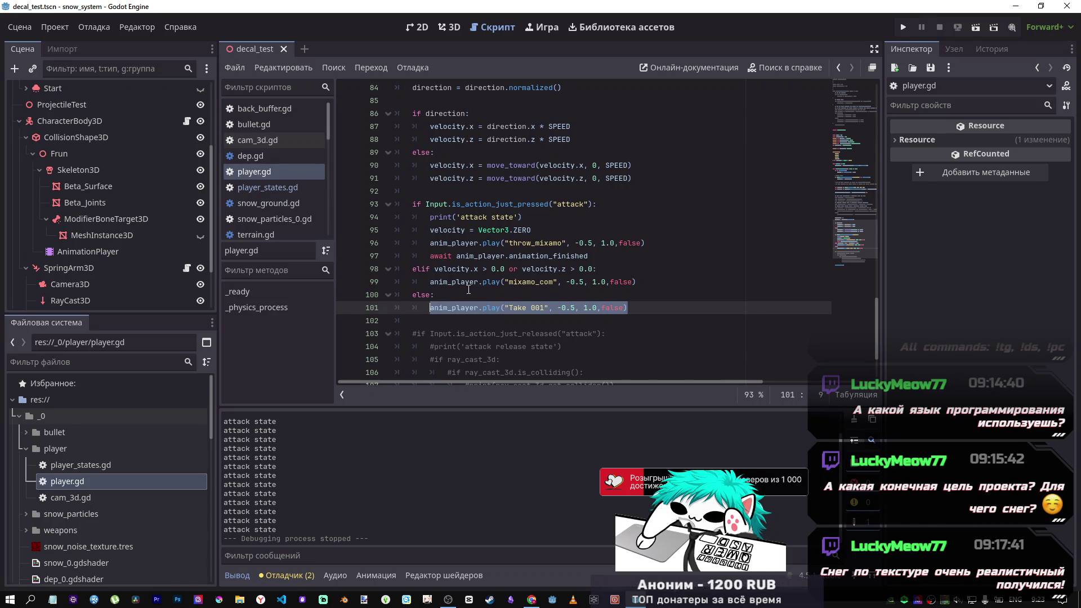
scroll(471, 290, "up", 2)
scroll(473, 289, "down", 1)
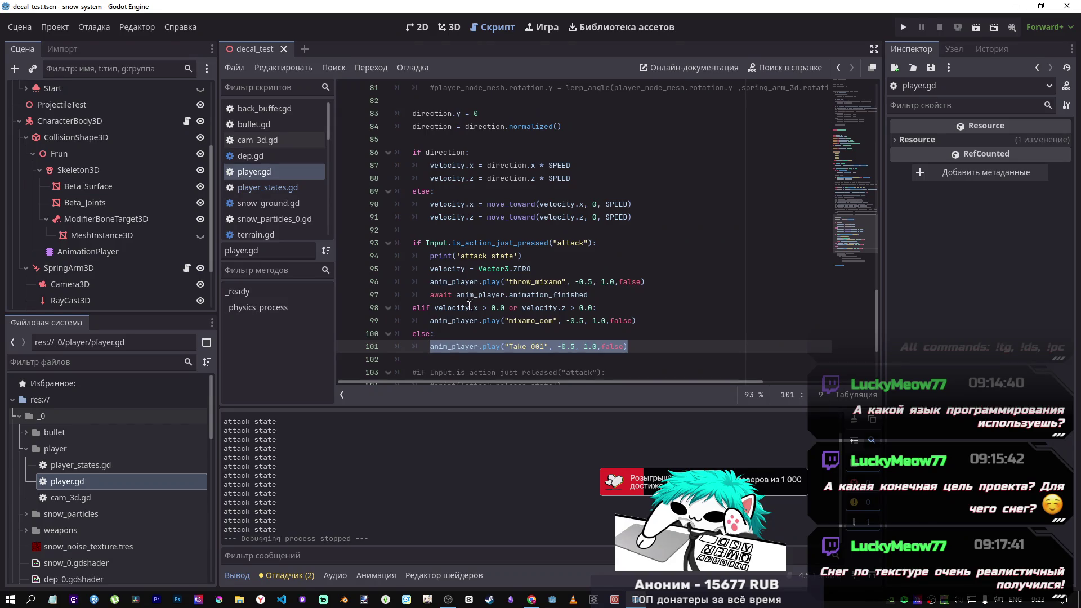
left_click(476, 333)
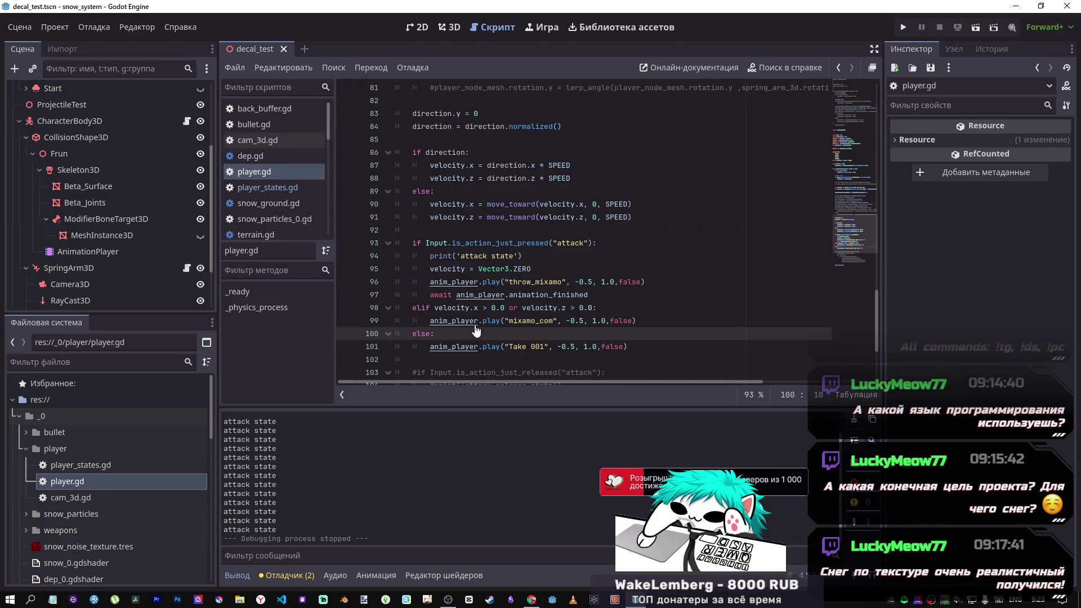
mouse_move(500, 327)
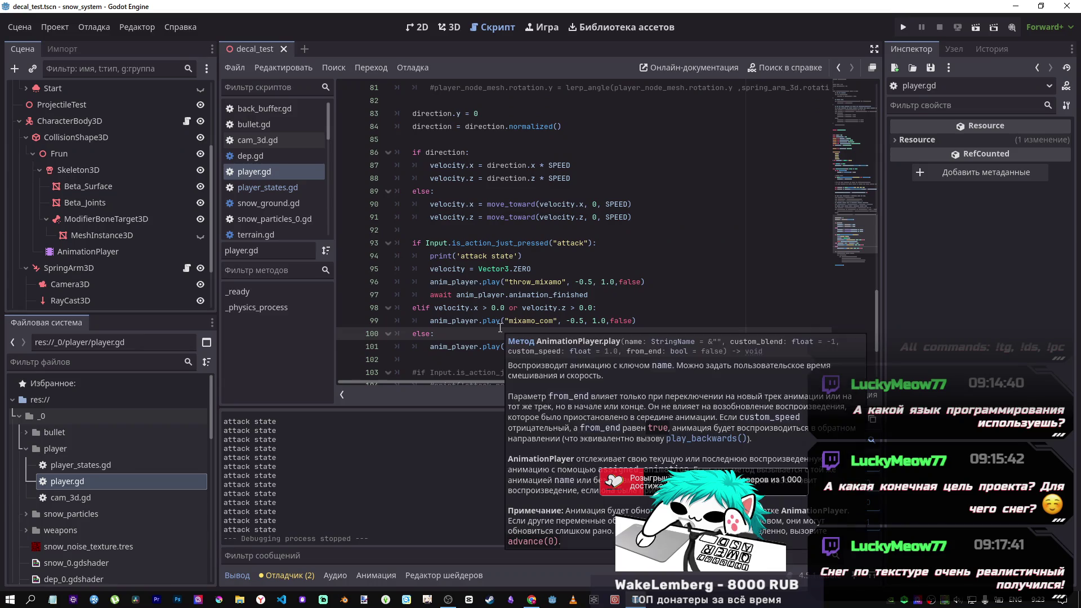
left_click(605, 345)
mouse_move(605, 341)
left_mouse_down()
mouse_move(411, 232)
mouse_move(409, 241)
left_mouse_up()
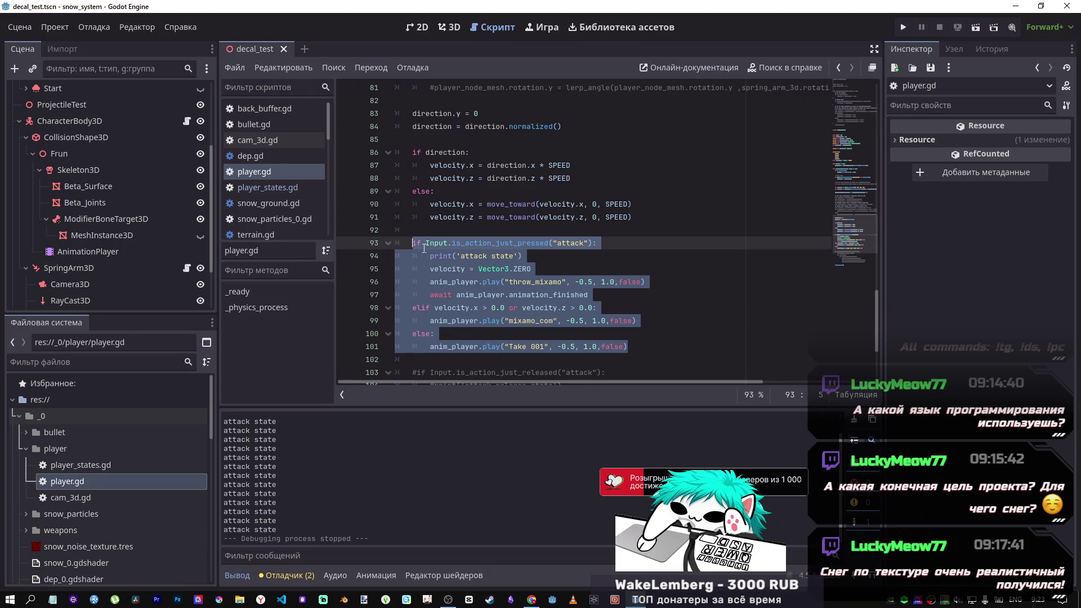
scroll(462, 259, "up", 10)
scroll(490, 267, "down", 6)
left_click(497, 260)
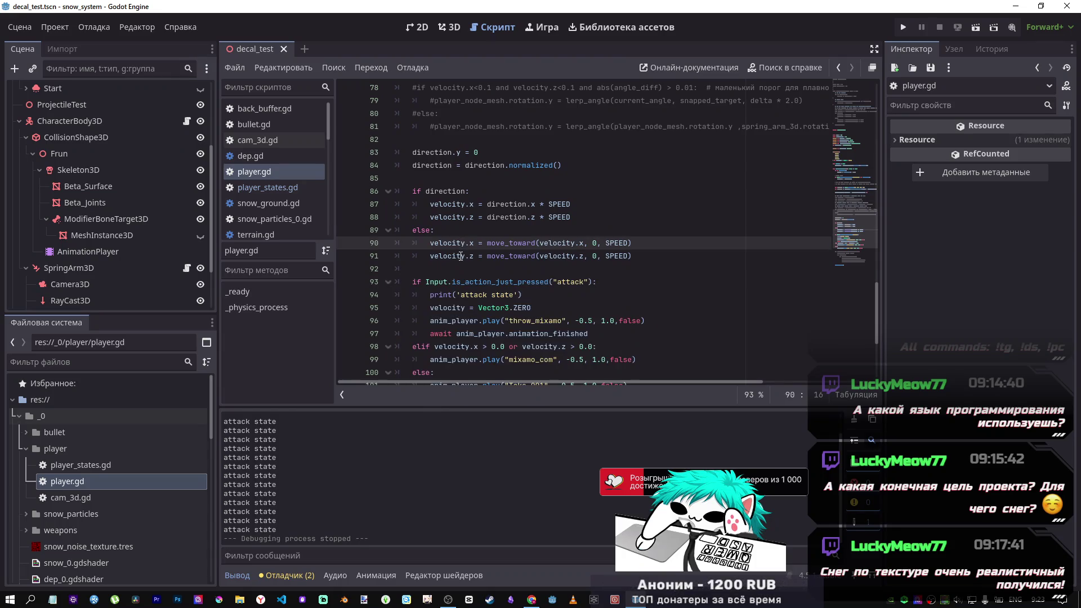
scroll(427, 231, "down", 2)
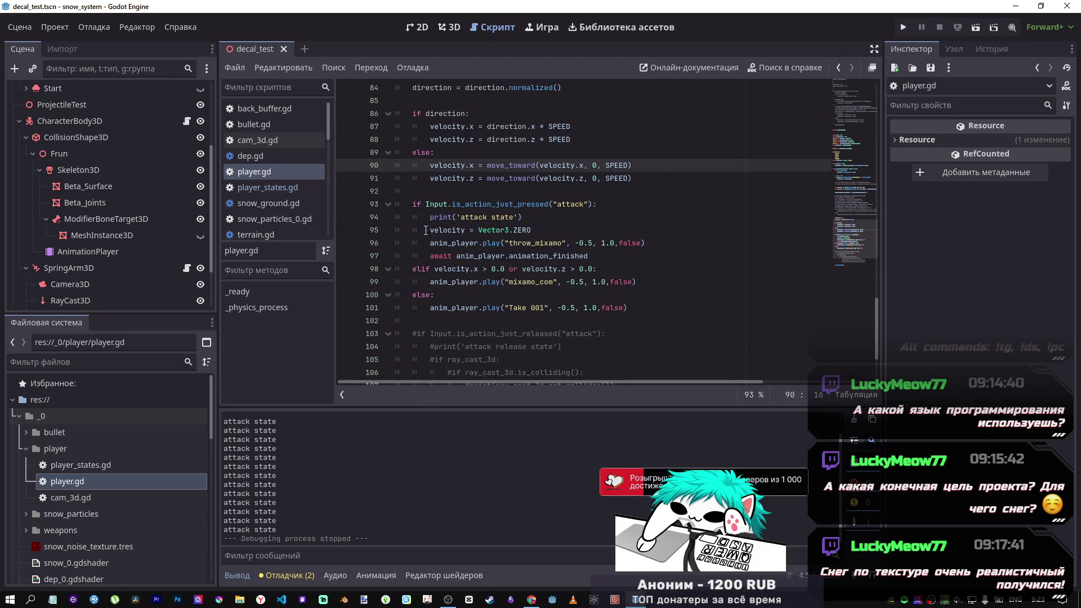
Step: Add print(velocity) on a new line above the attack check and run the game
left_click(446, 205)
left_click(522, 217)
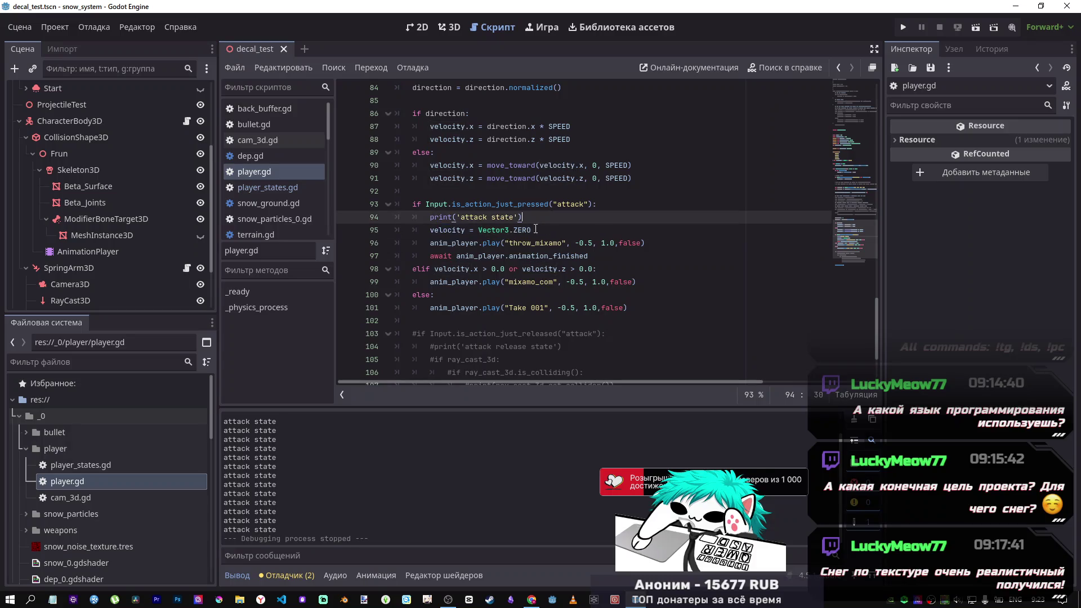
left_click(506, 191)
key("Tab")
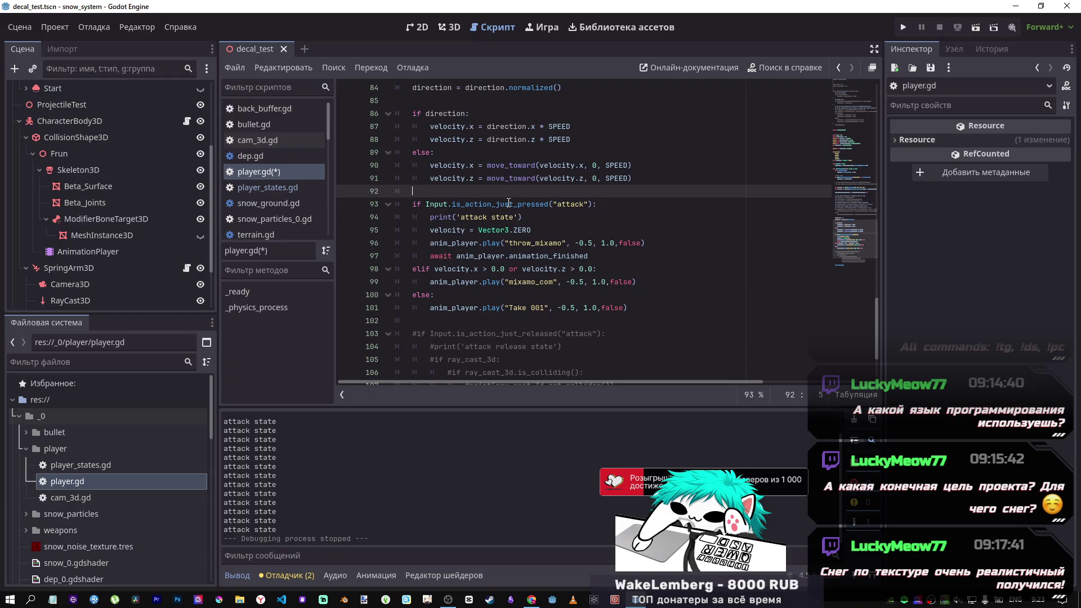
key("Return")
type("print(")
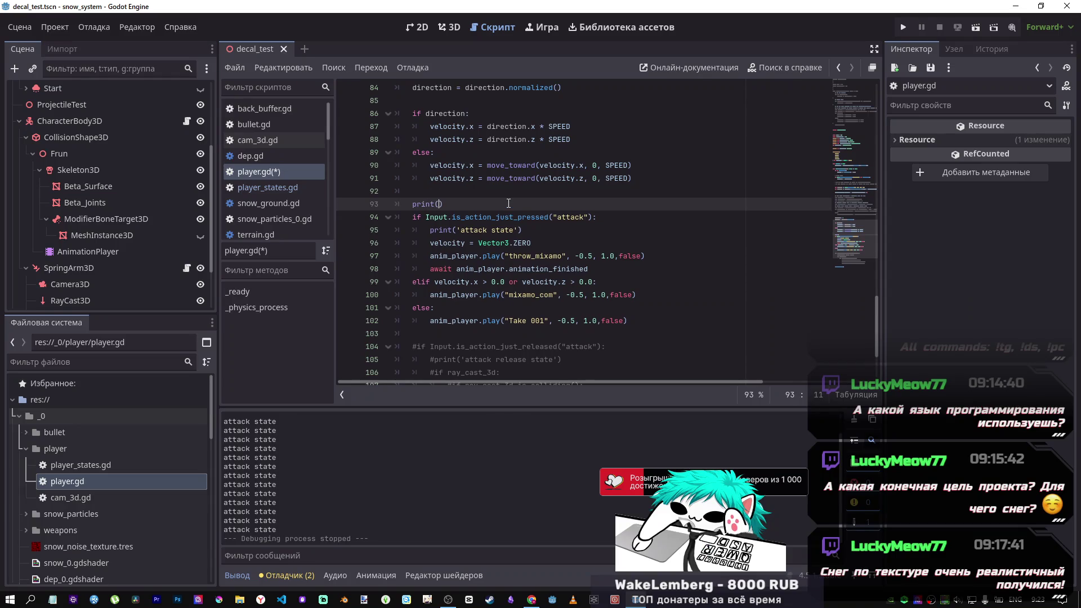
type("velocity")
key("F5")
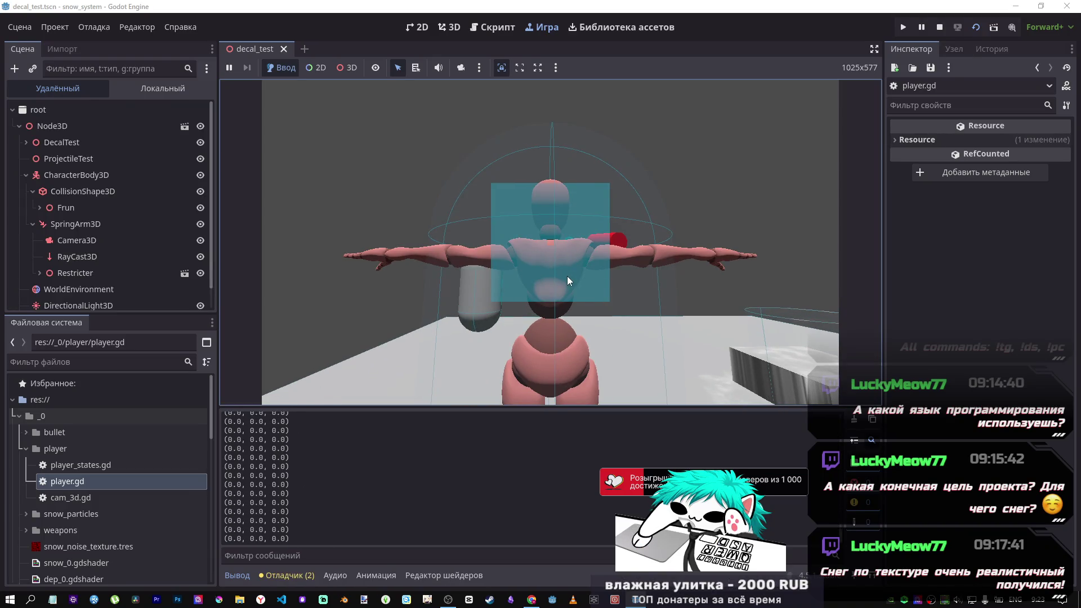
Step: Attack twice in the running game, then stop it and return to player.gd at line 100
left_click(568, 326)
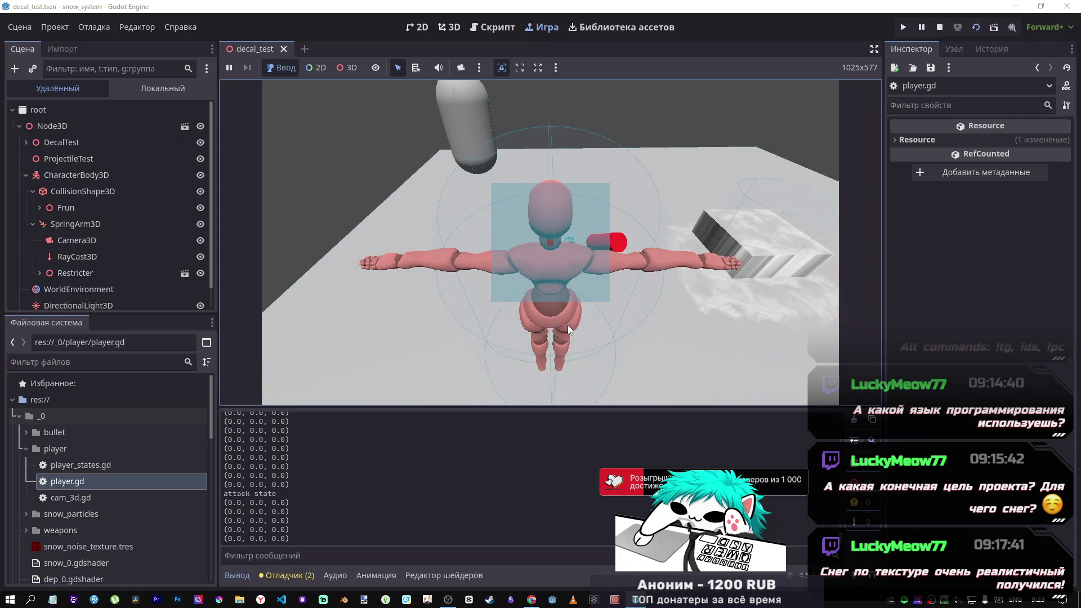
left_click(565, 251)
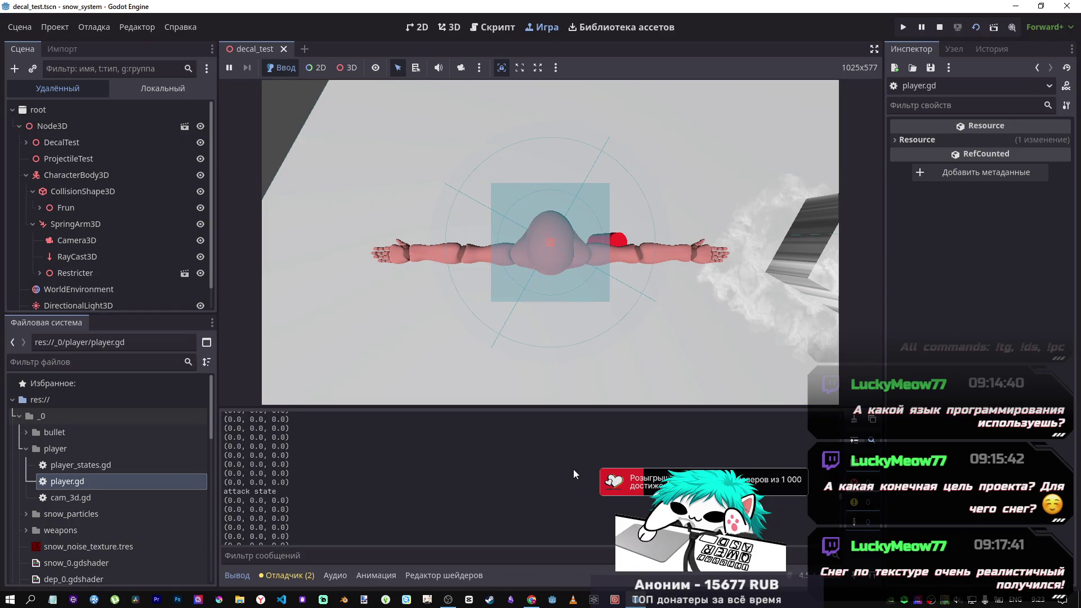
left_click(600, 368)
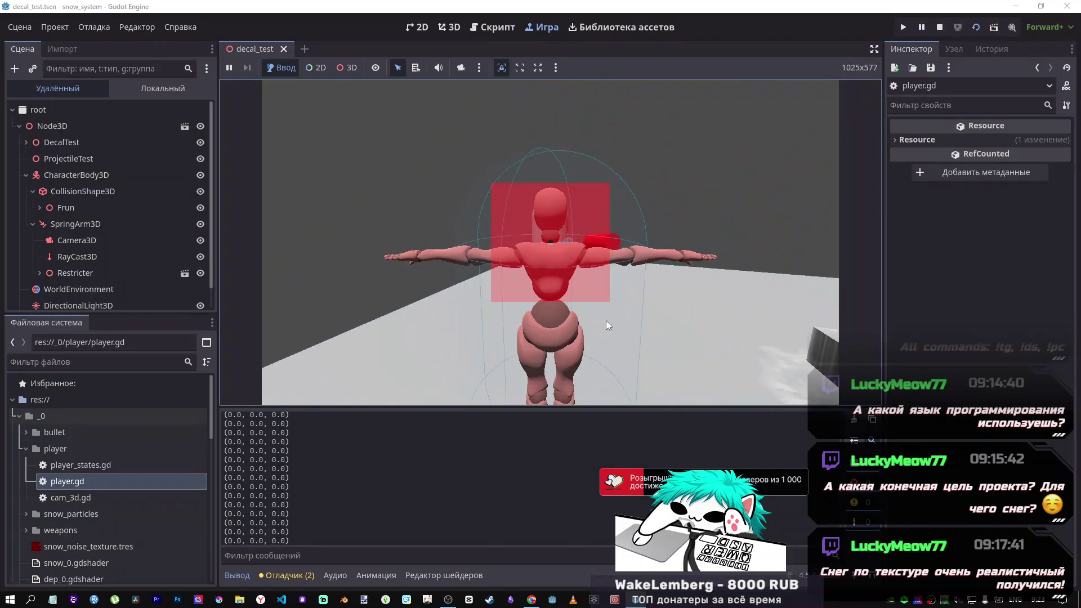
left_click(938, 28)
left_click(487, 294)
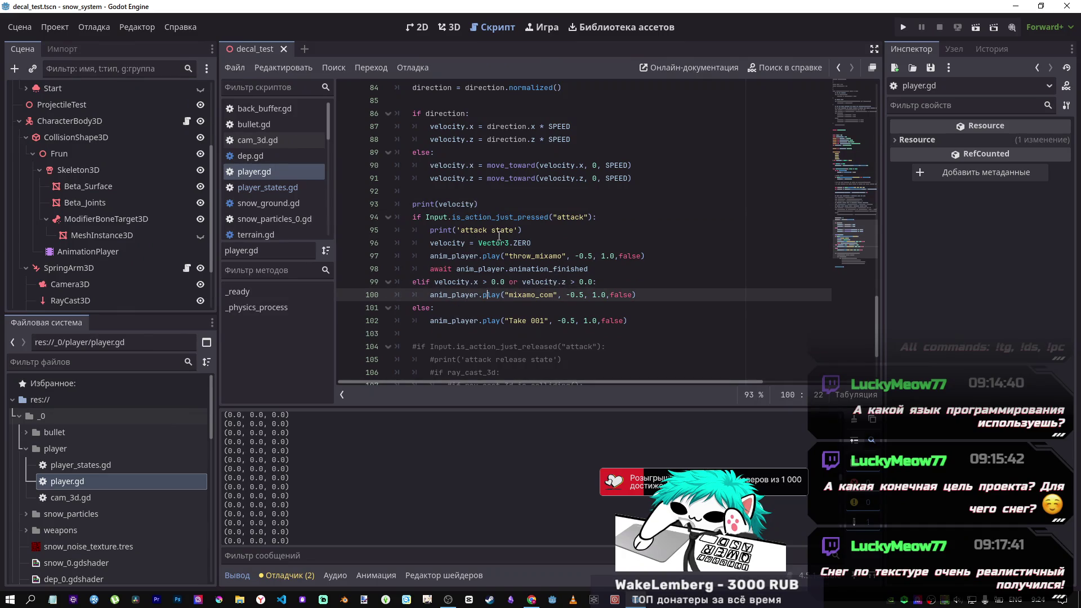
Step: Change elif to a plain if on line 99
left_click_drag(530, 243, 431, 243)
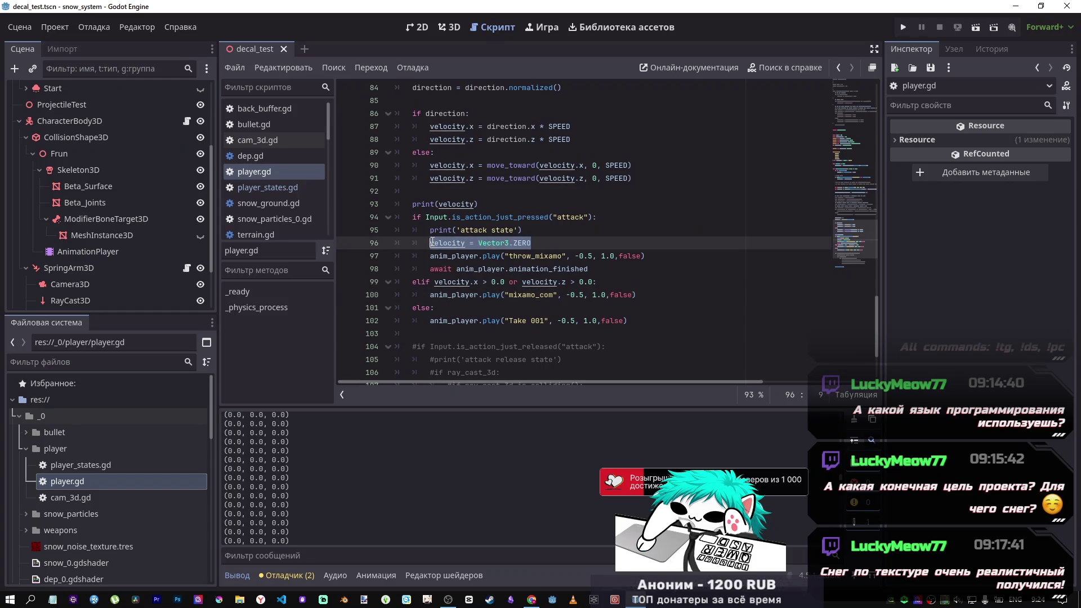
left_click(594, 282)
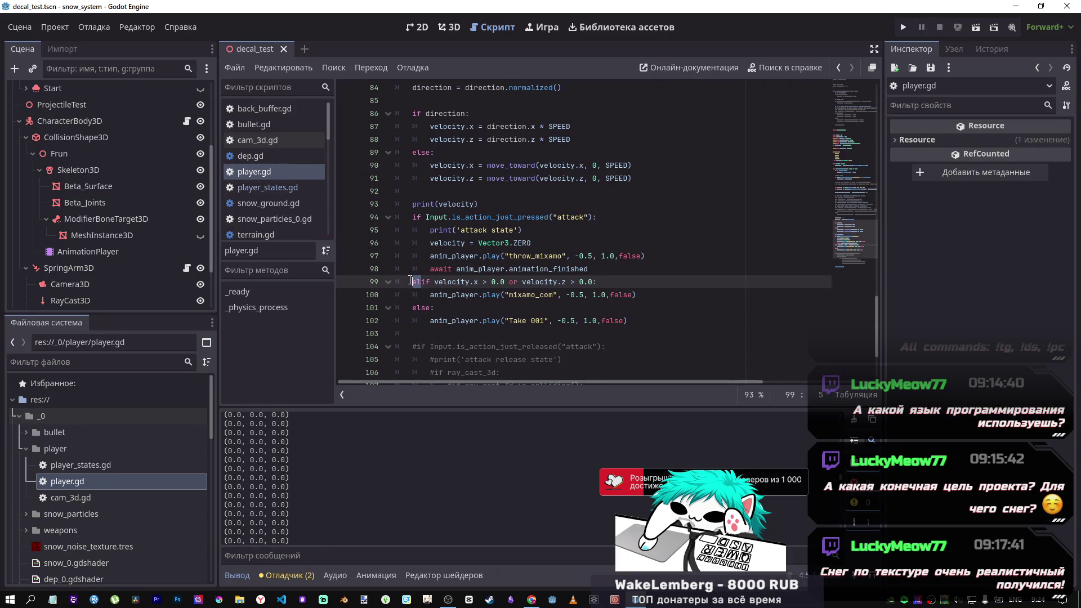
key("BackSpace")
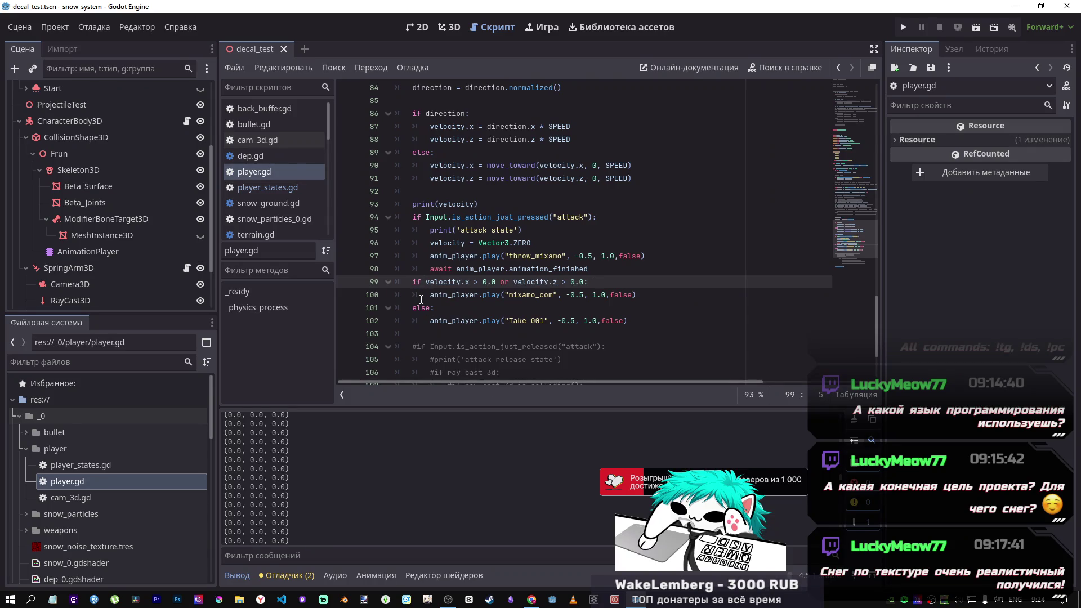
Step: Replace else on line 101 with 'if velocity == Vector3.ZERO:' and save the script
double_click(416, 307)
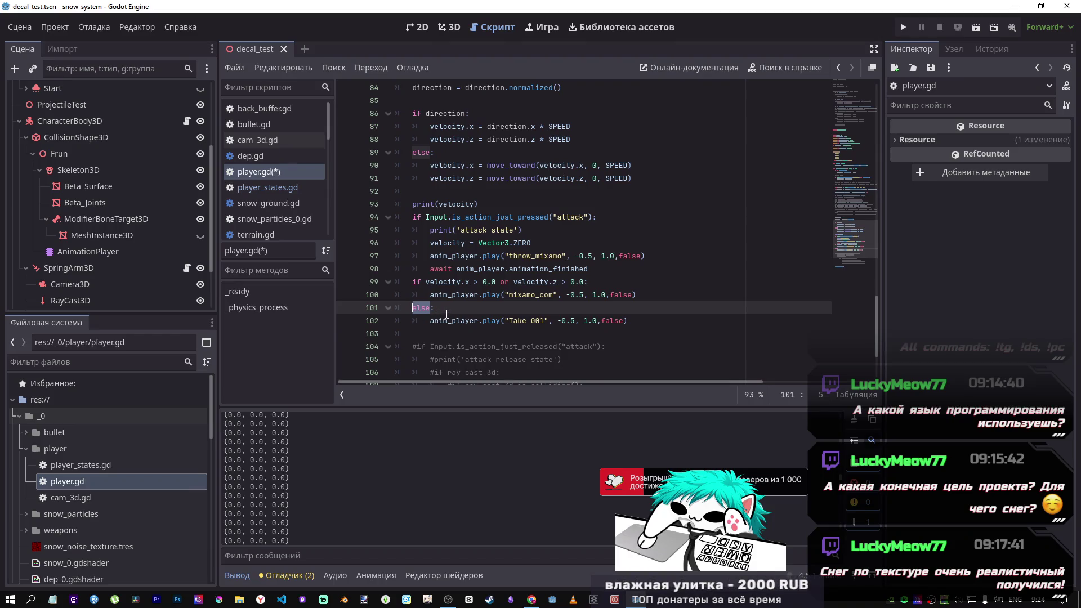
left_click_drag(474, 244, 430, 244)
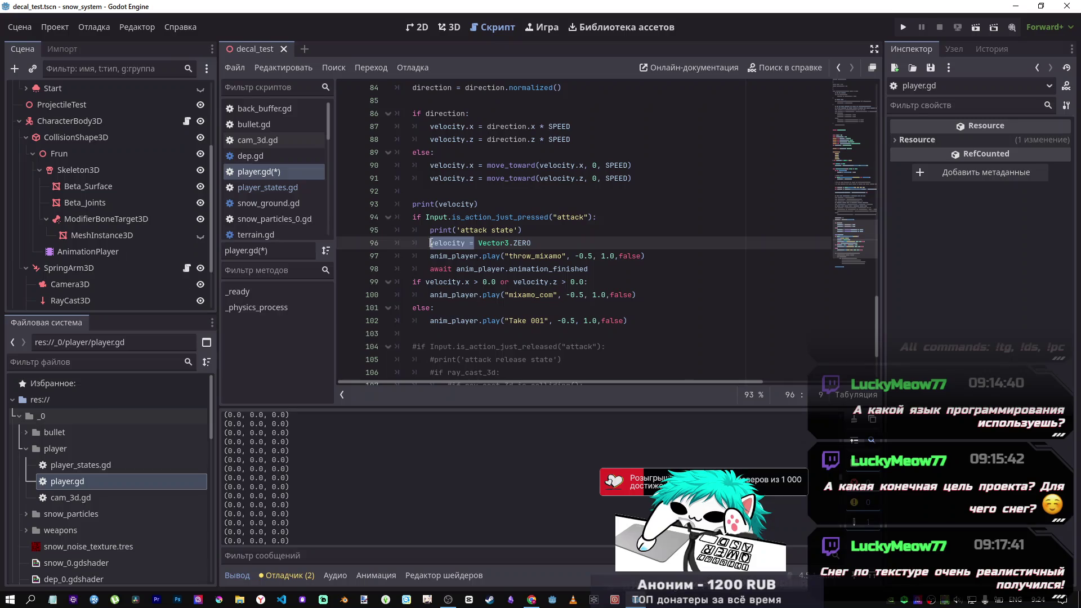
left_click(437, 305)
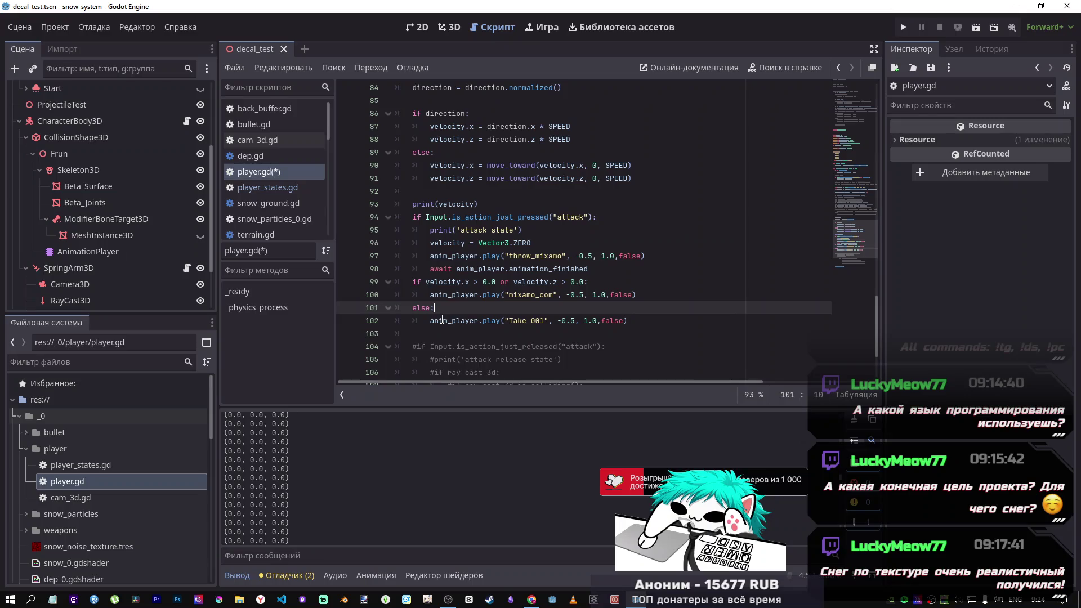
double_click(417, 308)
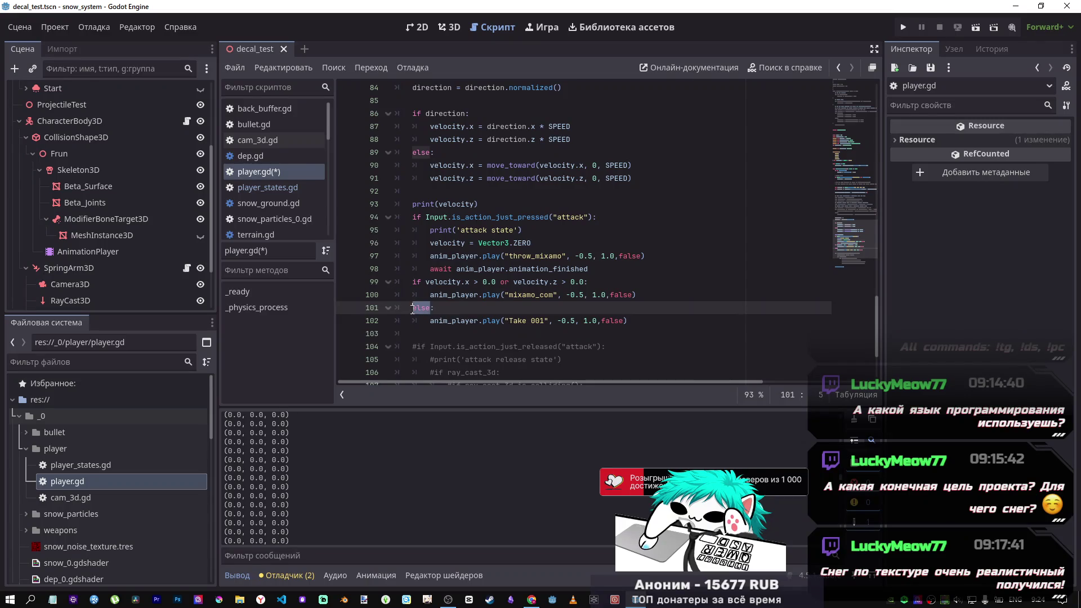
type("if velocity ==0")
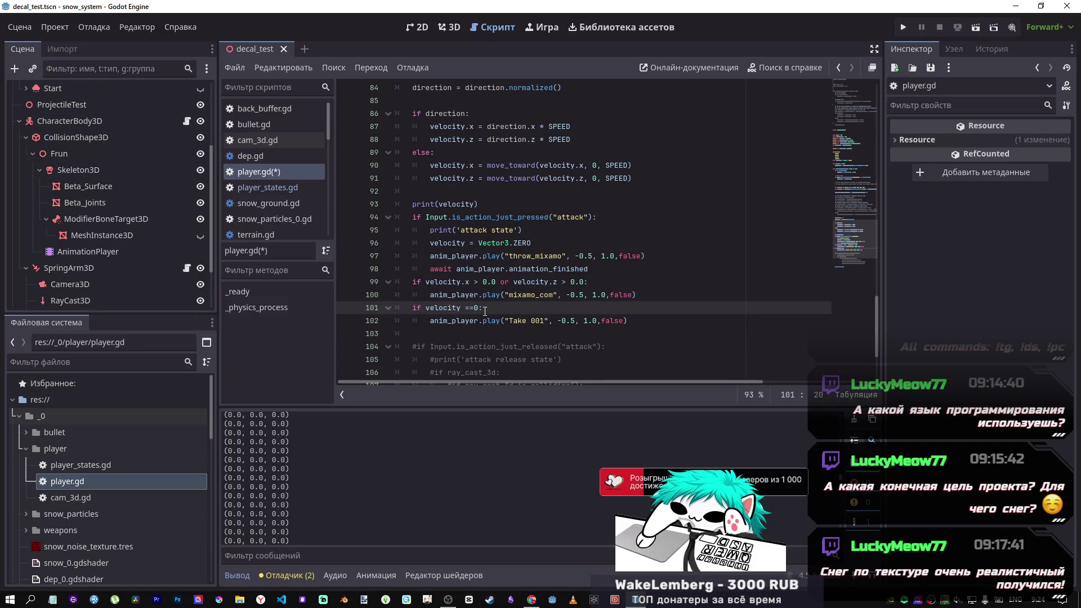
key("BackSpace")
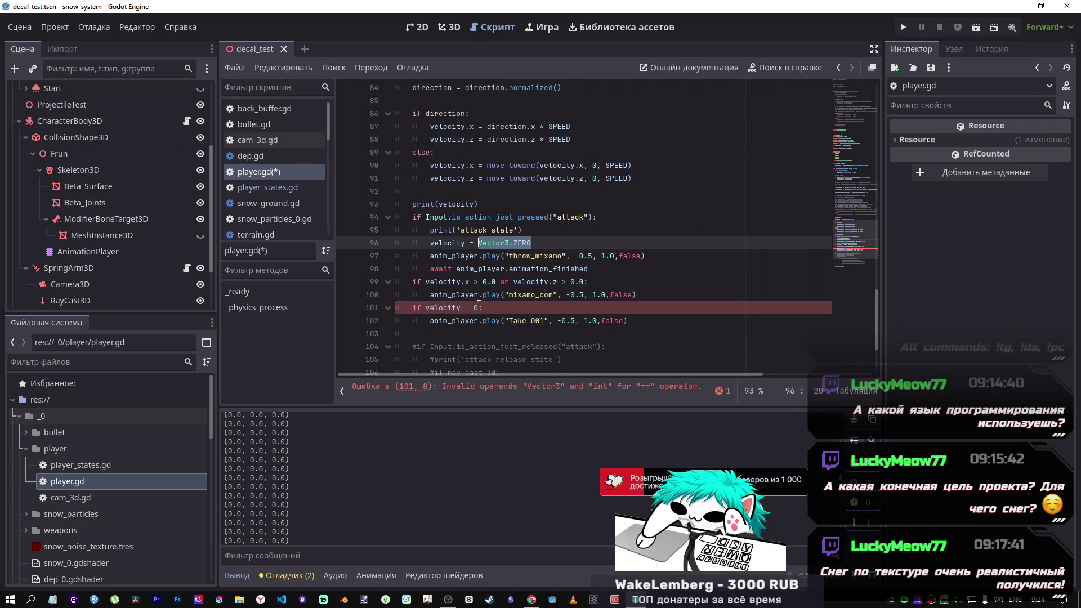
type("Vector3.ZERO")
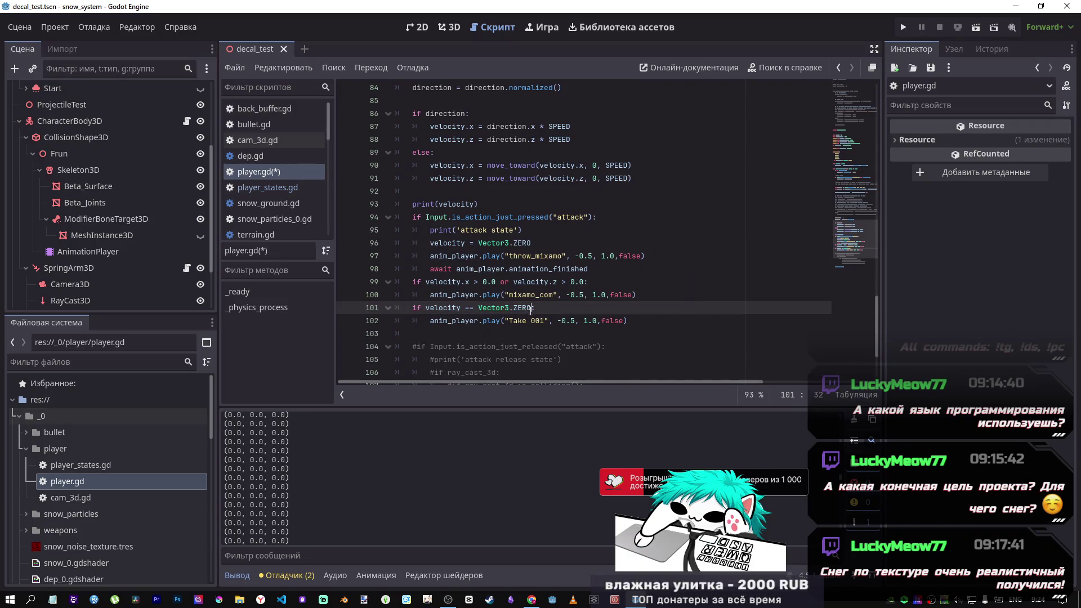
left_click(590, 318)
key("ctrl+s")
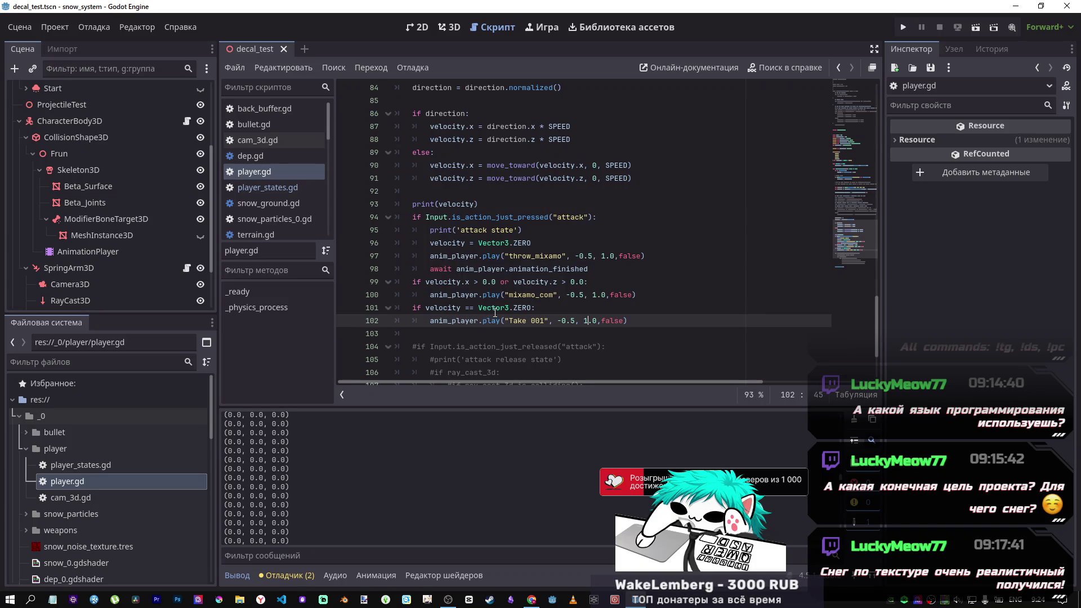
scroll(495, 313, "down", 1)
left_click(653, 257)
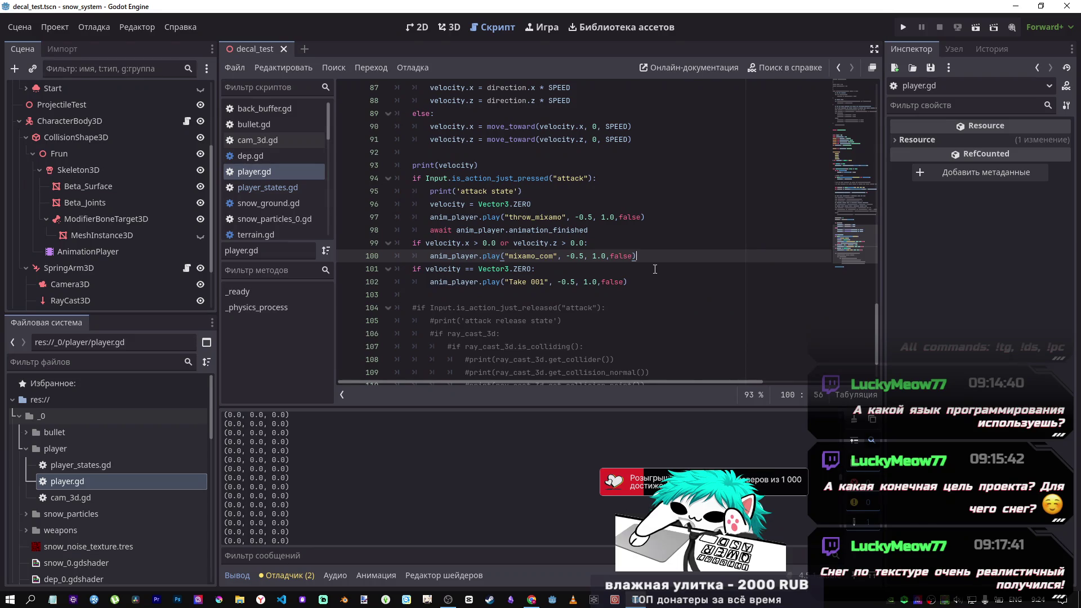
Step: Append 'and anim_player' after Vector3.ZERO in line 101's idle condition
scroll(645, 276, "up", 1)
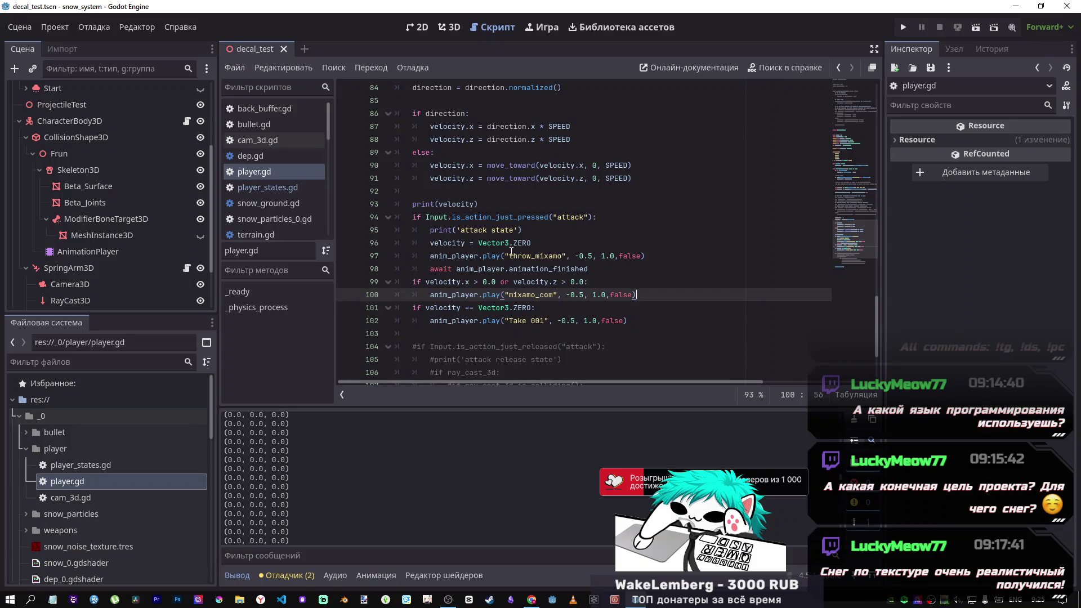
double_click(454, 255)
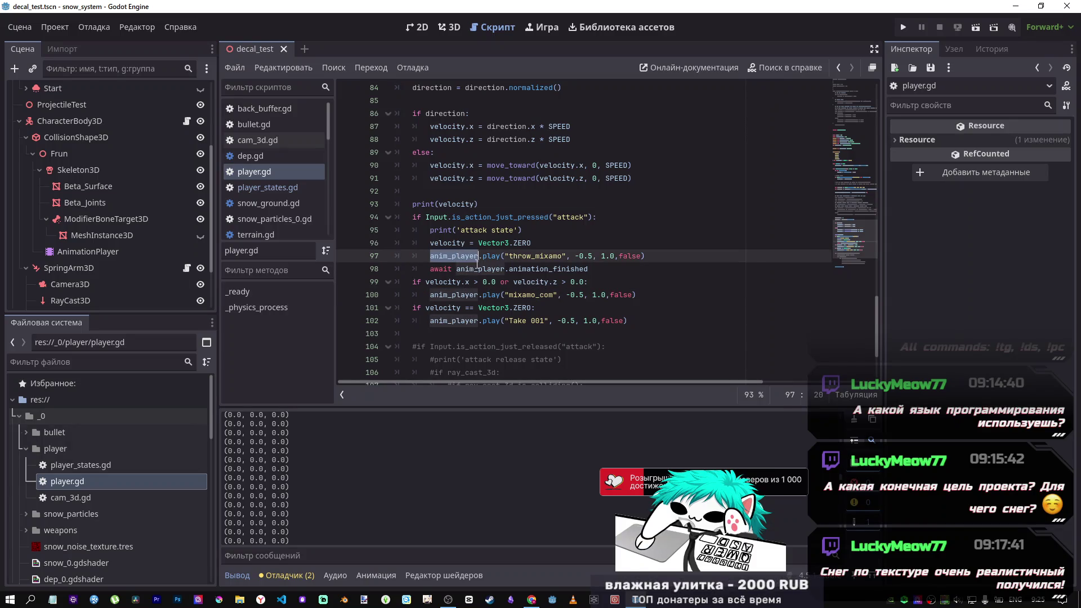
left_click(532, 308)
type("and anim_player")
key("ctrl")
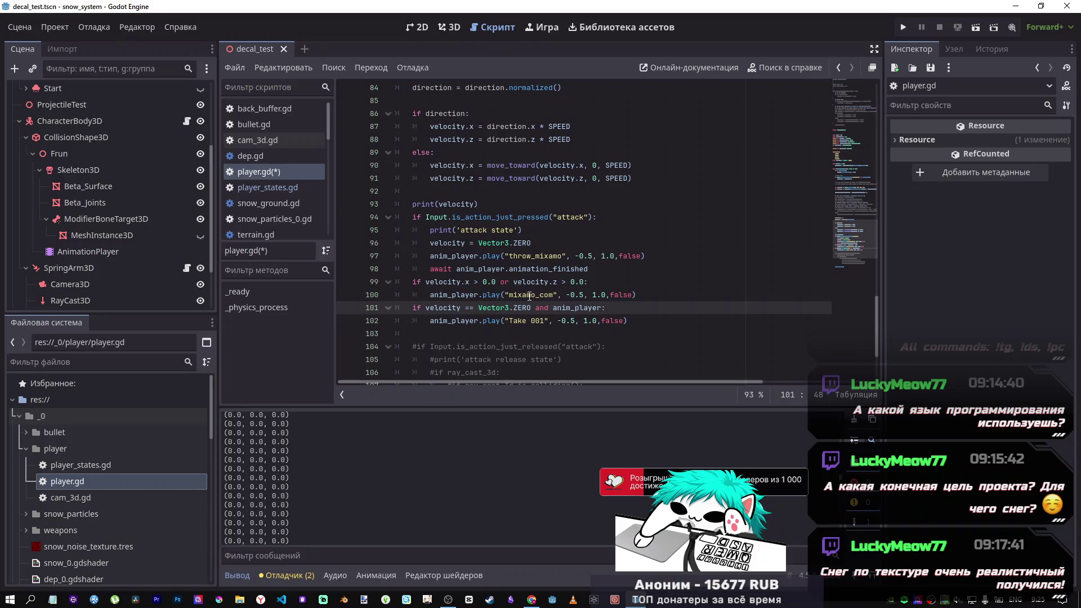
left_click(97, 252)
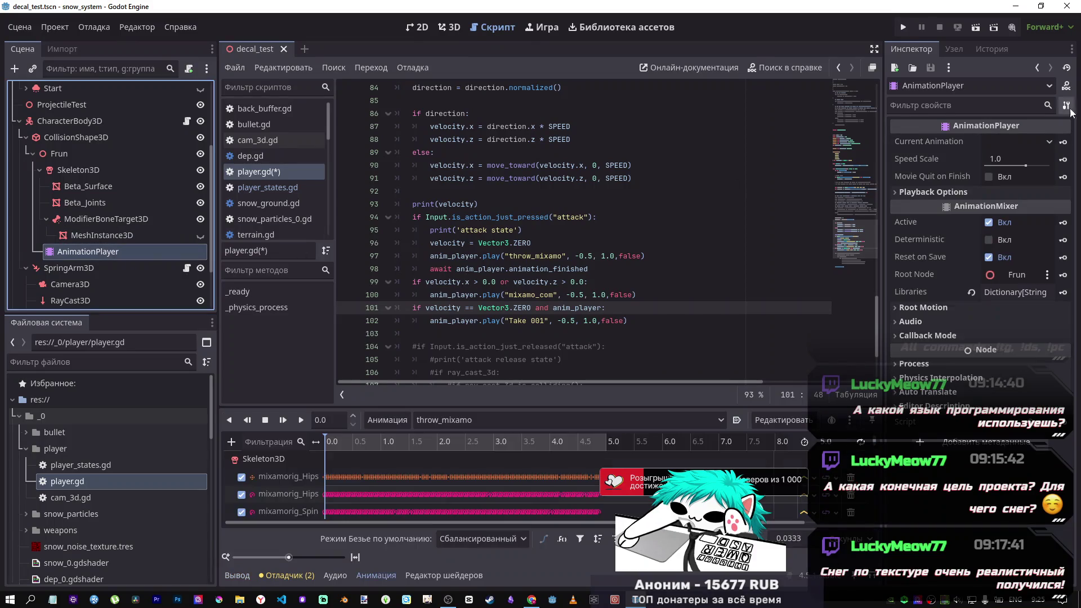
Step: Copy current_animation from the AnimationPlayer docs and paste it after 'anim_player.' on line 101
left_click(1065, 86)
scroll(540, 160, "down", 10)
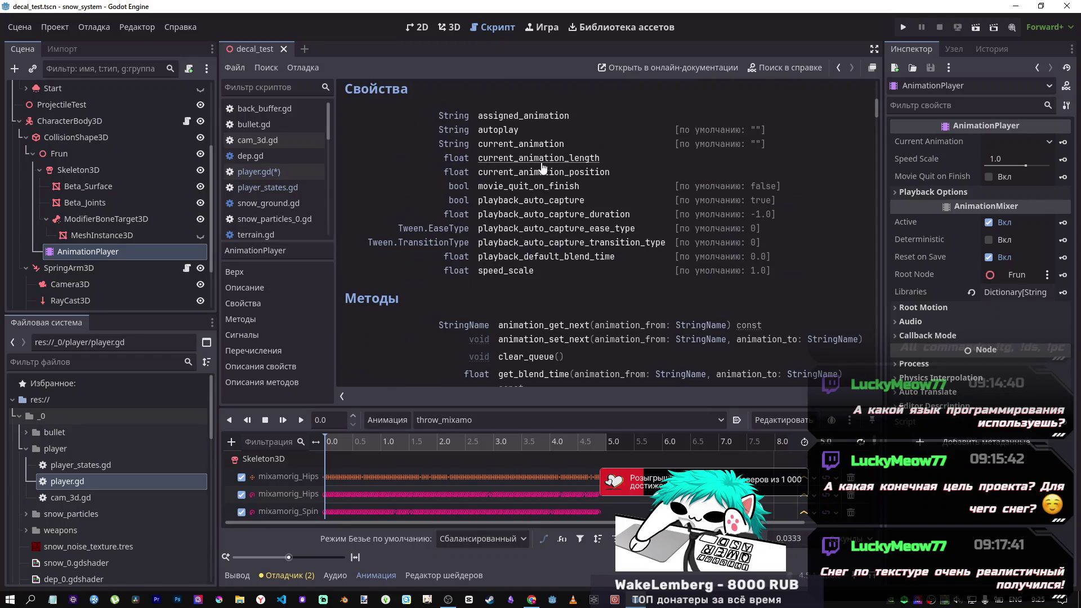
left_click_drag(564, 145, 479, 145)
key("ctrl+c")
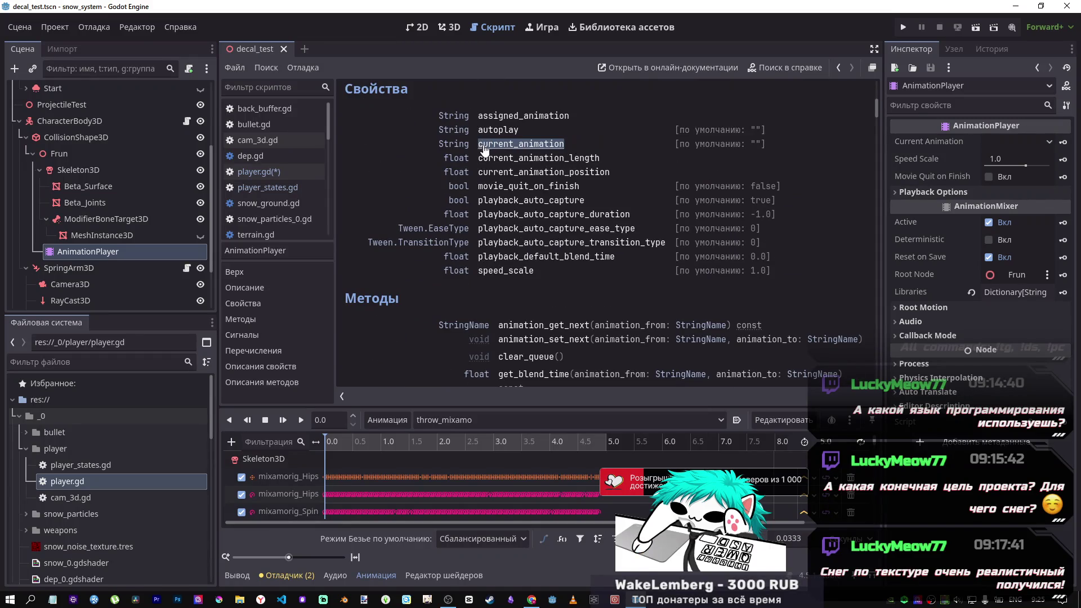
left_click(258, 172)
left_click(509, 282)
left_click(555, 308)
left_click(602, 308)
type(".")
key("ctrl+v")
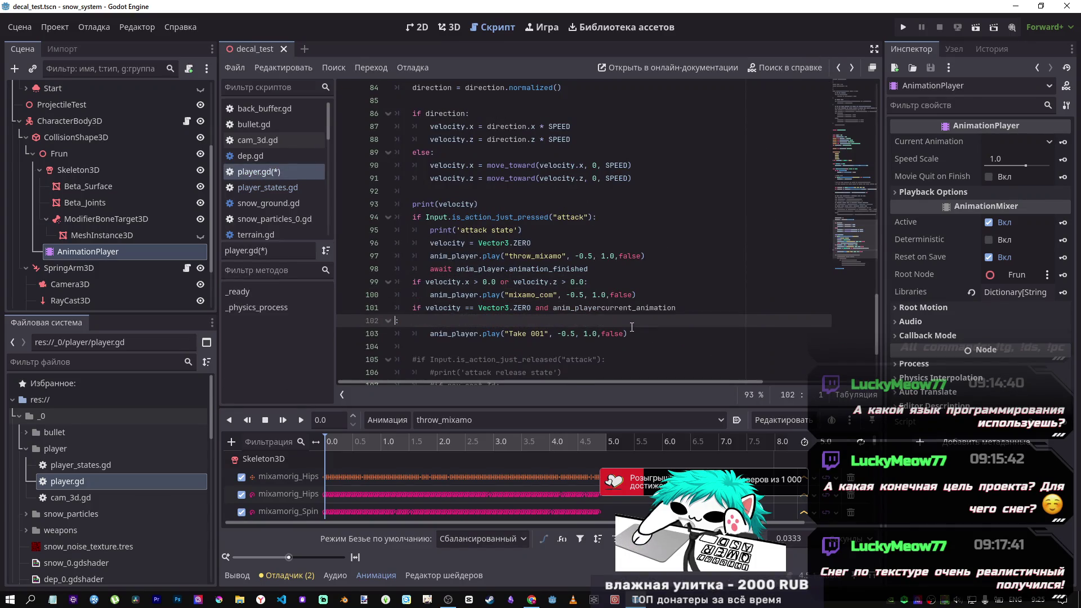
Step: Keep current_animation on line 101 and add a != comparison after it
key("Return")
key("BackSpace")
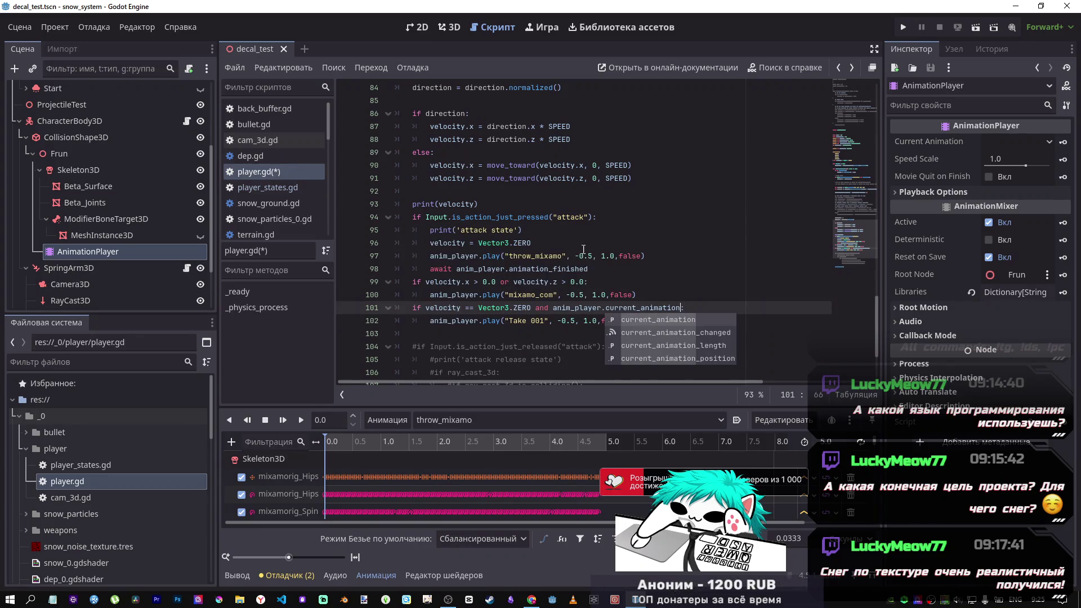
type("!=")
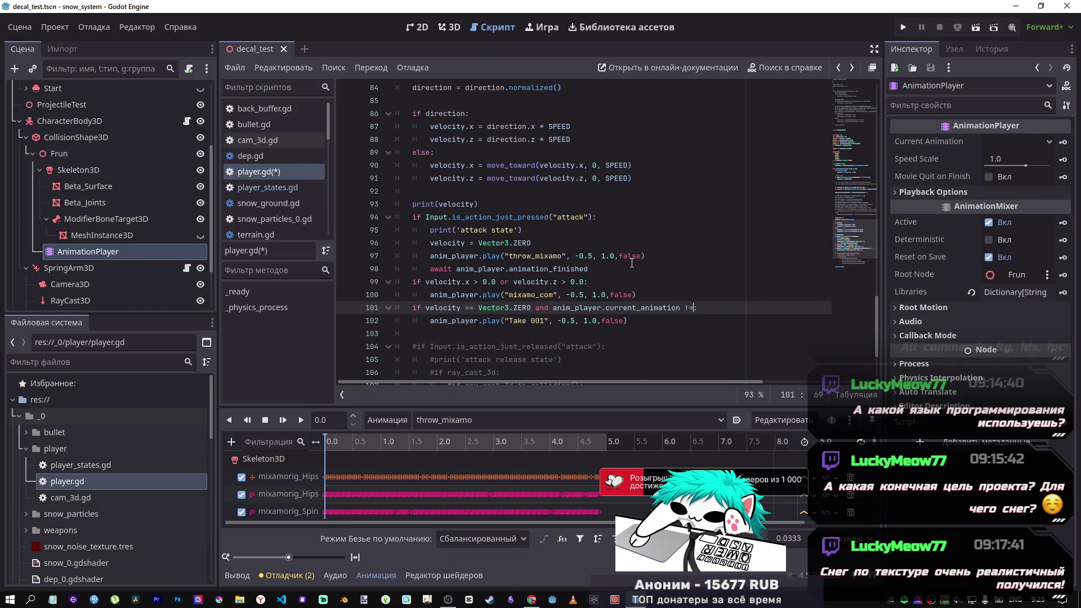
Step: Paste throw_mixamo from line 97 as the quoted string 'throw_mixamo' after != and run the game
left_click(503, 260)
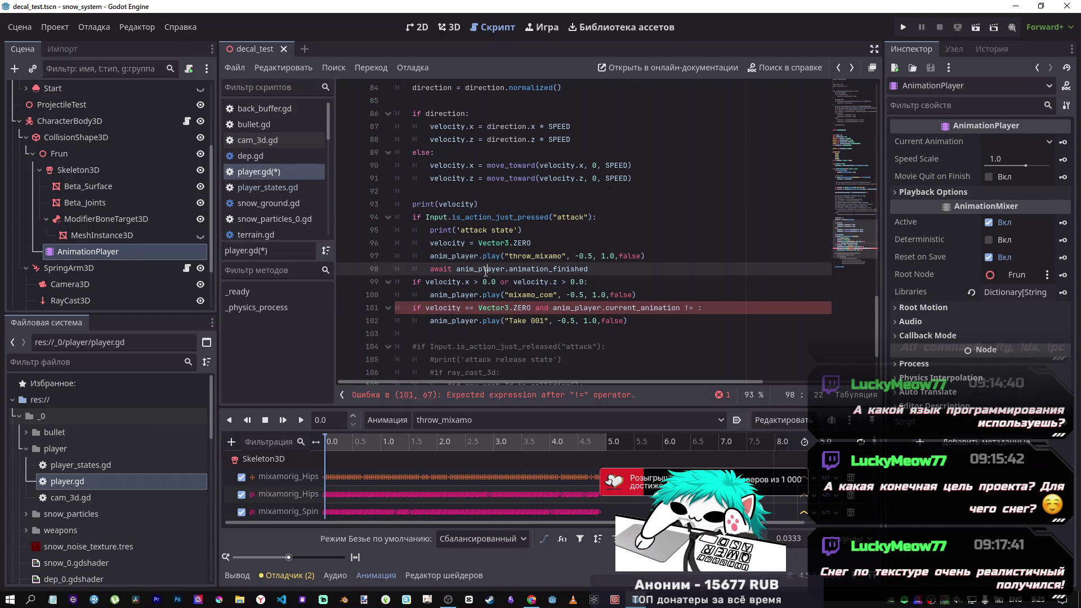
left_click(452, 259)
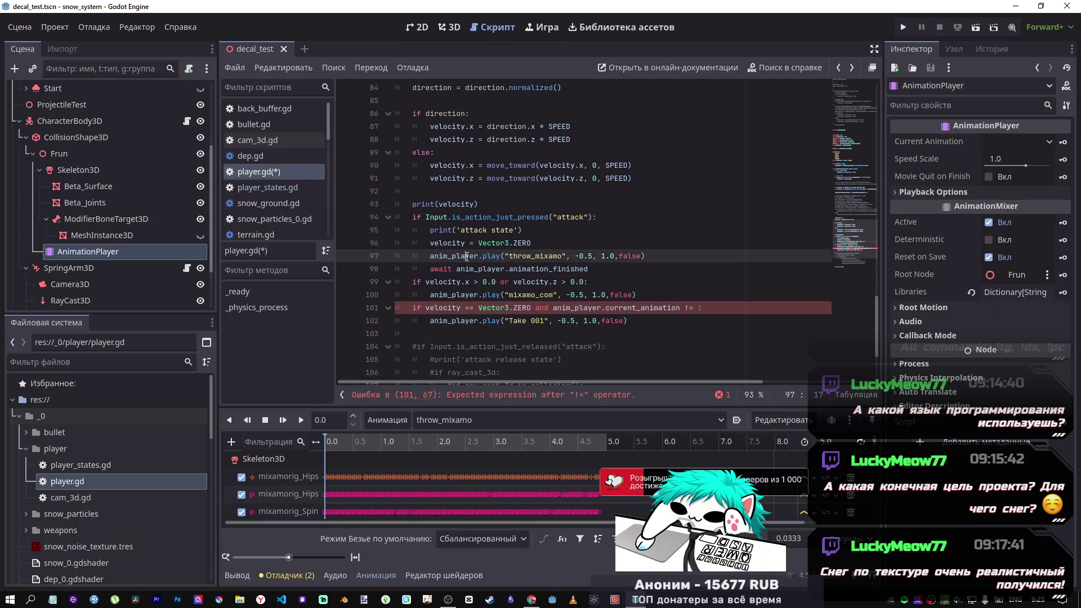
double_click(534, 256)
key("ctrl+c")
left_click(686, 308)
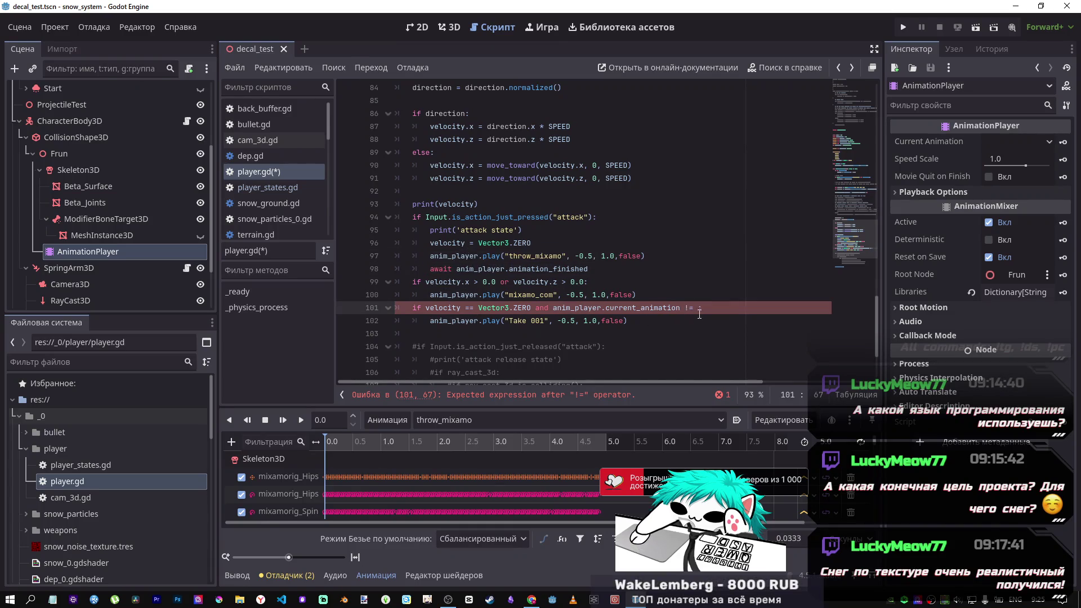
key("ctrl+v")
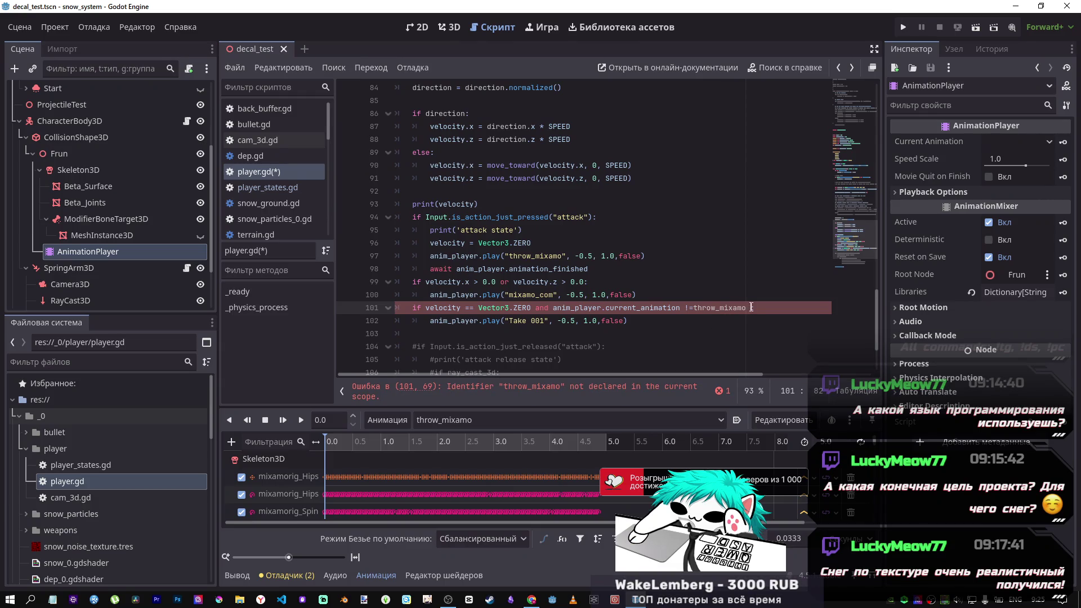
key("shift+Left")
key("shift+Left")
key("shift+Left")
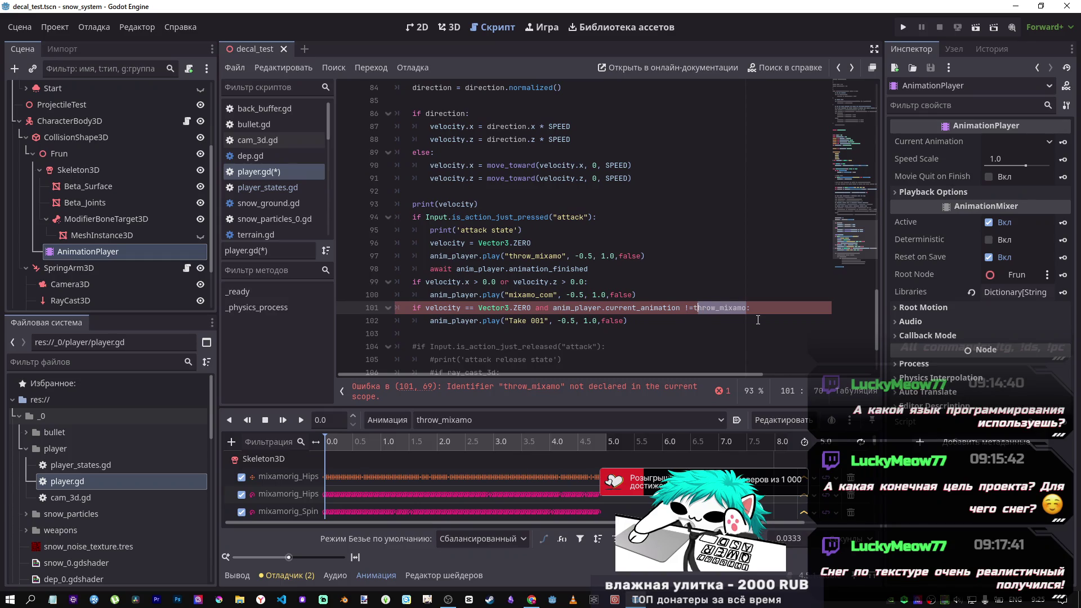
type("'")
key("Escape")
left_click(540, 320)
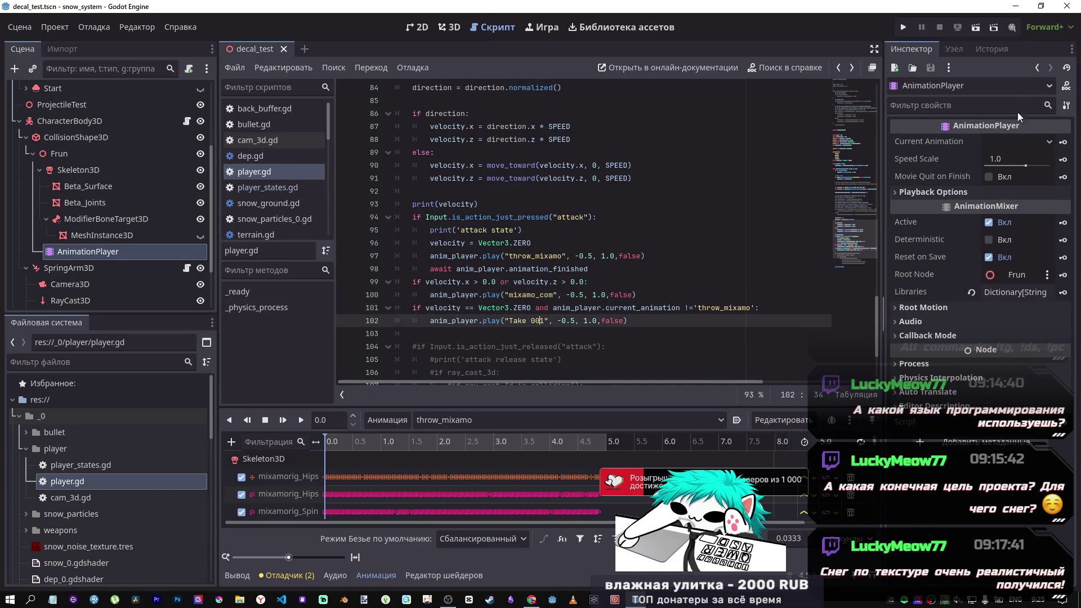
key("F5")
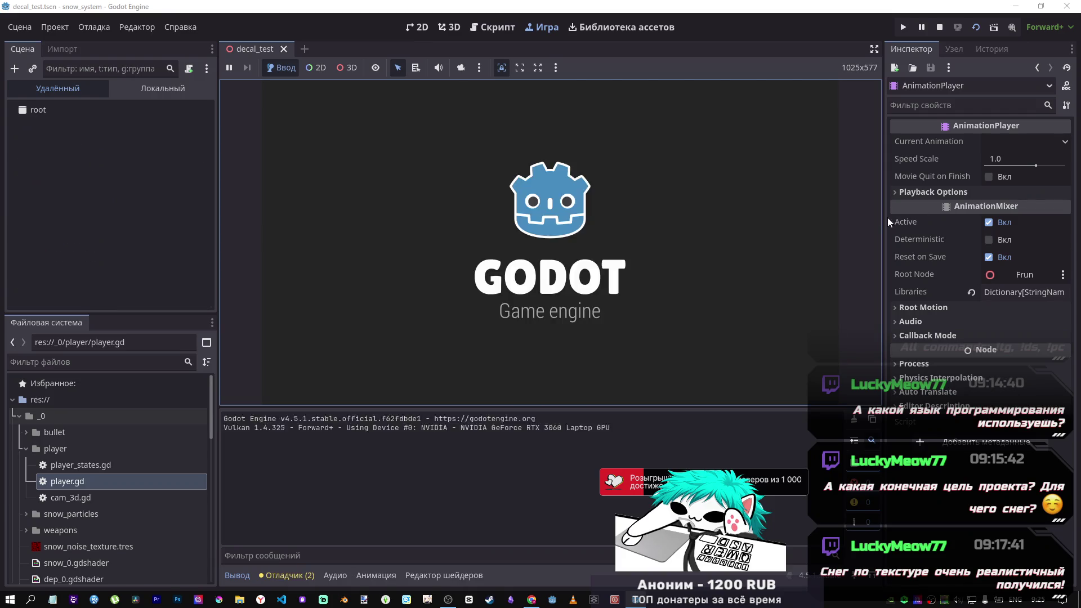
Step: Play-test walking, jumping and camera orbits, then stop the game and refocus player.gd
key("w")
left_click_drag(837, 262, 800, 224)
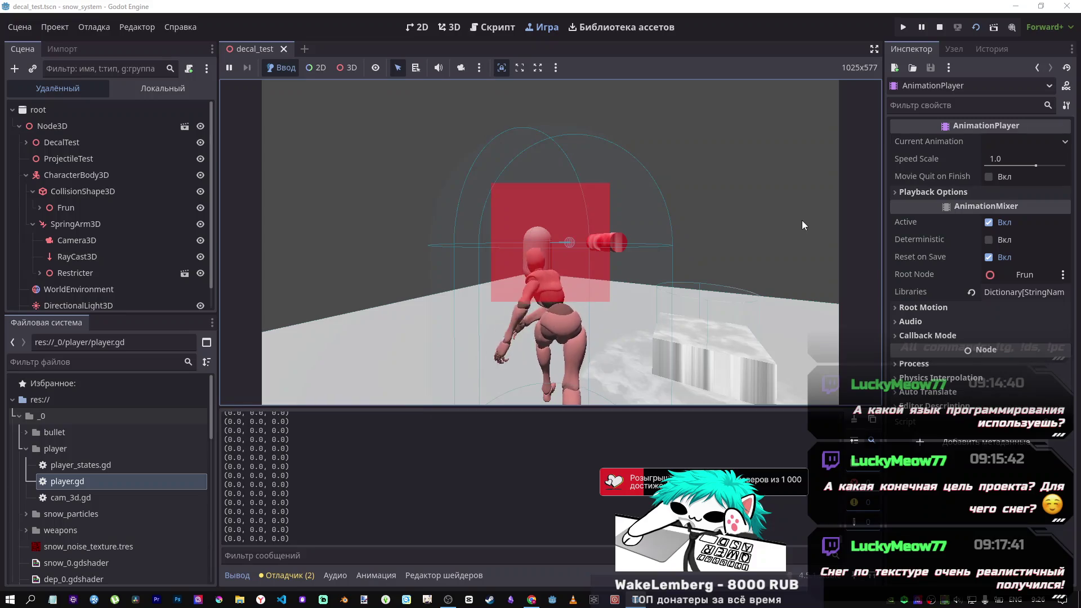
mouse_move(801, 221)
left_mouse_down()
mouse_move(802, 248)
mouse_move(798, 228)
mouse_move(826, 238)
mouse_move(832, 272)
mouse_move(824, 235)
mouse_move(803, 217)
mouse_move(823, 220)
mouse_move(838, 329)
mouse_move(806, 269)
mouse_move(831, 259)
mouse_move(842, 269)
mouse_move(792, 268)
mouse_move(823, 251)
left_mouse_up()
key("w")
key("space")
key("w")
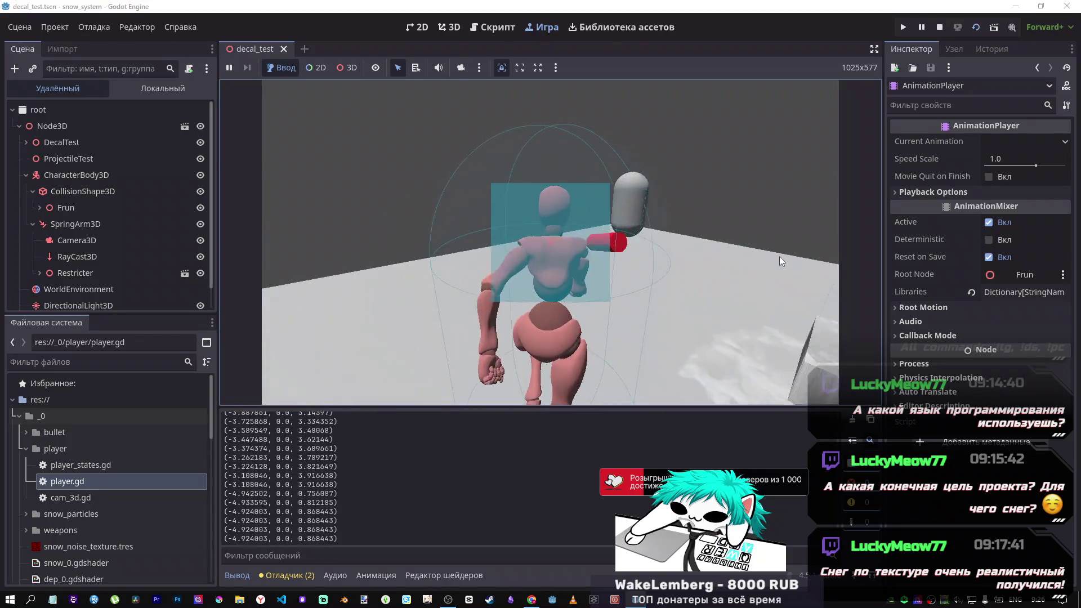
left_click(939, 27)
left_click(601, 165)
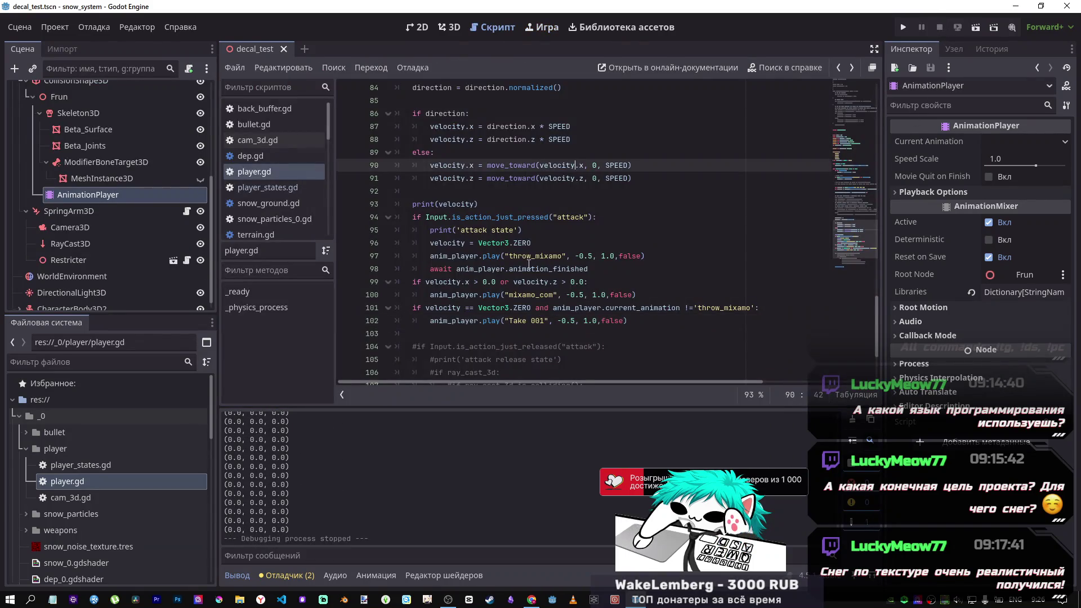
scroll(513, 289, "up", 13)
scroll(513, 289, "up", 6)
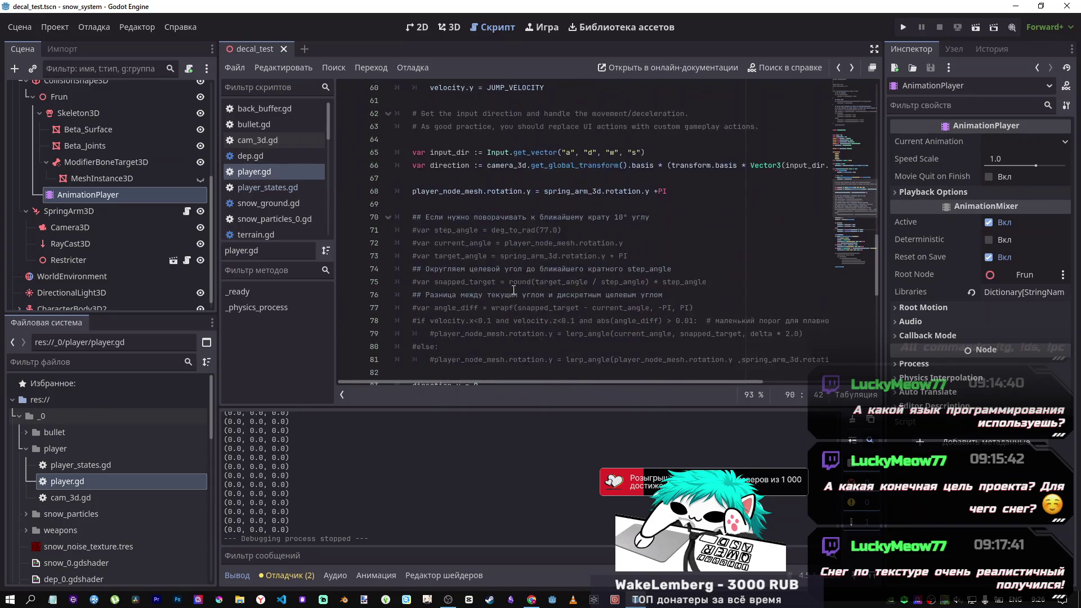
scroll(513, 299, "down", 3)
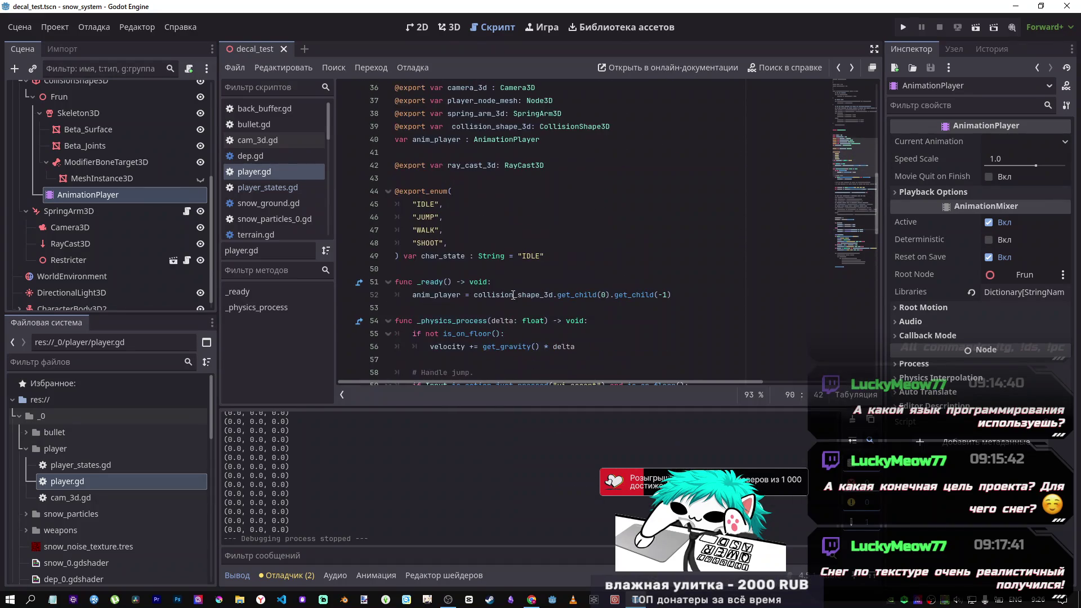
mouse_move(549, 256)
left_mouse_down()
mouse_move(450, 248)
mouse_move(373, 176)
left_mouse_up()
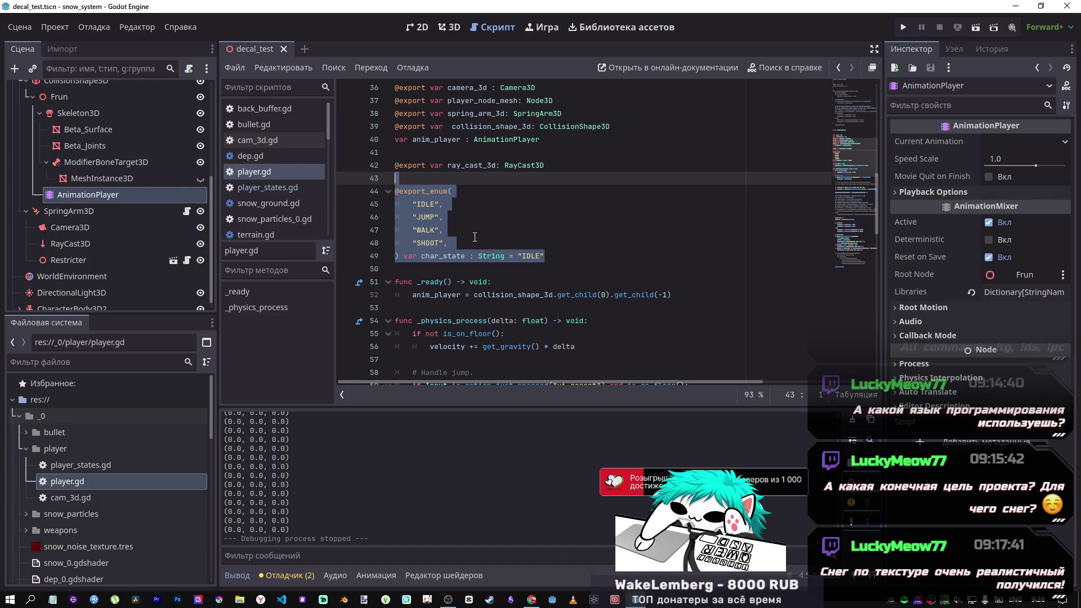
key("BackSpace")
key("ctrl+s")
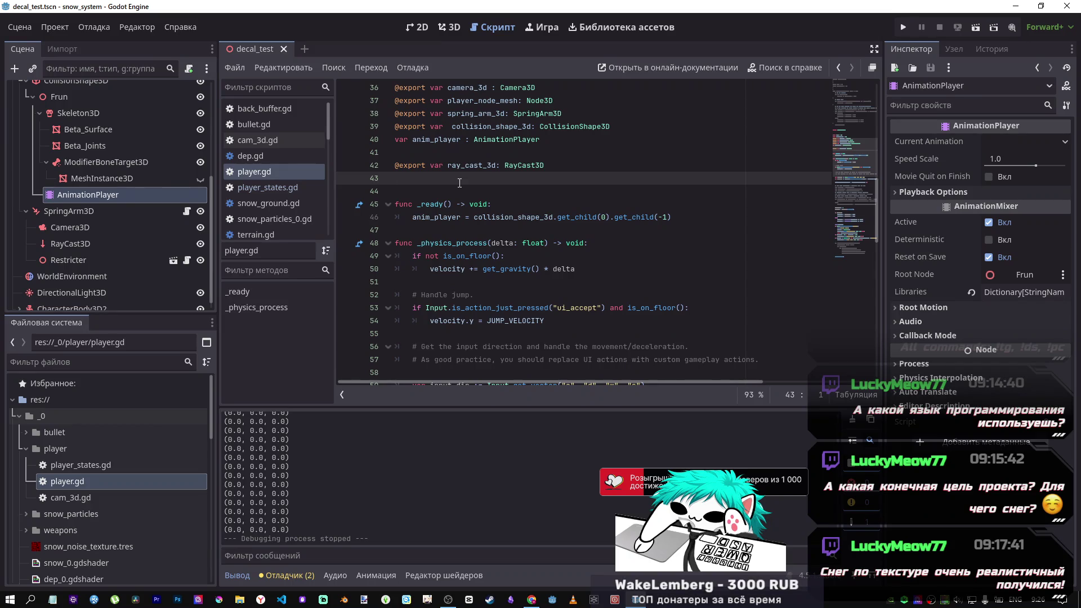
key("ctrl+s")
Step: Switch to the browser's DeepSeek chat tab
scroll(467, 231, "down", 2)
scroll(467, 231, "down", 2)
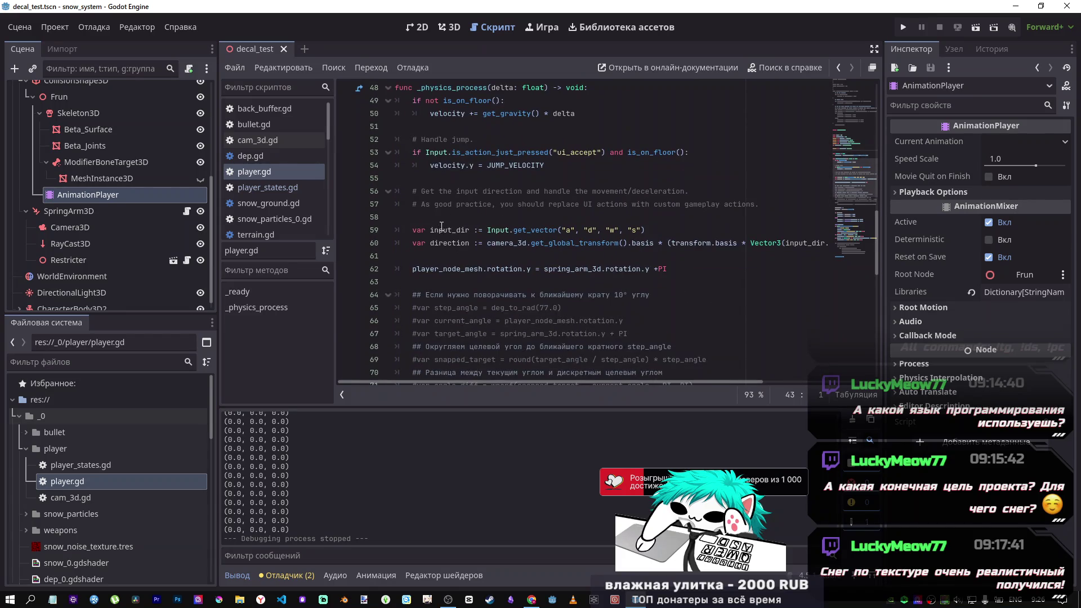
key("alt+Tab")
key("Tab")
key("alt+shift+Tab")
left_click(920, 1)
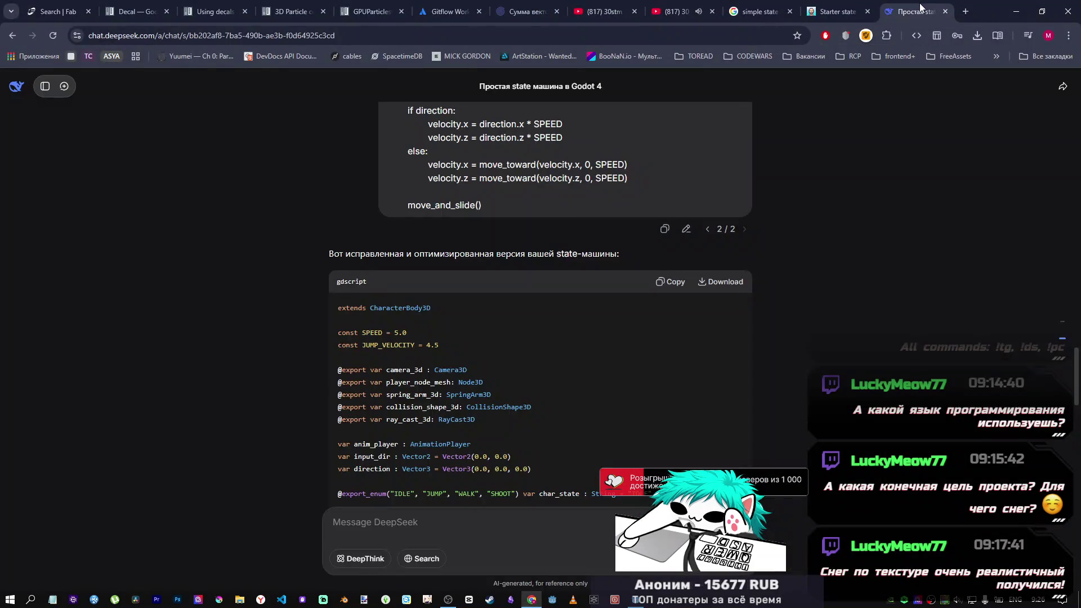
Step: Read through DeepSeek's revised state-machine code and fixes list, then return to Godot
scroll(674, 400, "down", 18)
scroll(672, 396, "down", 12)
scroll(476, 361, "down", 3)
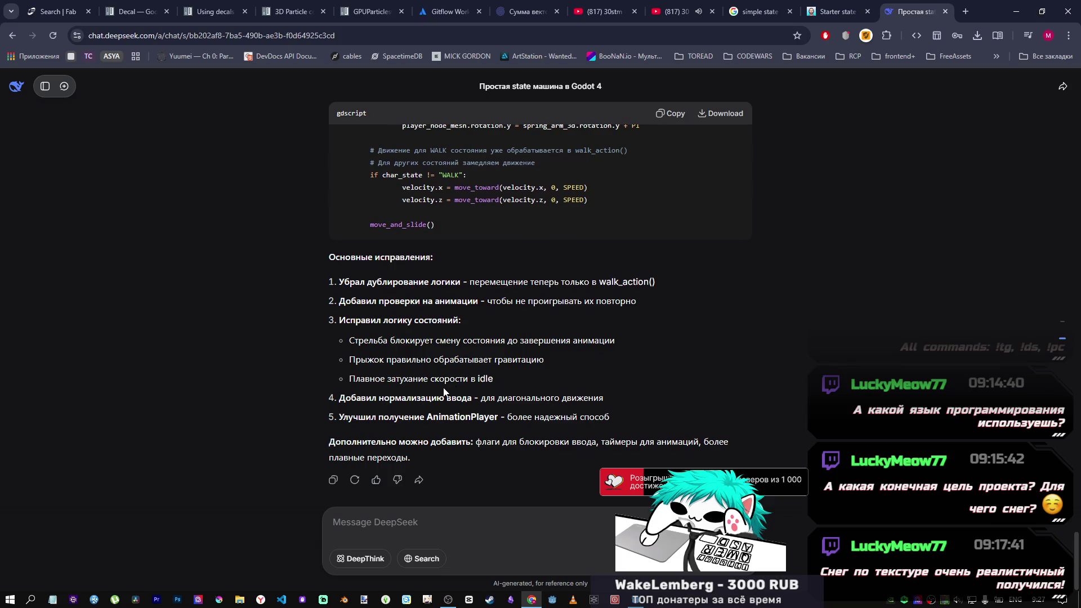
scroll(443, 388, "up", 10)
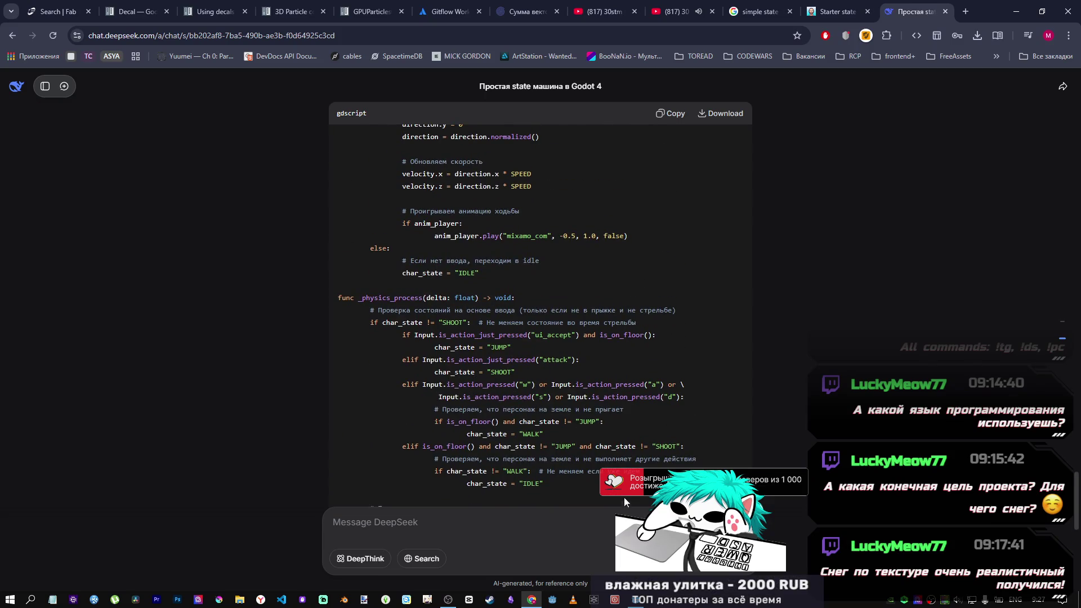
left_click(636, 598)
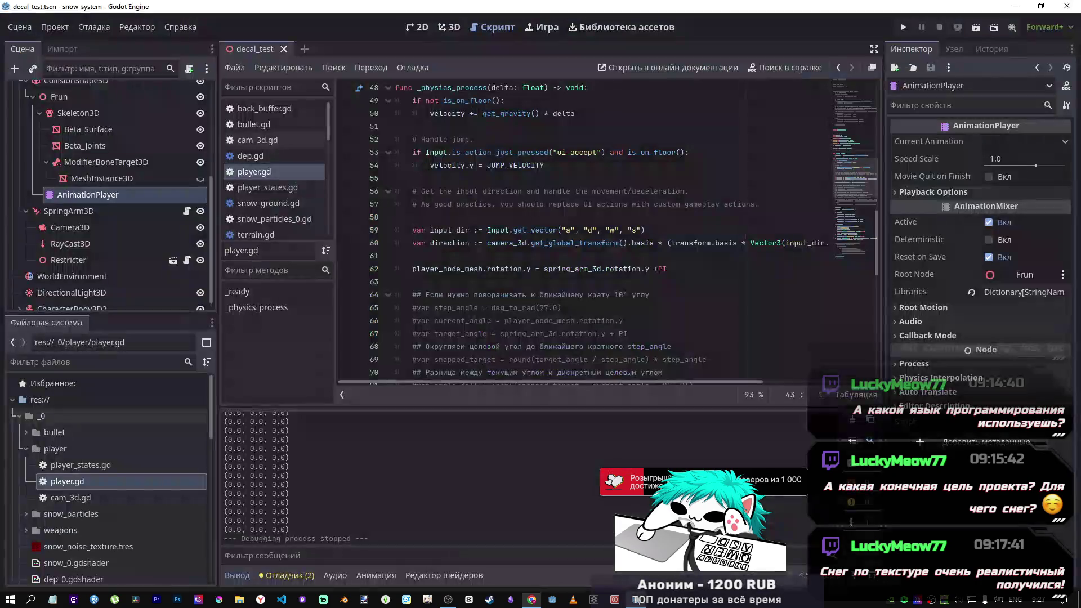
Step: Scroll through player.gd, then show the decal_test scene in the 3D view
scroll(563, 298, "up", 7)
scroll(563, 284, "up", 9)
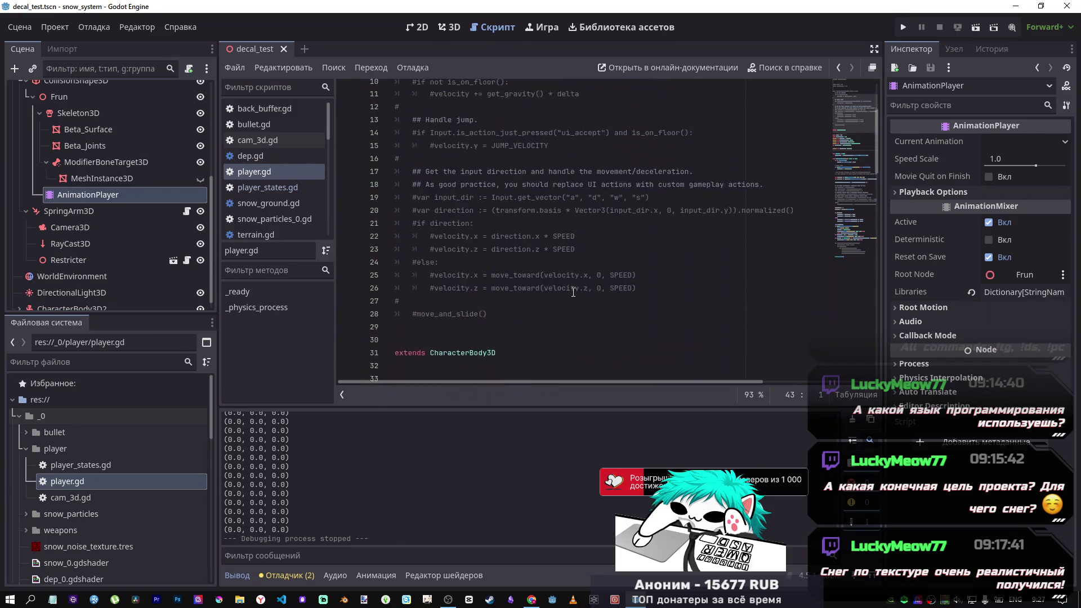
scroll(564, 278, "down", 8)
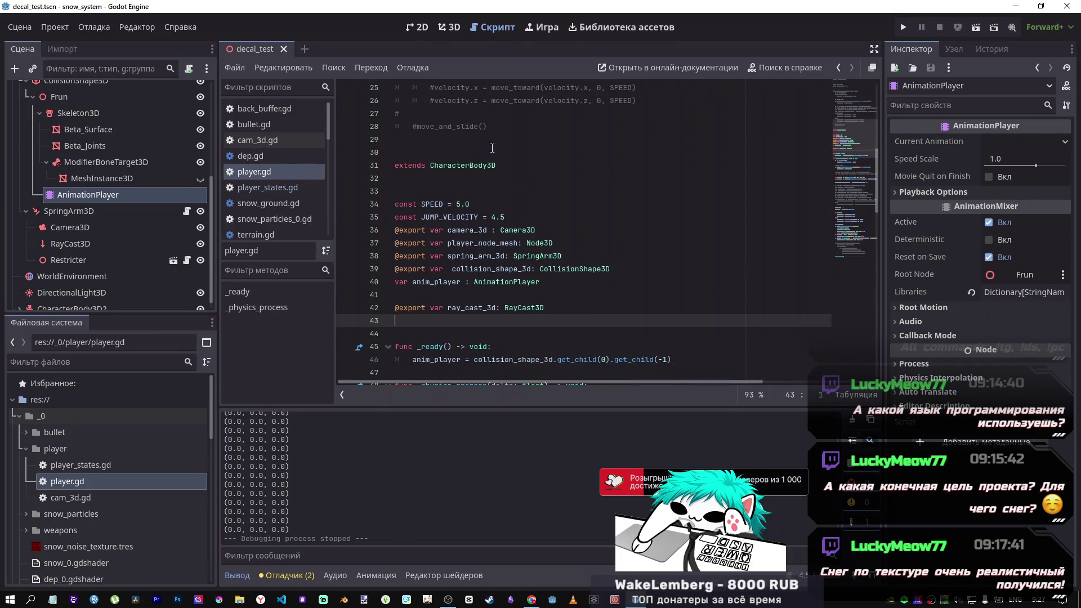
left_click(450, 28)
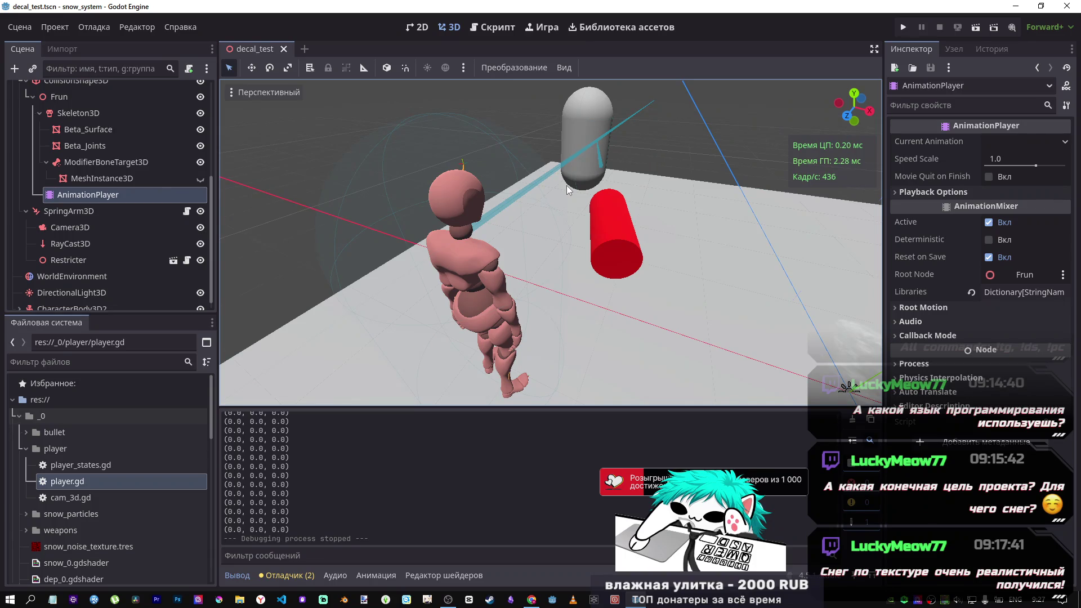
Step: Collapse the CharacterBody3D branch and expand CharacterBody3D2 to view its children
left_click(101, 217)
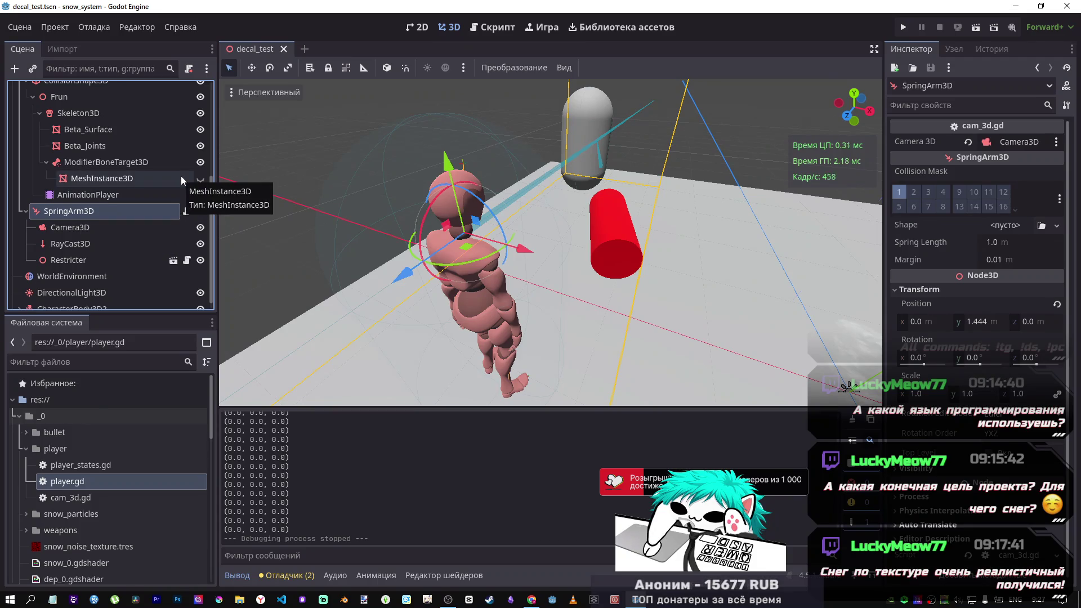
scroll(126, 231, "up", 5)
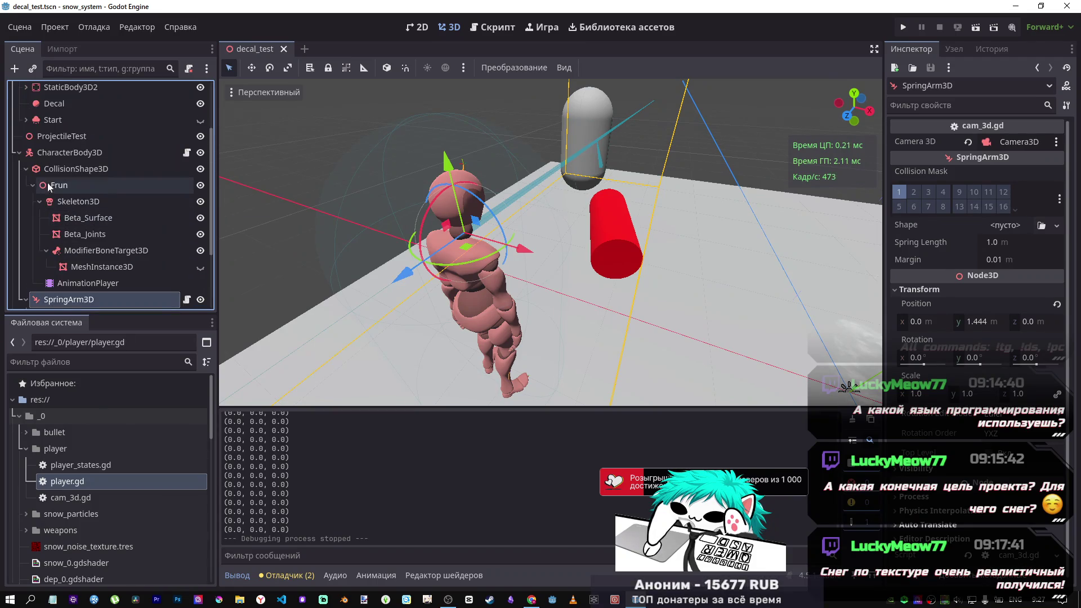
left_click(19, 152)
left_click(22, 283)
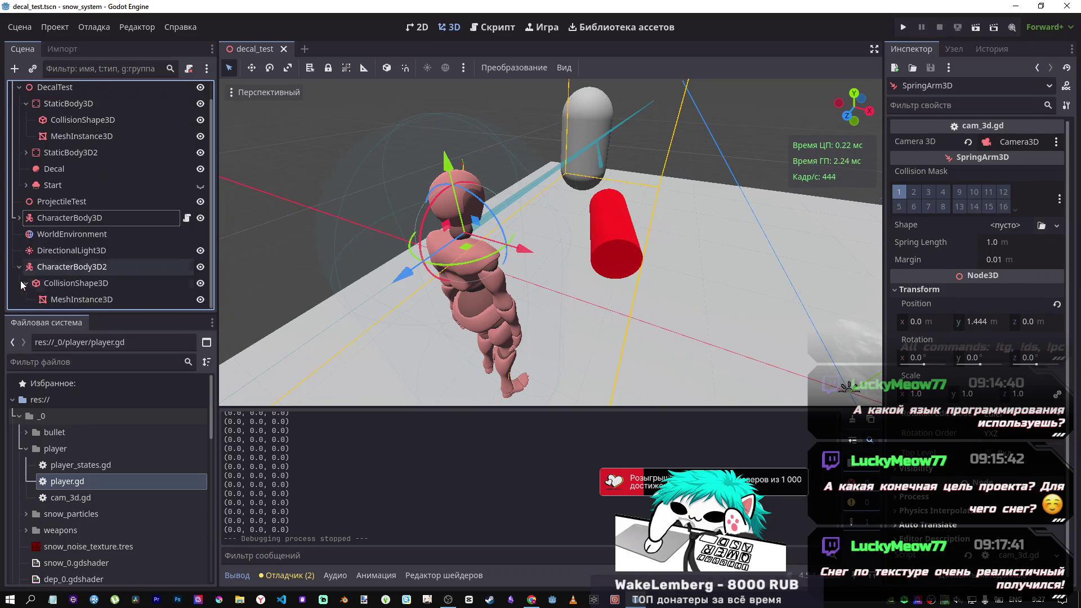
Step: Freelook around the viewport, then collapse the CharacterBody3D2 branch
mouse_move(258, 212)
left_mouse_down()
mouse_move(394, 225)
mouse_move(416, 217)
left_mouse_up()
left_click(37, 269)
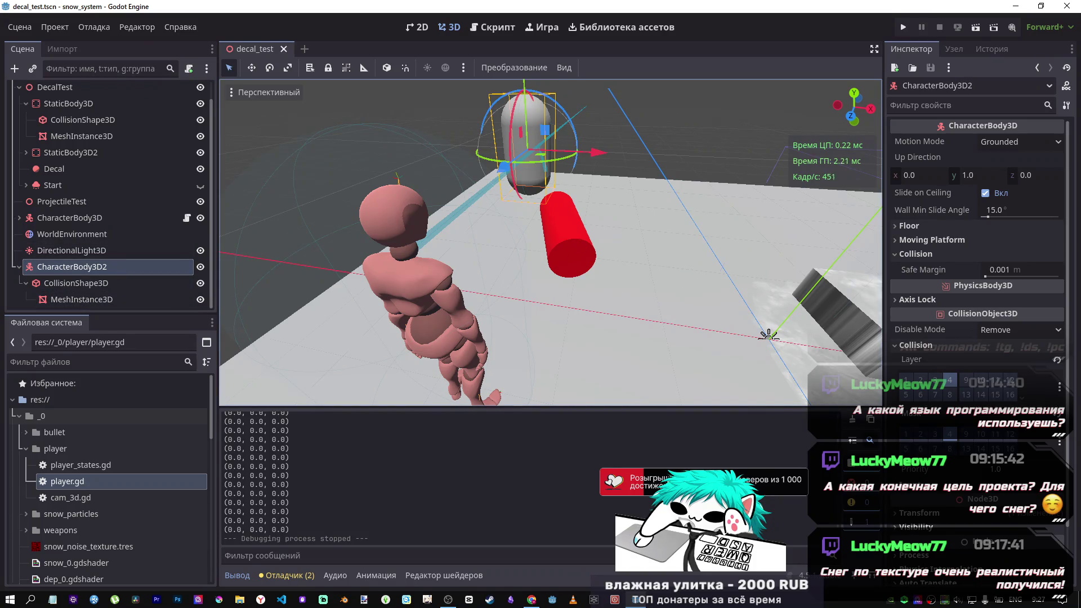
right_click(694, 287)
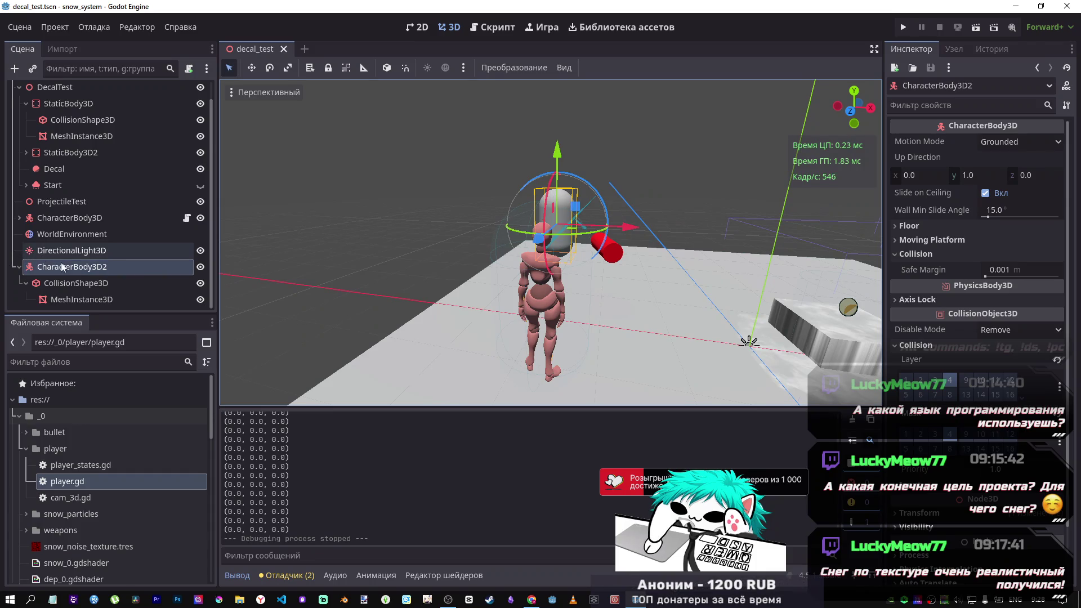
scroll(65, 258, "up", 1)
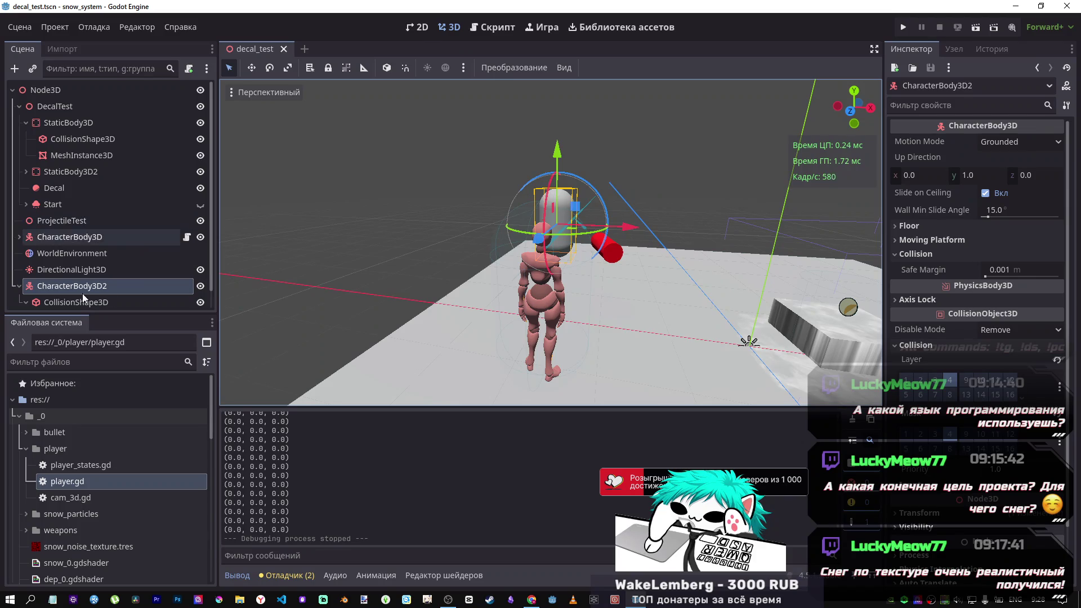
left_click(19, 287)
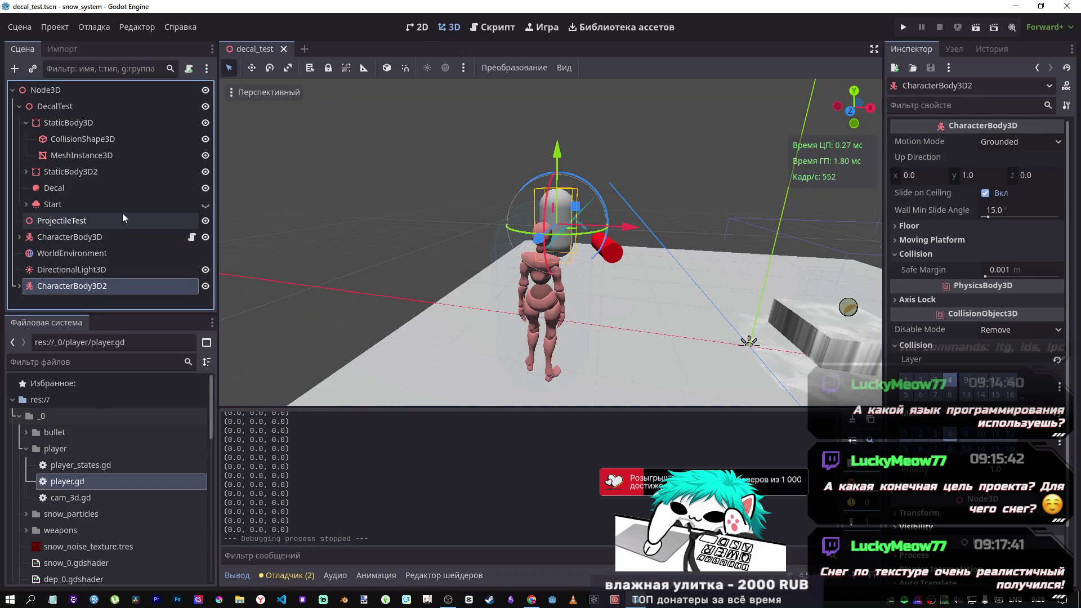
Step: Collapse the player, snow_particles and weapons folders in the FileSystem dock
left_click(26, 448)
left_click(25, 465)
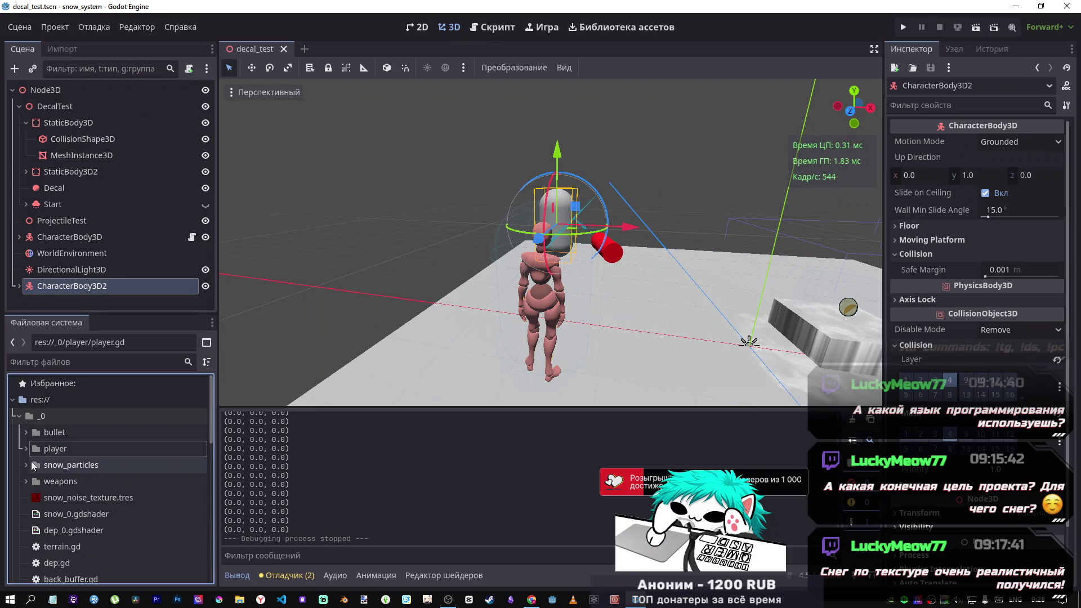
left_click(25, 465)
left_click(26, 481)
left_click(26, 481)
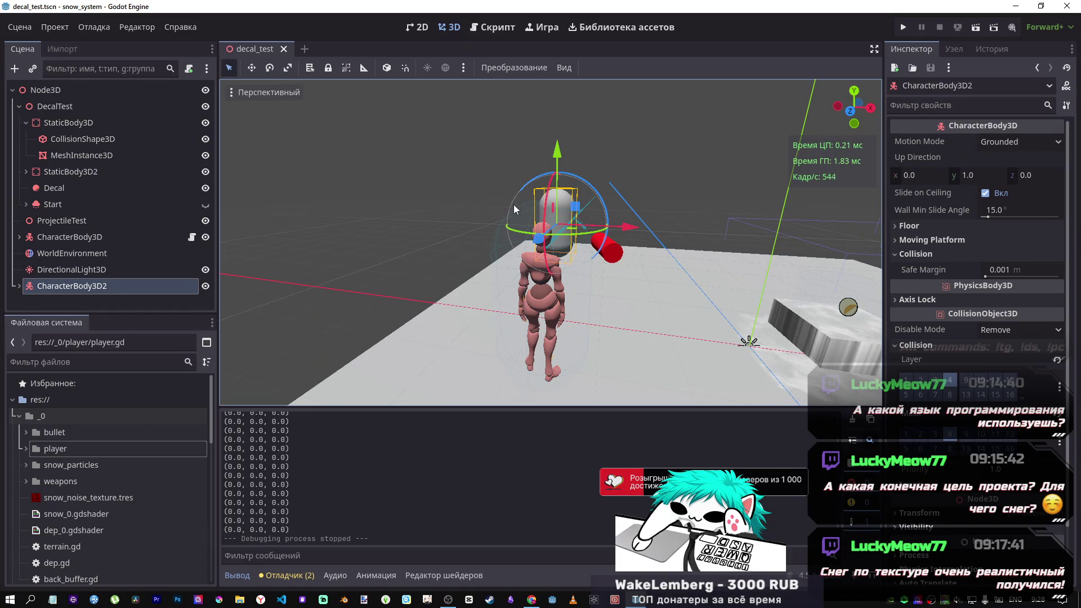
Step: Collapse the StaticBody3D and DecalTest branches and create a new empty scene via Сцена > Новая сцена
left_click(90, 172)
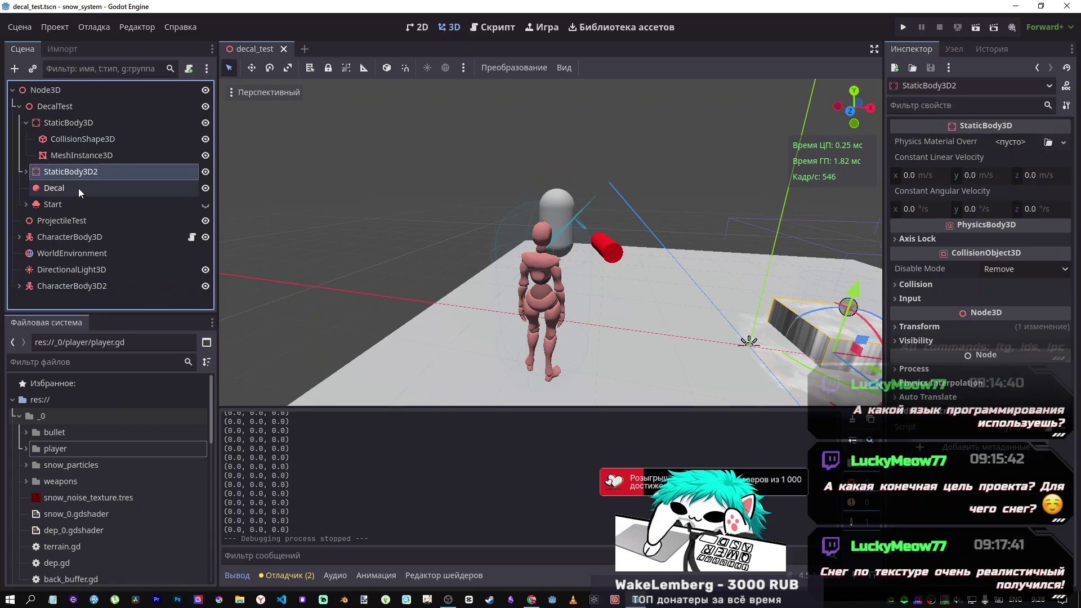
left_click(25, 124)
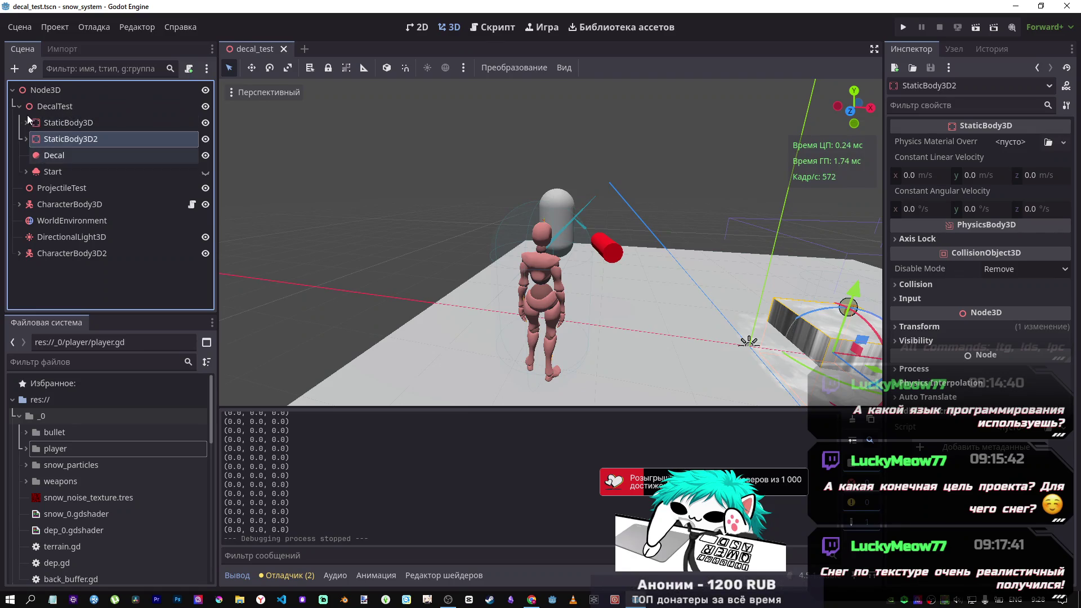
left_click(19, 106)
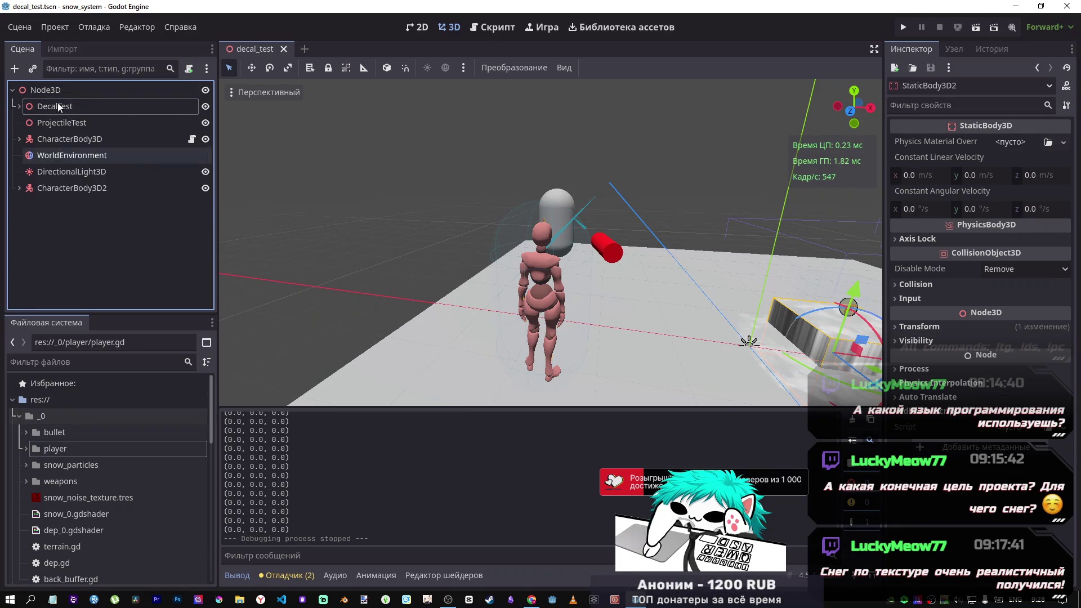
left_click(19, 27)
left_click(73, 44)
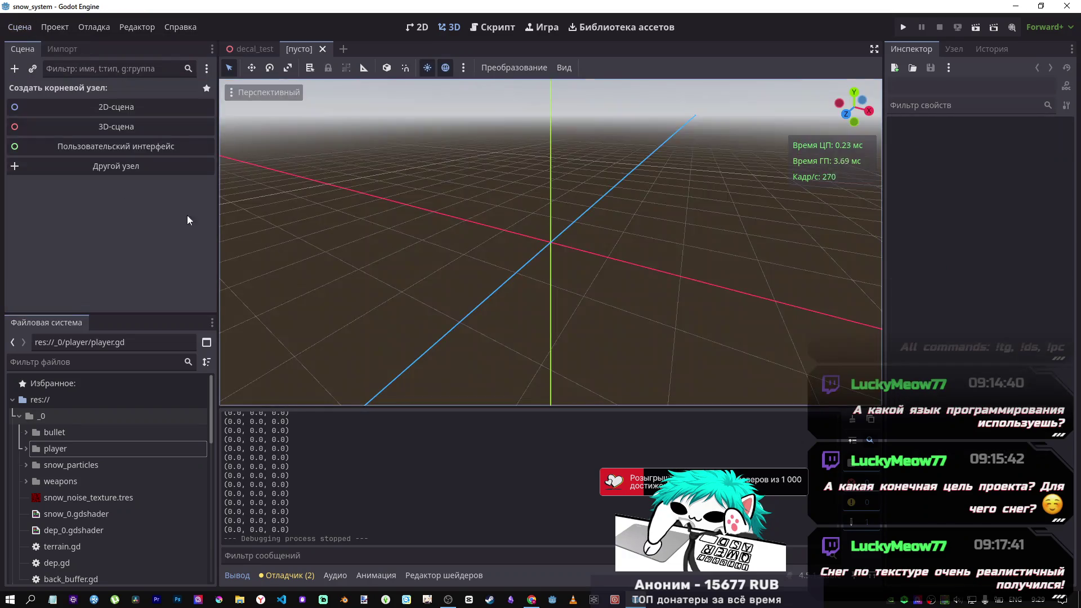
Step: Create a 3D scene root and change its type to Area3D
left_click(56, 126)
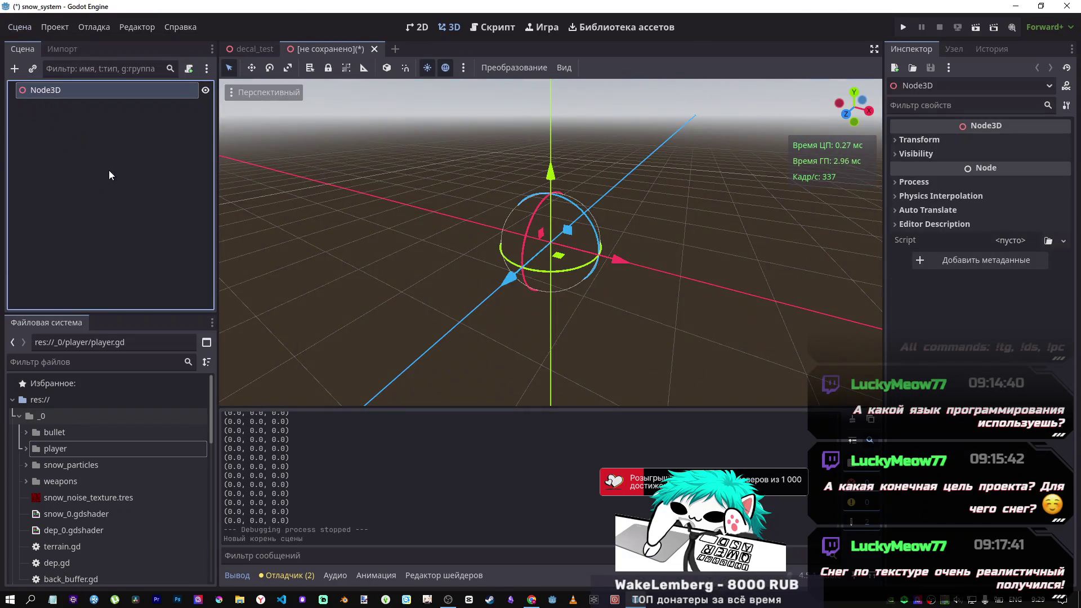
right_click(76, 86)
left_click(141, 224)
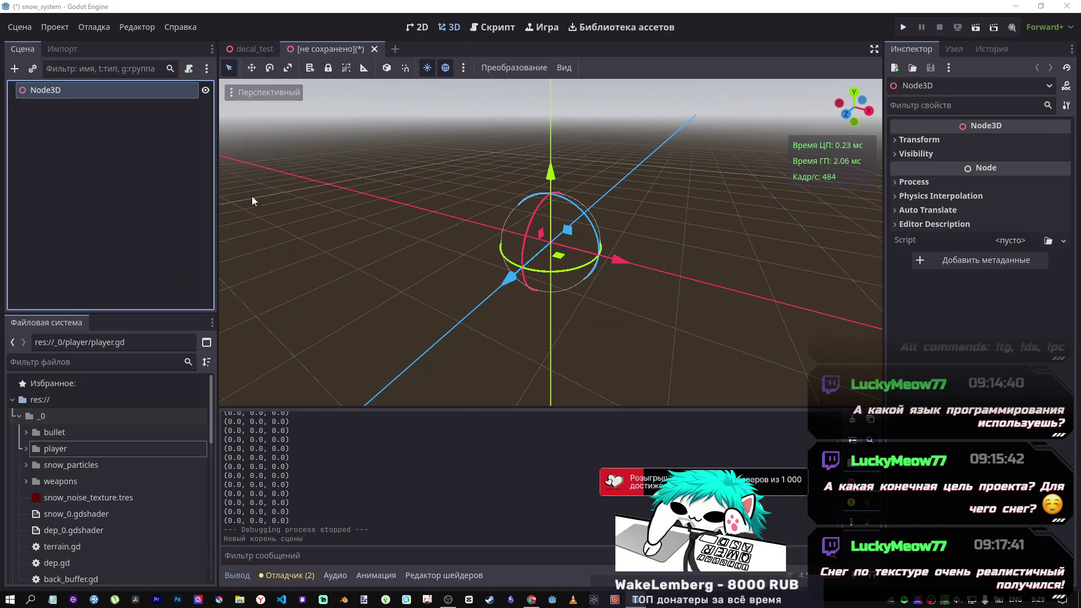
type("area")
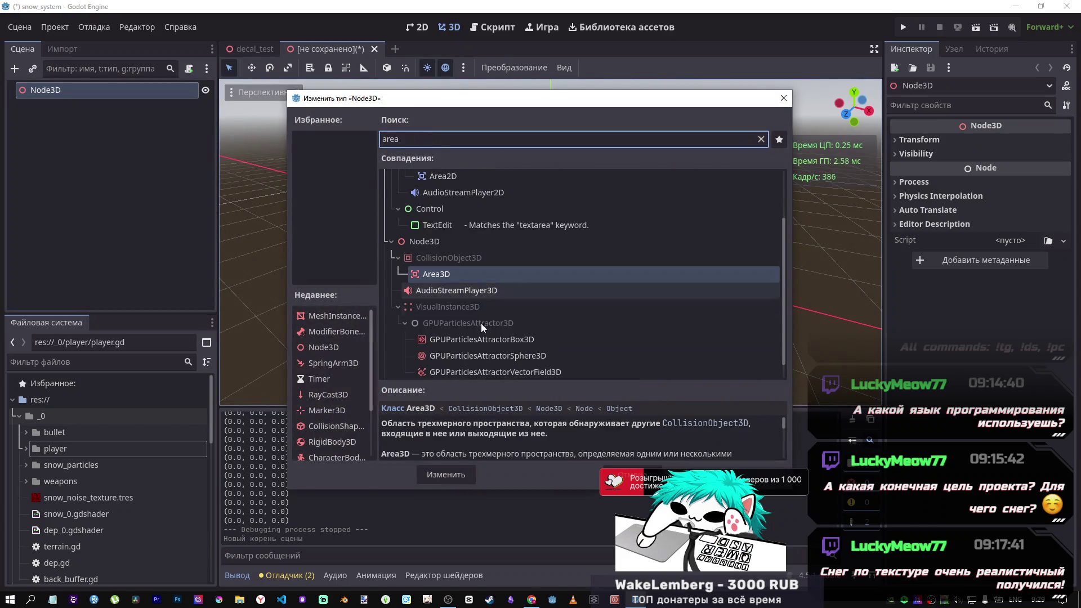
left_click(446, 475)
Step: Add a CollisionShape3D child under the Area3D root
right_click(64, 89)
left_click(224, 98)
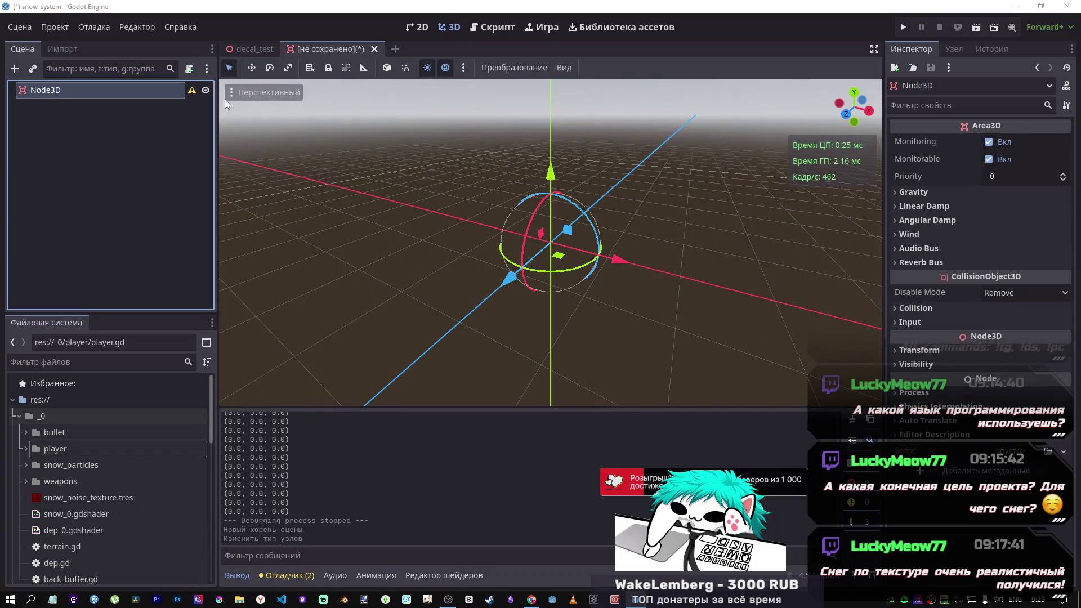
type("colis")
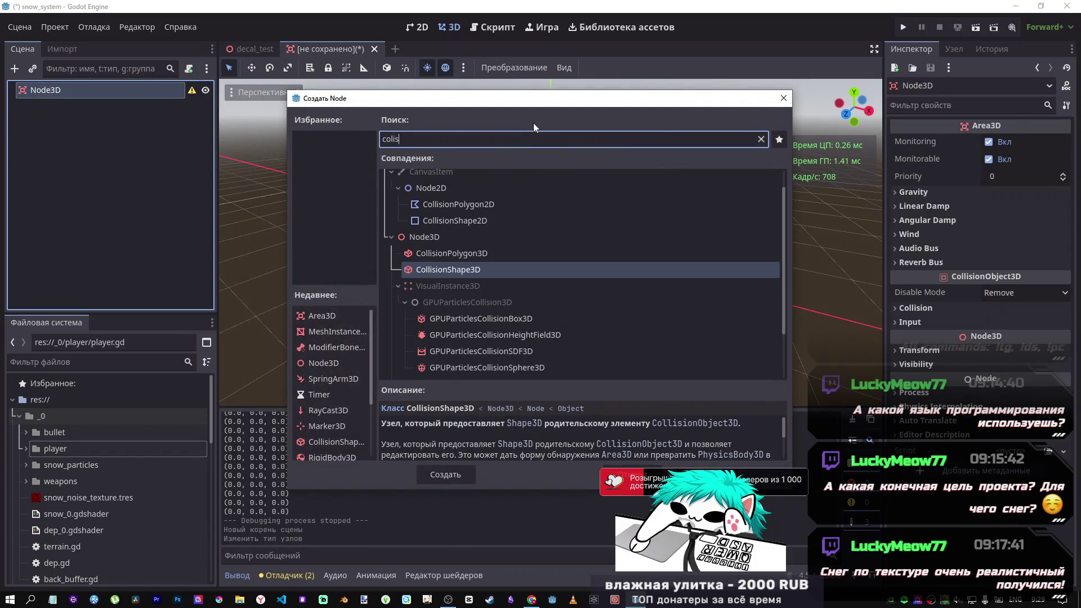
left_click(453, 467)
left_click(93, 151)
left_click(96, 109)
Step: Give the CollisionShape3D a new SphereShape3D of radius 0.5
left_click(1013, 142)
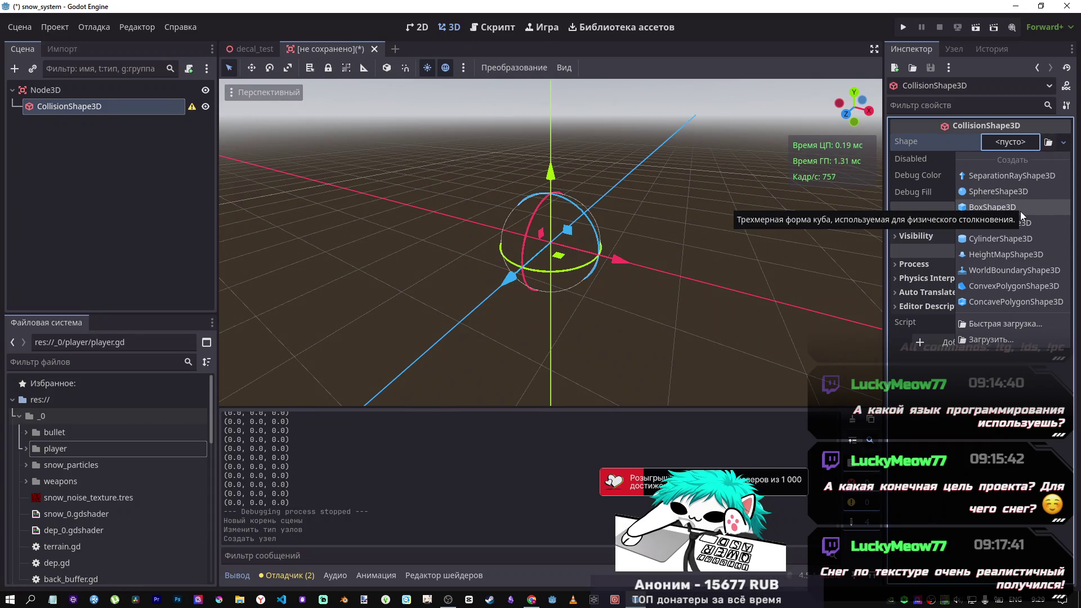
left_click(998, 191)
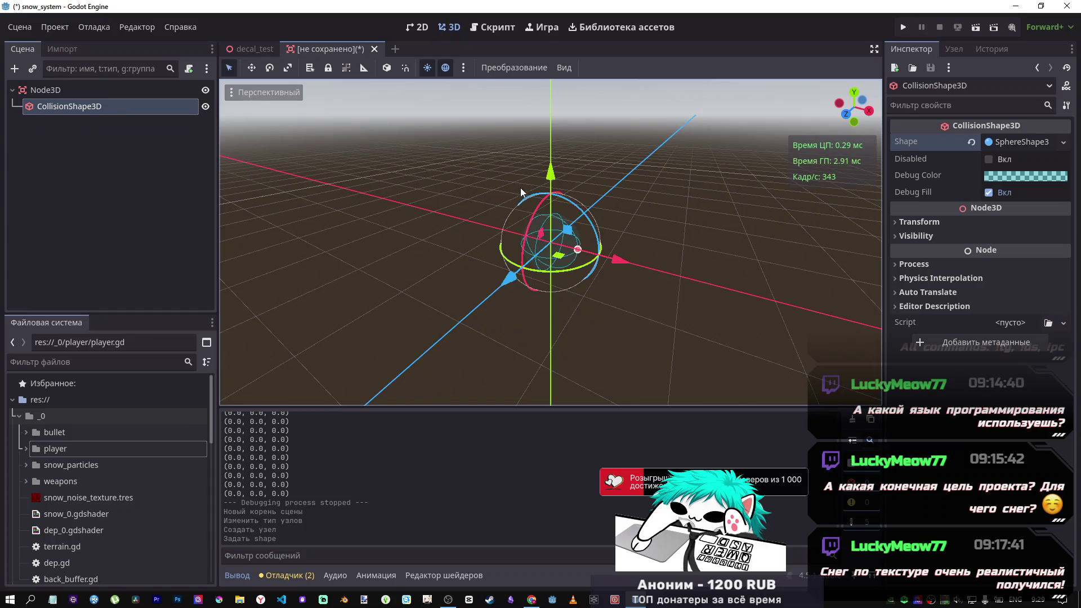
right_click(995, 145)
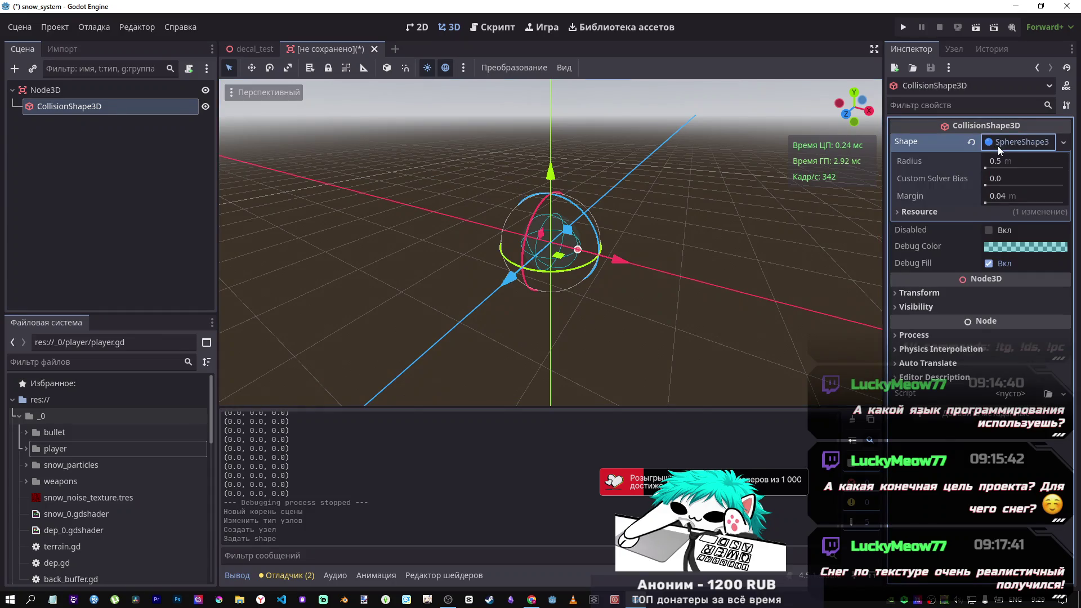
left_click(977, 158)
left_click(993, 141)
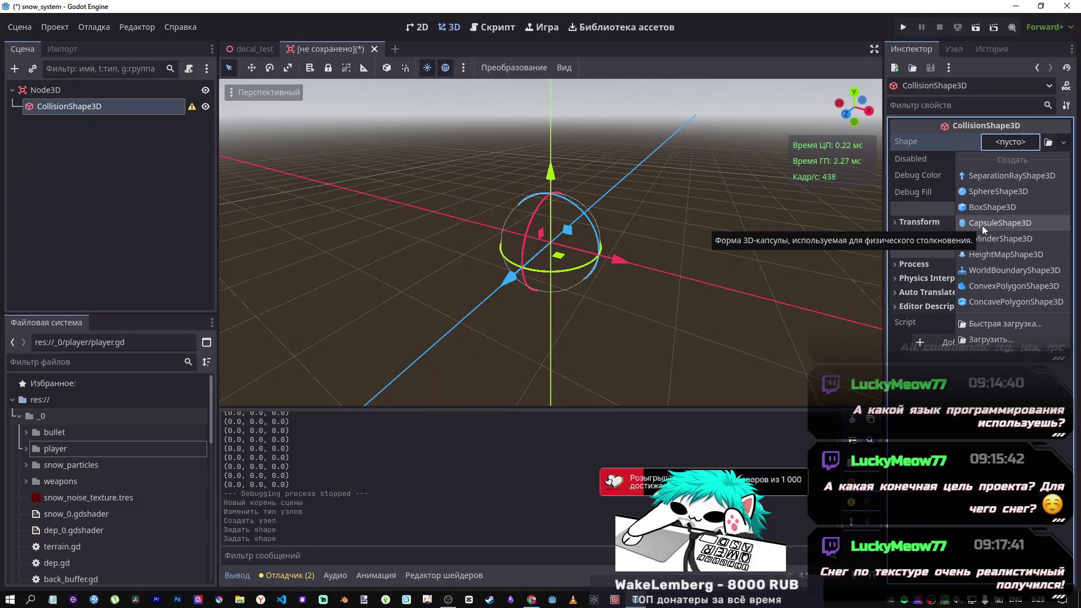
left_click(989, 192)
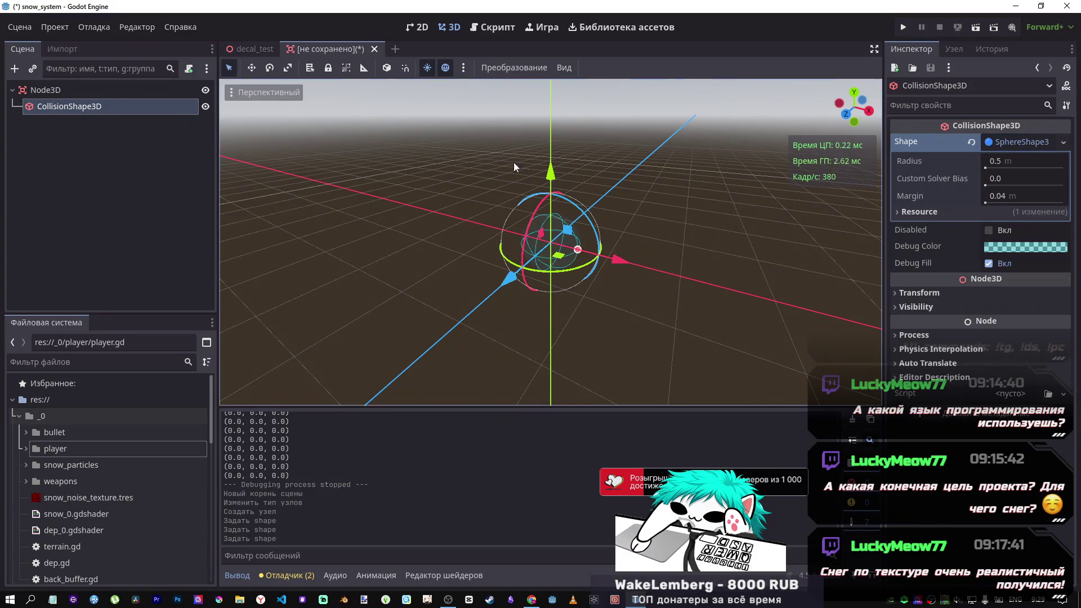
left_click(52, 95)
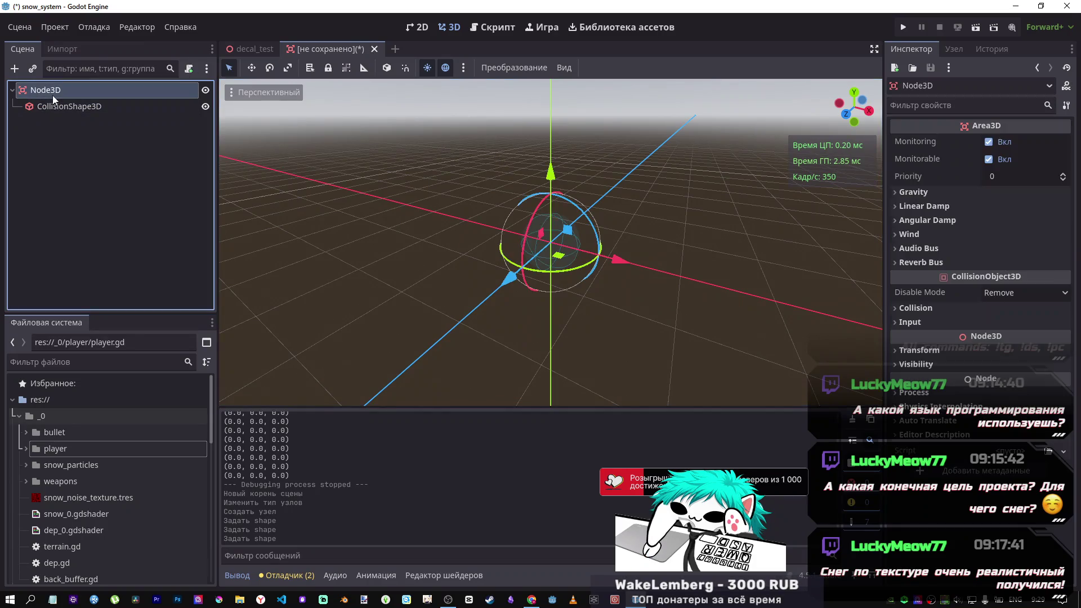
Step: Rename the Area3D root node to HirtBox
right_click(58, 93)
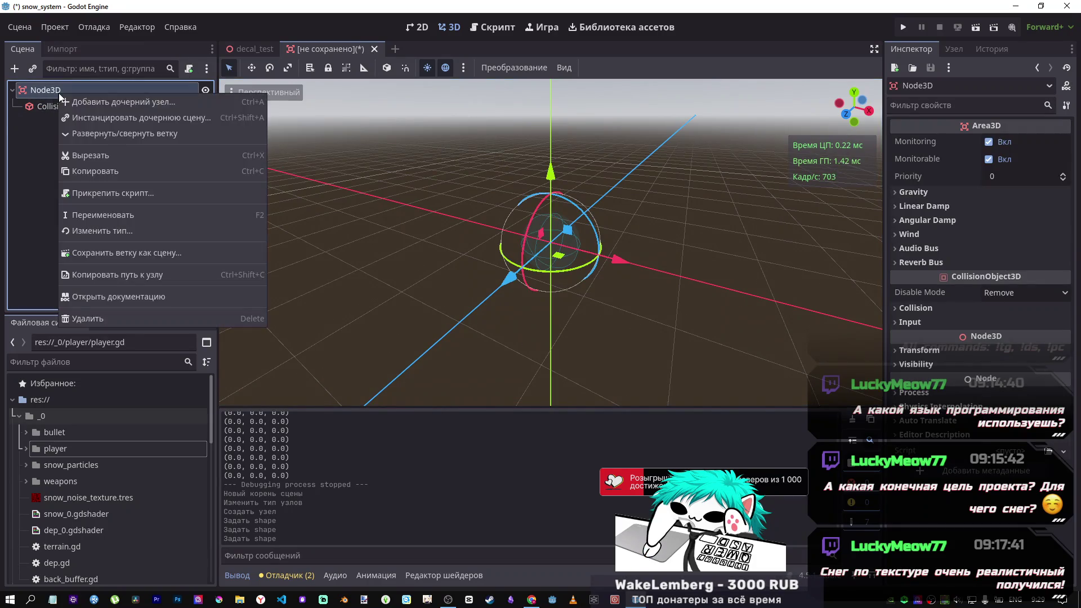
left_click(124, 215)
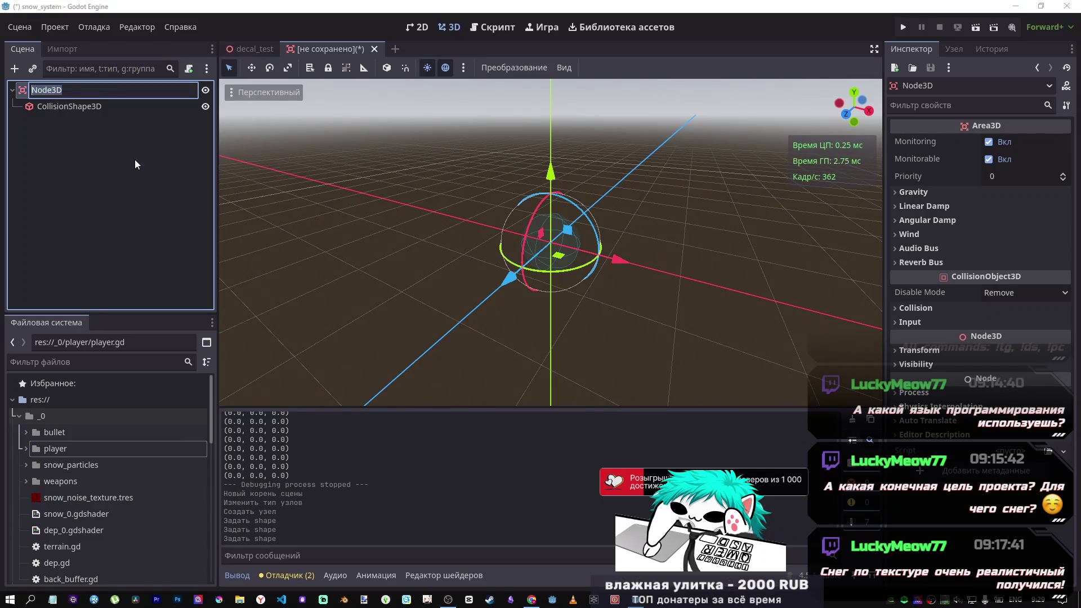
type("He")
key("BackSpace")
type("ir")
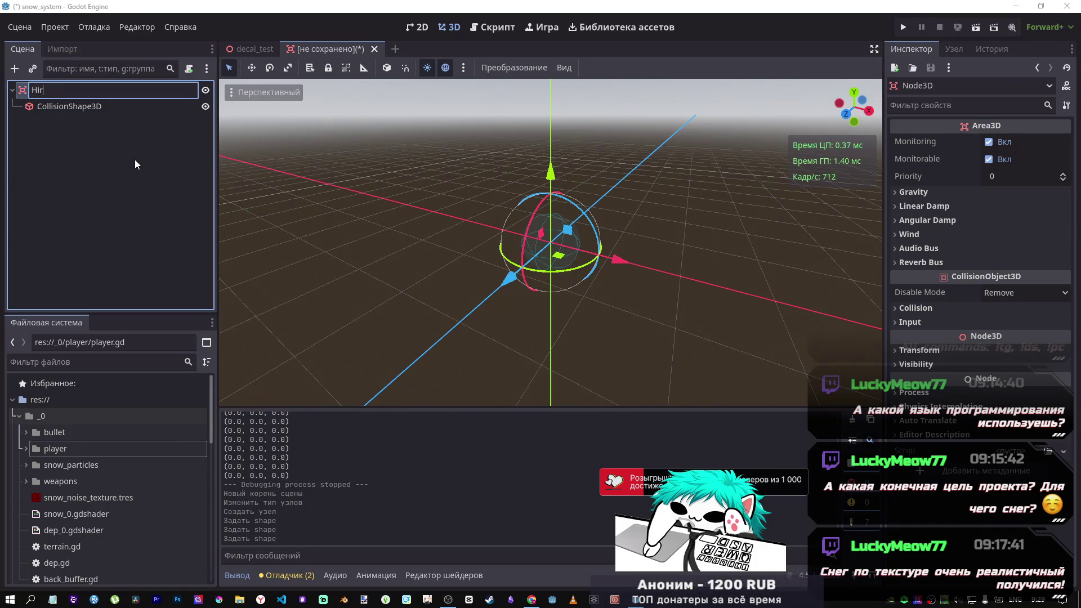
type("tBox")
key("Return")
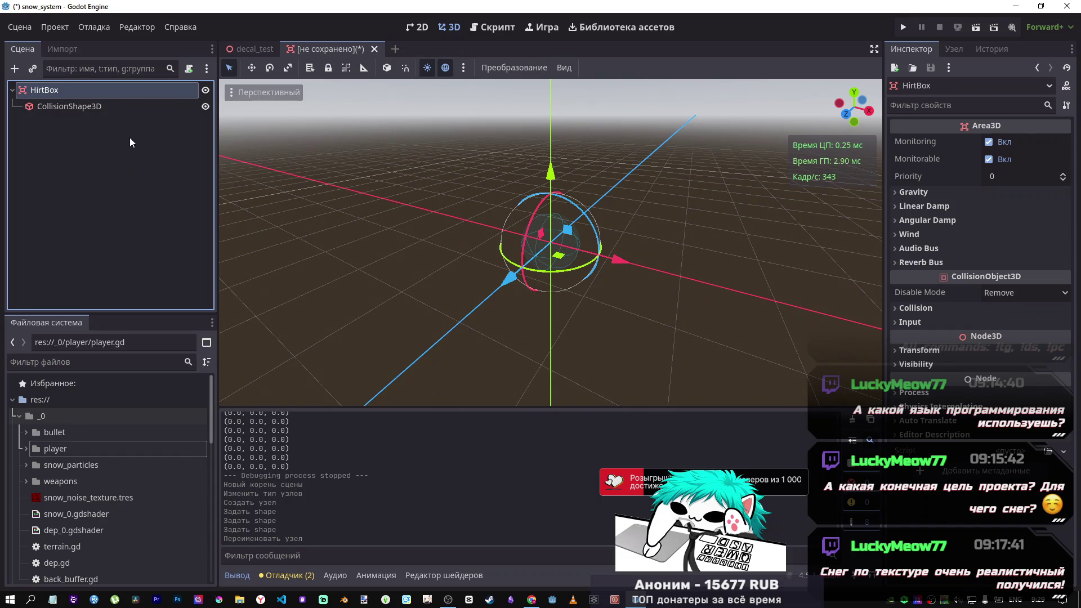
left_click(105, 138)
left_click(52, 108)
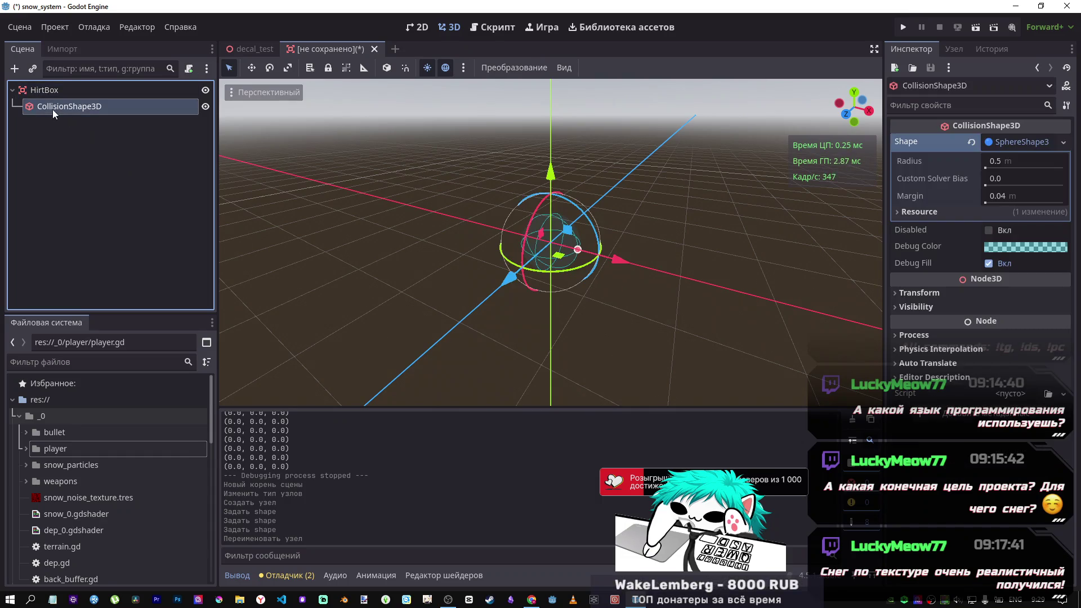
left_click(69, 93)
Step: Save the scene as hirt_box.tscn in res://_0/player
key("ctrl+s")
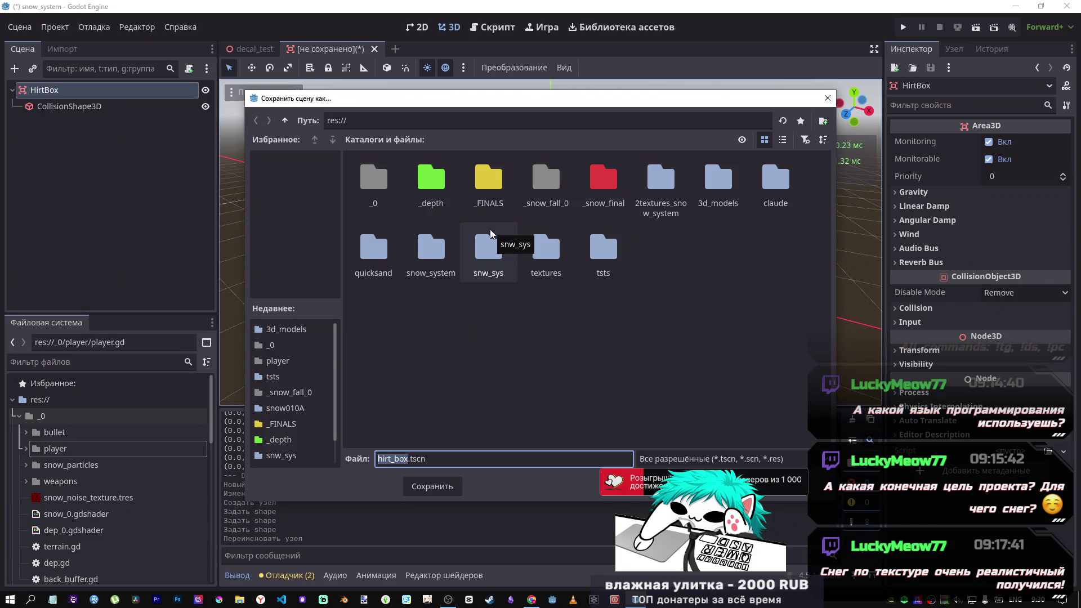
double_click(373, 181)
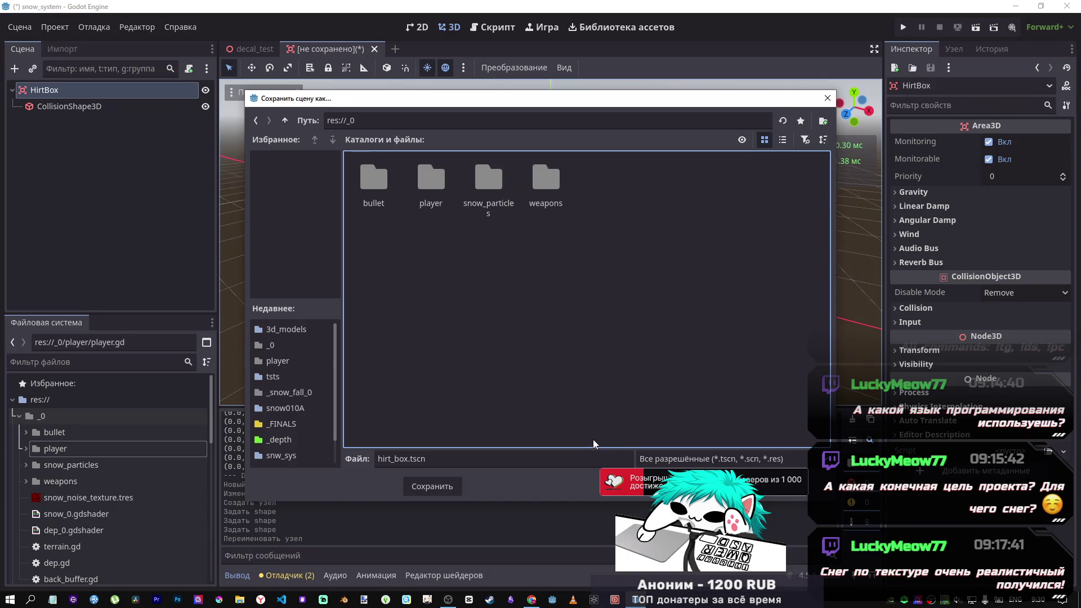
double_click(444, 189)
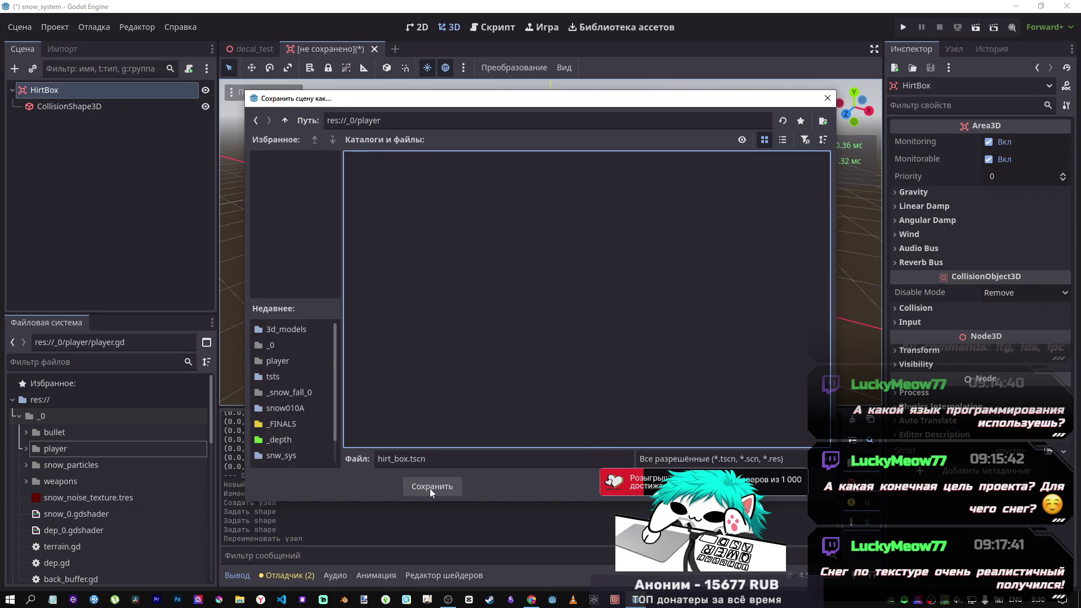
left_click(431, 486)
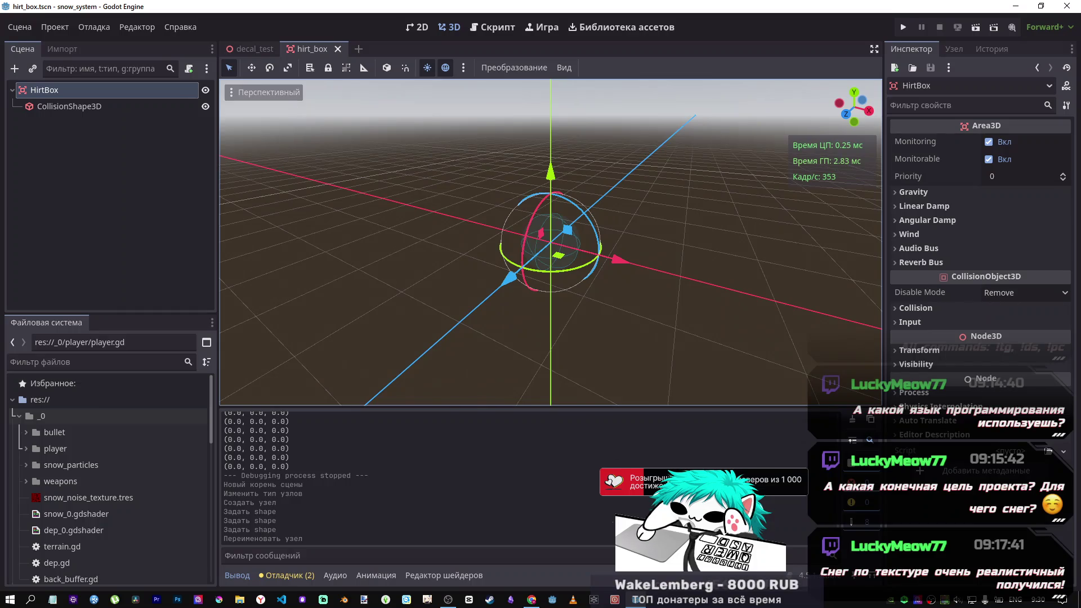
Step: Add a new blank Decal child under HirtBox
mouse_move(531, 600)
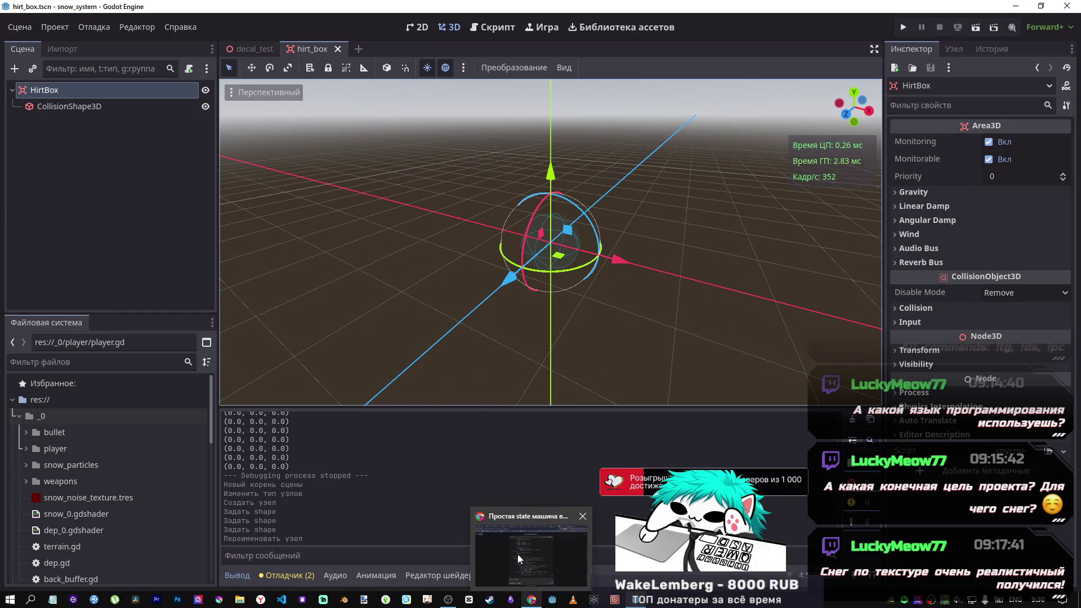
left_click(90, 94)
left_click(93, 107)
left_click(97, 91)
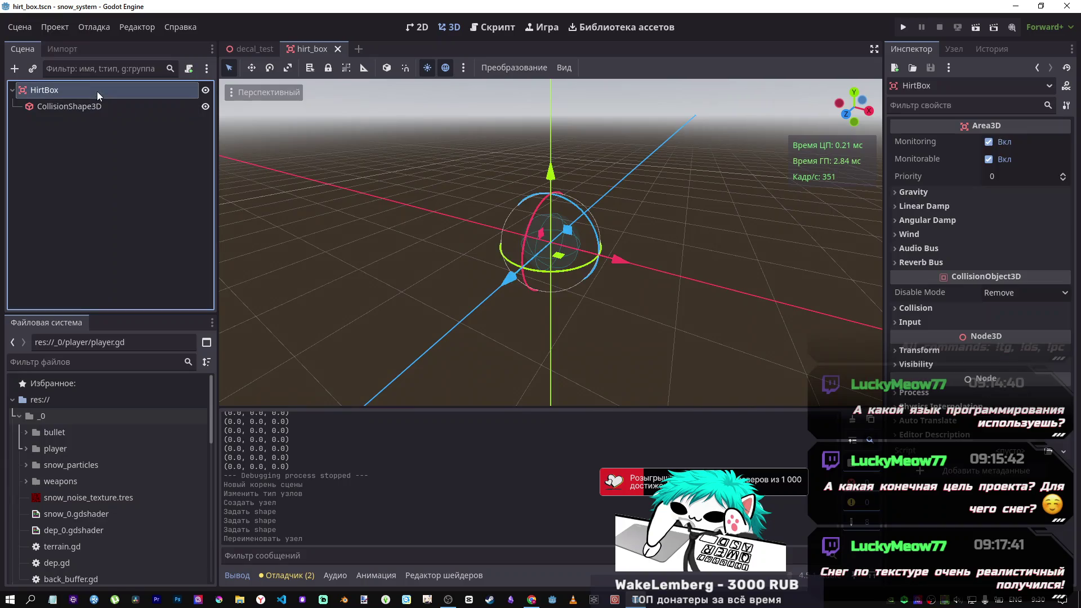
right_click(89, 89)
key("Escape")
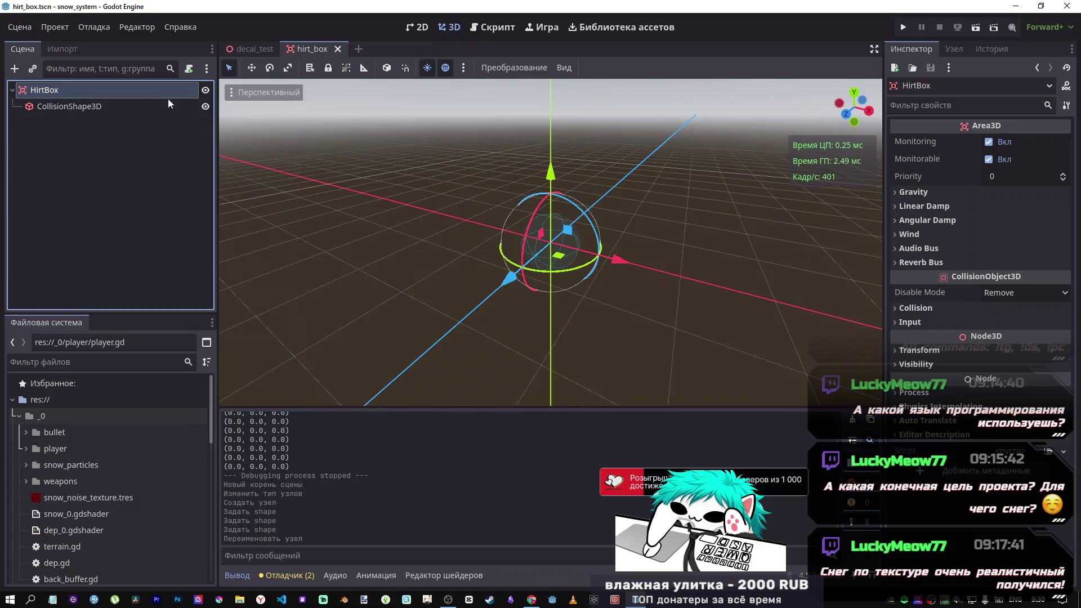
key("ctrl+a")
type("decal")
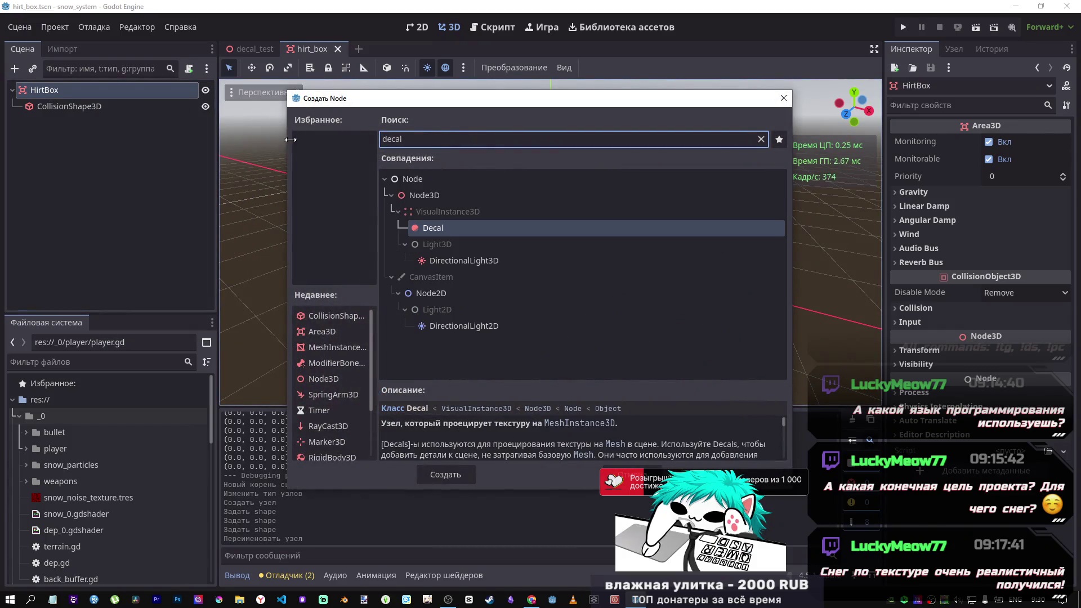
left_click(467, 472)
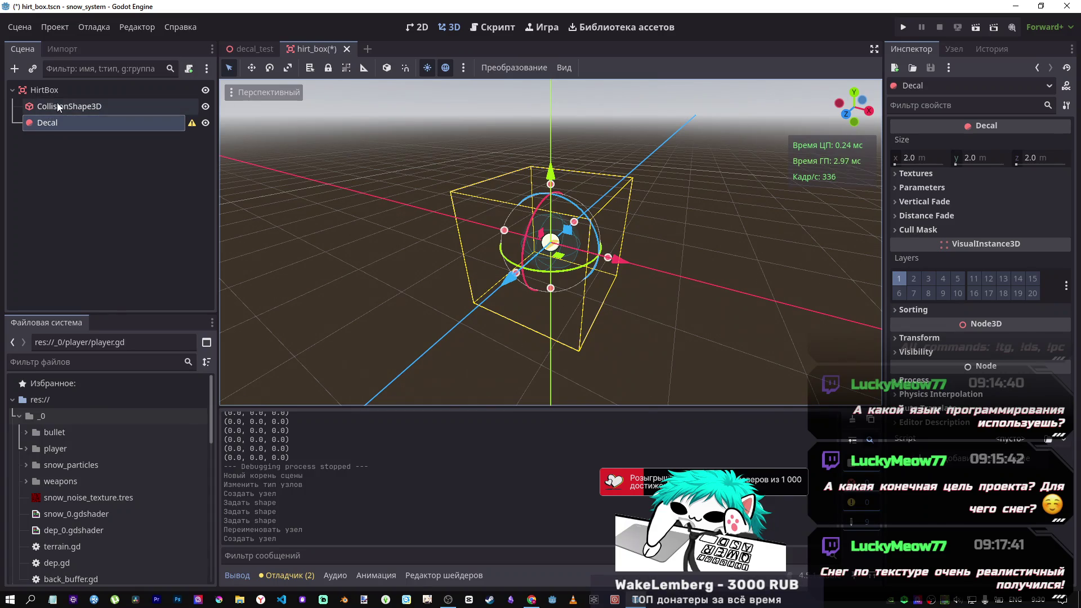
Step: Paste the textured Decal from decal_test under HirtBox as Decal2
left_click(134, 123)
key("Escape")
left_click(961, 176)
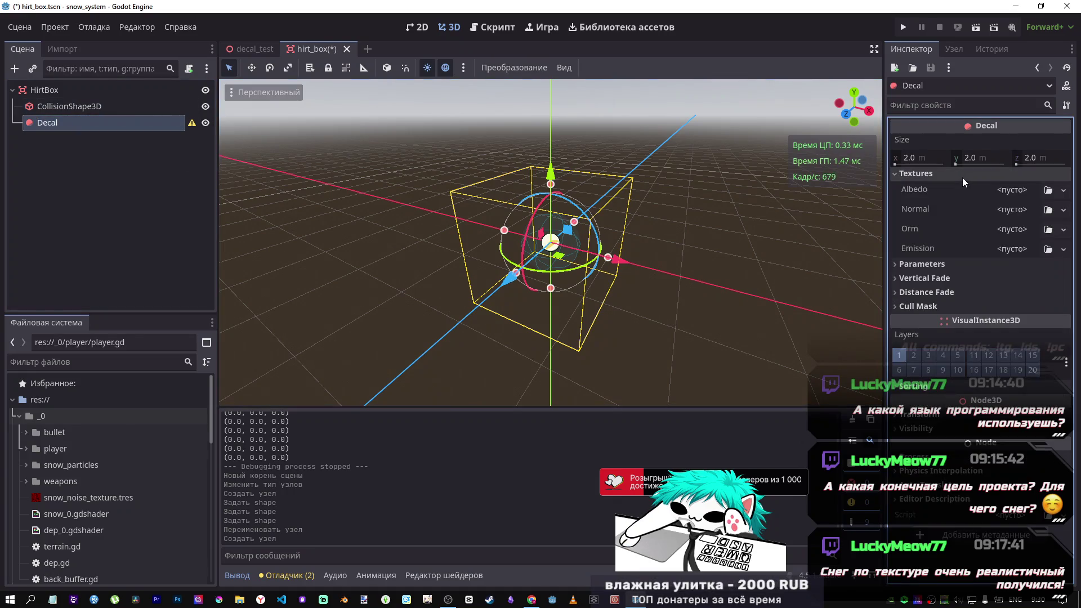
left_click(961, 176)
left_click(242, 50)
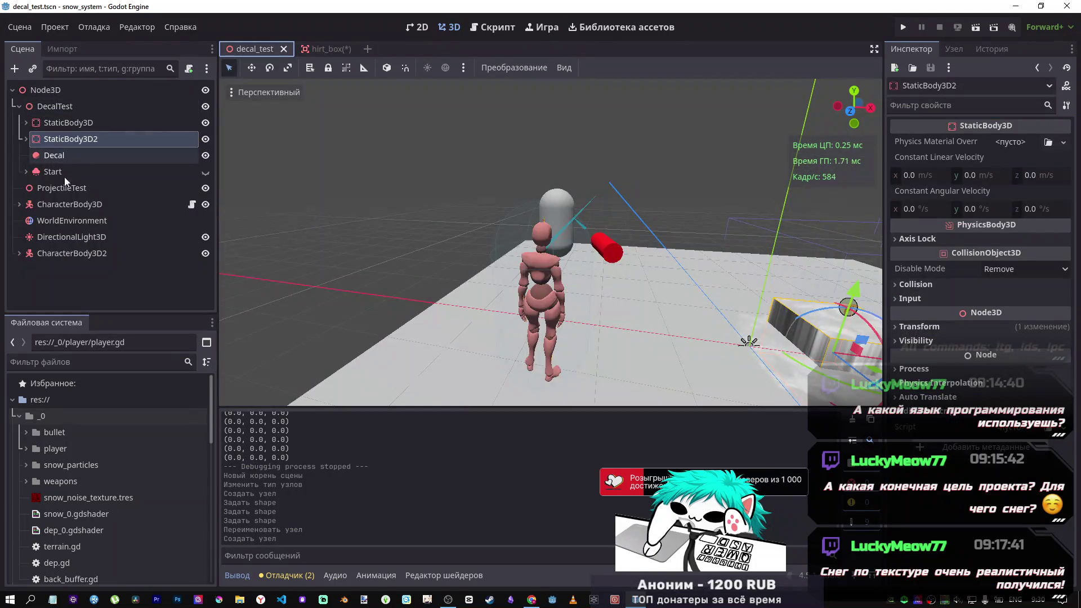
left_click(45, 155)
left_click(308, 49)
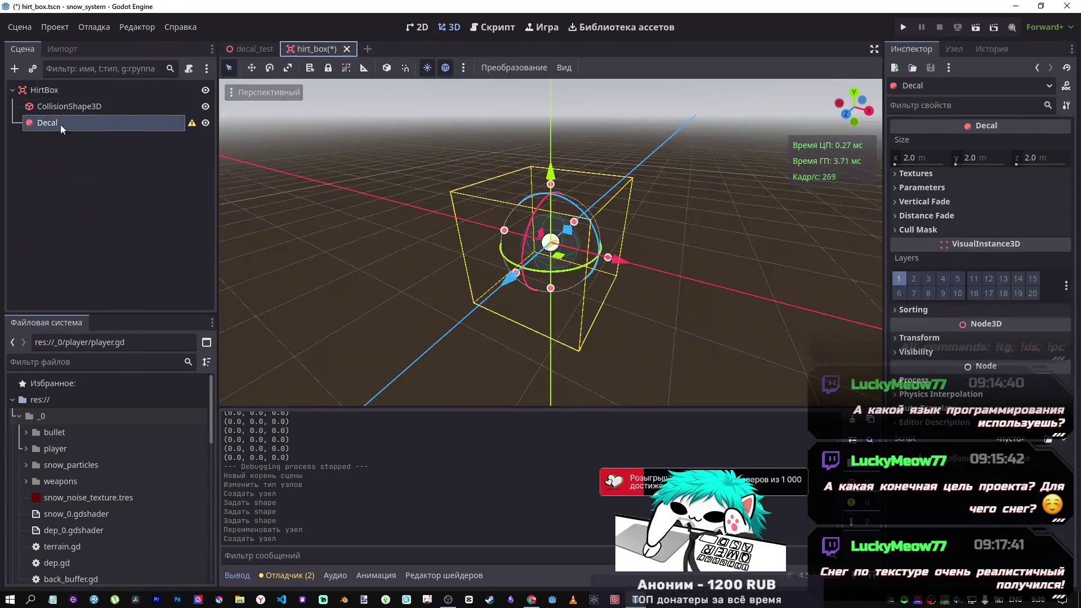
left_click(43, 91)
key("ctrl+v")
Step: Delete the blank Decal and reset Decal2's position to 0,0,0
left_click(56, 125)
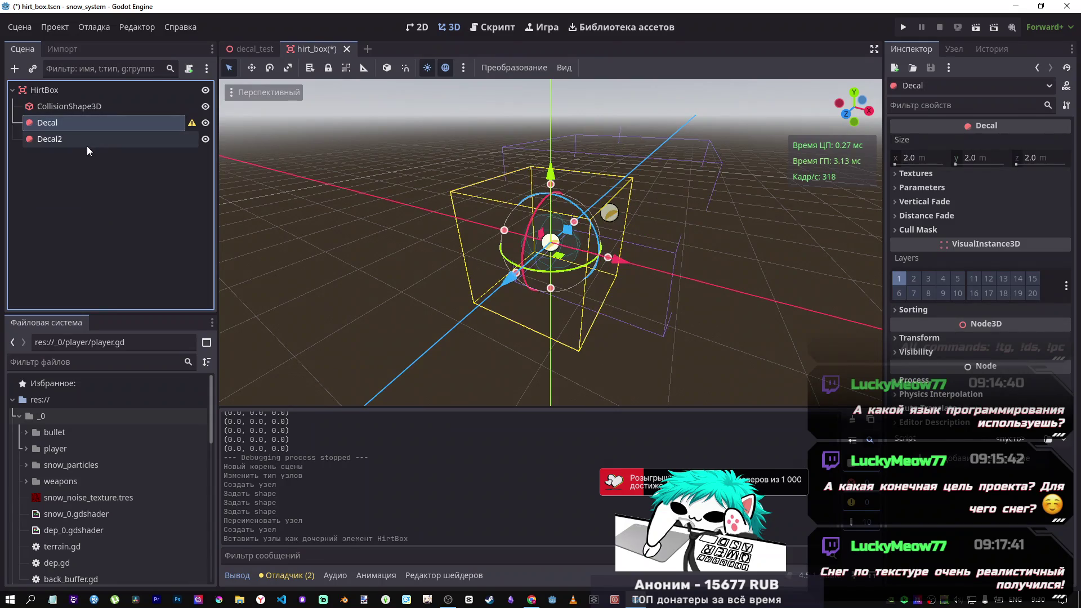
key("Delete")
key("Return")
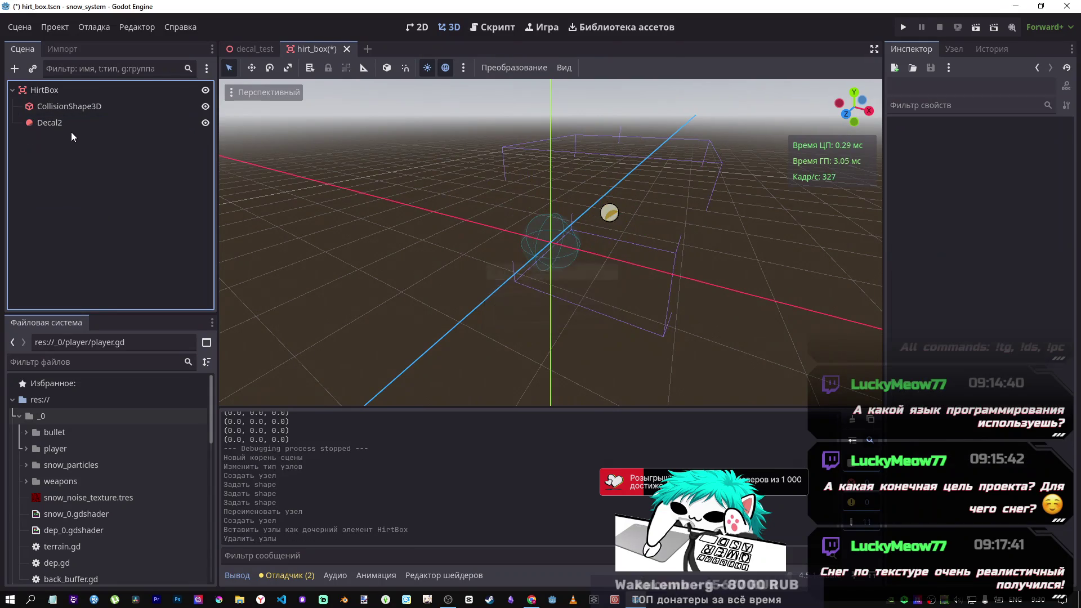
left_click(71, 128)
left_click(971, 338)
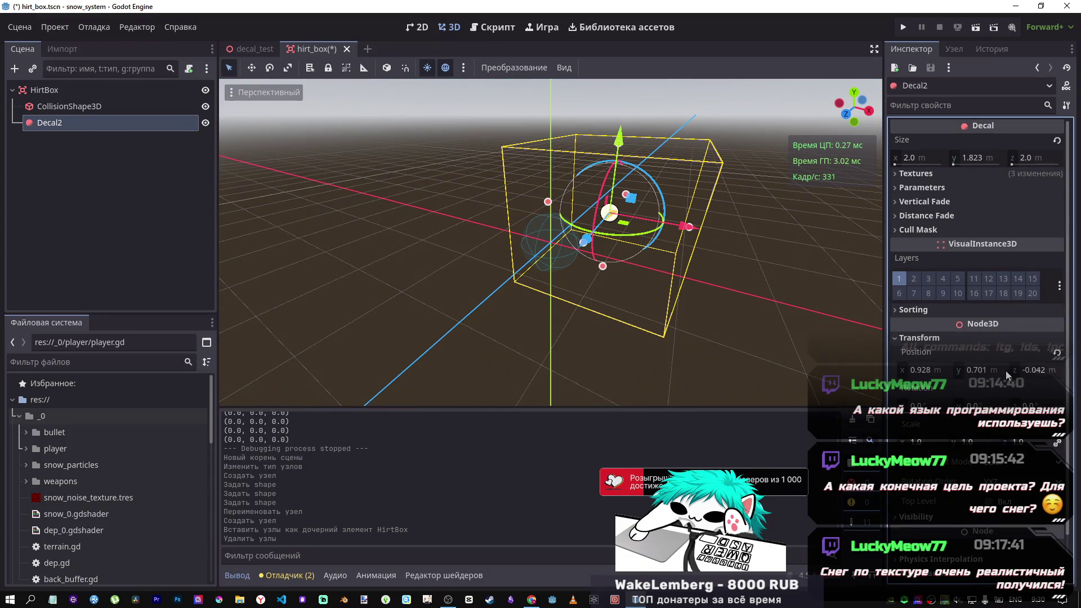
left_click(1056, 352)
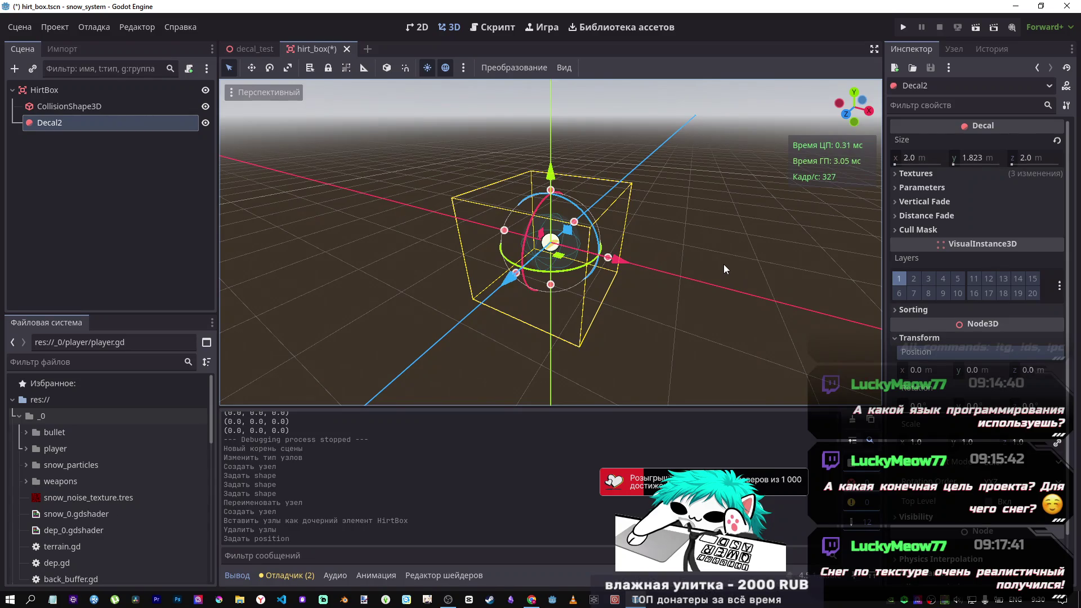
left_click(253, 49)
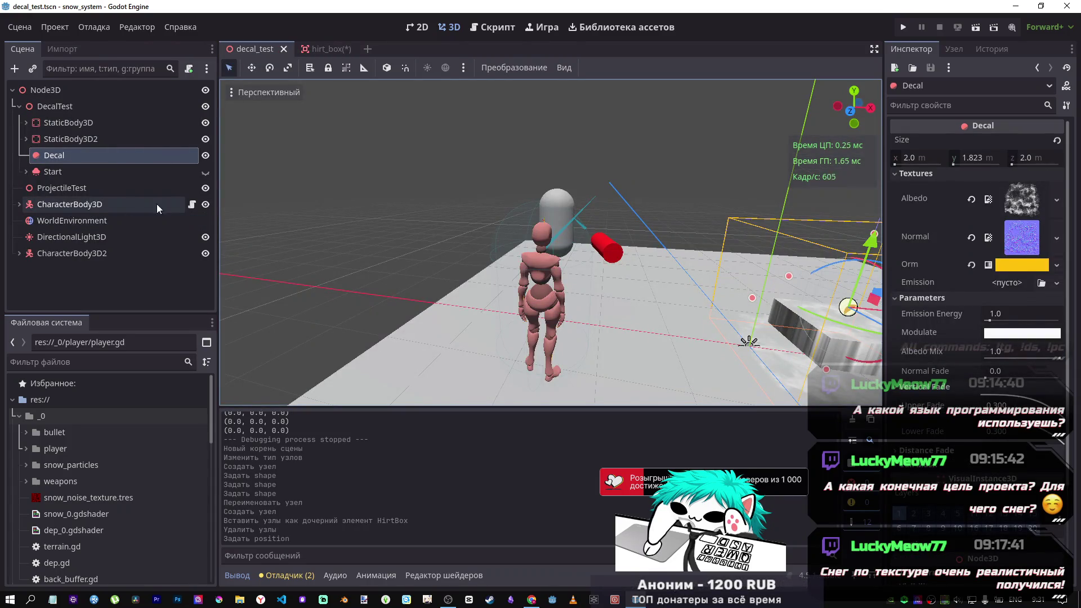
Step: Open the CharacterBody3D's player.gd script and scroll through it
left_click(191, 204)
scroll(541, 303, "down", 1)
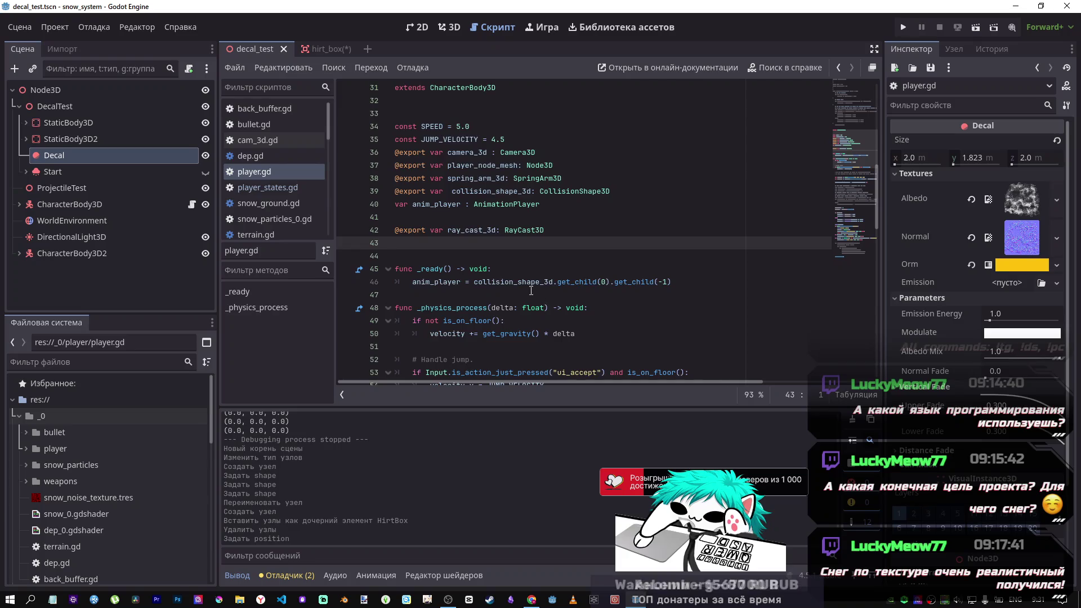
scroll(525, 284, "down", 5)
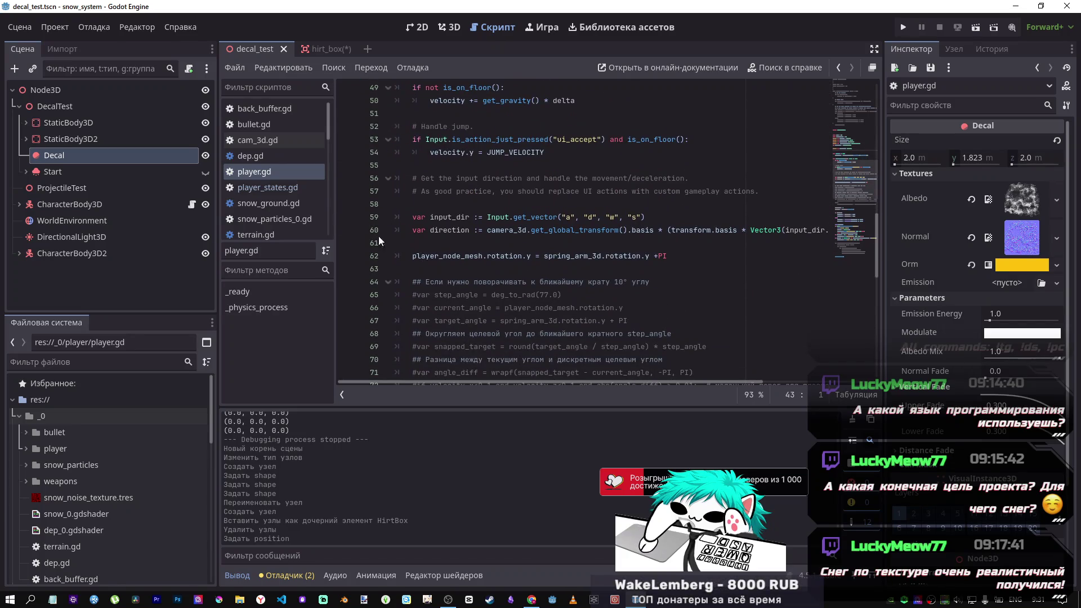
scroll(553, 227, "down", 3)
scroll(554, 226, "up", 10)
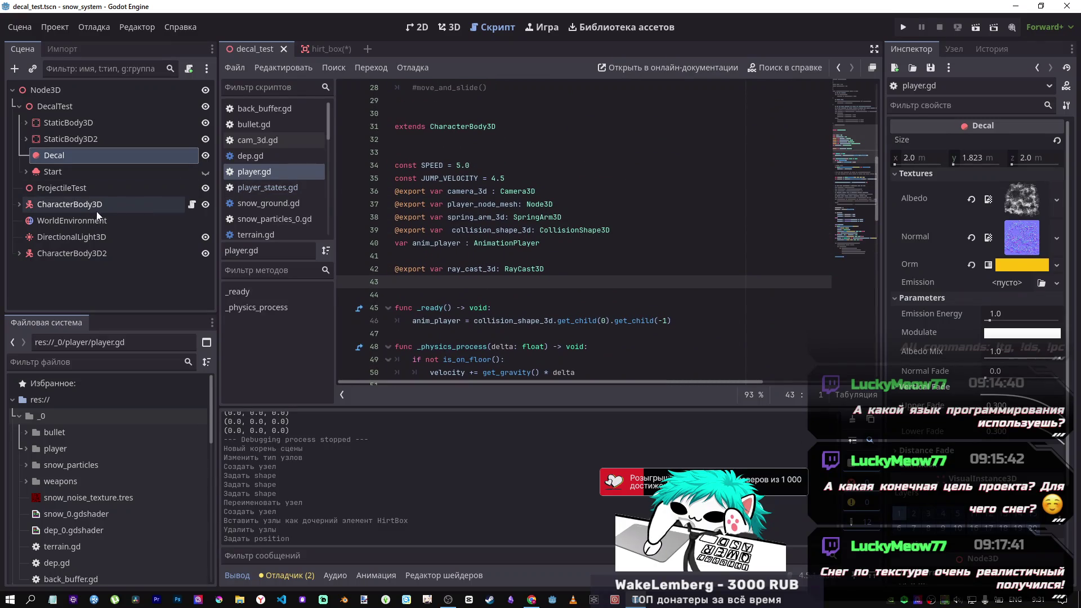
Step: Open the Restricter weapon scene from CharacterBody3D's children, inspect it, then close it
left_click(19, 204)
scroll(135, 223, "down", 2)
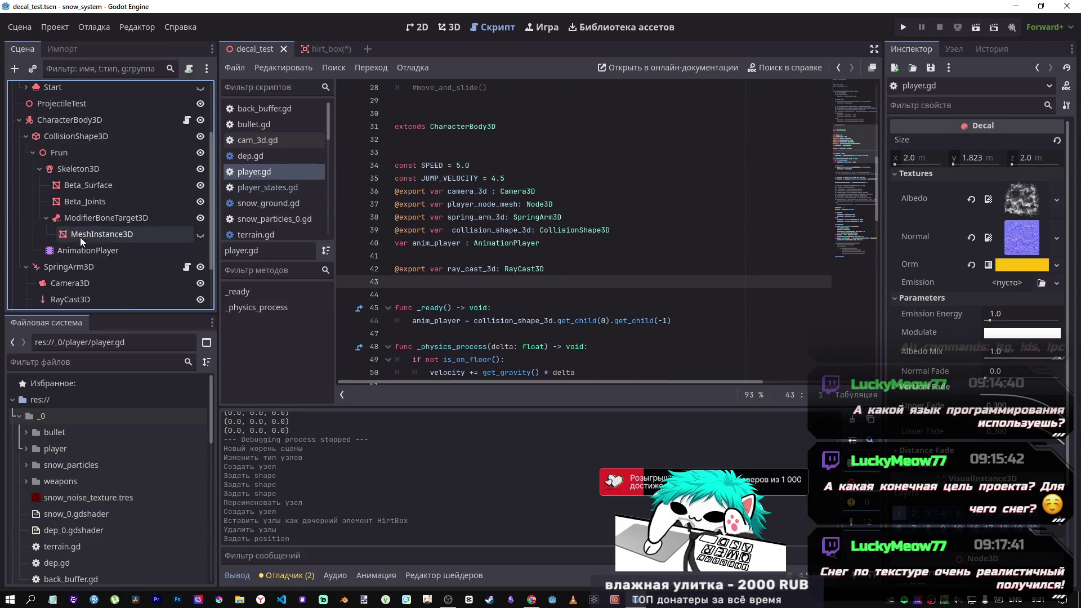
left_click(92, 219)
scroll(94, 235, "down", 2)
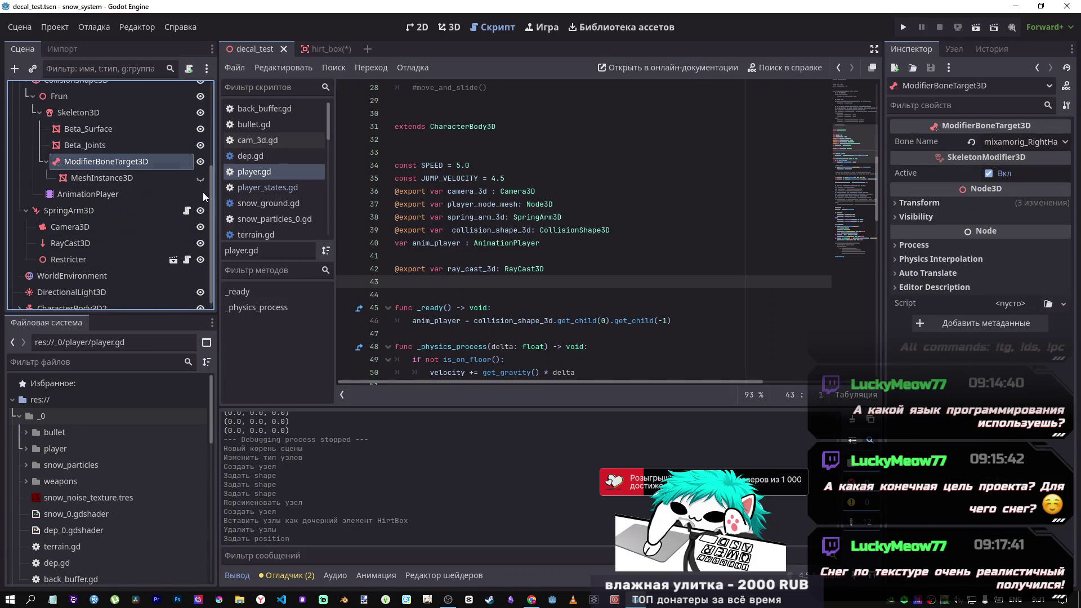
left_click(94, 260)
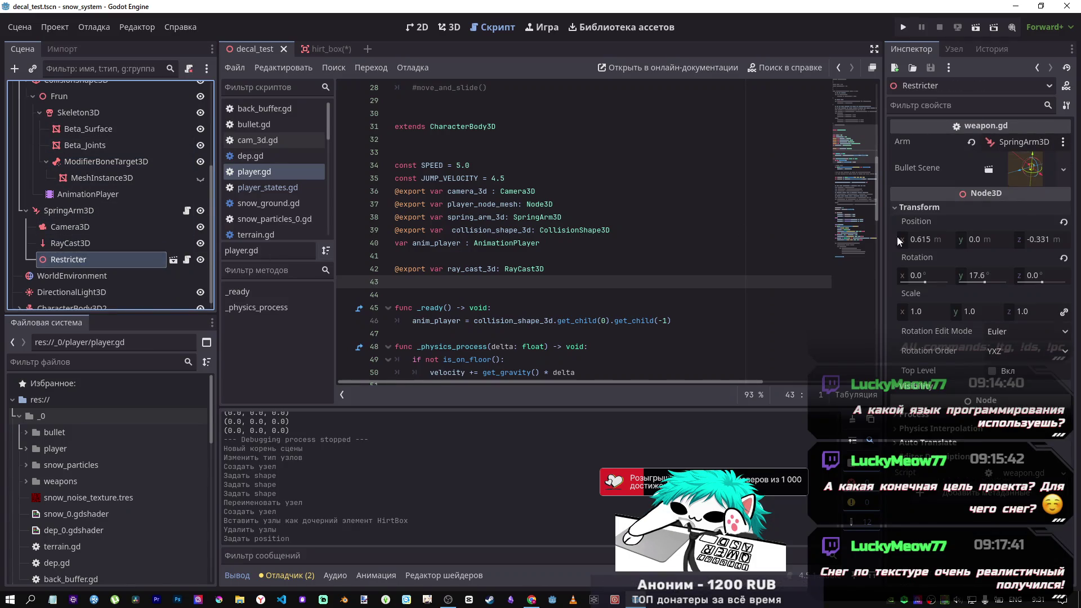
left_click(173, 260)
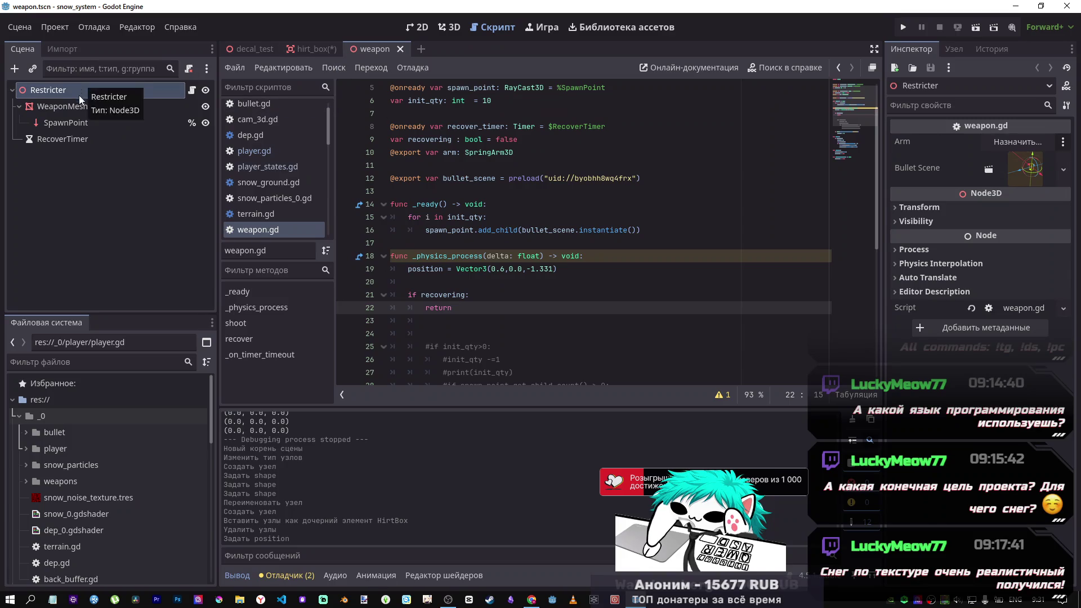
scroll(448, 225, "down", 2)
scroll(448, 225, "up", 3)
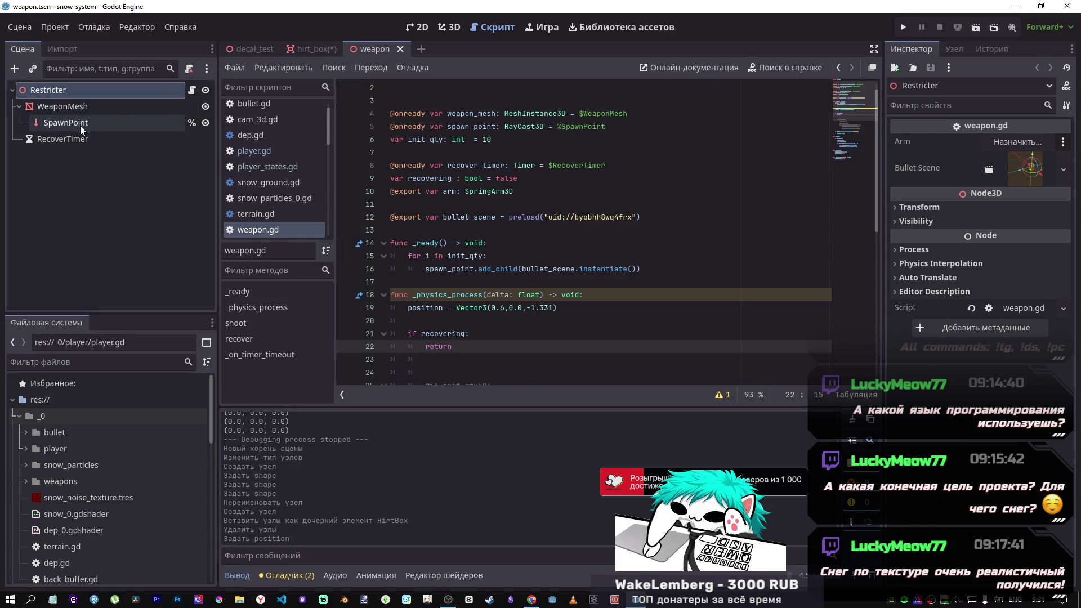
key("ctrl+shift+w")
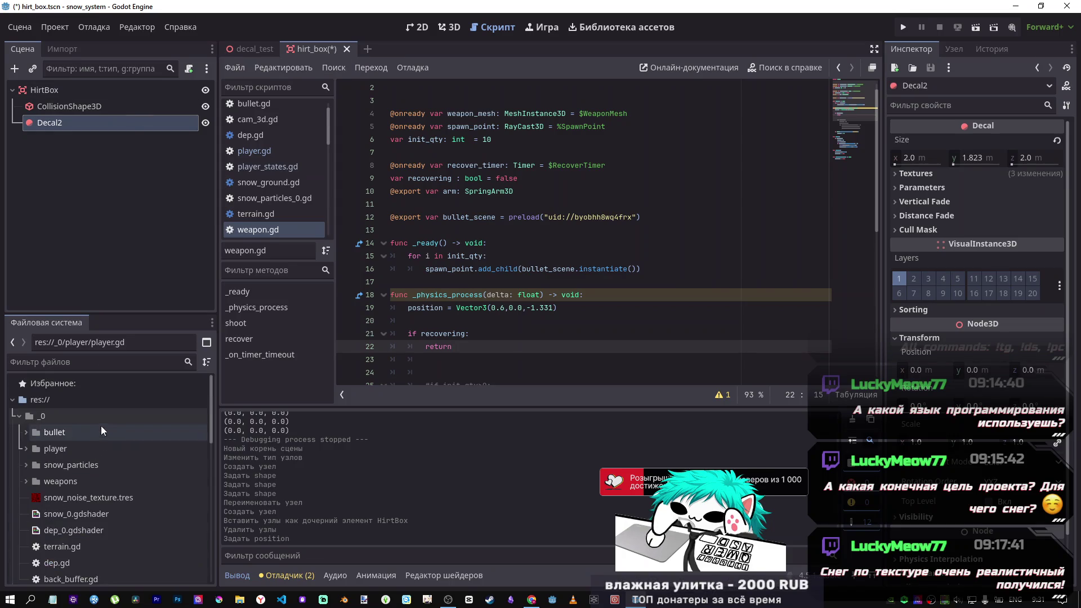
left_click(27, 433)
Step: Open the bullet scene and look up get_colliding_bodies from bullet.gd line 39
double_click(67, 450)
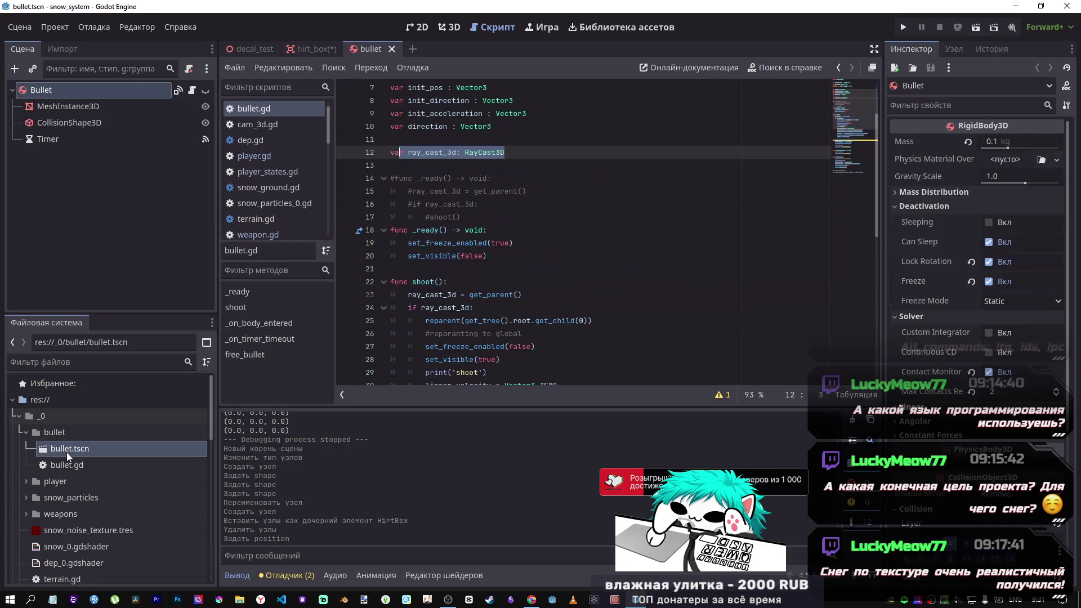
scroll(468, 255, "down", 8)
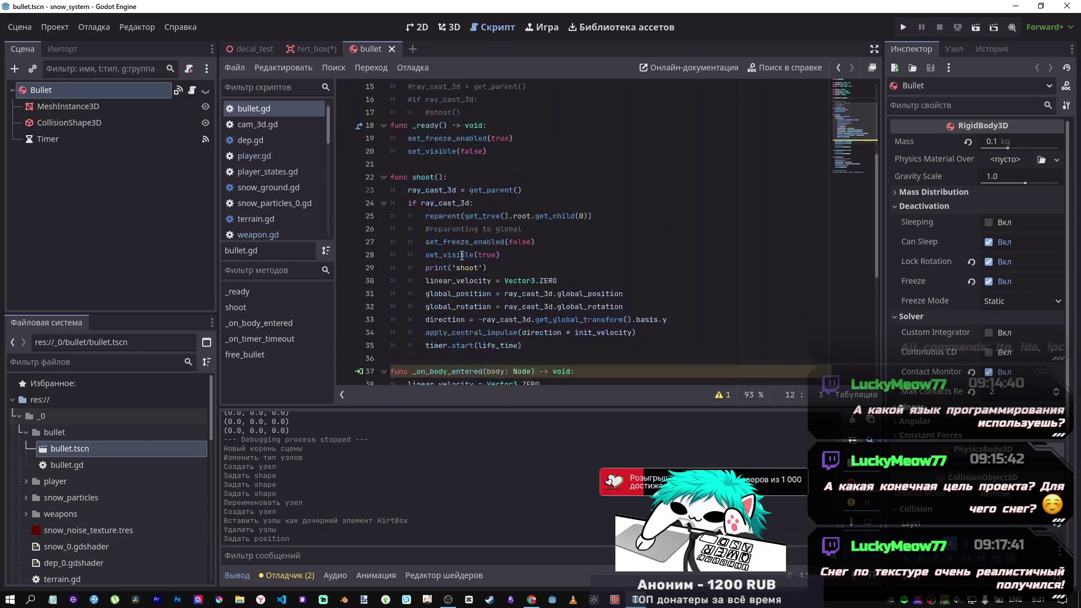
left_click(465, 189)
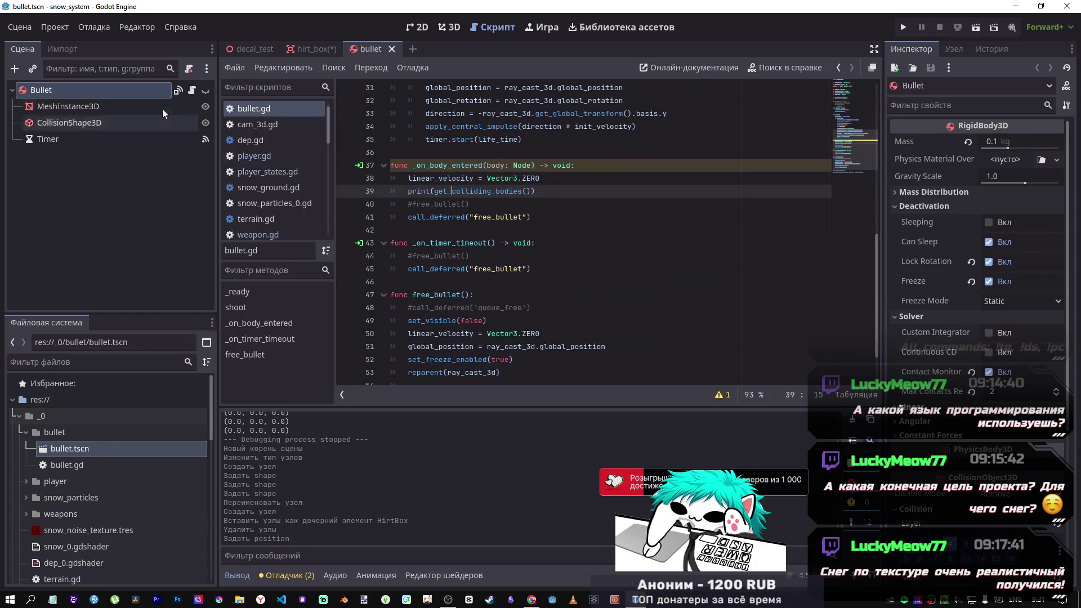
double_click(458, 195)
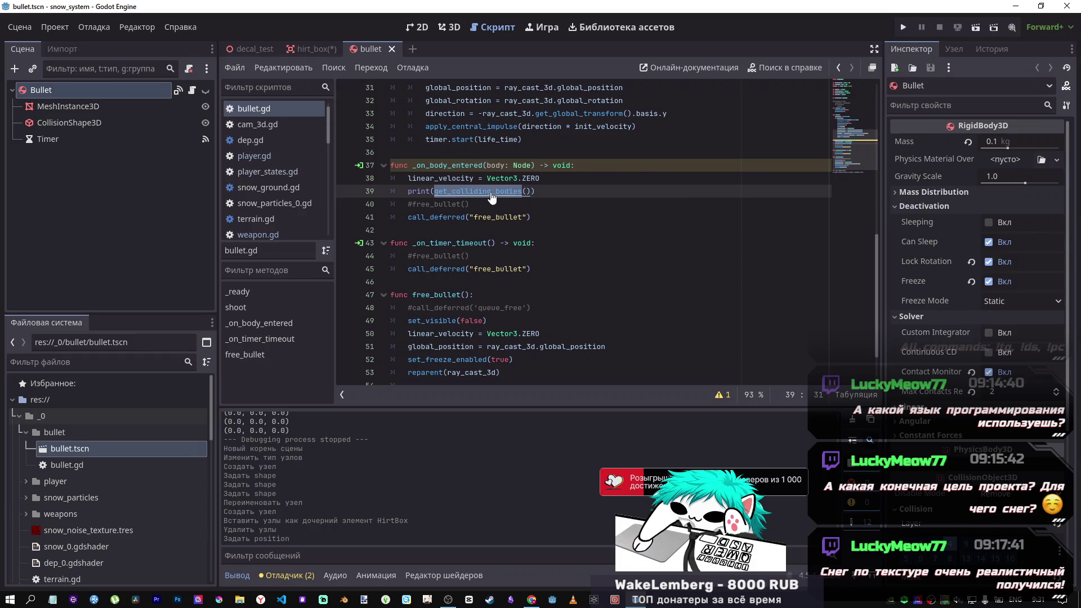
left_click(491, 196, "ctrl")
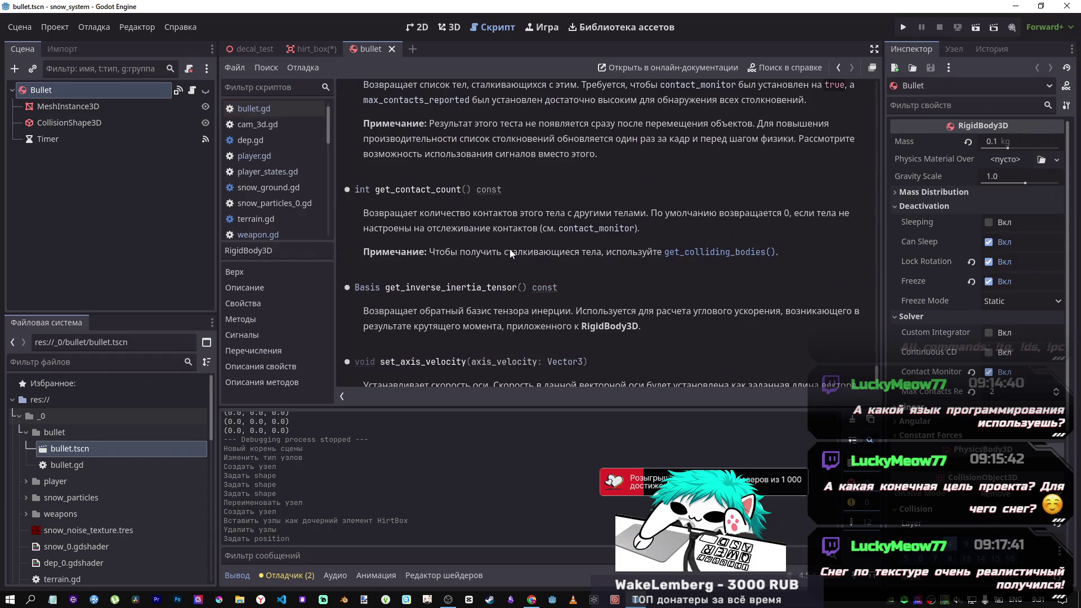
Step: Read the RigidBody3D reference, highlighting get_contact_count and set_axis_velocity
left_click_drag(482, 214, 619, 222)
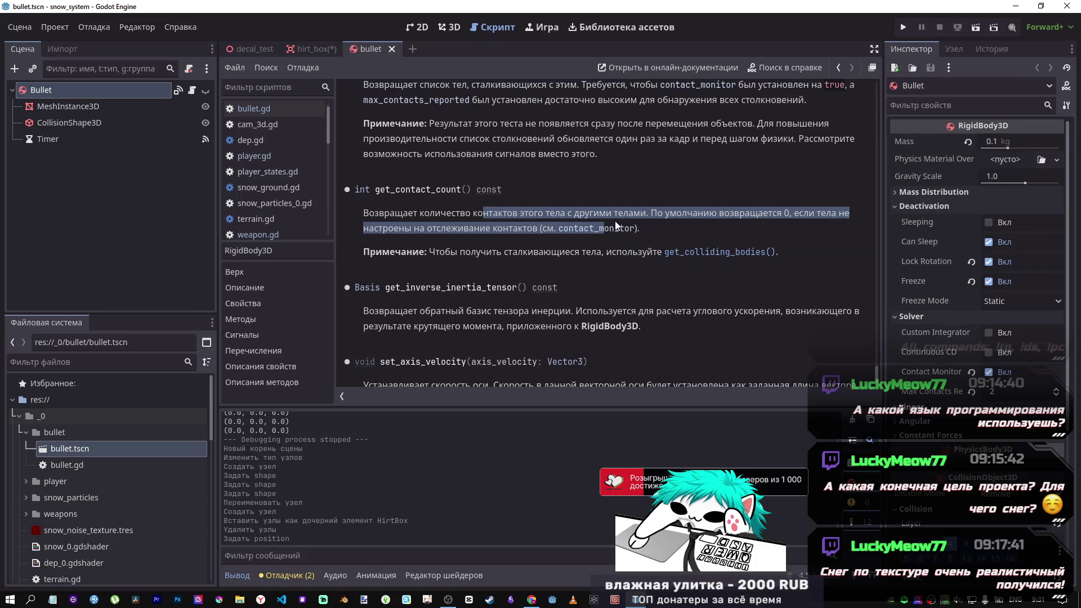
scroll(603, 221, "down", 1)
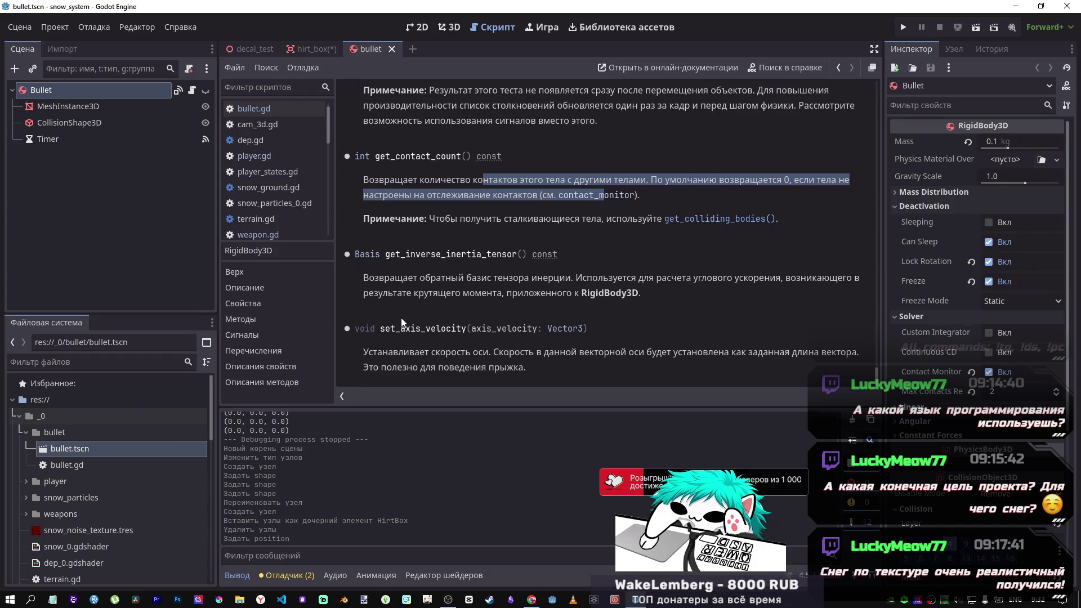
left_click(382, 332)
left_click_drag(381, 331, 467, 332)
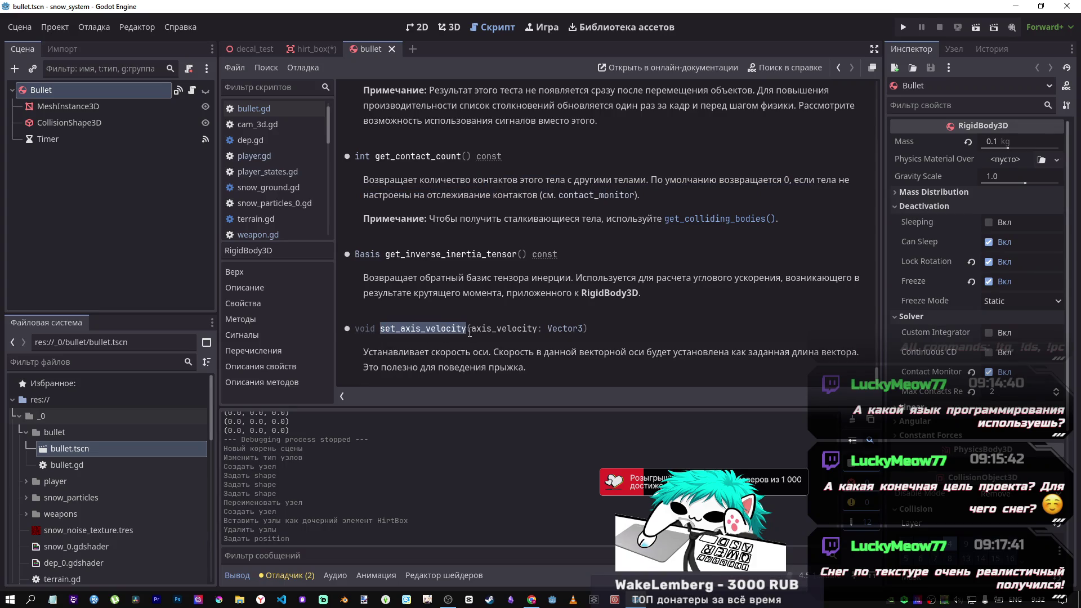
scroll(470, 332, "up", 10)
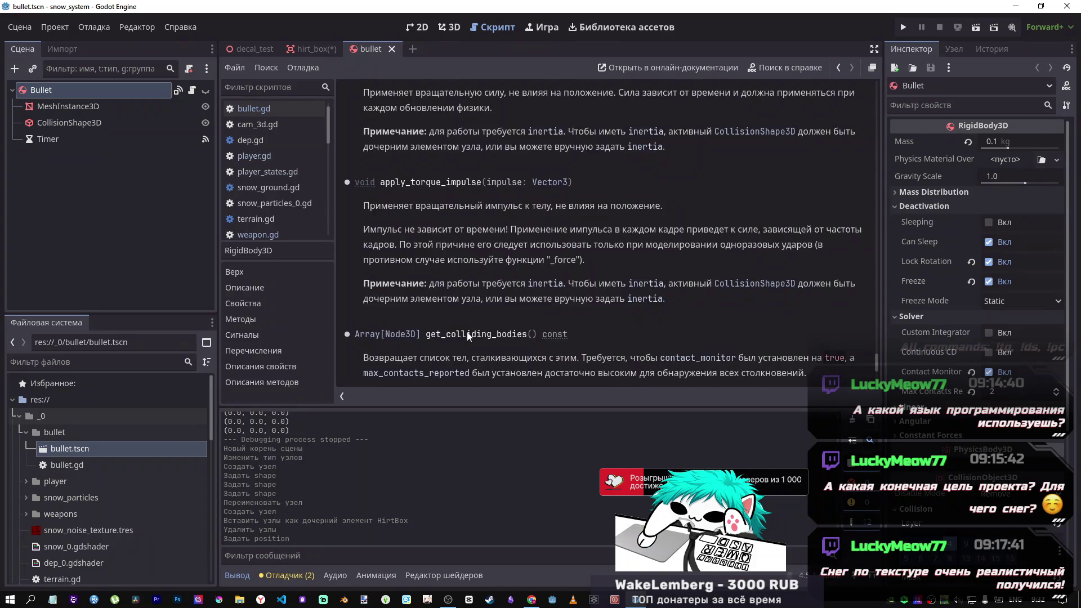
scroll(430, 282, "up", 10)
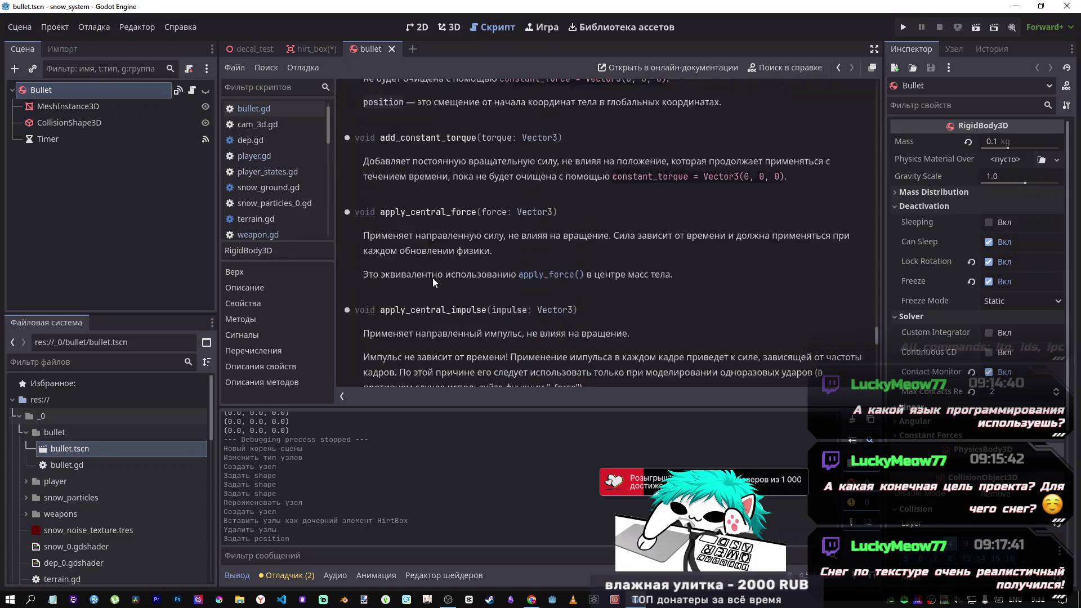
scroll(442, 281, "up", 10)
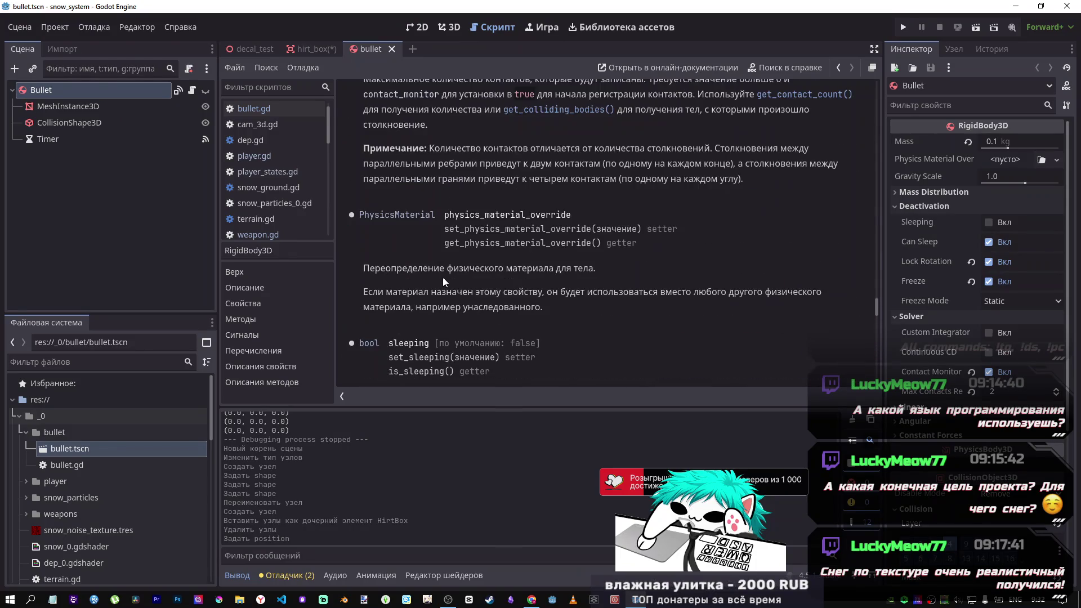
scroll(441, 279, "up", 10)
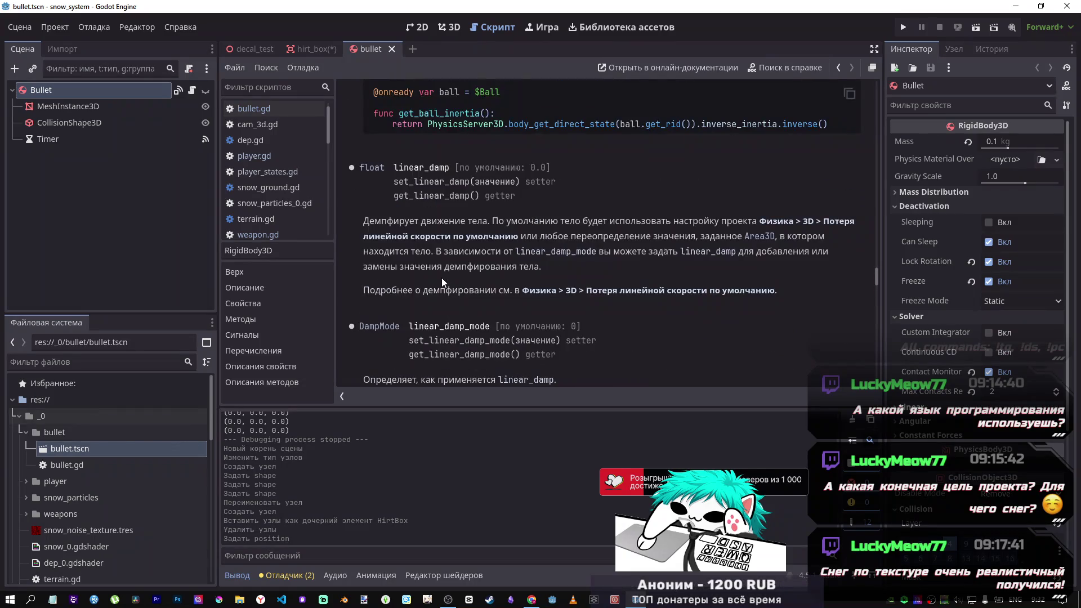
scroll(441, 282, "up", 5)
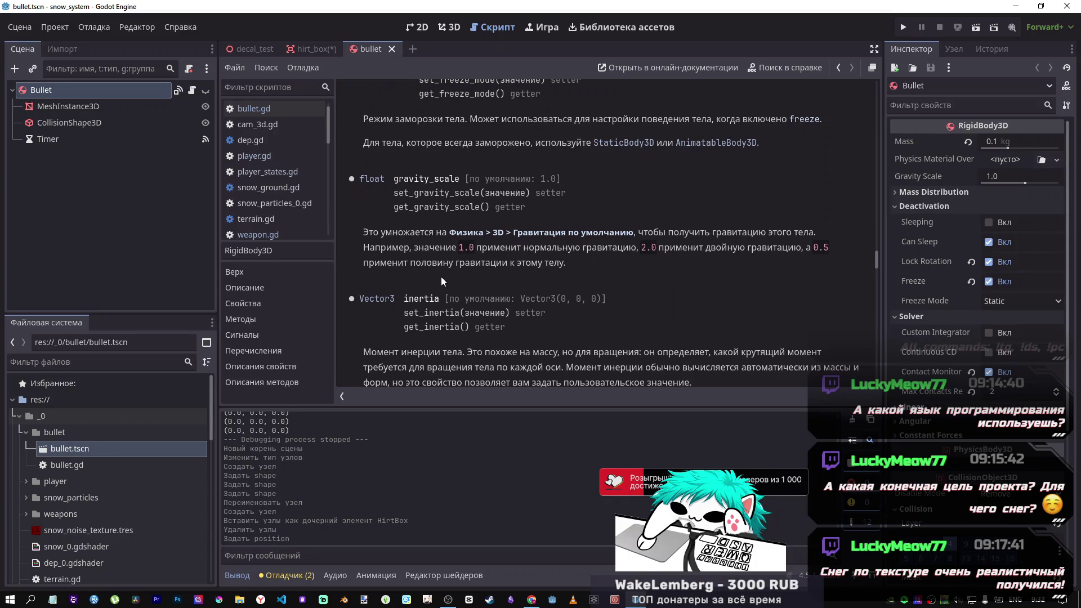
Step: Switch to the hirt_box scene and open the Area3D class reference
left_click(329, 49)
left_click(1069, 88)
scroll(450, 211, "down", 10)
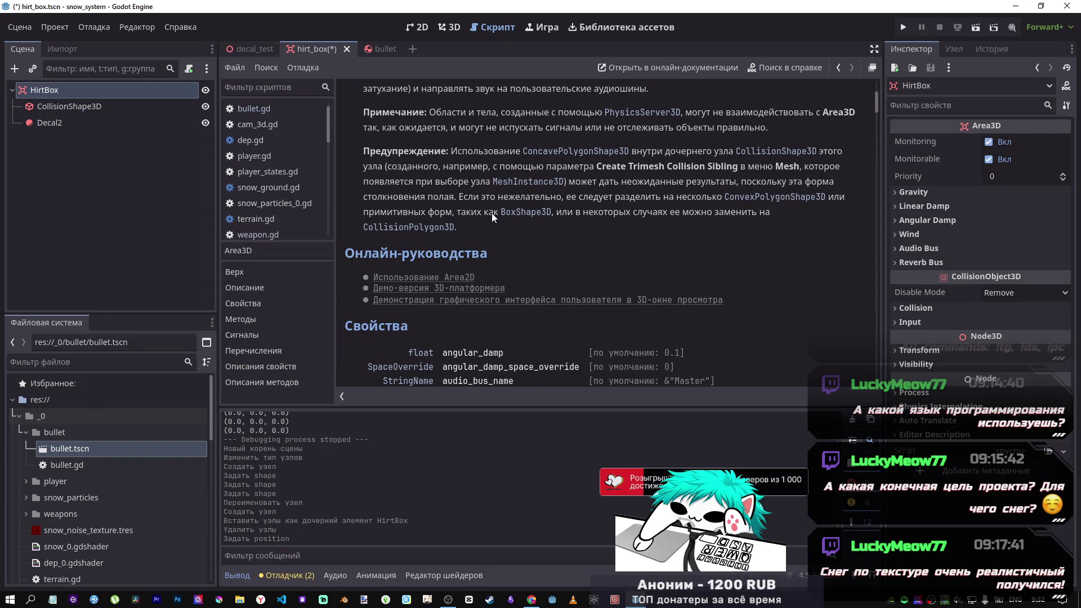
scroll(478, 219, "down", 4)
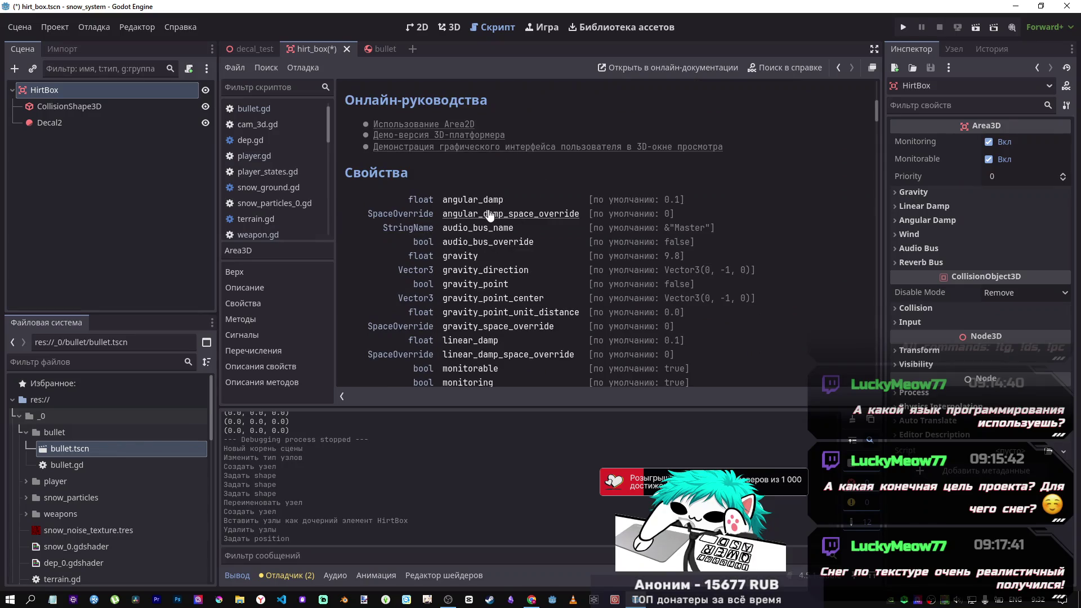
scroll(489, 234, "down", 2)
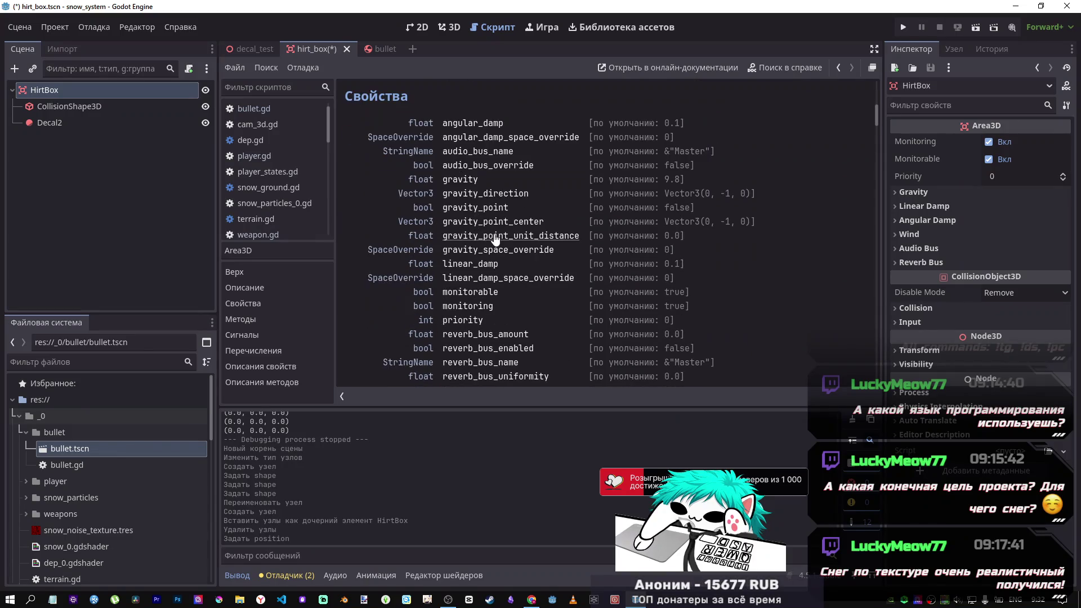
scroll(489, 242, "down", 6)
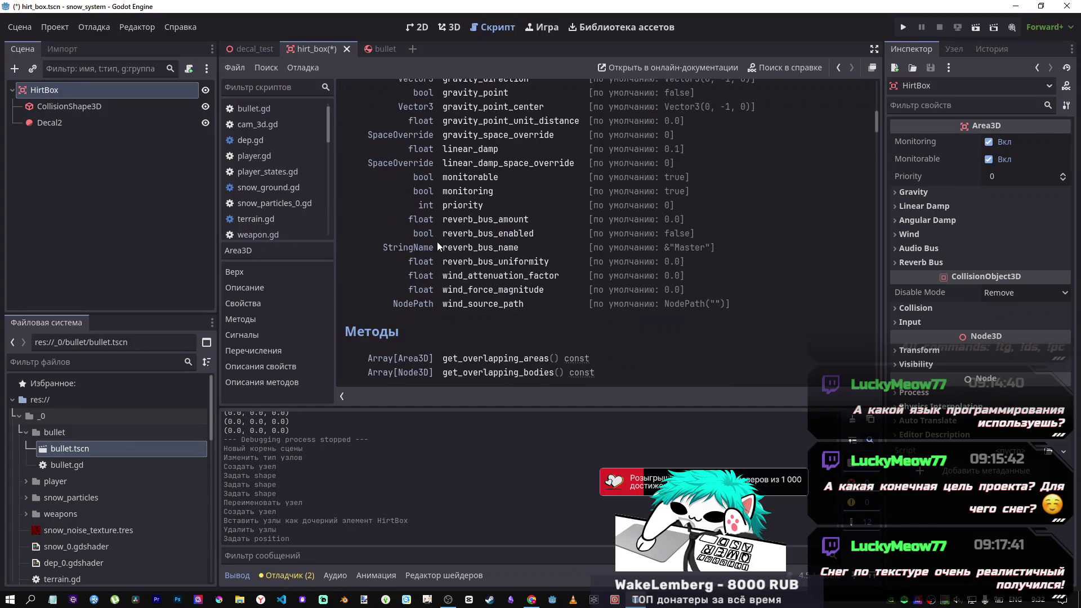
scroll(482, 256, "down", 1)
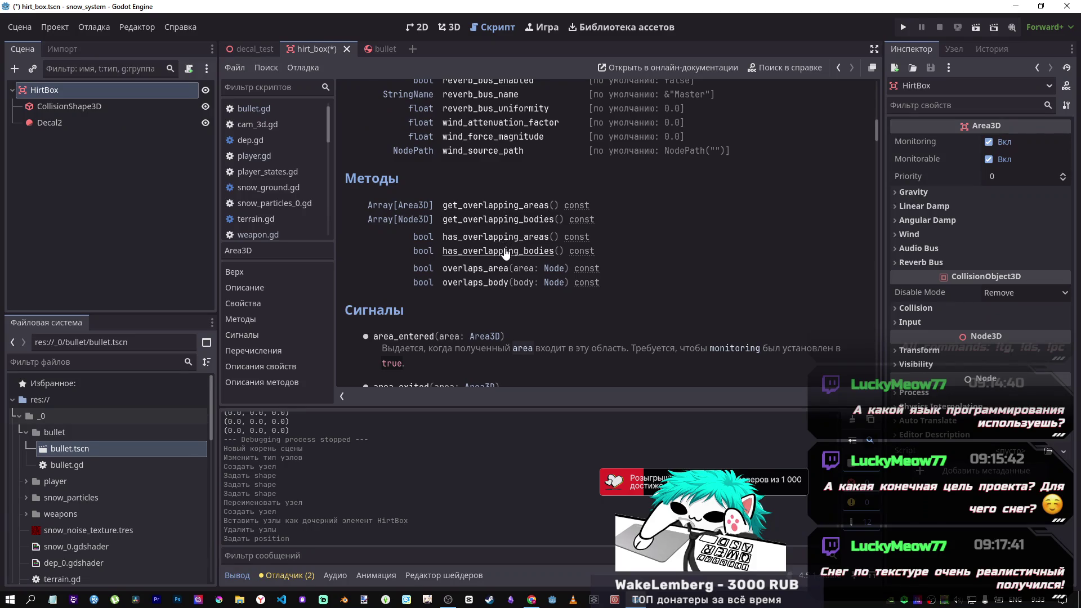
left_click(508, 220)
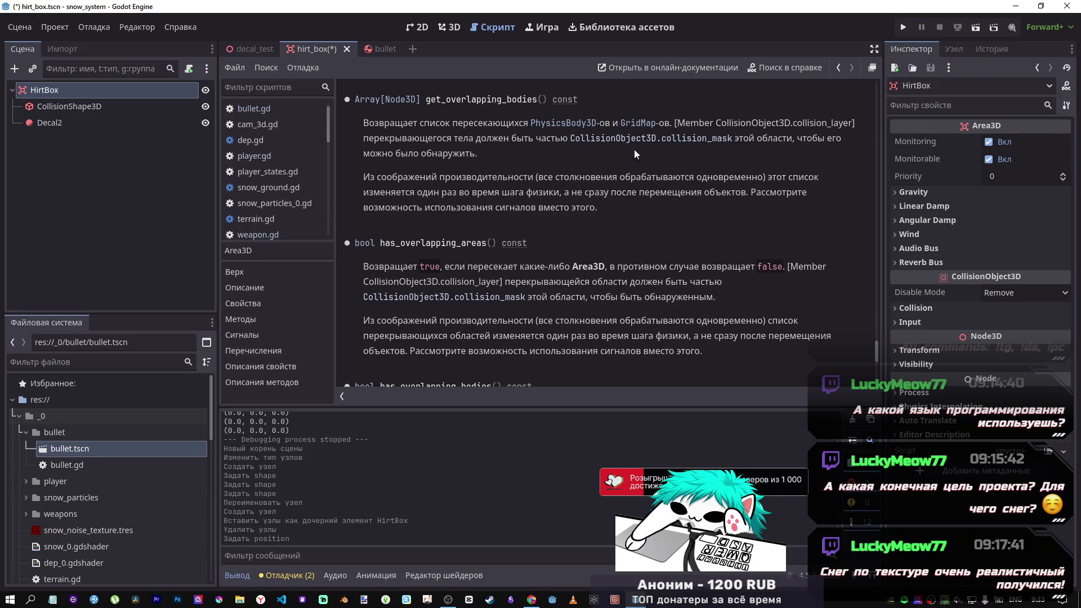
scroll(493, 183, "down", 2)
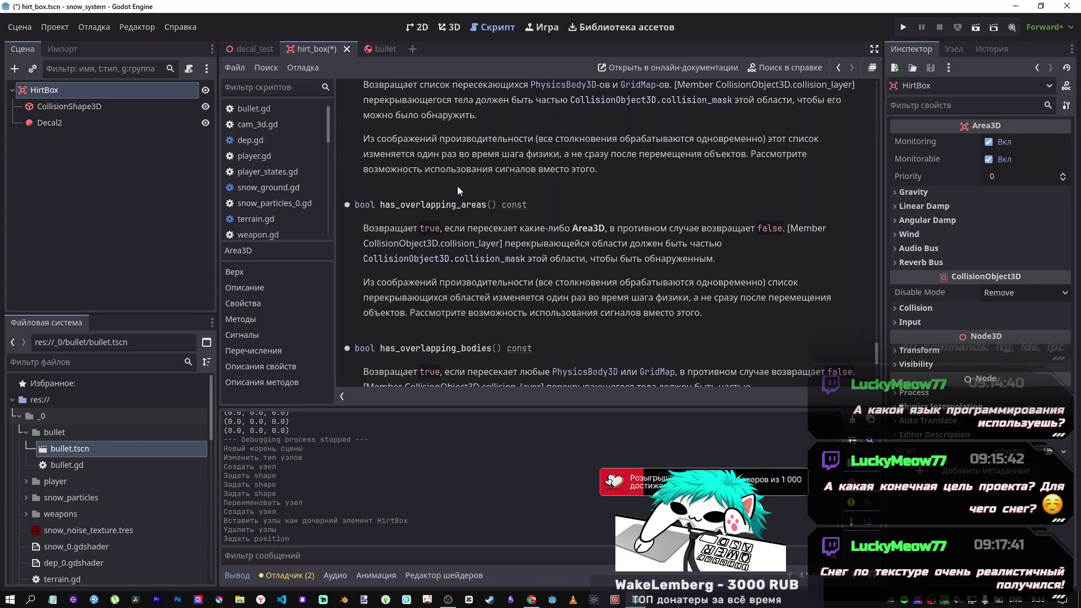
scroll(457, 191, "down", 3)
scroll(457, 186, "down", 2)
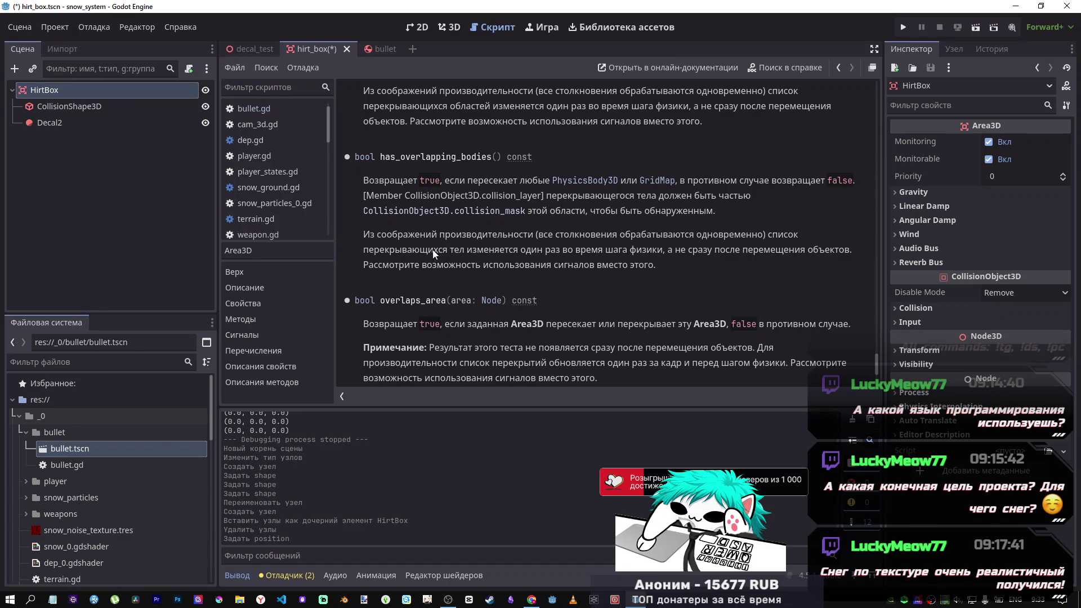
scroll(383, 249, "down", 5)
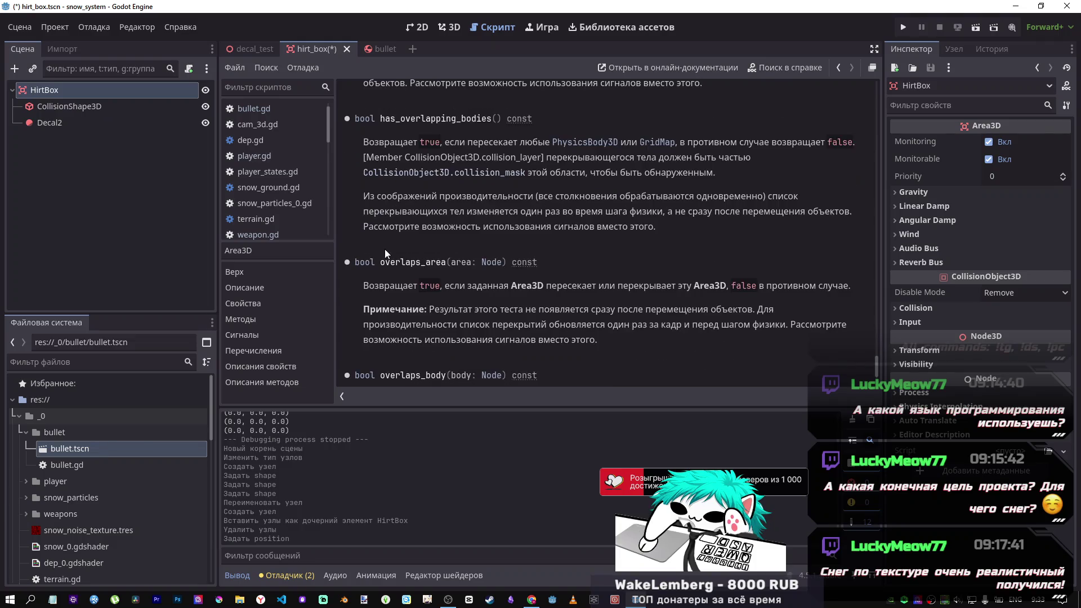
scroll(447, 214, "down", 1)
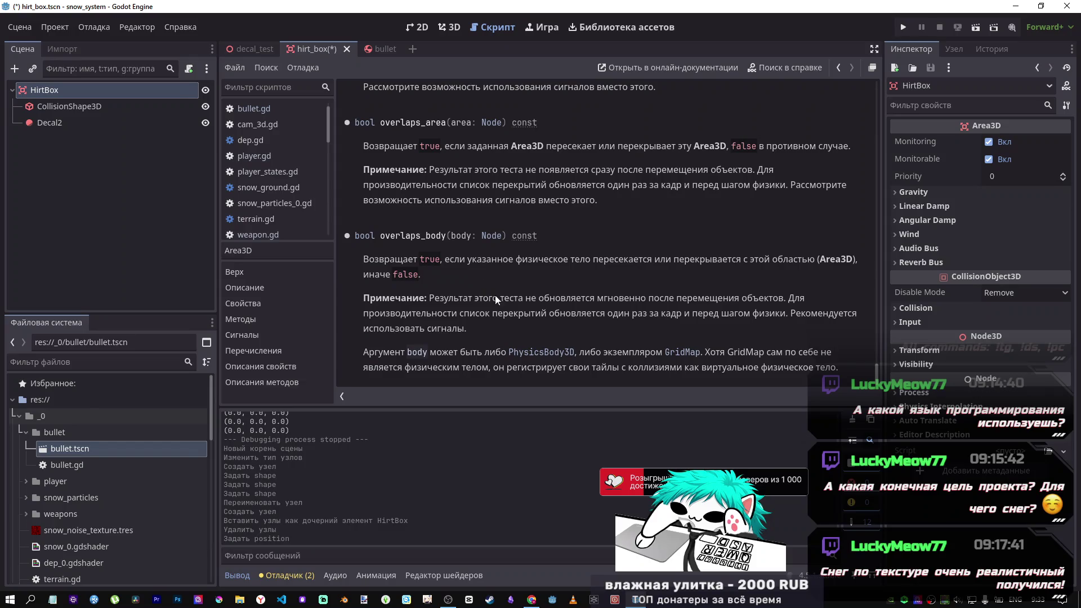
scroll(543, 269, "up", 10)
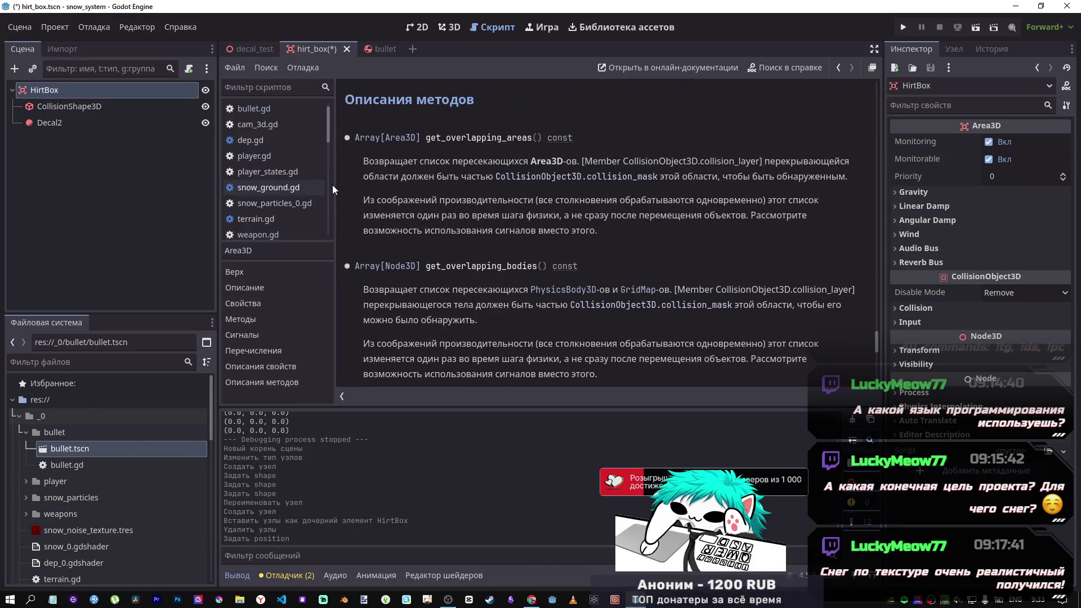
Step: Rename the HirtBox node to HitBox and save the scene
right_click(73, 89)
left_click(147, 241)
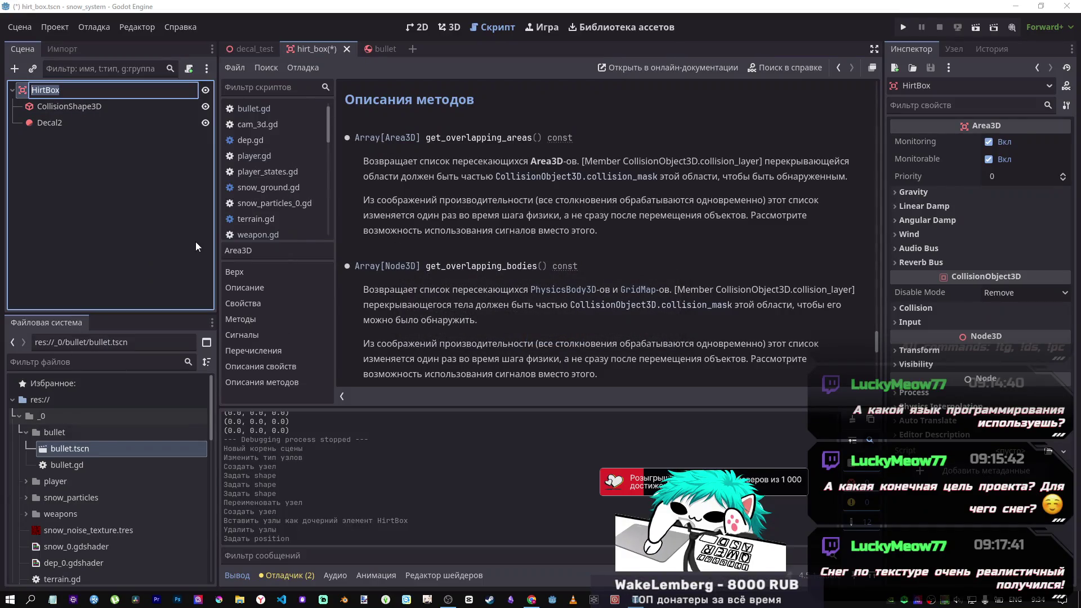
type("HitBox")
key("Return")
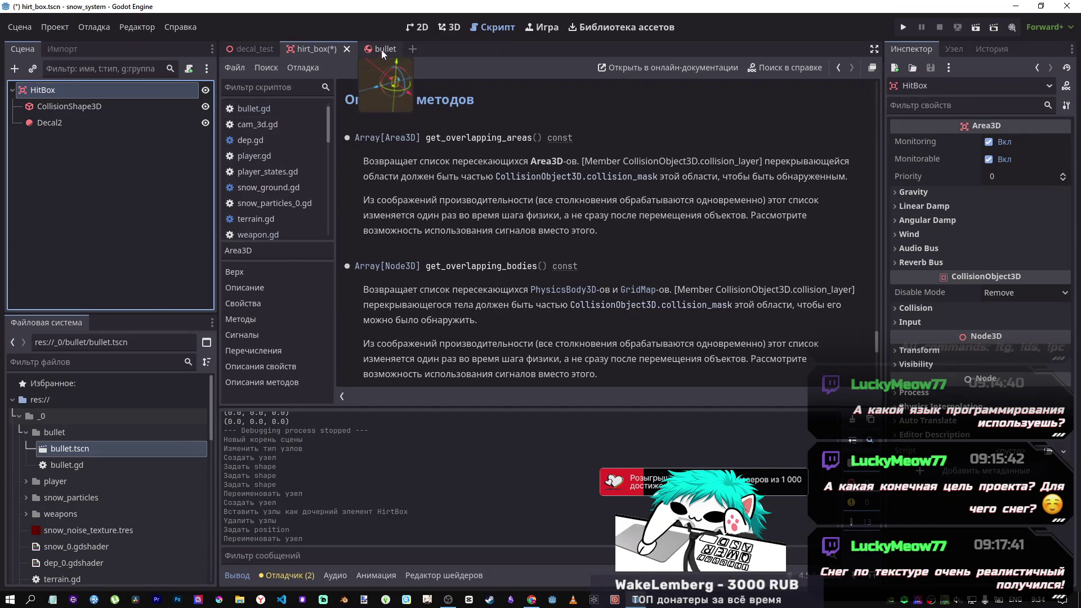
left_click(381, 49)
left_click(296, 49)
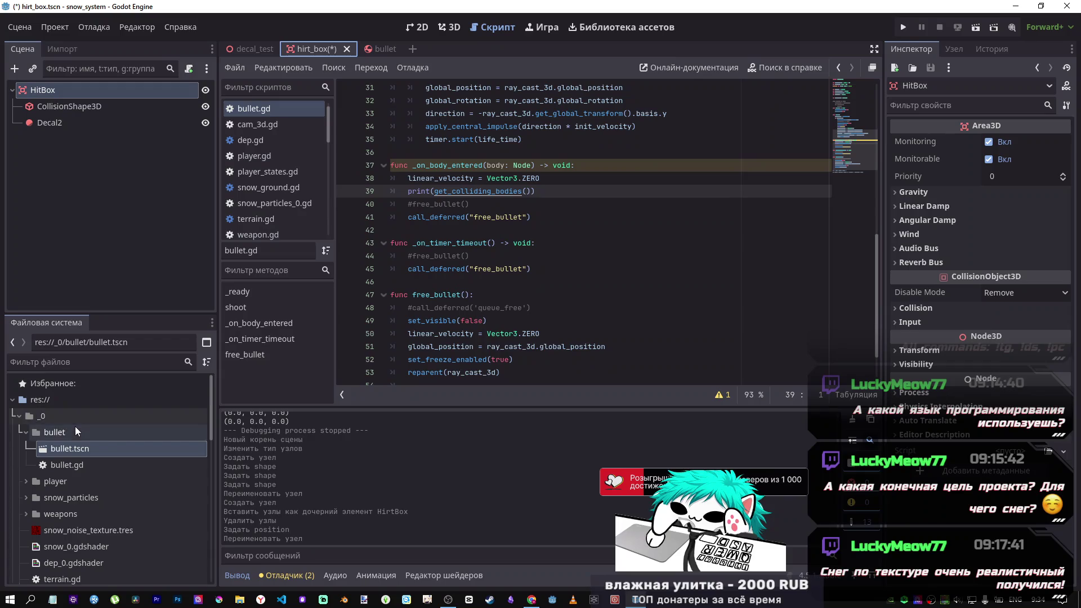
left_click(100, 183)
key("ctrl+s")
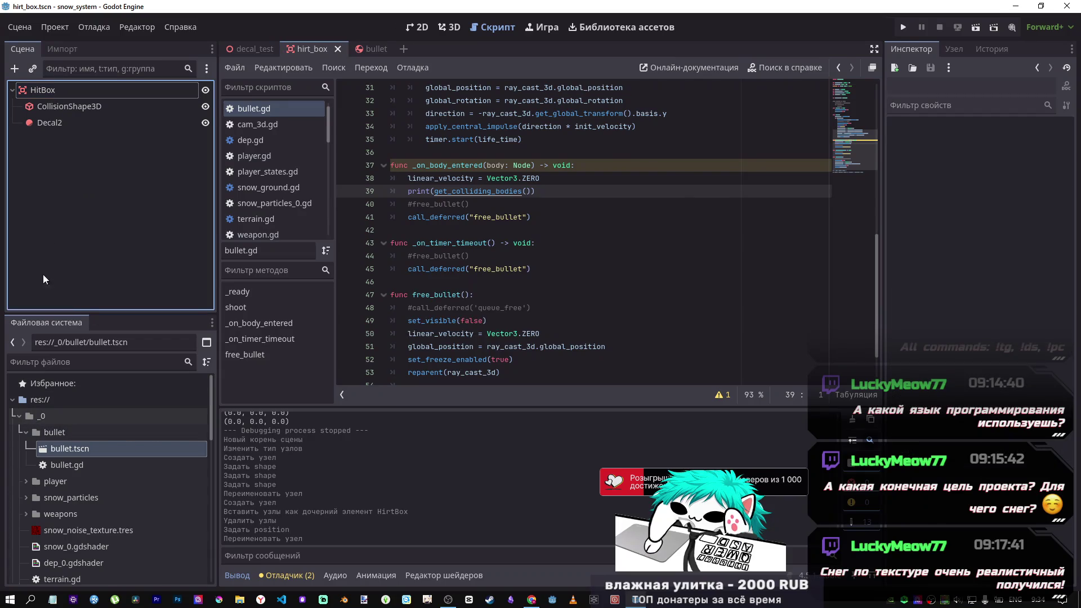
Step: Rename hirt_box.tscn to hit_box.tscn in the player folder, then show decal_test in 3D
scroll(82, 472, "down", 3)
scroll(52, 464, "up", 3)
left_click(28, 481)
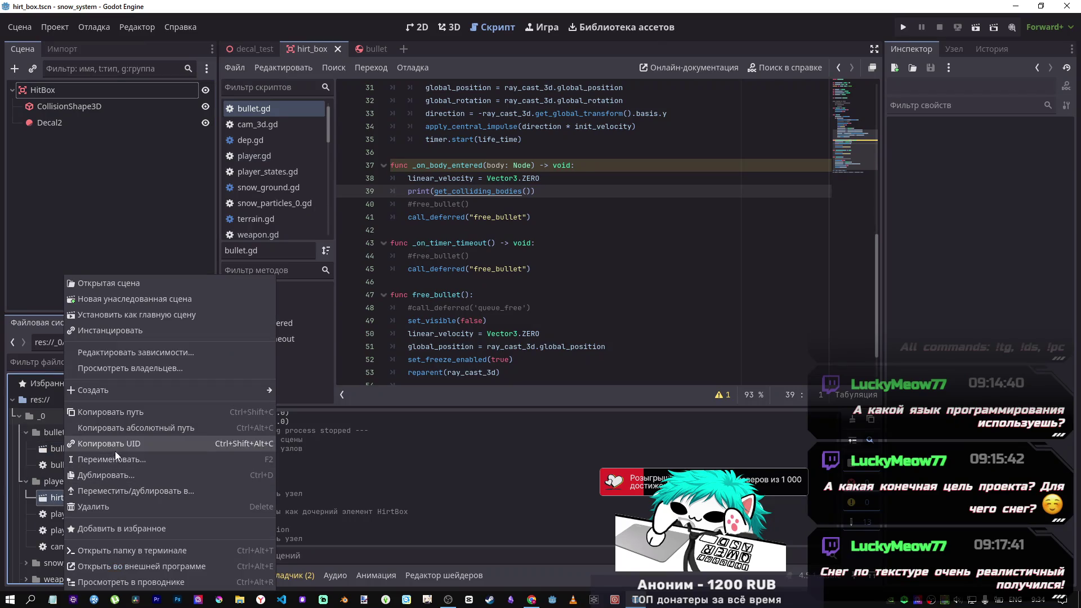
left_click(115, 459)
left_click(59, 498)
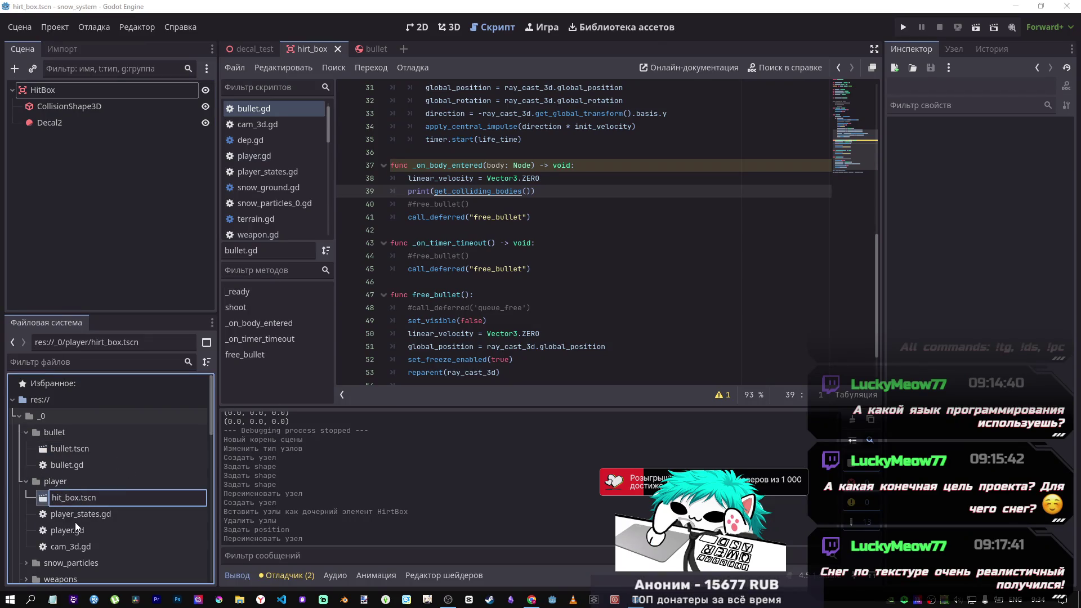
key("Return")
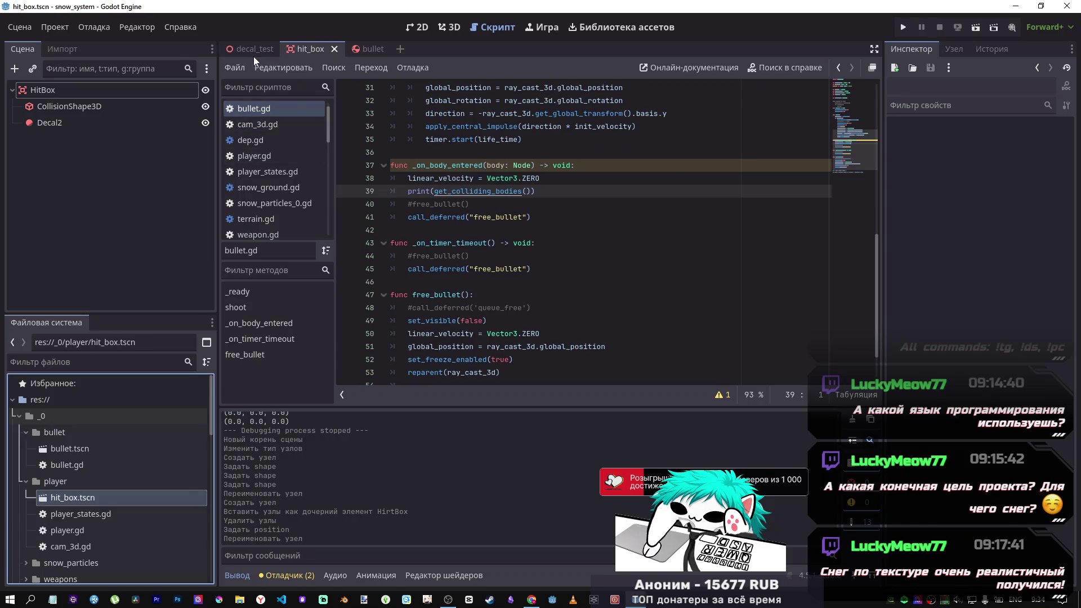
left_click(252, 52)
left_click(450, 30)
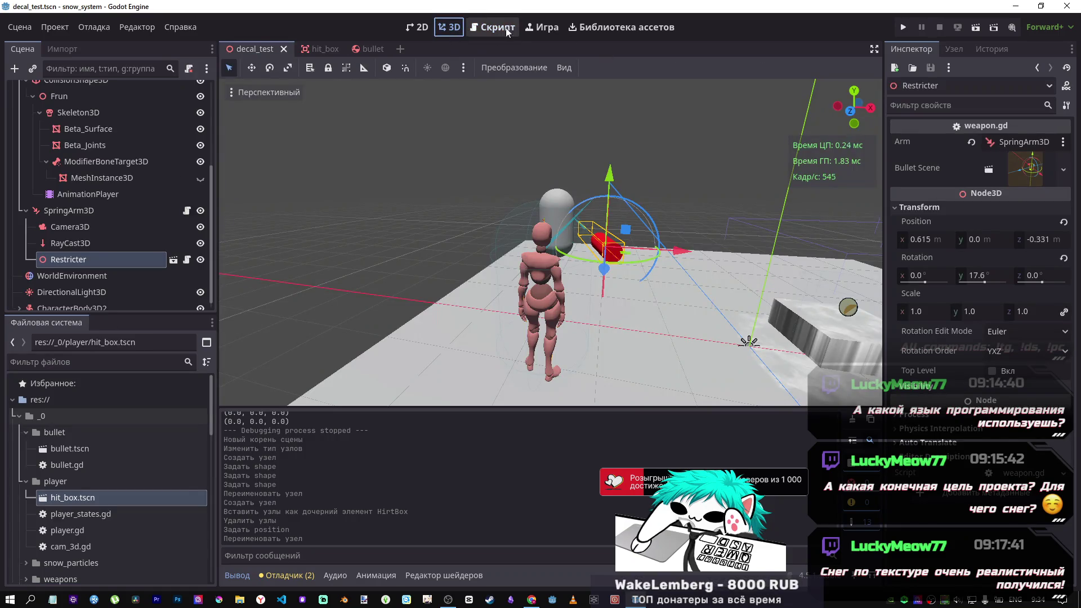
Step: On the hit_box scene, inspect CollisionShape3D's sphere and Decal2's size properties
left_click(316, 49)
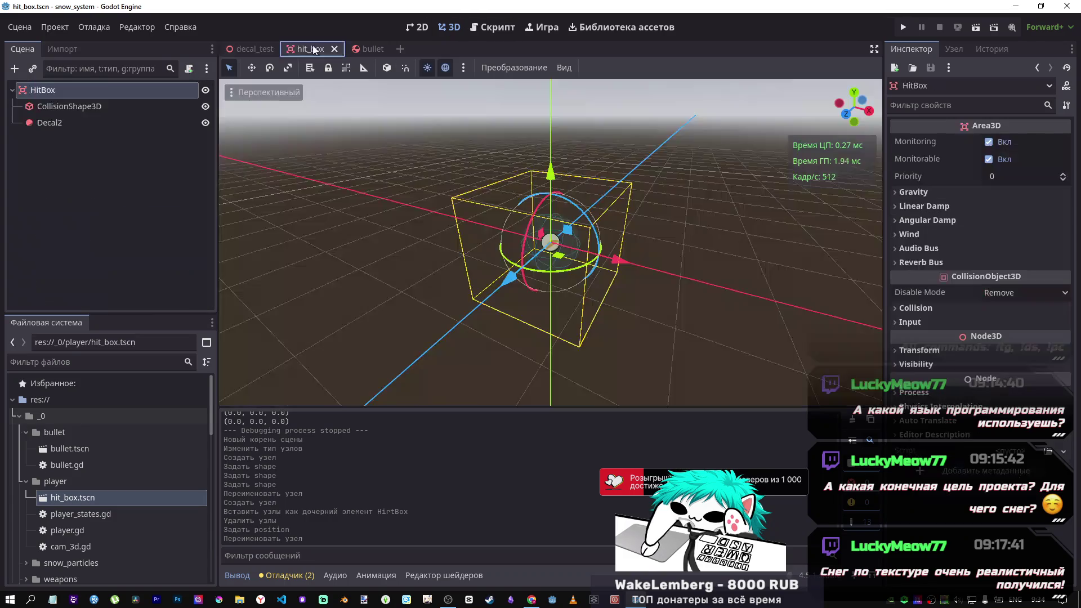
left_click(96, 110)
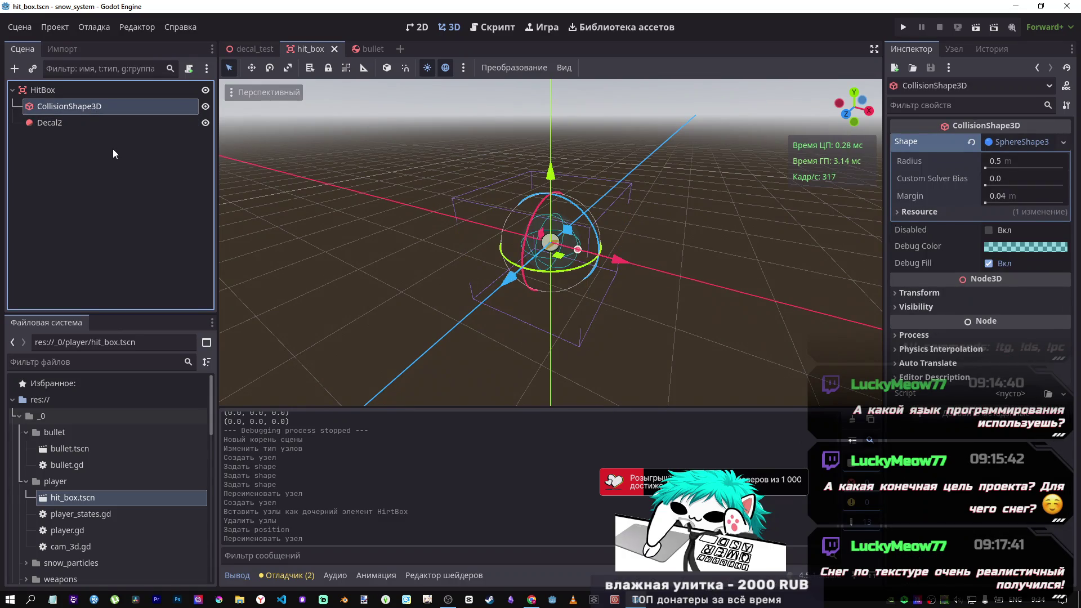
left_click(100, 124)
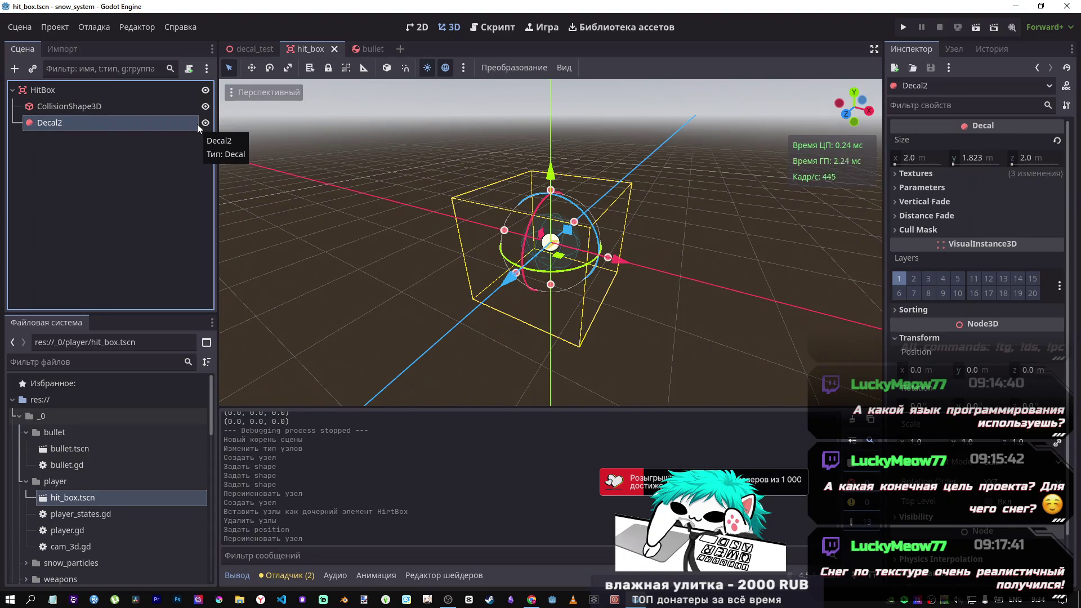
left_click(90, 107)
left_click(92, 122)
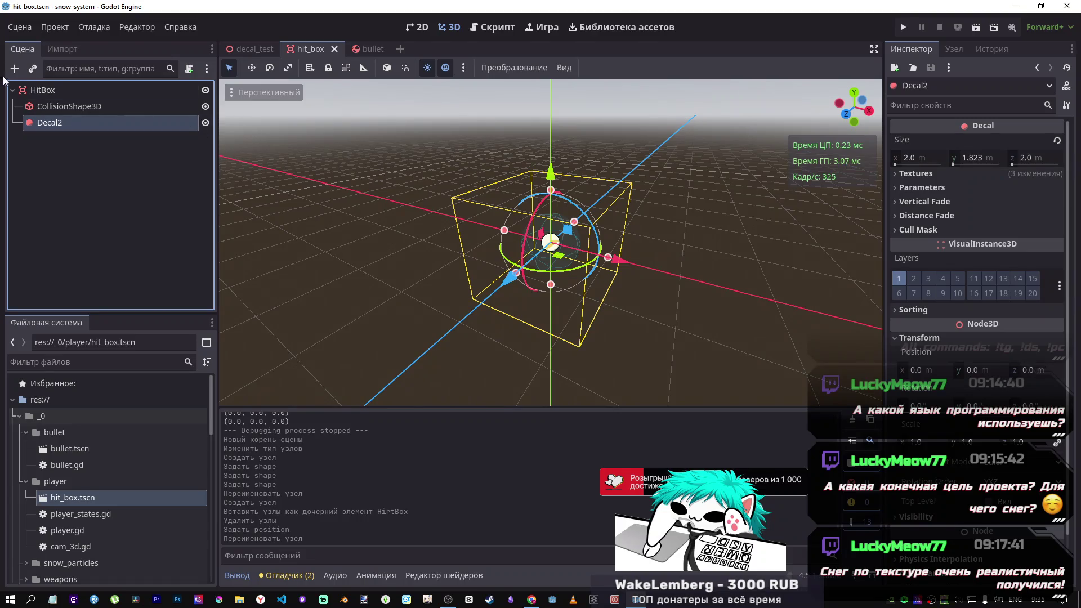
Step: Add a MeshInstance3D under HitBox and give it a SphereMesh
right_click(78, 92)
left_click(177, 99)
type("mesh")
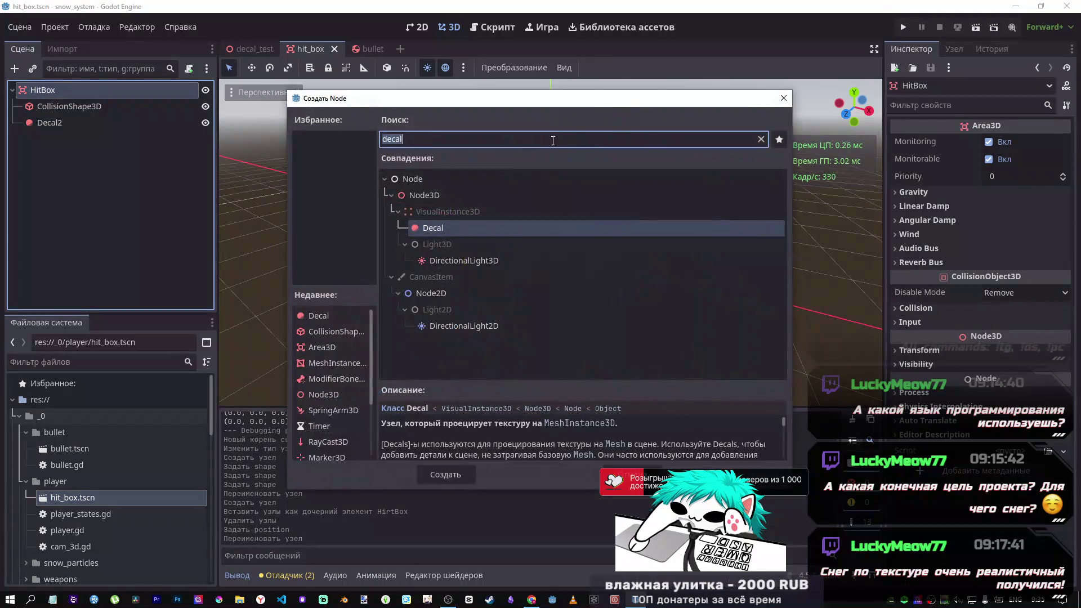
key("BackSpace")
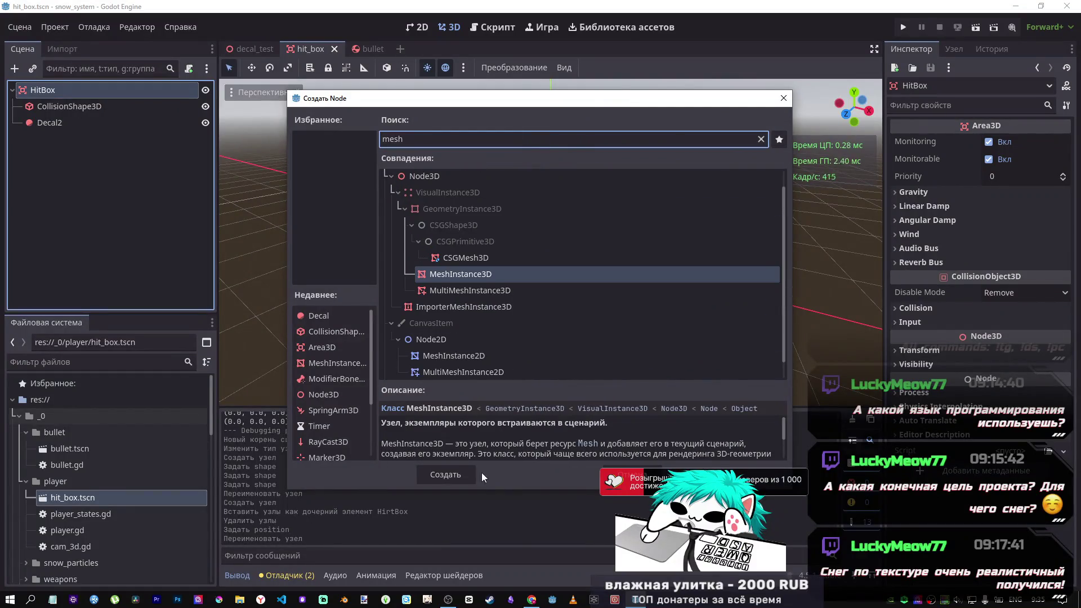
left_click(470, 474)
left_click(1063, 142)
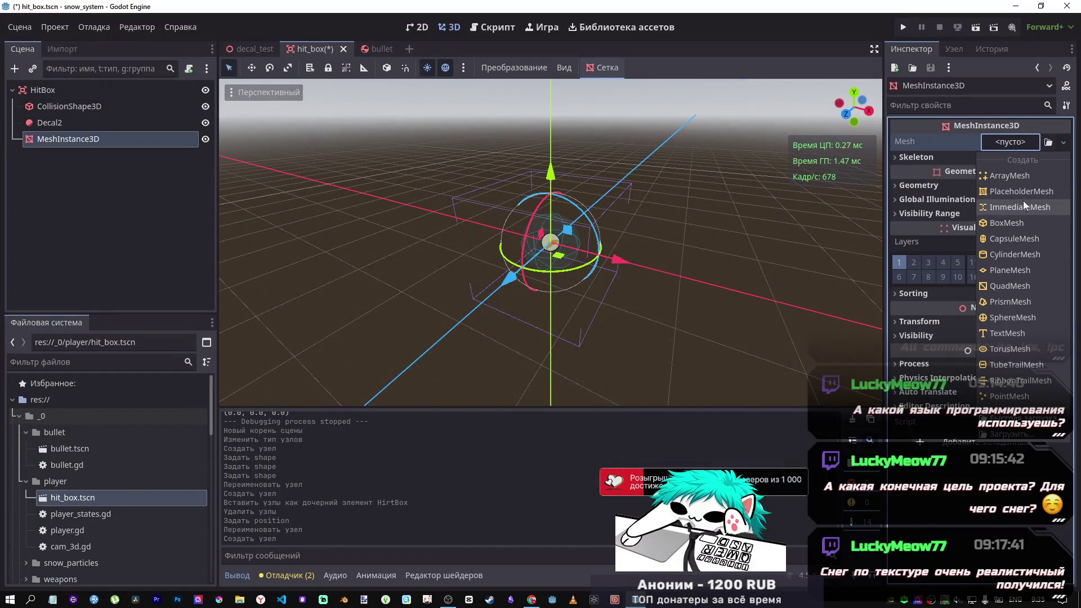
key("Escape")
left_click(1013, 227)
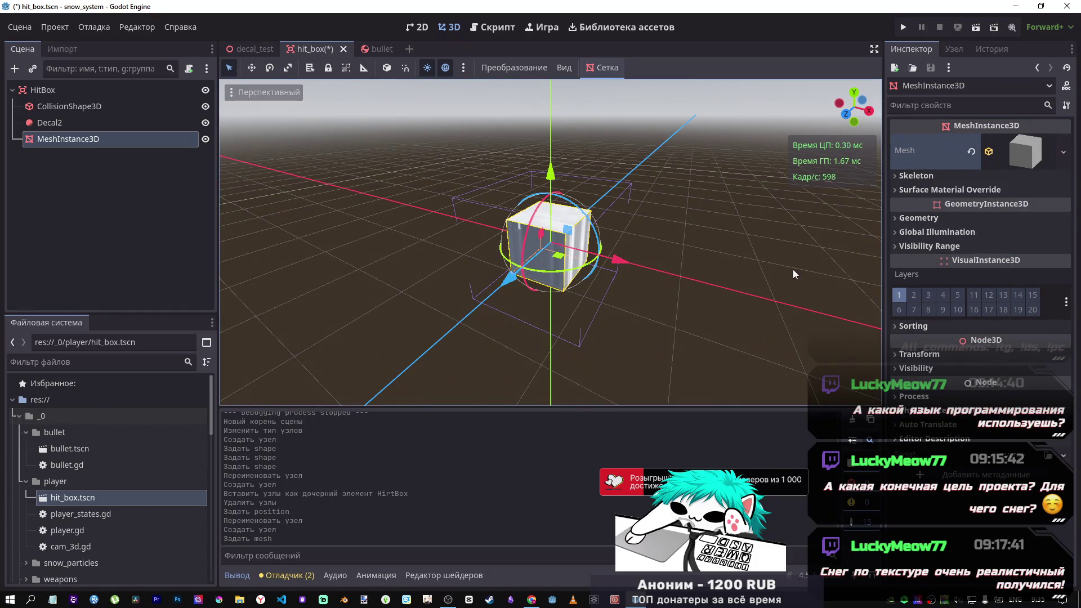
left_click(1063, 153)
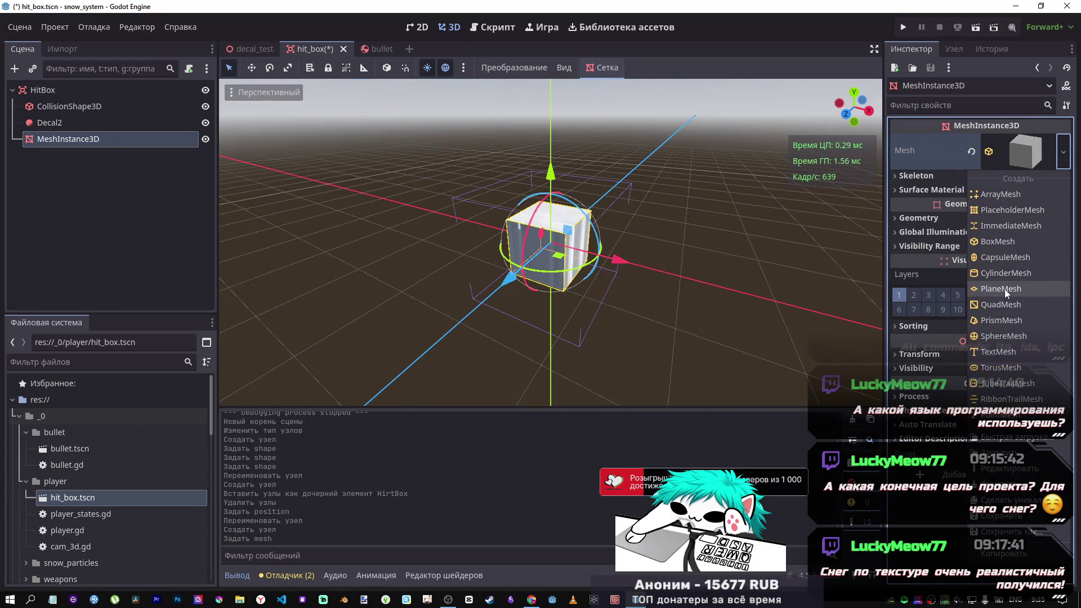
left_click(1005, 338)
scroll(687, 255, "up", 6)
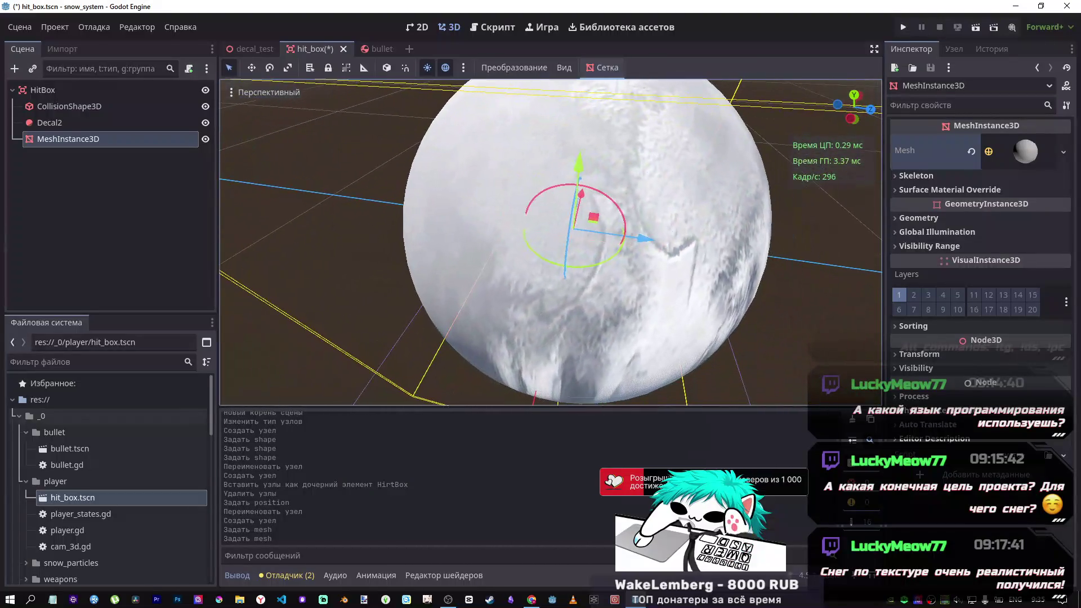
scroll(551, 242, "down", 5)
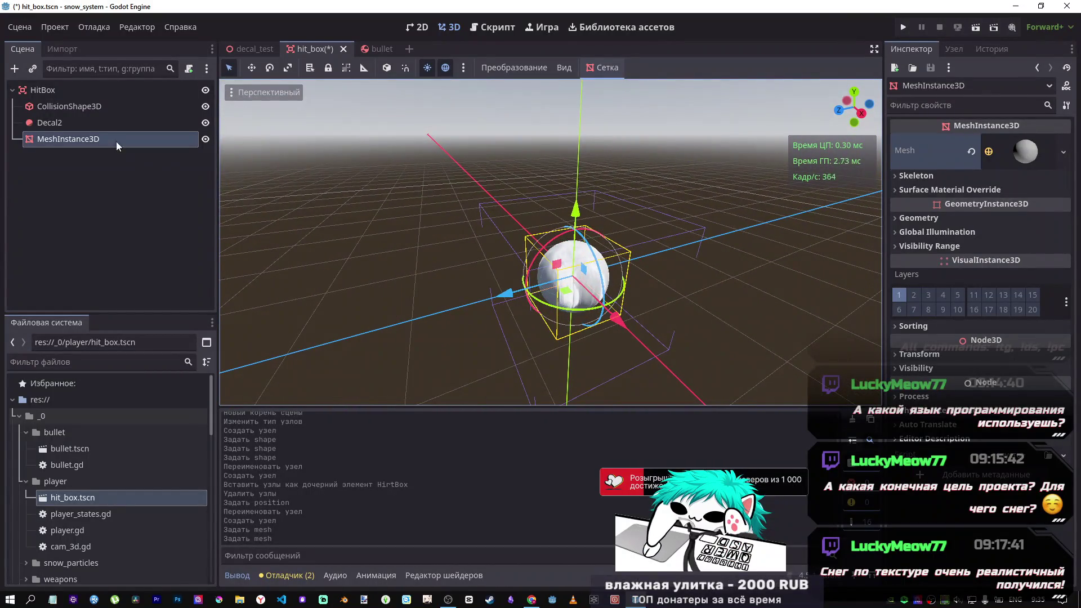
Step: Delete the sphere MeshInstance3D from under HitBox
left_click(103, 124)
left_click(100, 140)
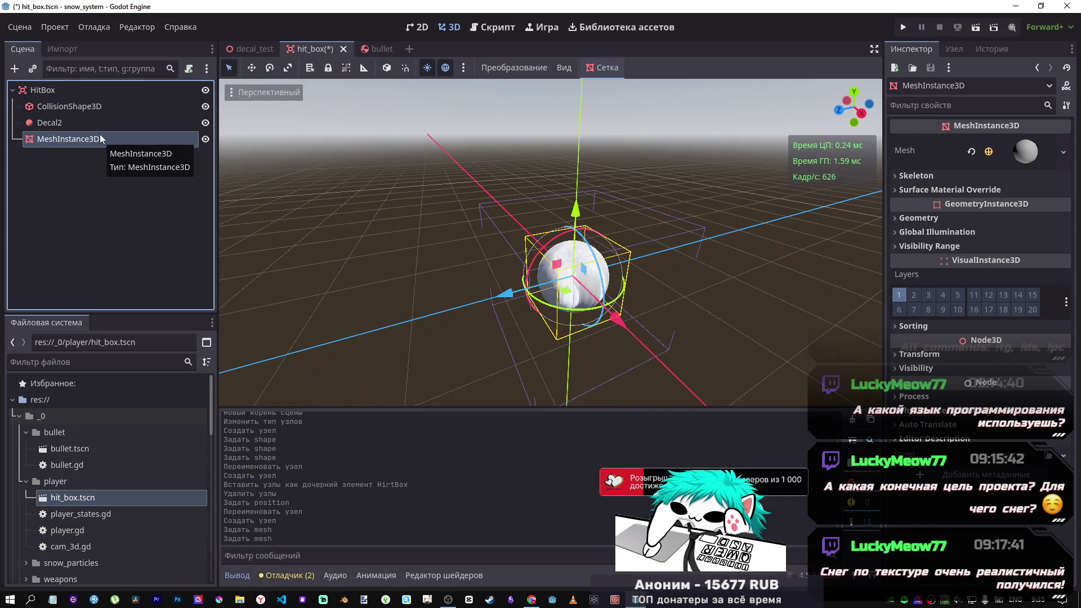
left_click(66, 153)
left_click(65, 151)
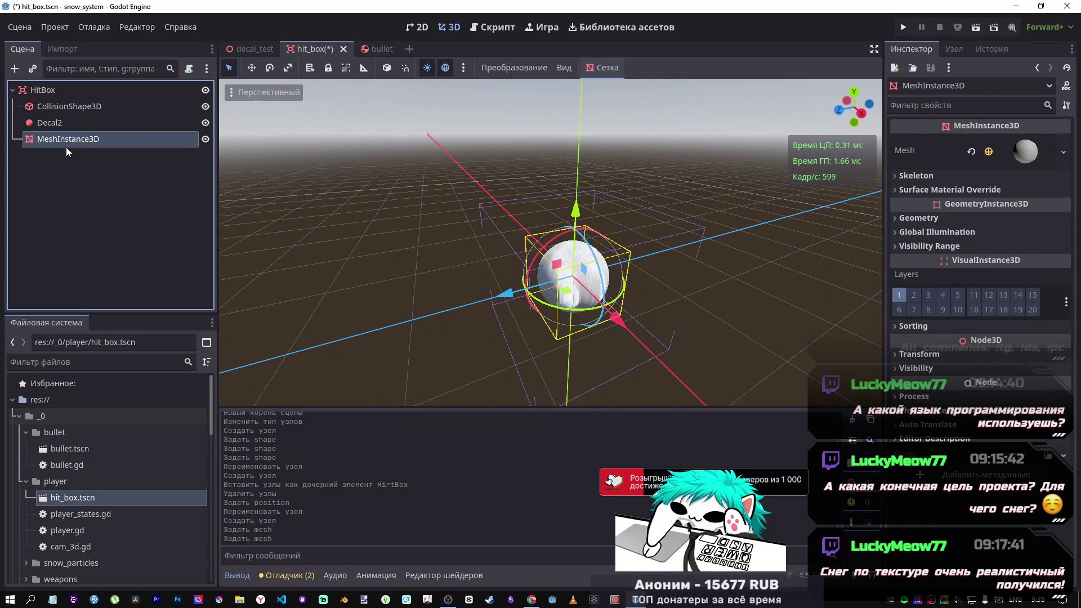
key("Delete")
key("Return")
right_click(39, 91)
left_click(67, 97)
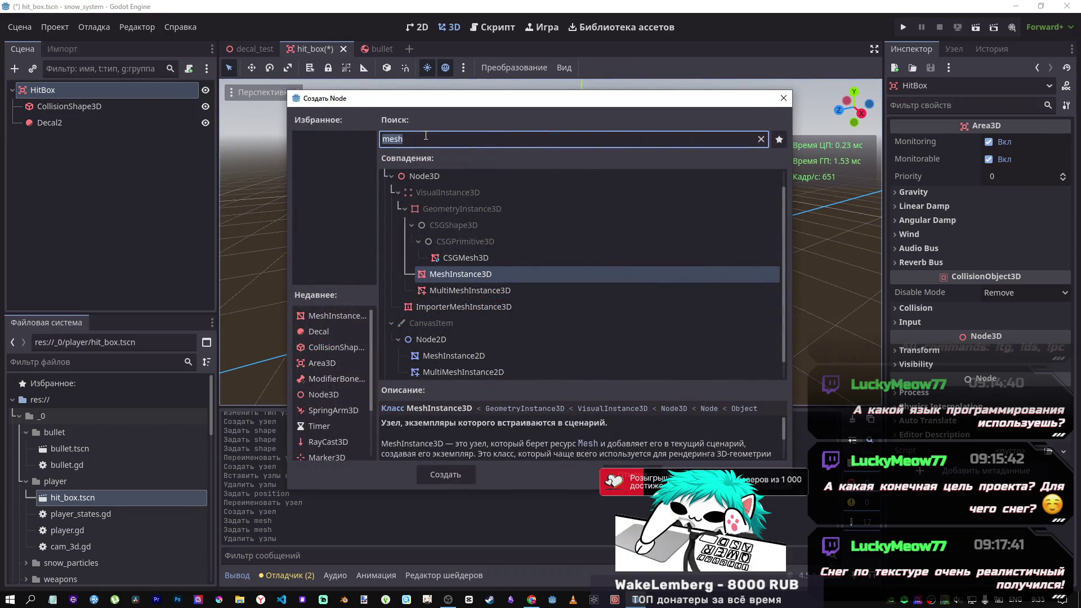
Step: Create an AnimationPlayer node under HitBox
type("anima")
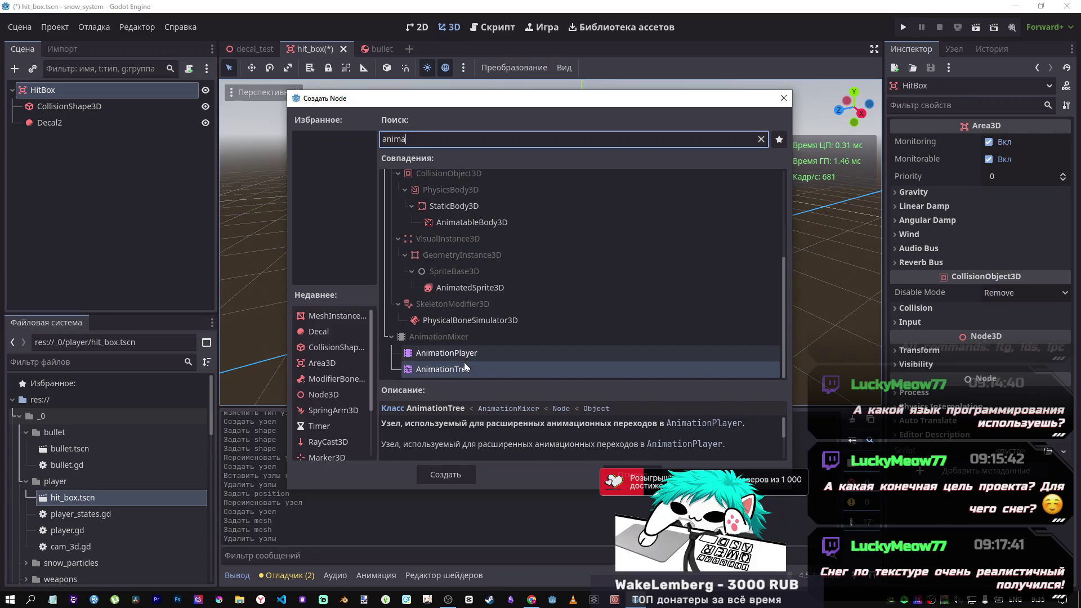
left_click(445, 353)
left_click(425, 474)
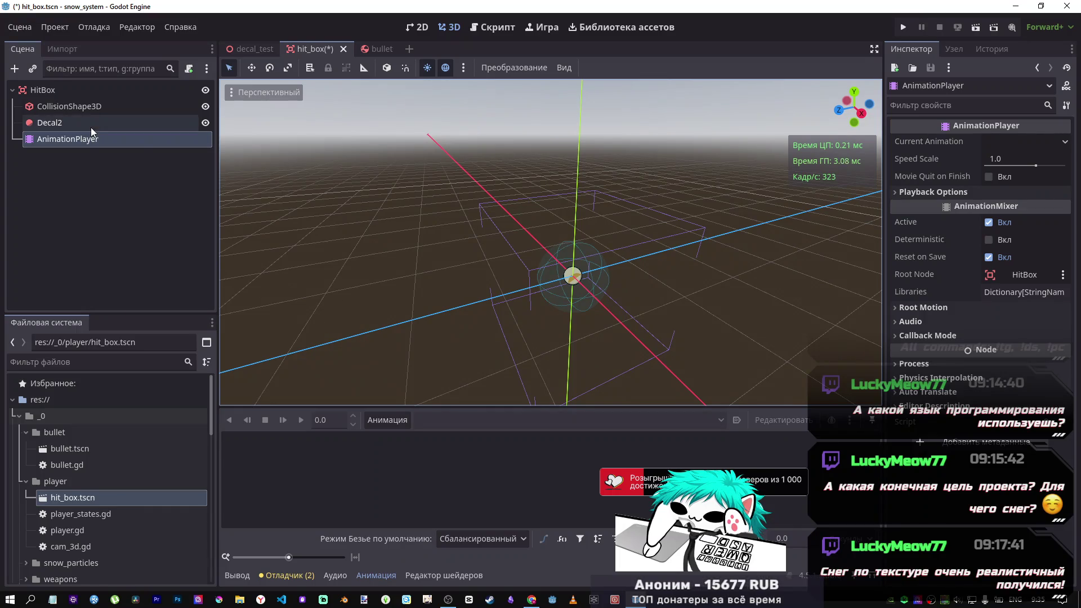
Step: Start attaching a script to HitBox, then cancel so no script is added
left_click(89, 92)
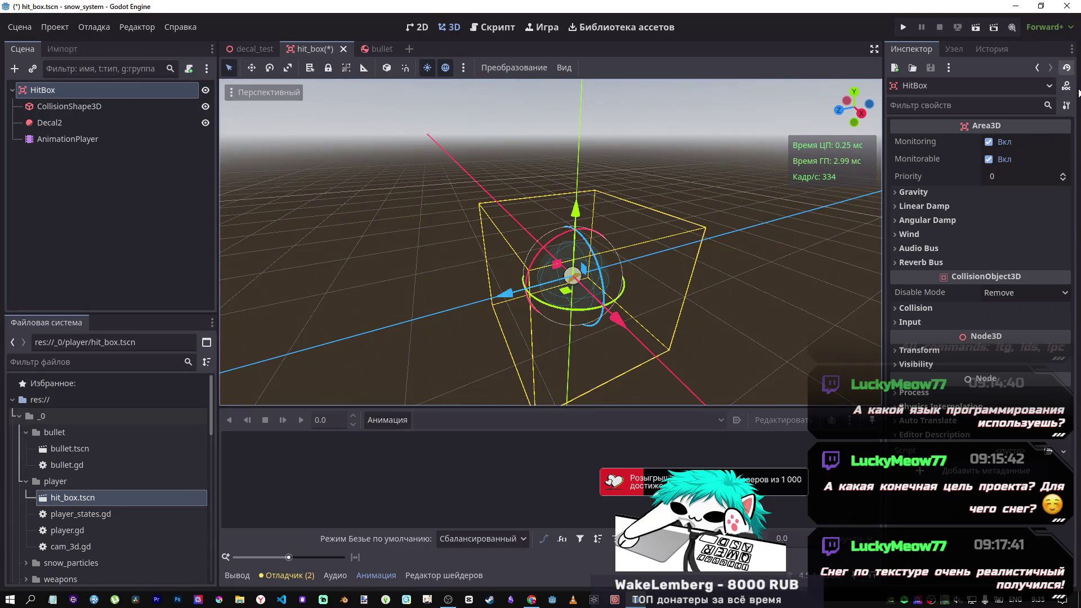
left_click(188, 69)
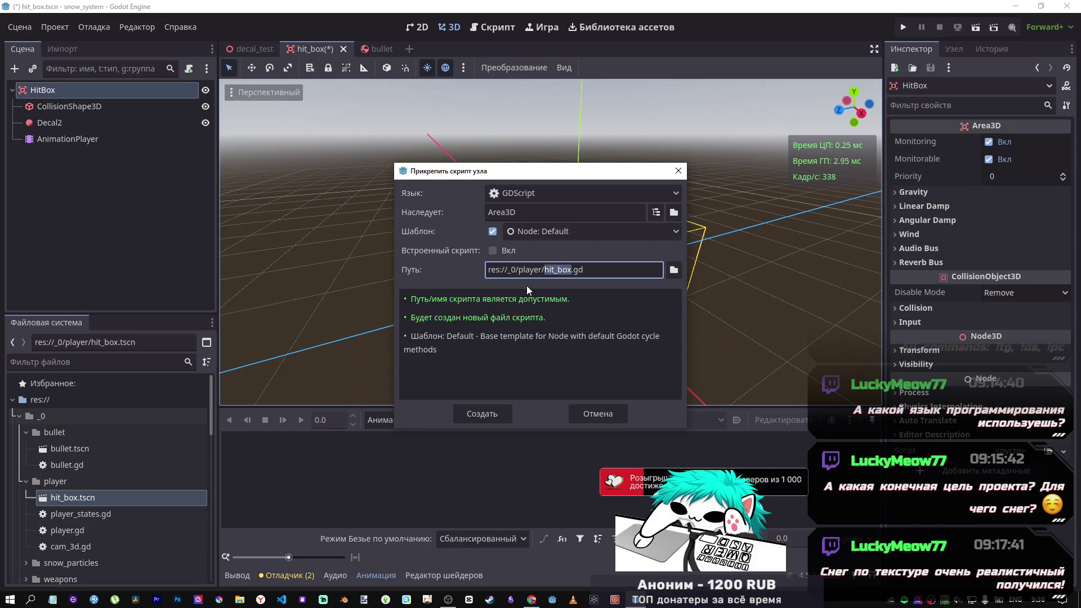
left_click(597, 413)
left_click(102, 142)
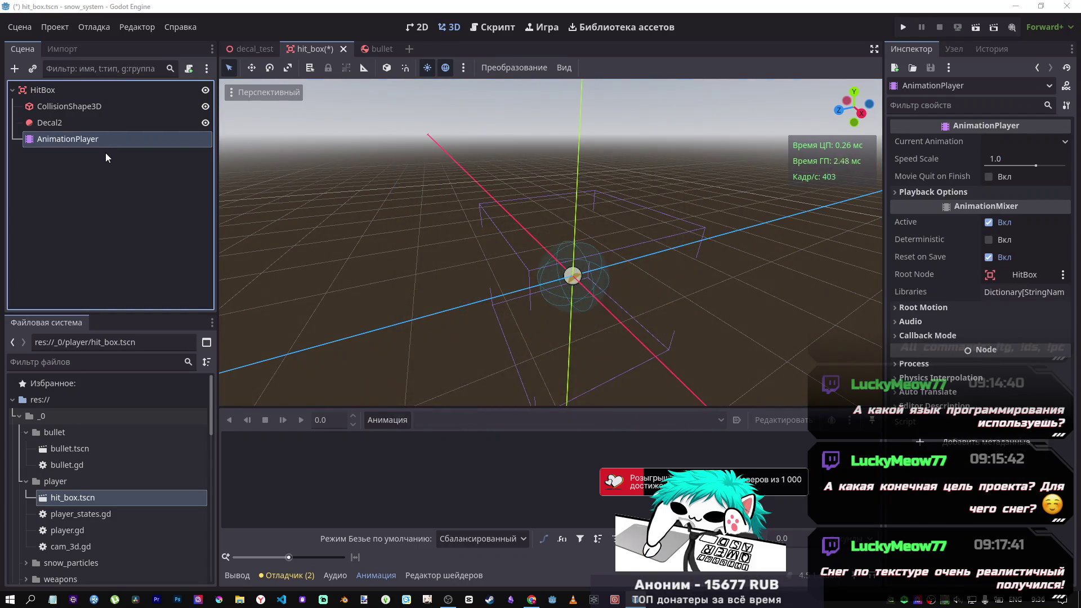
Step: Cancel the prompt to delete the AnimationPlayer node, keeping it
key("Delete")
key("Tab")
key("Return")
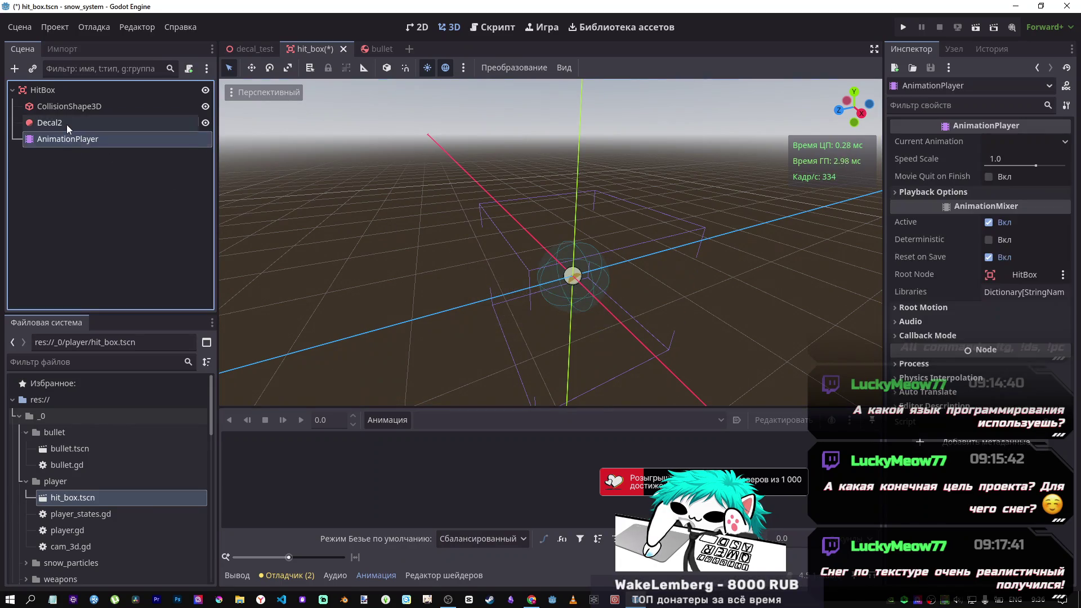
Step: Rename the Decal2 node to SnowImpact
left_click(67, 124)
left_click(62, 102)
left_click(62, 121)
left_click(65, 106)
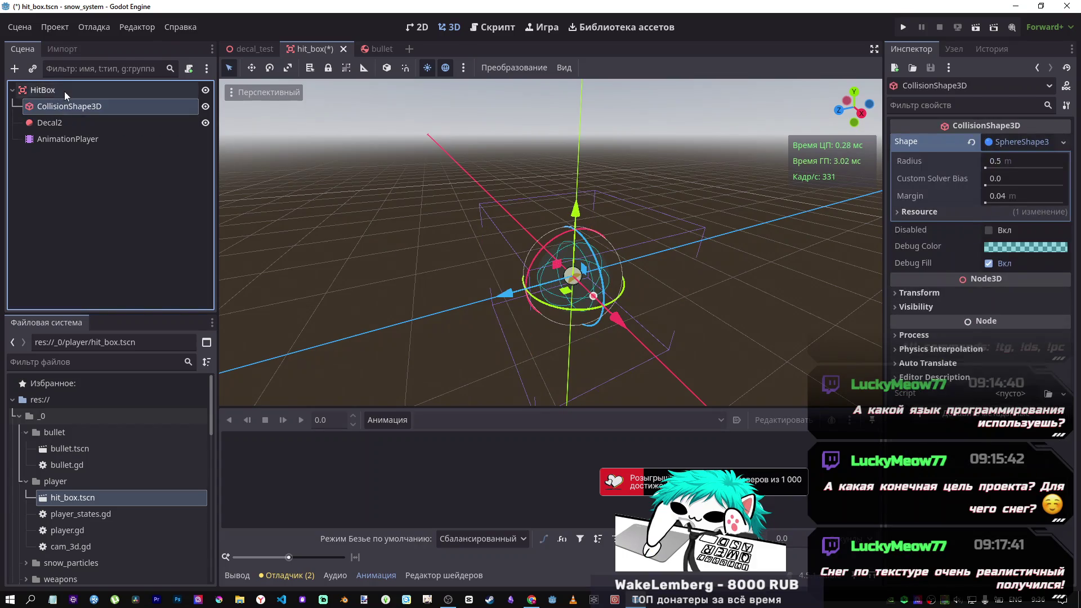
left_click(59, 124)
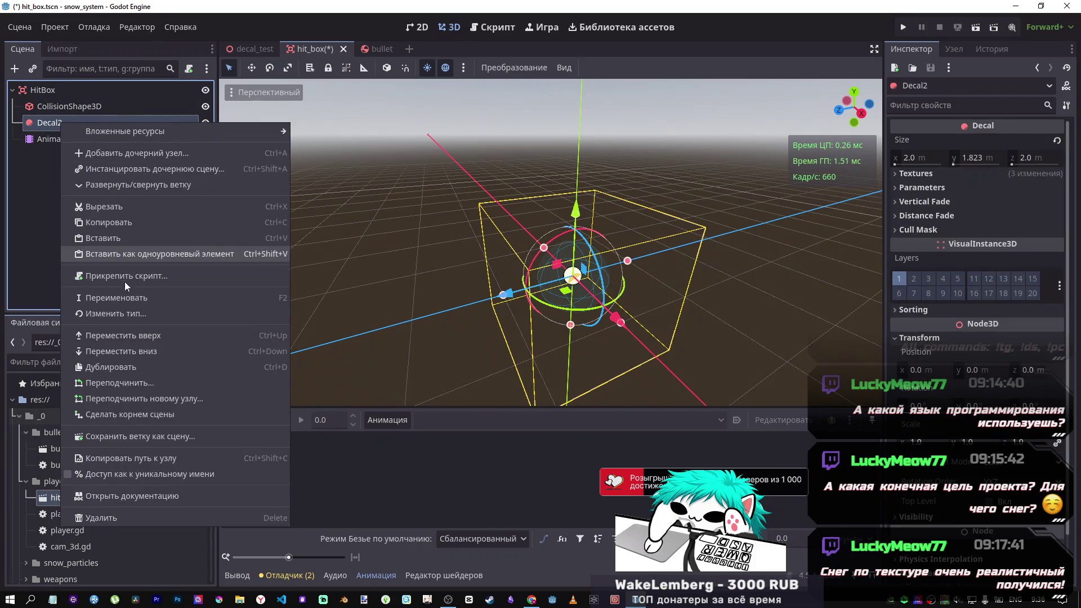
left_click(127, 292)
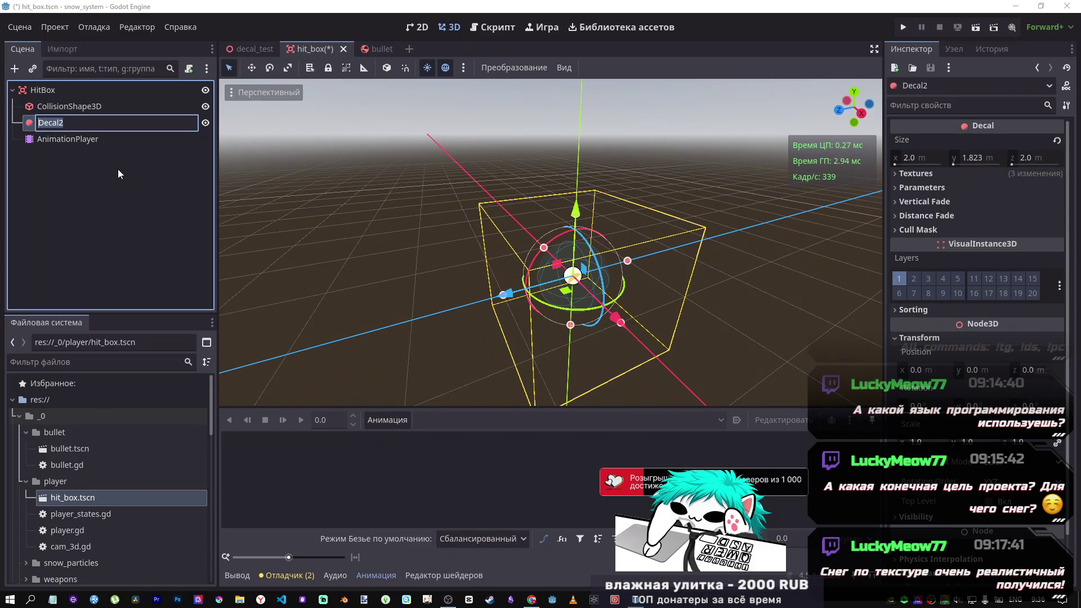
type("SnowImpac")
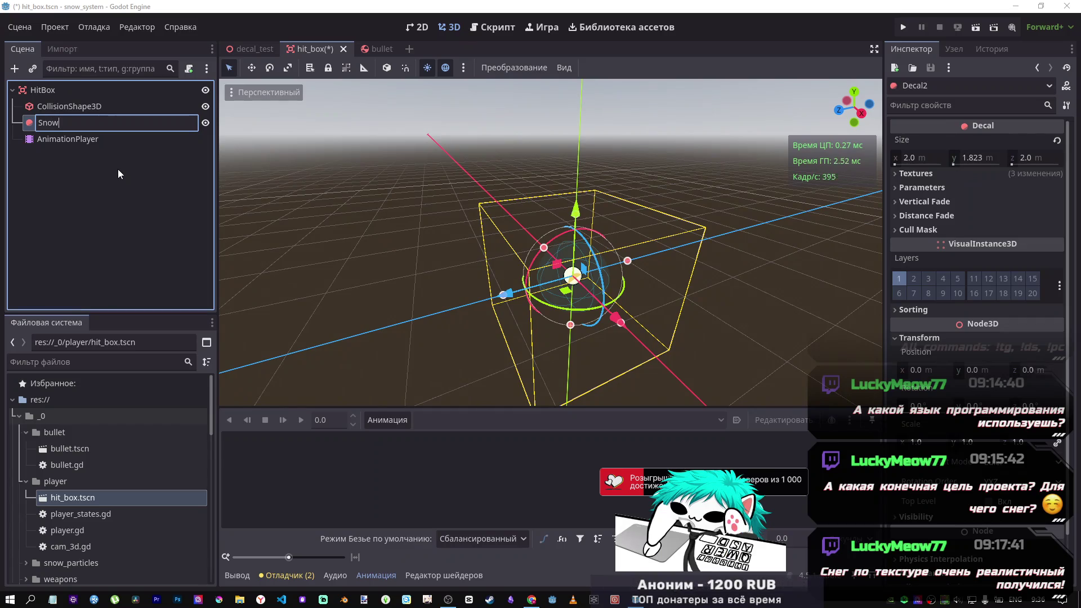
type("t")
key("Return")
left_click(104, 143)
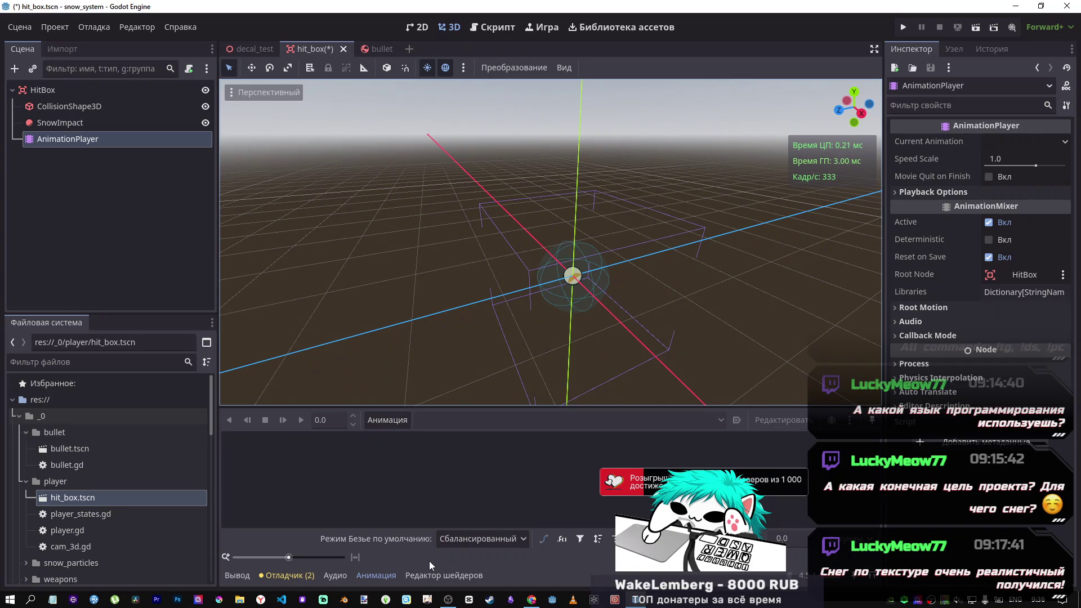
left_click(57, 92)
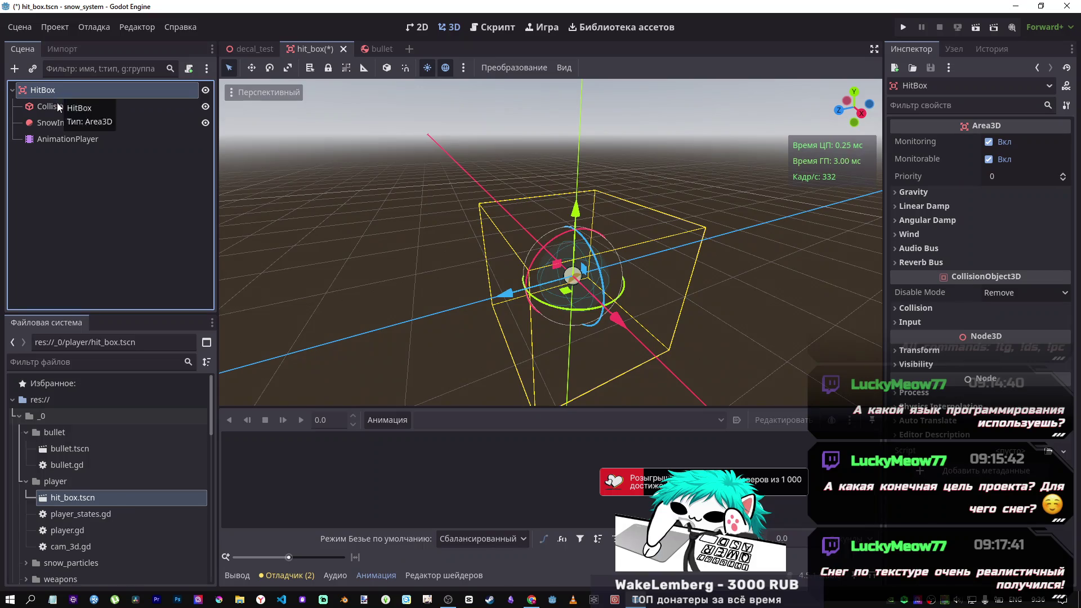
left_click(57, 106)
left_click(57, 138)
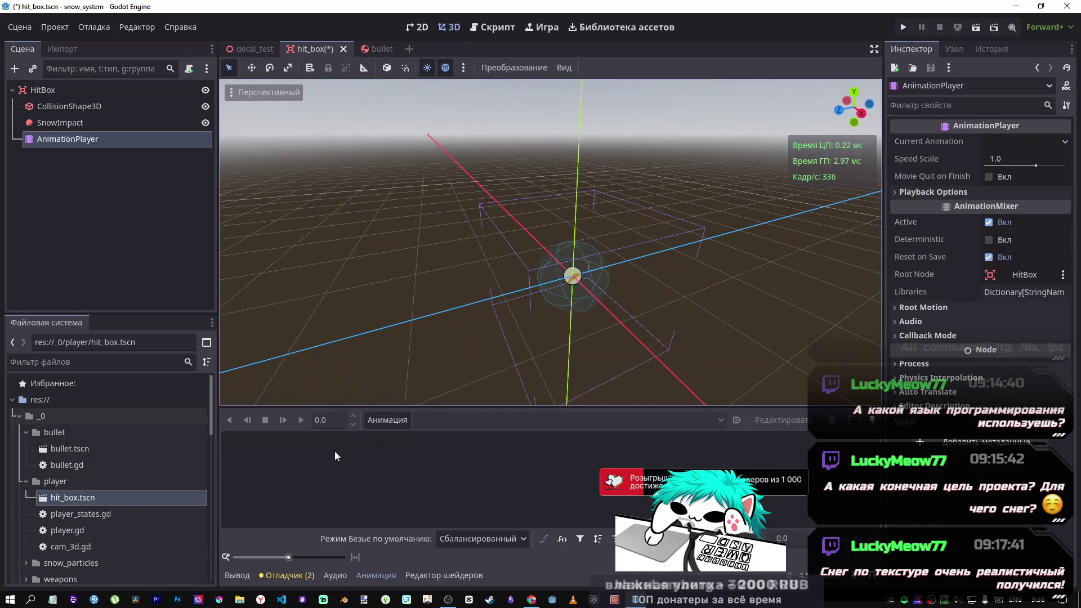
Step: Create a new animation named impact_anim in the AnimationPlayer
left_click(391, 421)
left_click(400, 437)
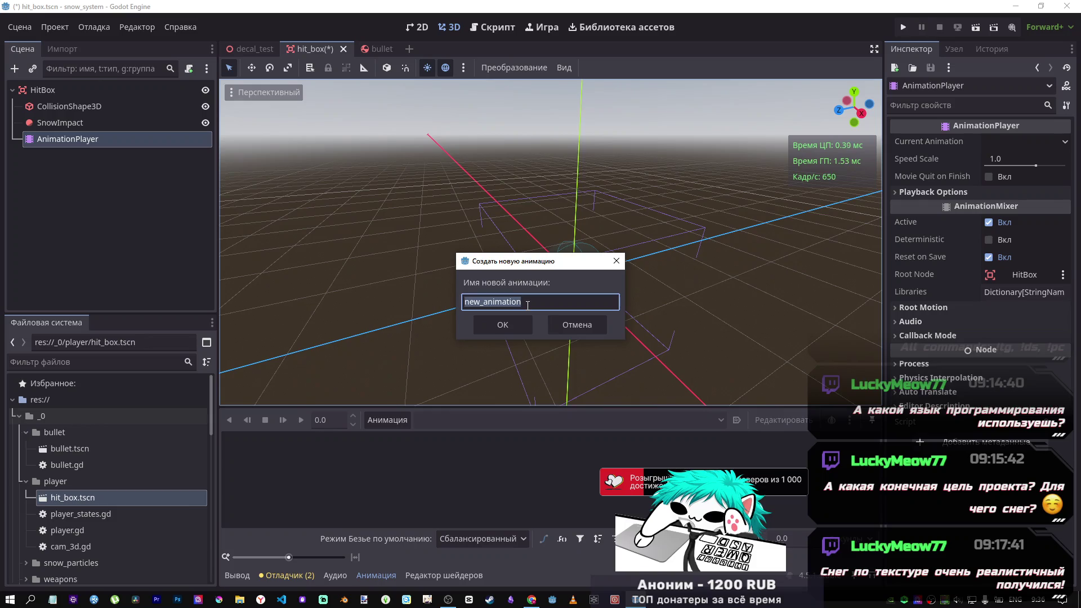
type("impact_anim")
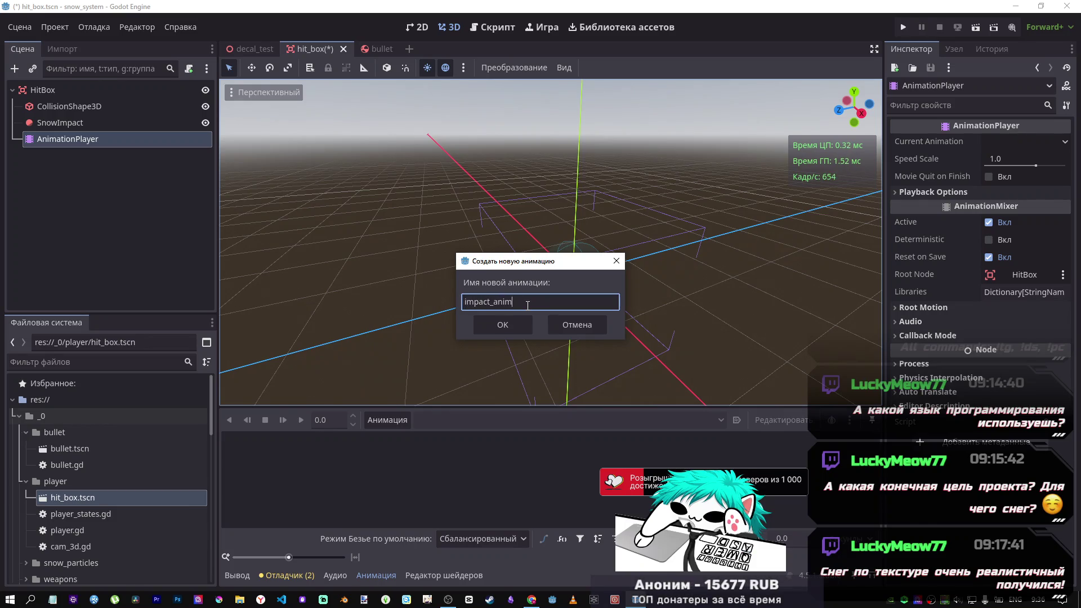
key("Return")
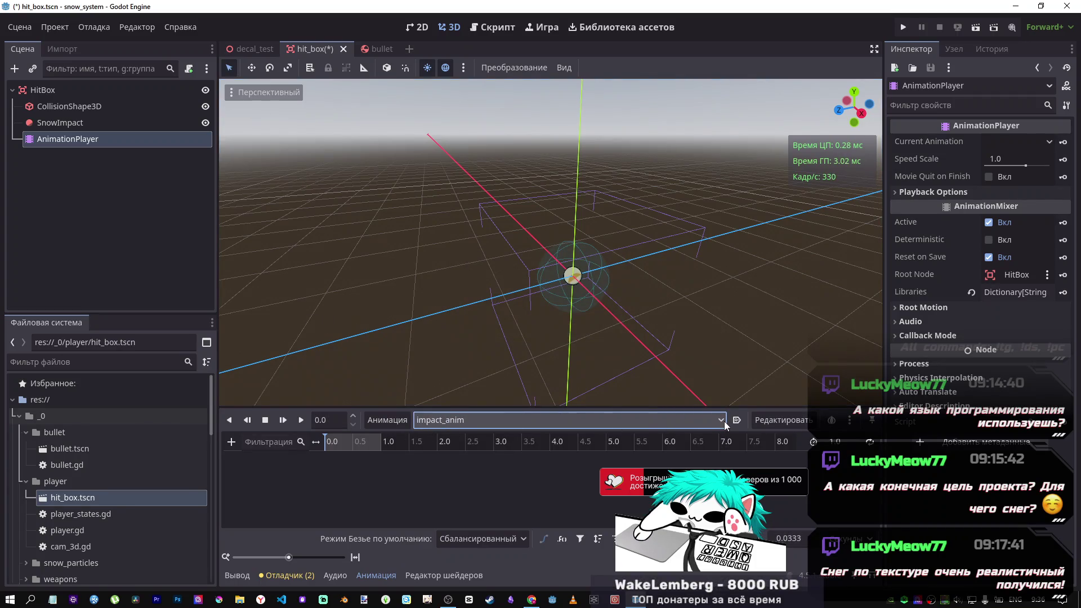
left_click(393, 420)
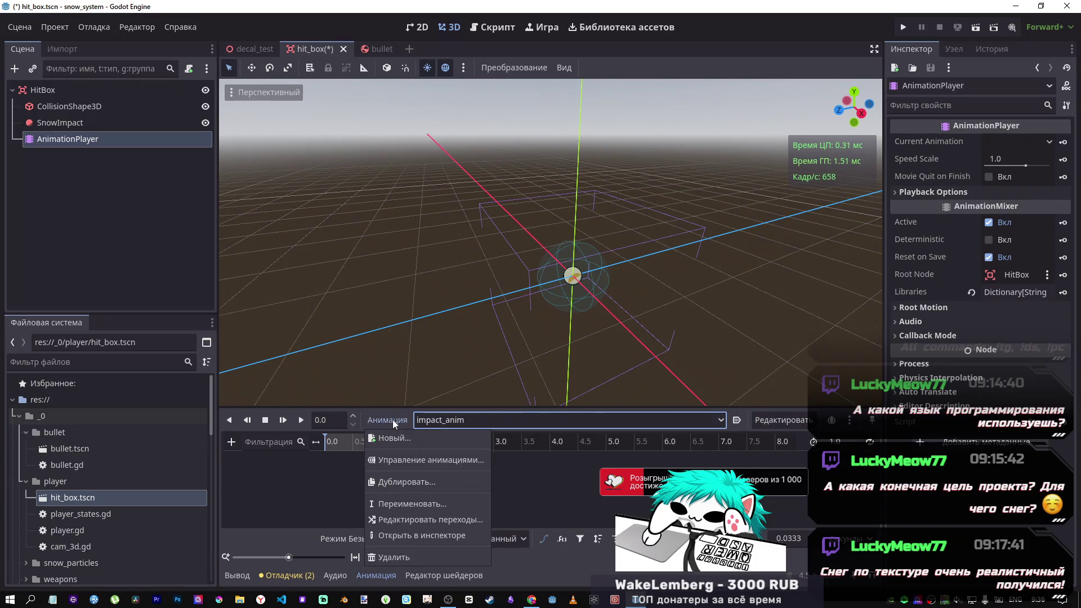
left_click(529, 475)
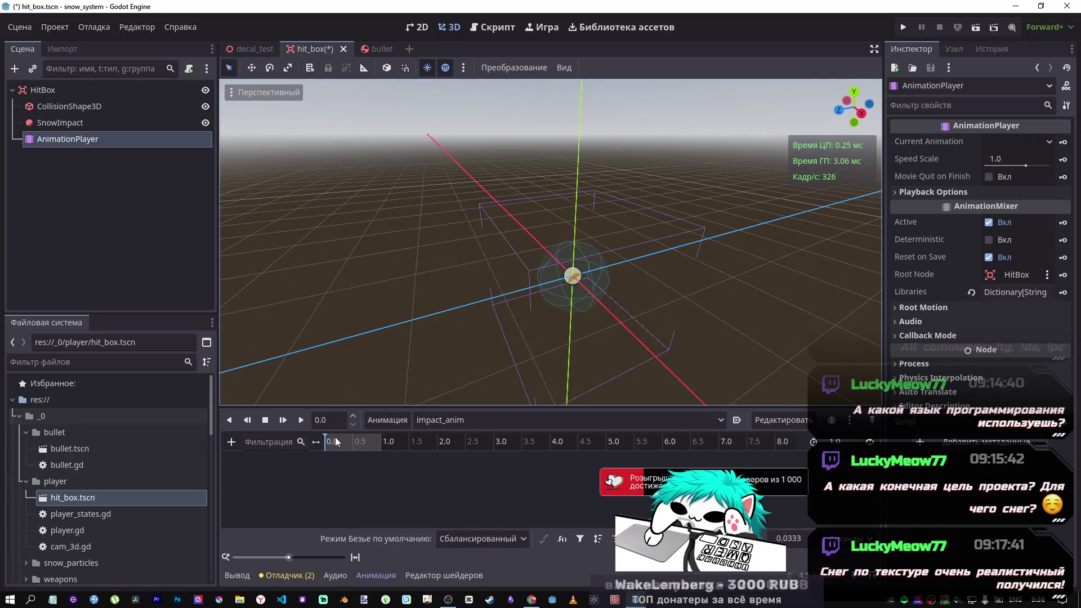
Step: Set the impact_anim length to 5 seconds and return the playhead to the start
left_click_drag(376, 443, 369, 444)
left_click(380, 442)
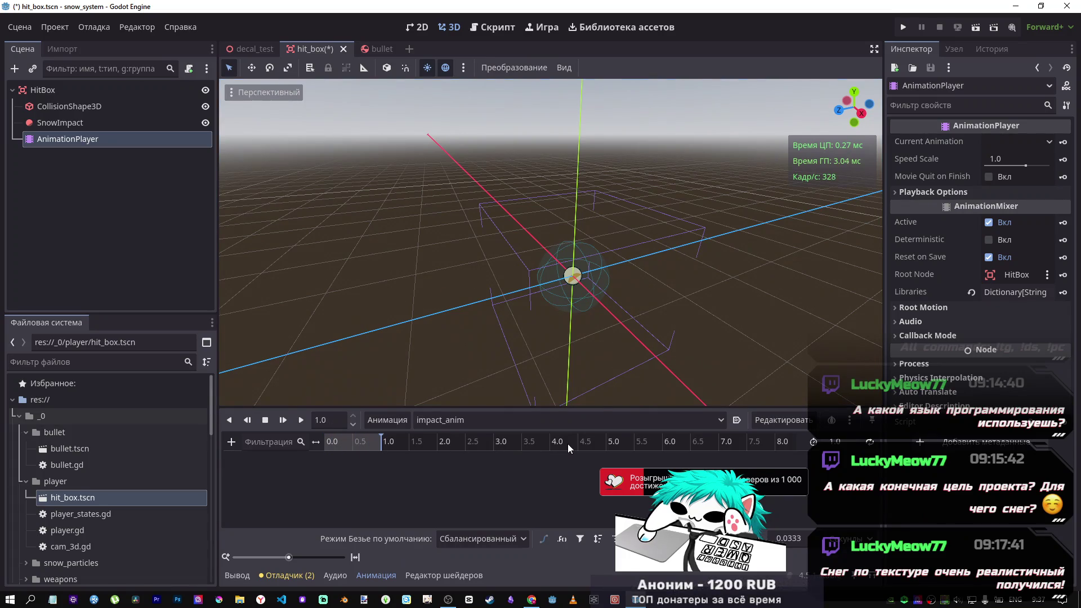
double_click(833, 443)
type("5")
key("Return")
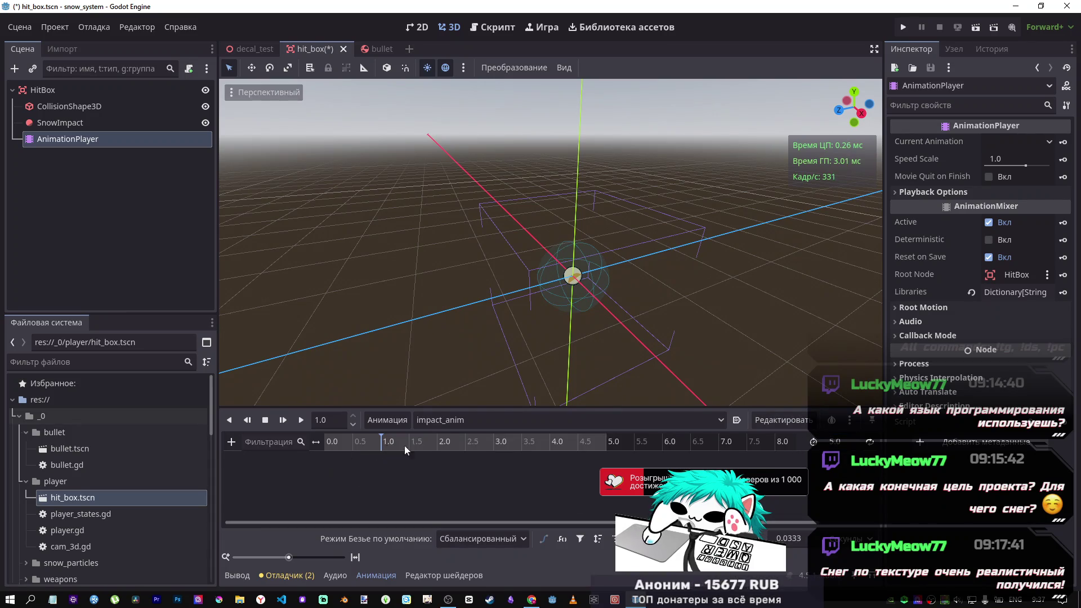
left_click(422, 444)
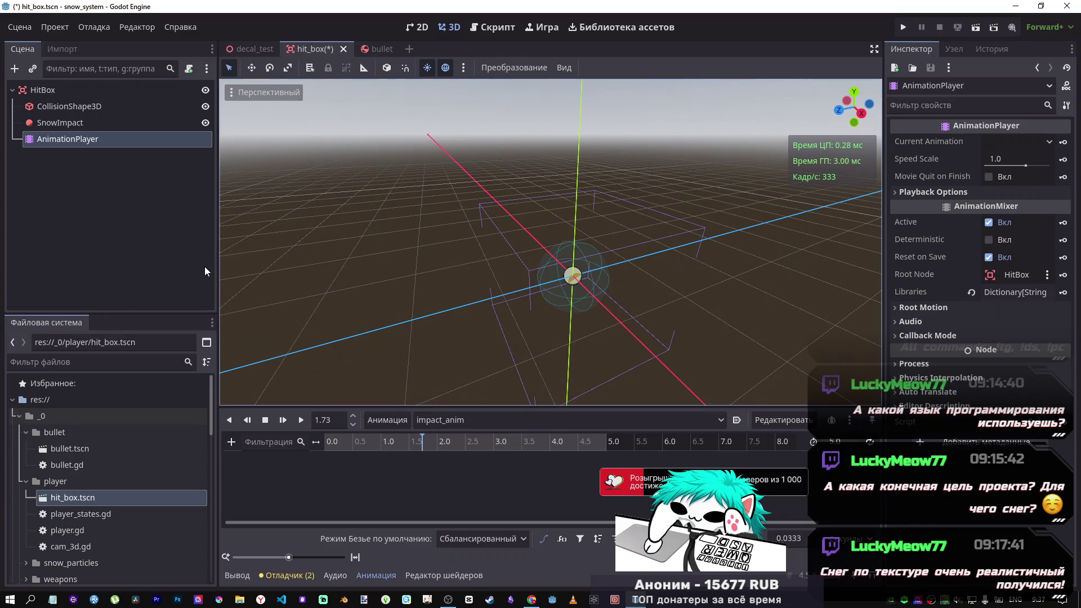
left_click(357, 442)
left_click_drag(357, 441, 324, 442)
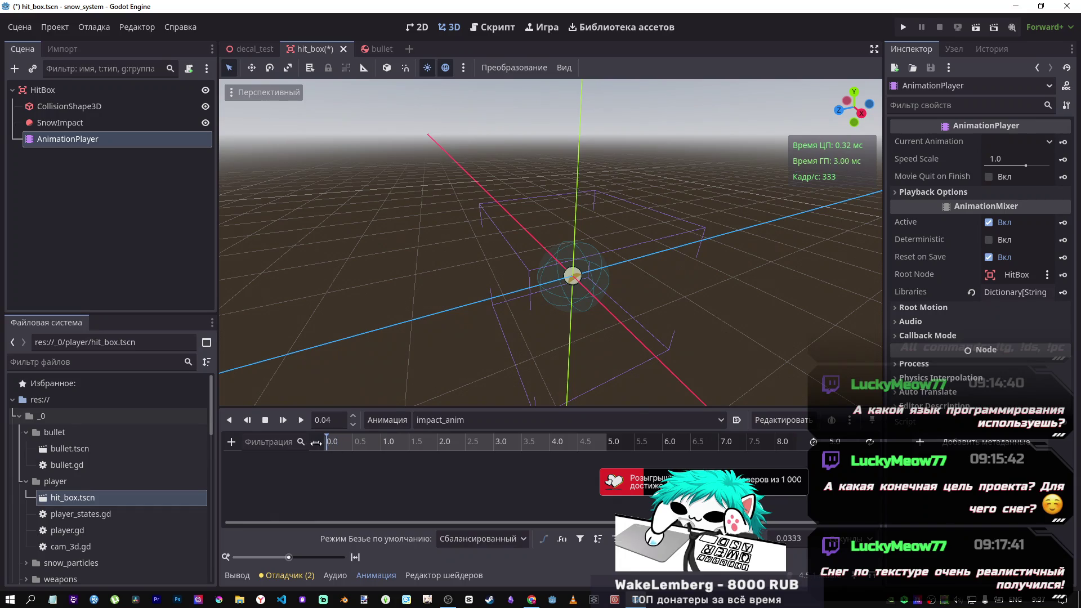
Step: Select SnowImpact and show its Parameters section, collapsing Visibility, Distance Fade and Vertical Fade
left_click(64, 125)
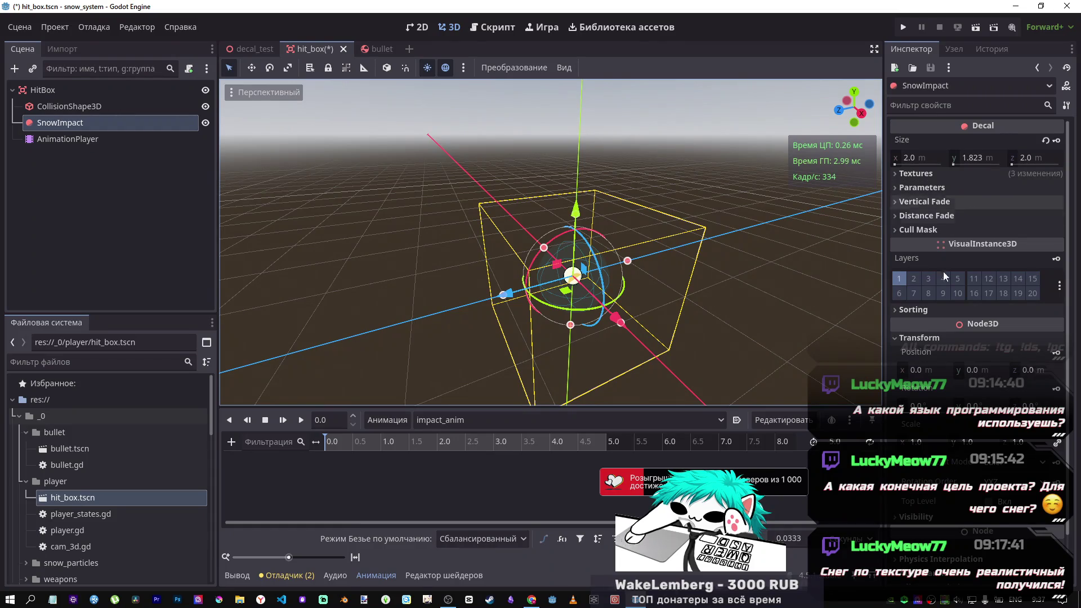
scroll(931, 476, "down", 2)
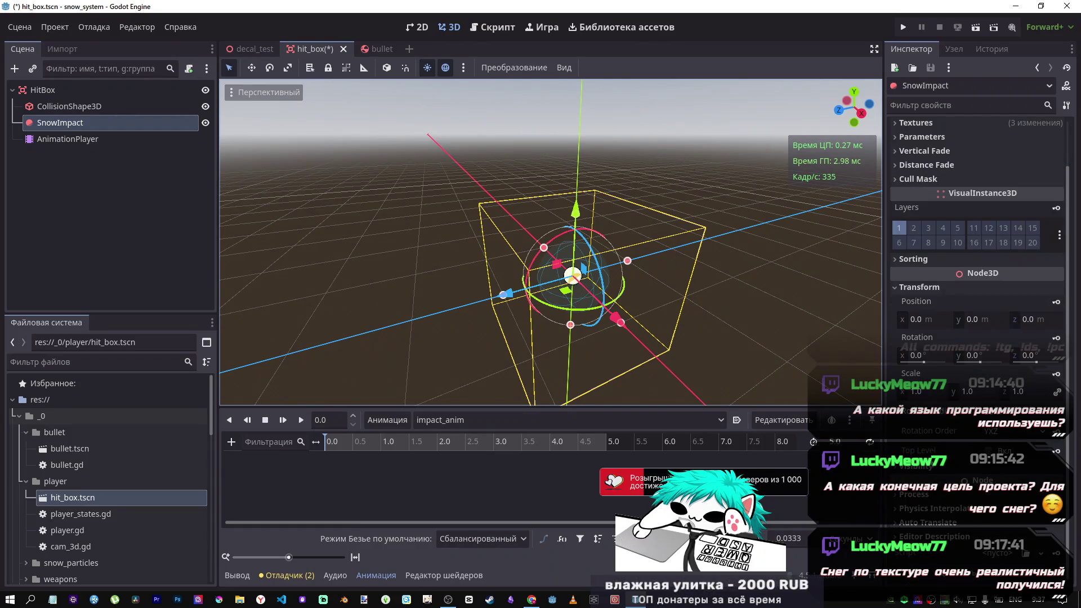
left_click(928, 469)
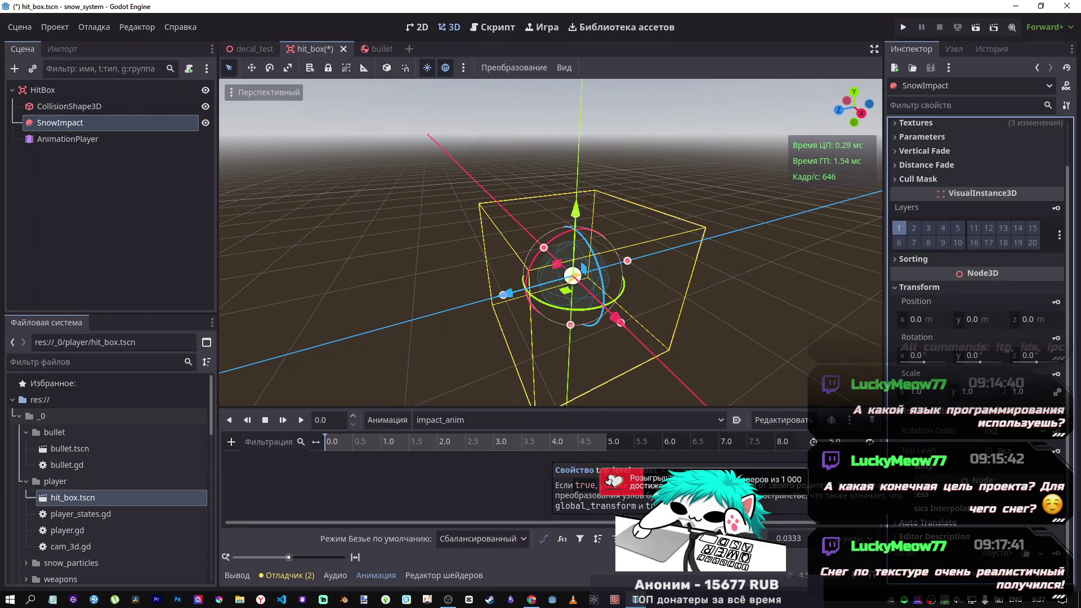
left_click(959, 163)
left_click(959, 162)
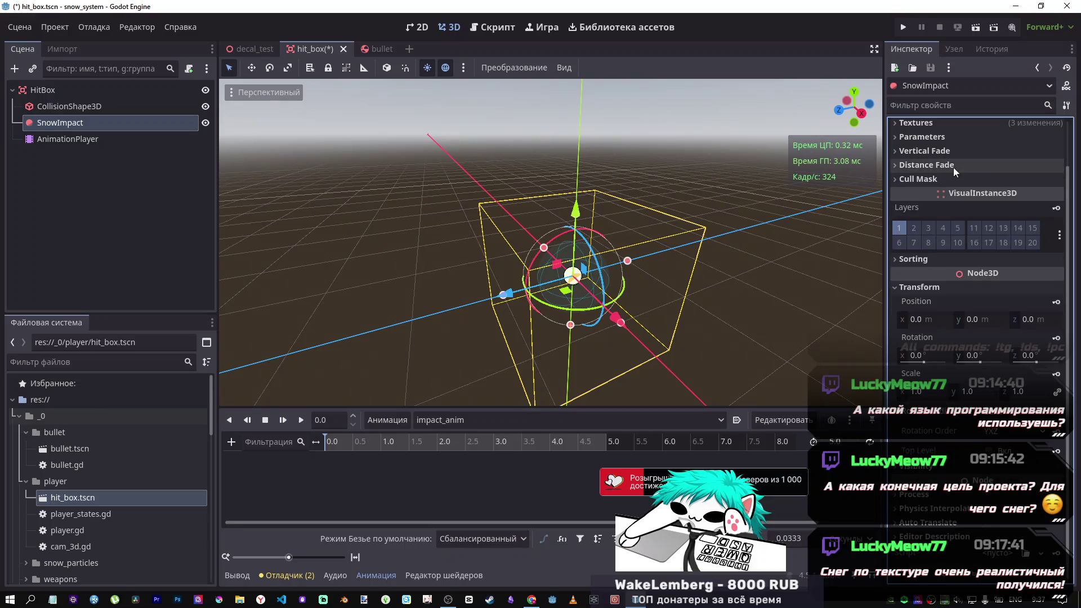
scroll(946, 175, "up", 2)
left_click(926, 202)
left_click(927, 201)
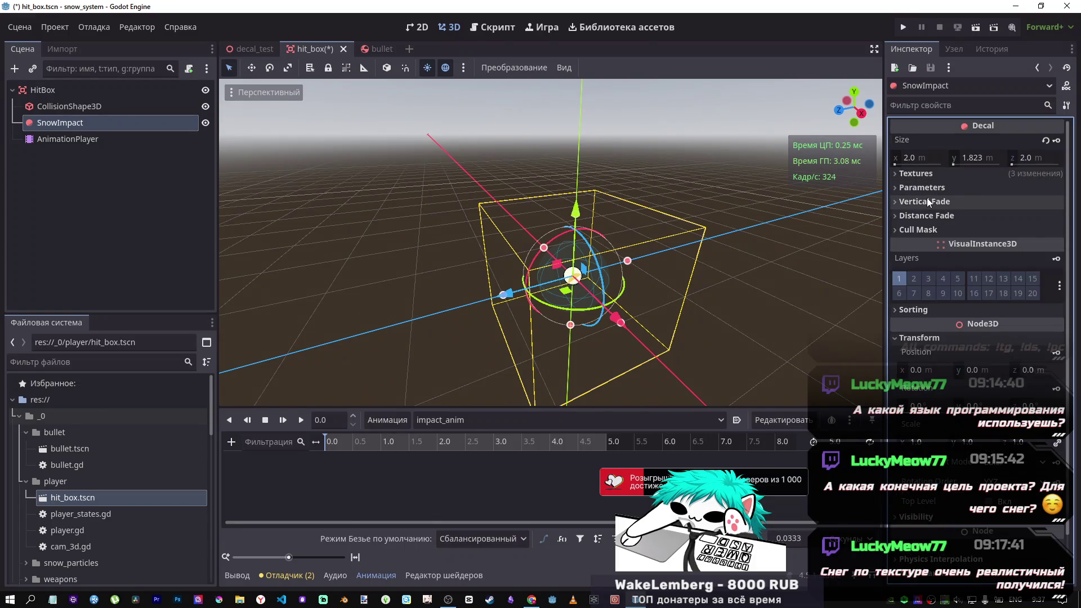
left_click(931, 189)
left_click(930, 189)
left_click(930, 189)
left_click(931, 189)
Step: Add a MeshInstance3D under HitBox and move it above SnowImpact
right_click(43, 90)
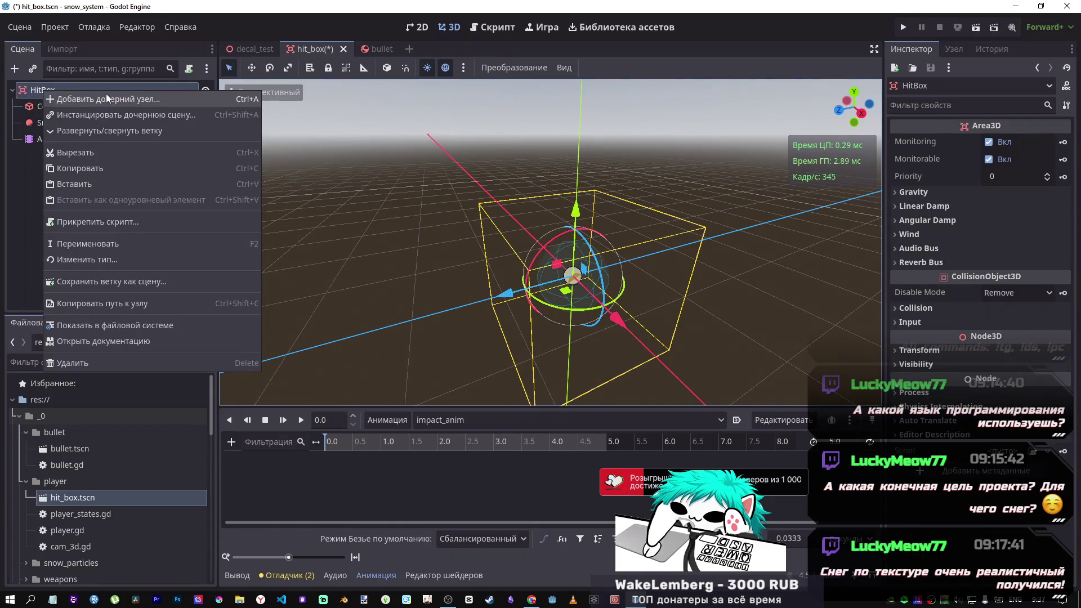
left_click(106, 93)
type("mesh")
left_click(450, 472)
left_click_drag(109, 158, 105, 116)
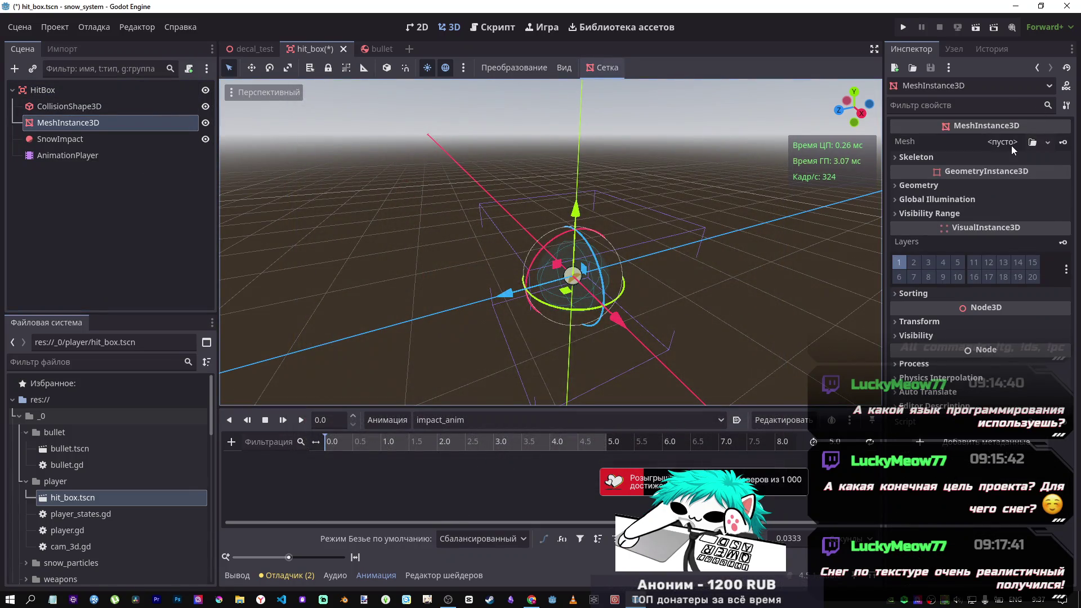
left_click(1002, 142)
right_click(85, 122)
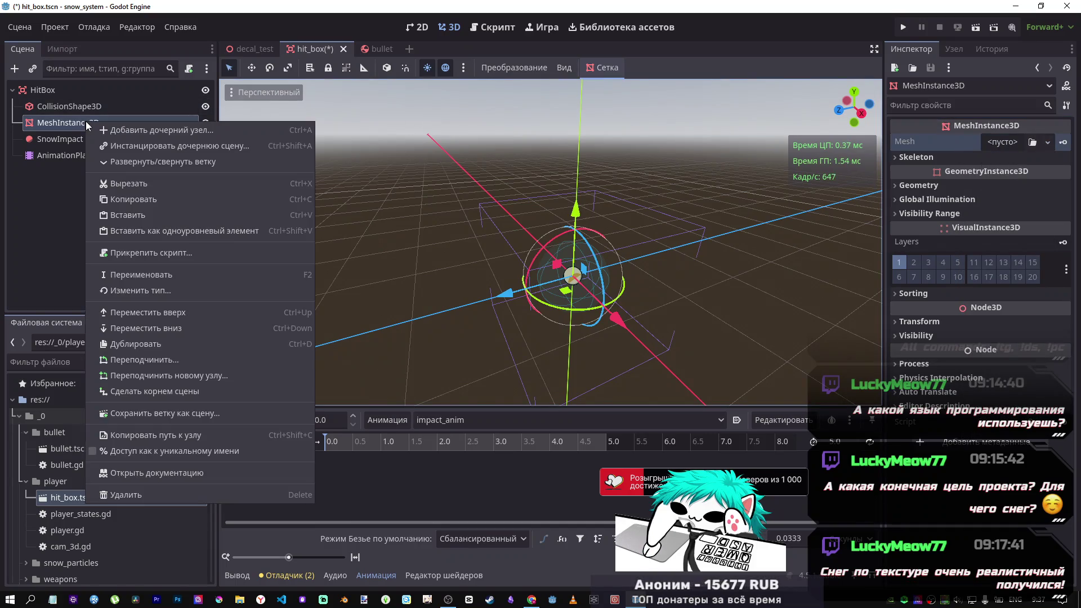
left_click(150, 290)
left_click(783, 98)
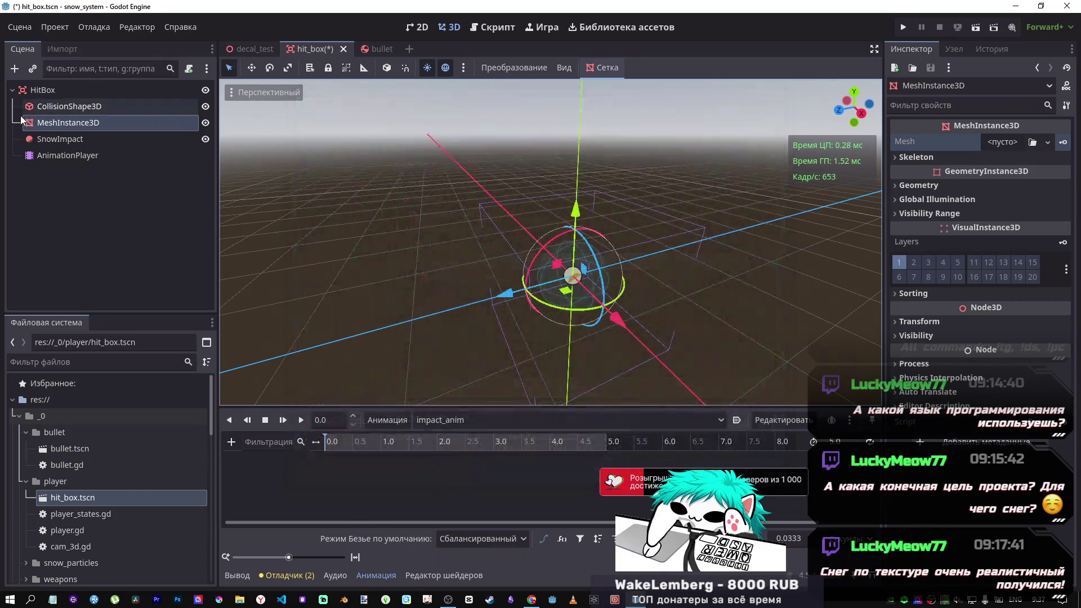
Step: Rename the mesh node Calibrate and give it a new SphereMesh
double_click(40, 124)
type("alibra")
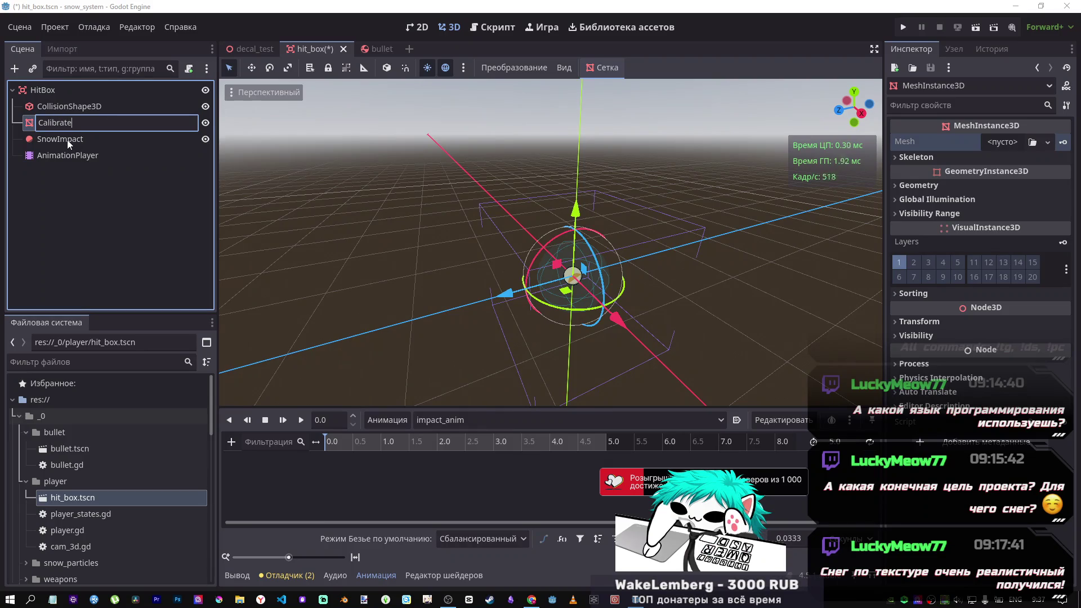
type("te")
key("Return")
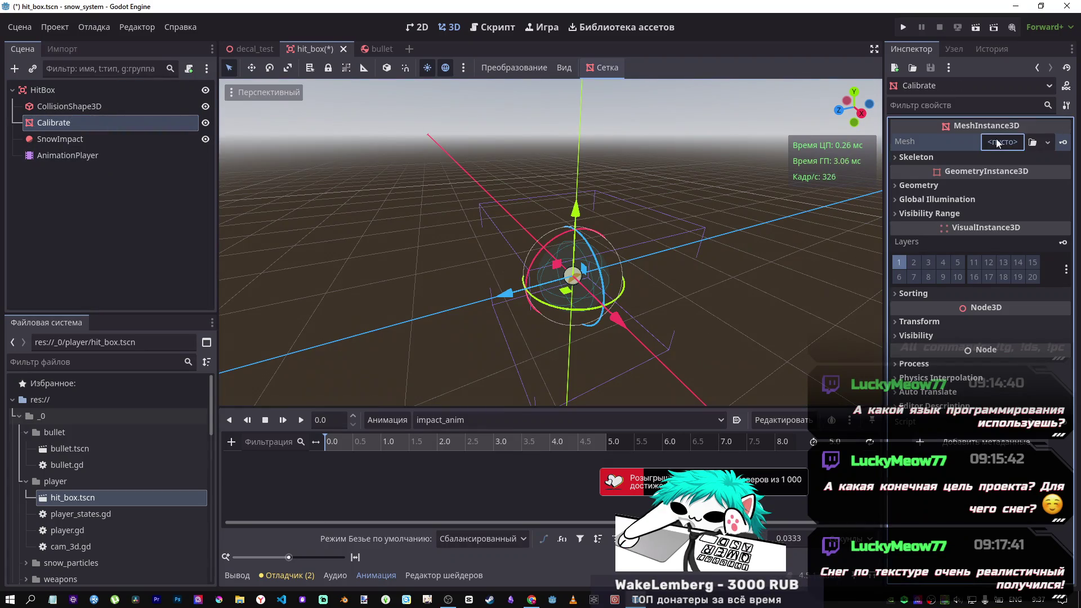
left_click(1002, 142)
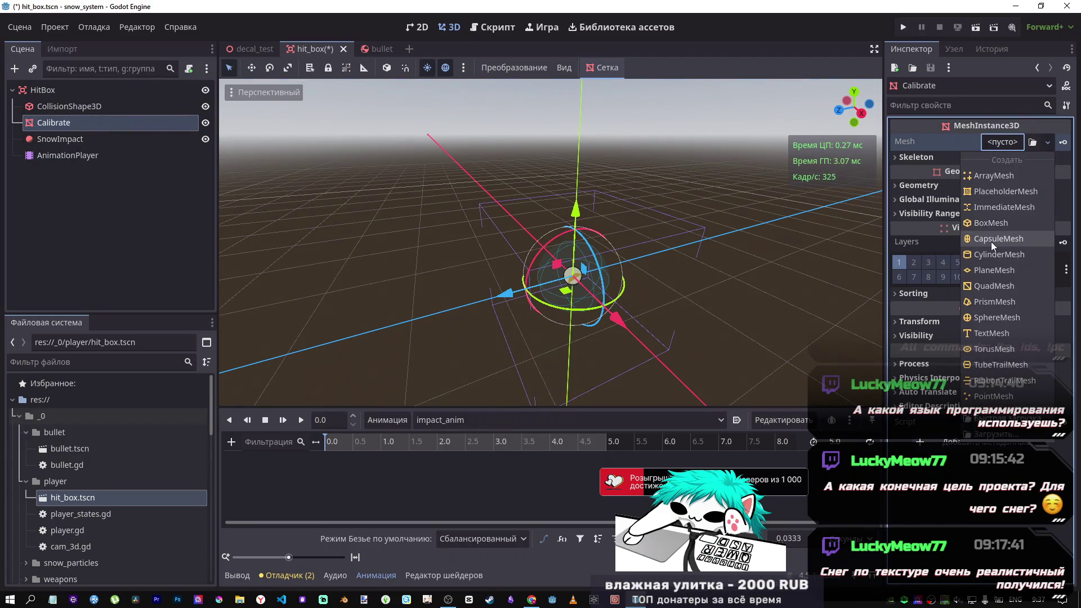
left_click(986, 318)
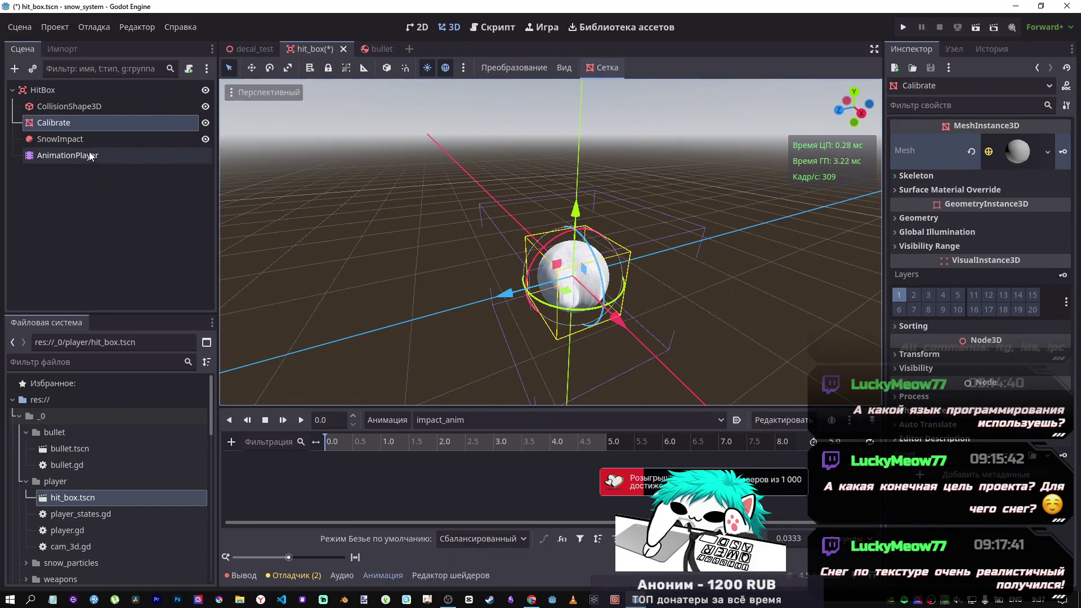
left_click(77, 141)
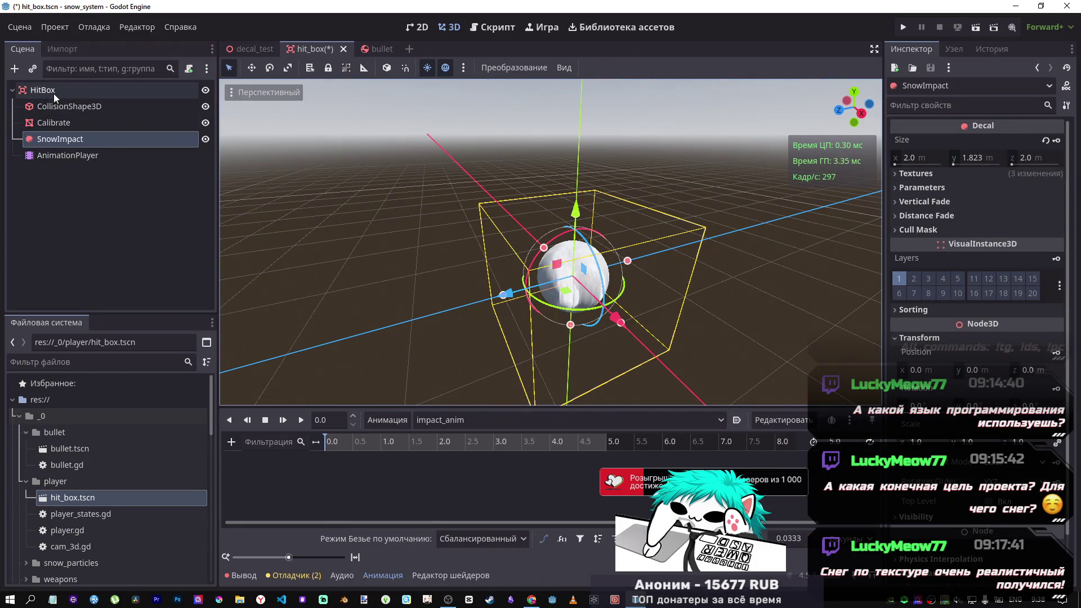
Step: Show the Output log, select SnowImpact and expand its Vertical Fade settings
left_click(241, 575)
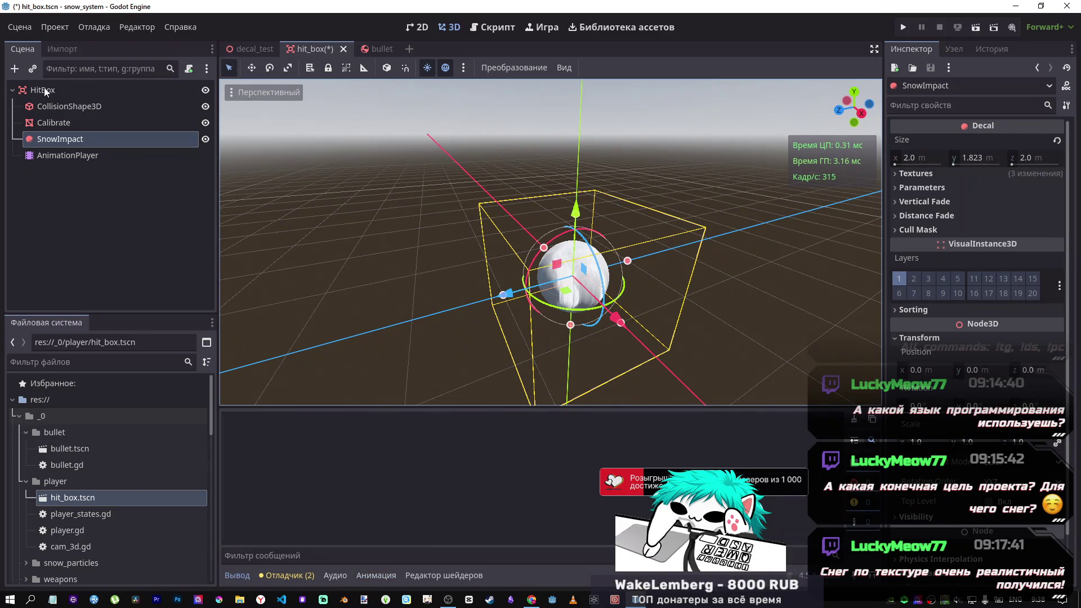
left_click(73, 122)
left_click(76, 139)
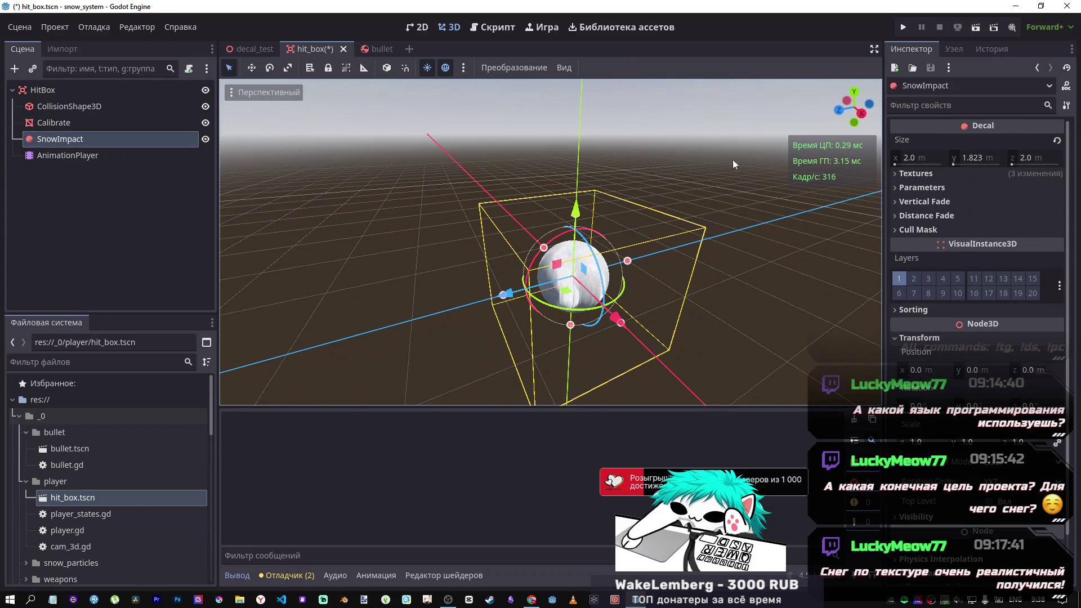
left_click(939, 175)
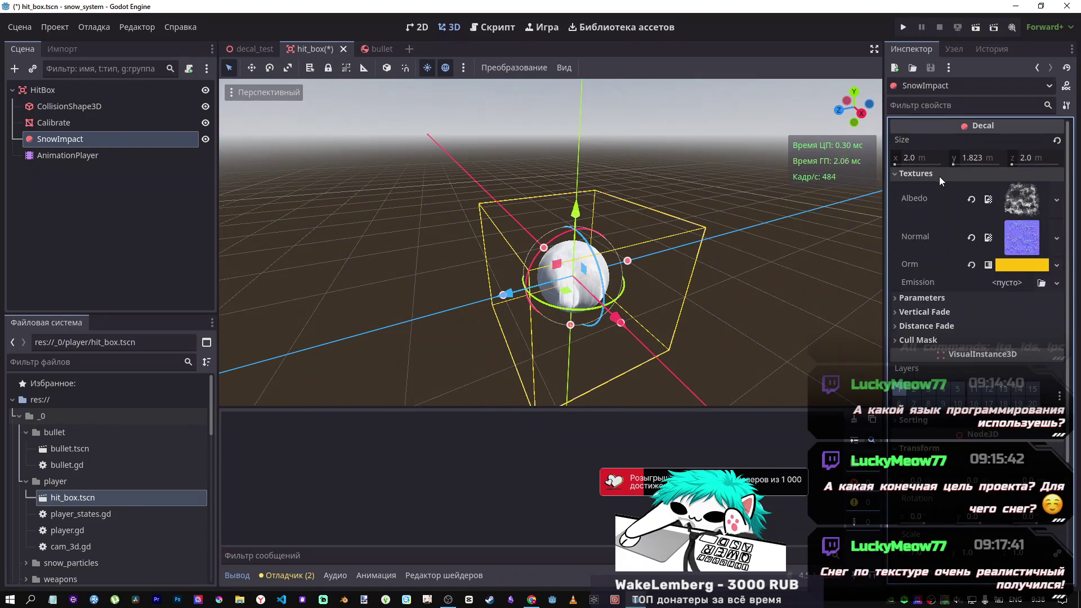
left_click(939, 177)
left_click(937, 188)
left_click(936, 188)
left_click(934, 175)
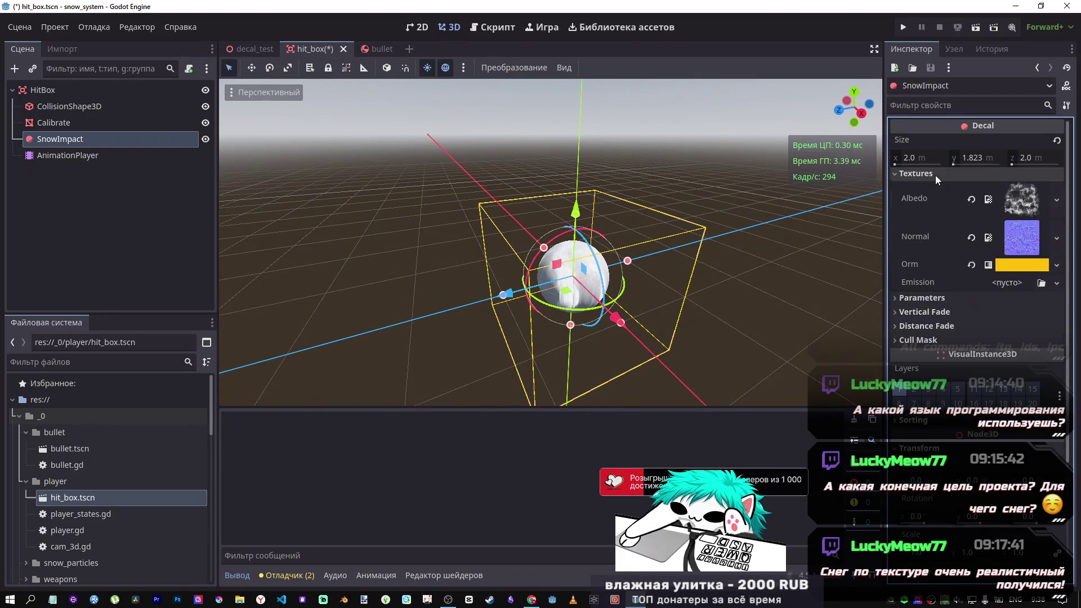
left_click(934, 174)
left_click(934, 200)
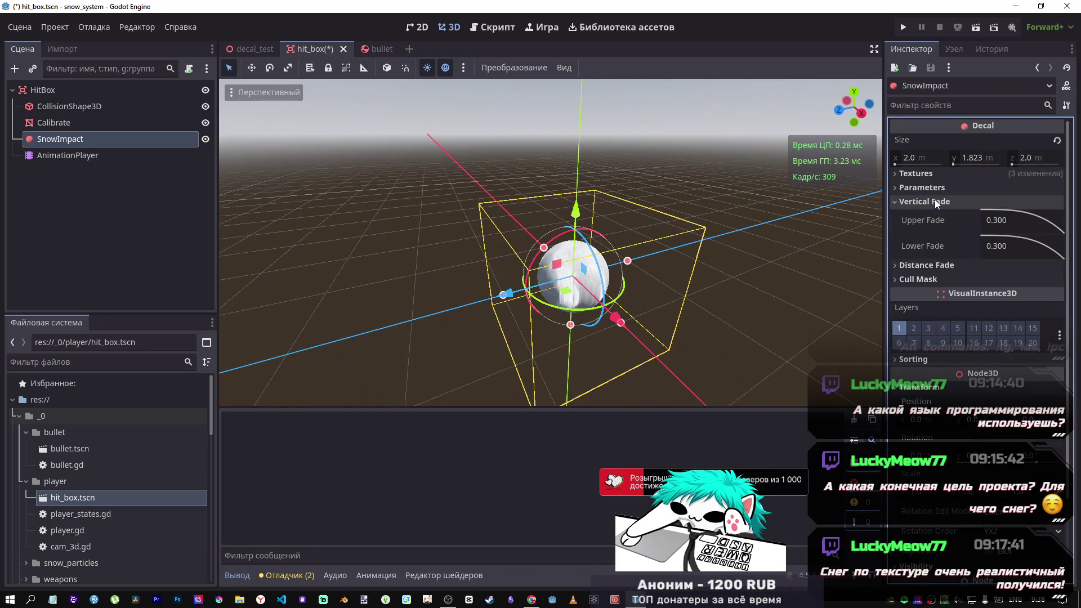
Step: Try changes to SnowImpact's Upper Fade, Lower Fade and Distance Fade, reverting each one
left_click_drag(1019, 222, 1060, 213)
key("ctrl+z")
left_click_drag(1013, 246, 1041, 248)
key("ctrl+z")
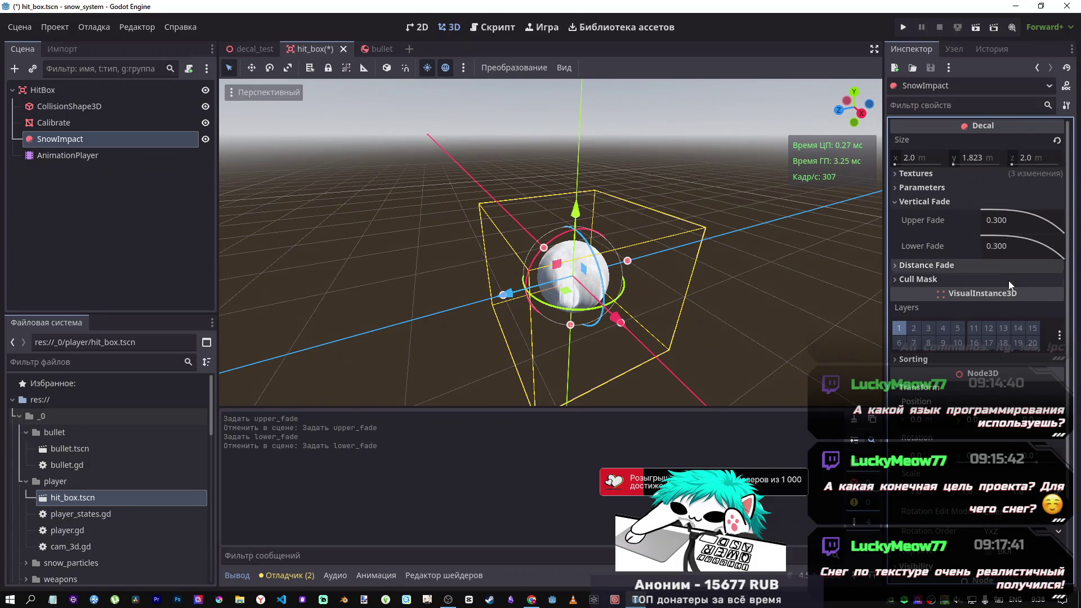
left_click(944, 267)
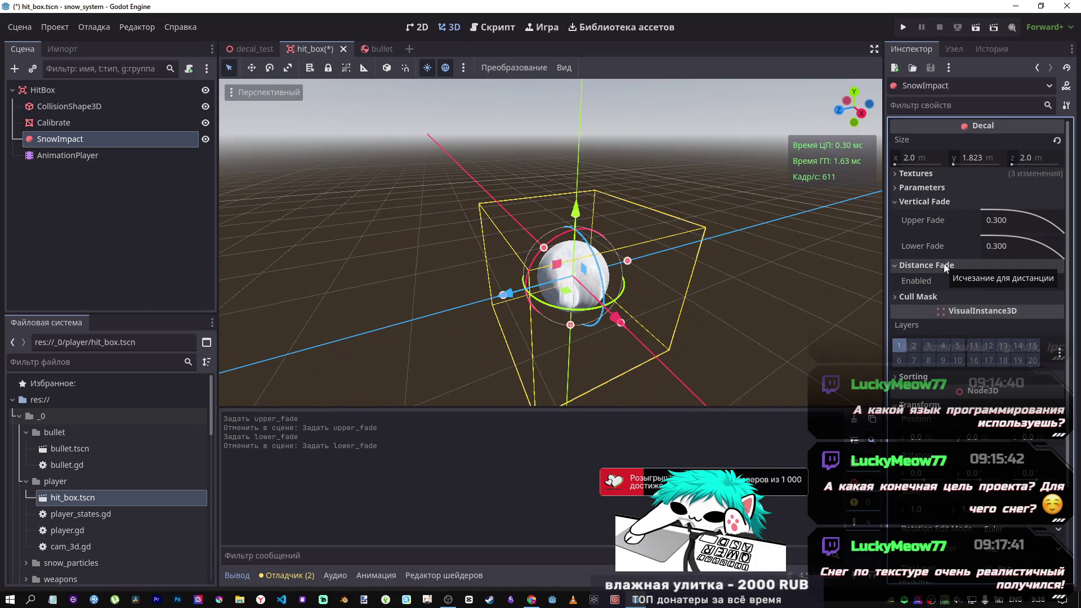
left_click(989, 282)
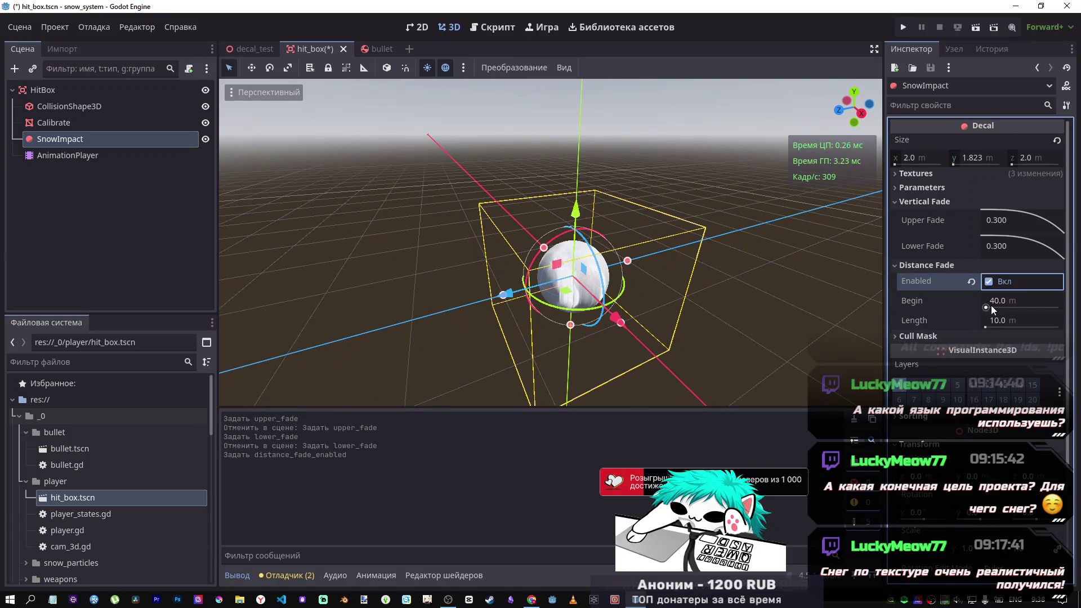
left_click(973, 281)
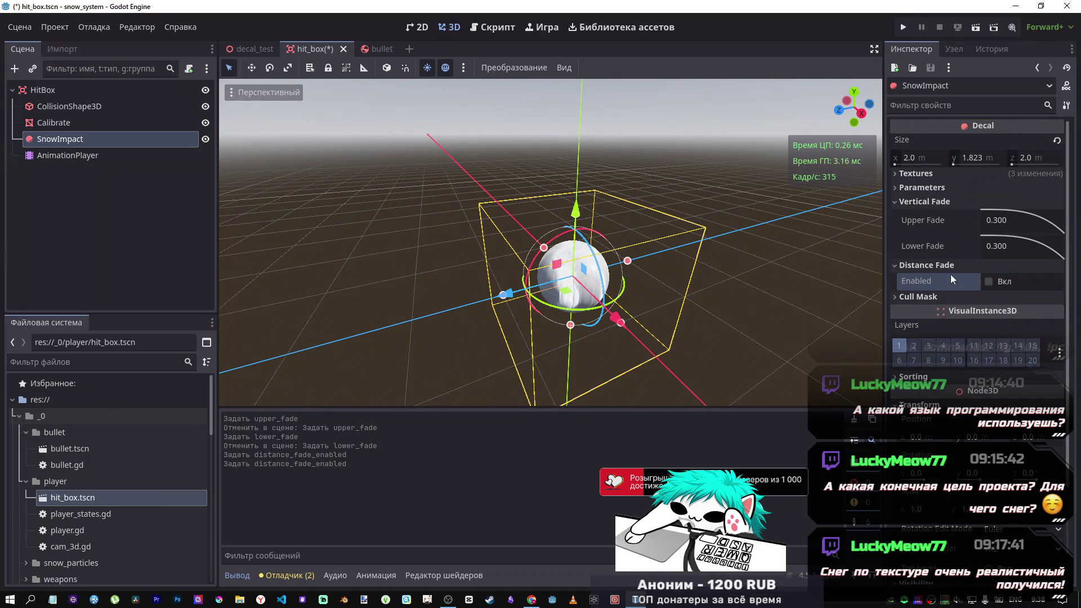
left_click(933, 265)
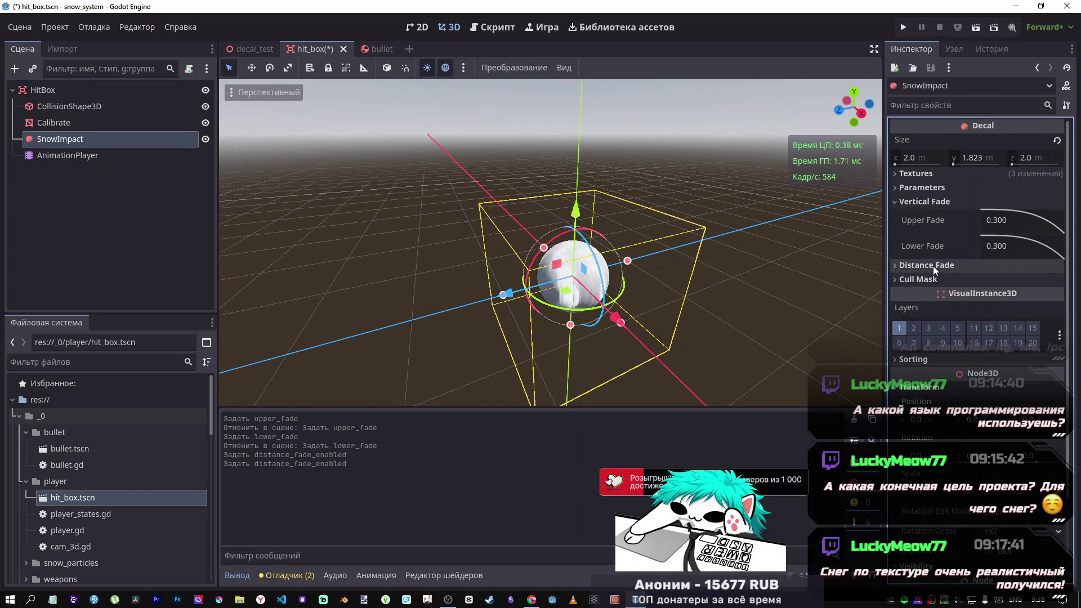
left_click(934, 265)
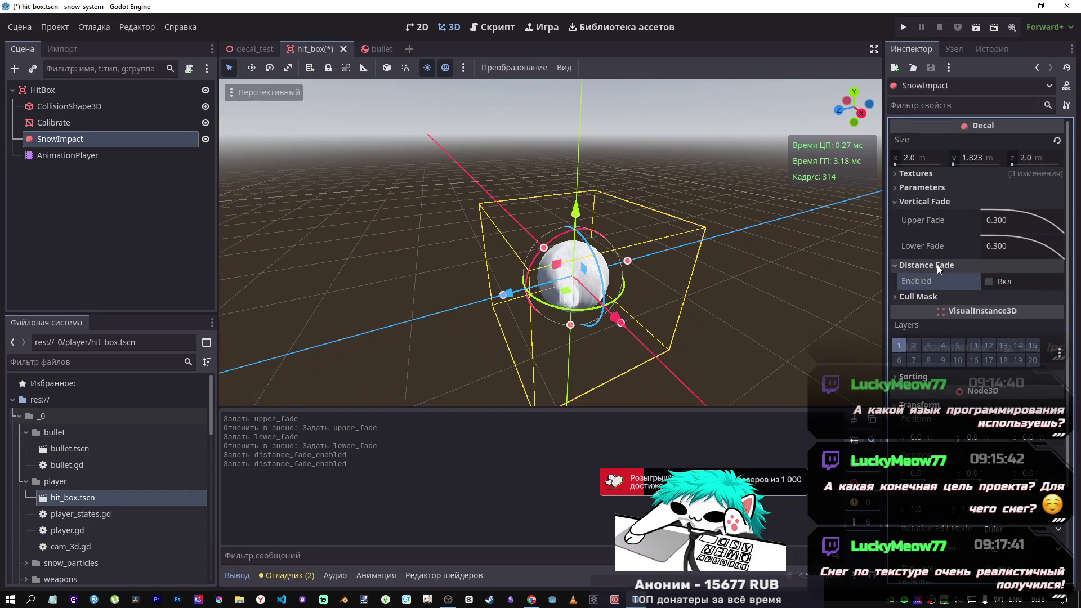
left_click(937, 266)
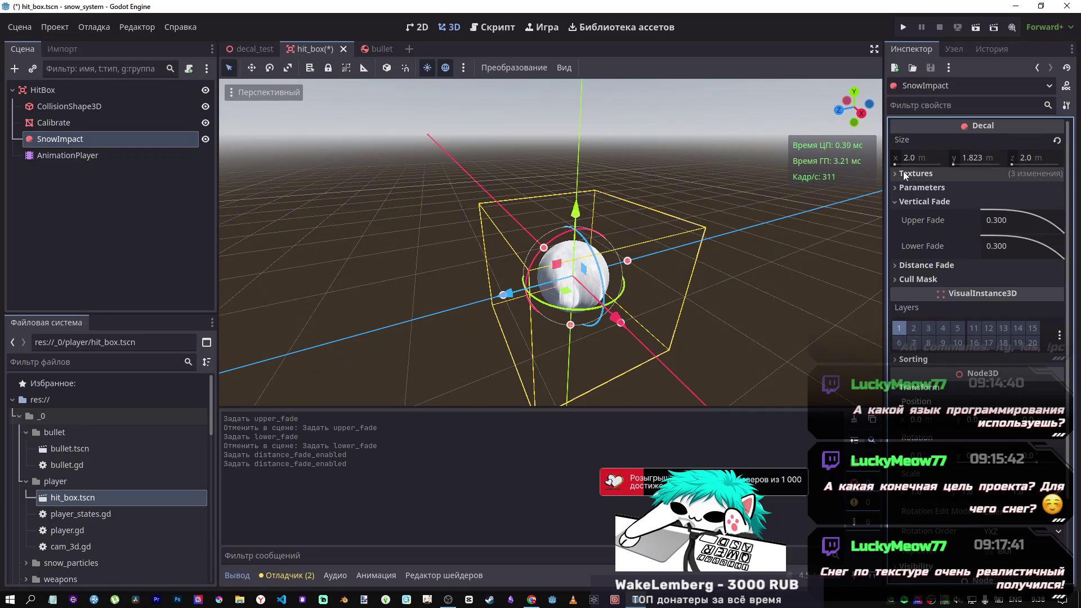
Step: Set SnowImpact's decal Size Y to 2.0 m after undoing a trial X resize
mouse_move(906, 160)
left_mouse_down()
mouse_move(957, 160)
mouse_move(880, 166)
mouse_move(898, 169)
left_mouse_up()
key("ctrl+z")
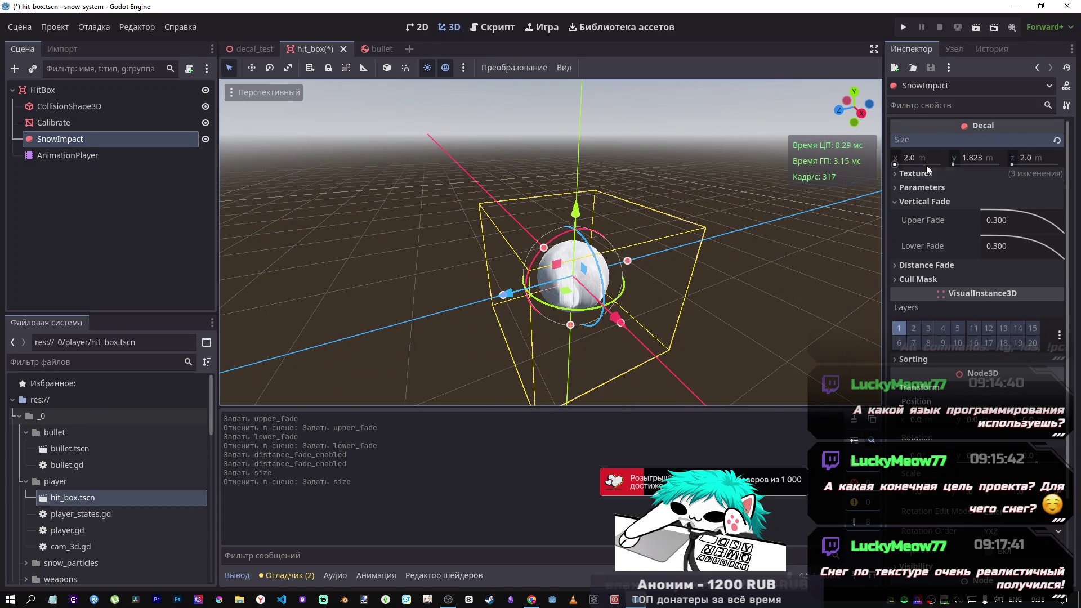
left_click(955, 158)
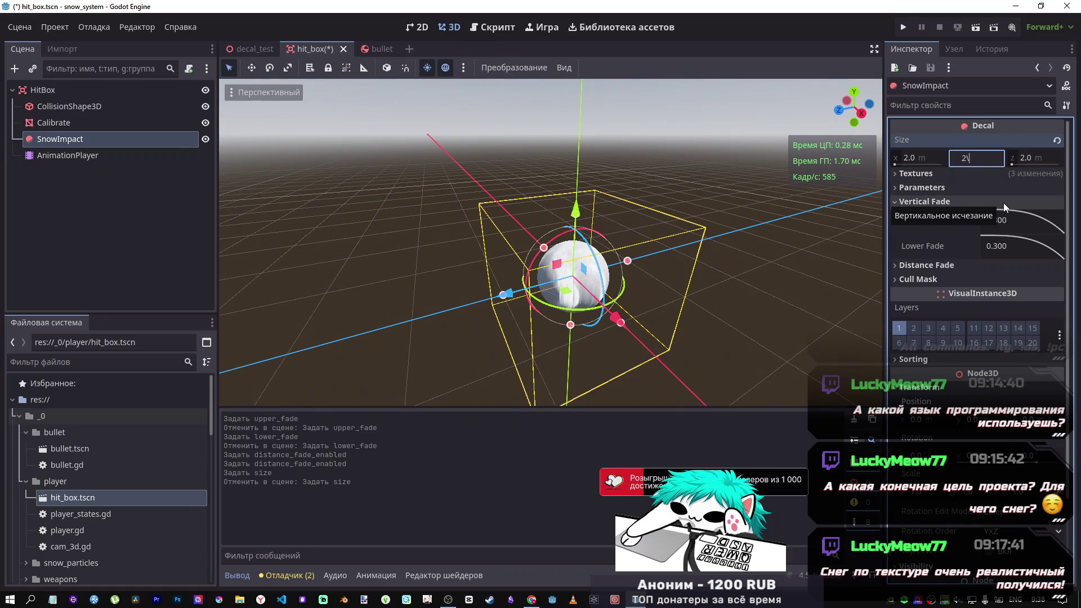
type("2")
key("Return")
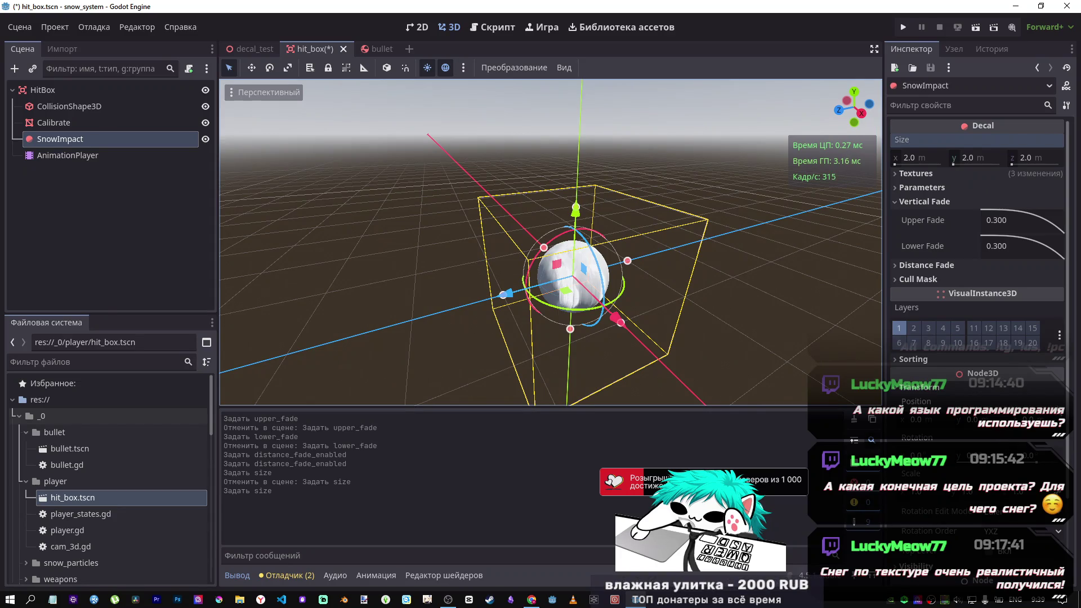
Step: Collapse SnowImpact's Visibility section and click through Calibrate, SnowImpact and AnimationPlayer
left_click_drag(1071, 381, 1071, 455)
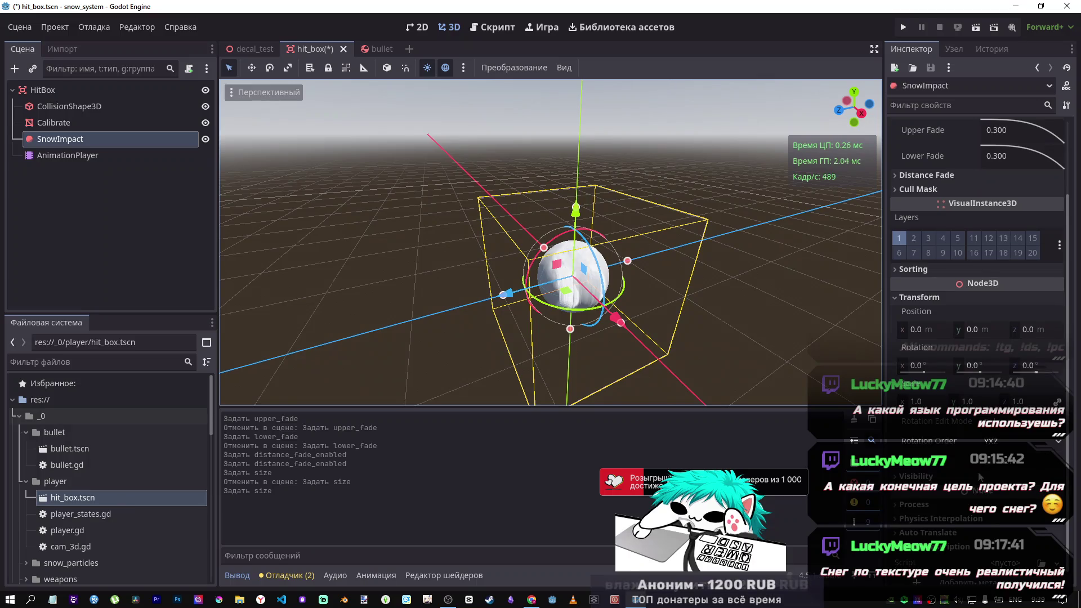
left_click(973, 480)
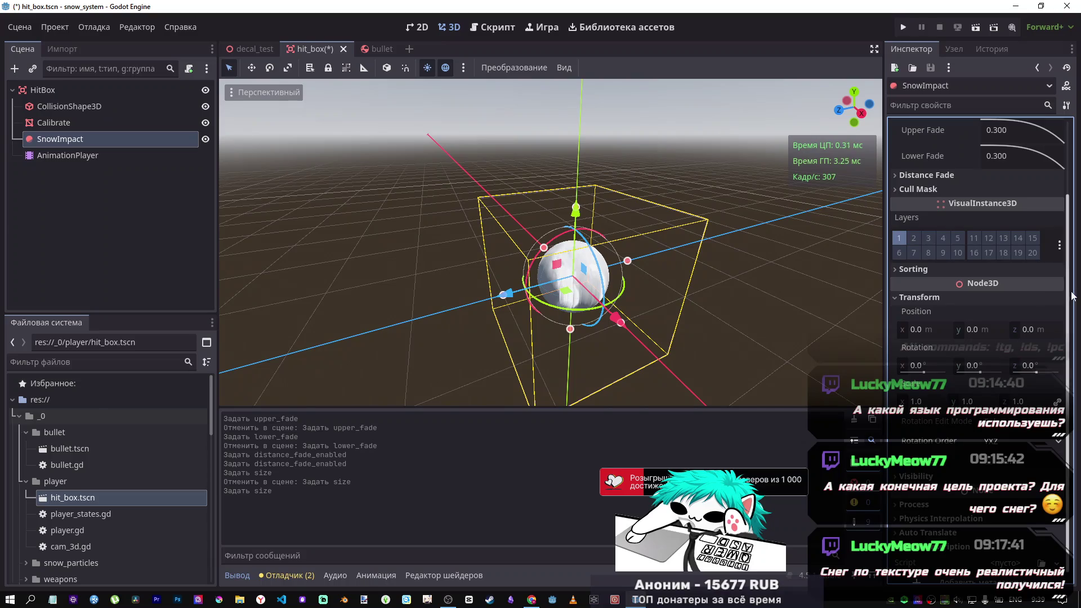
left_click_drag(1072, 296, 1072, 200)
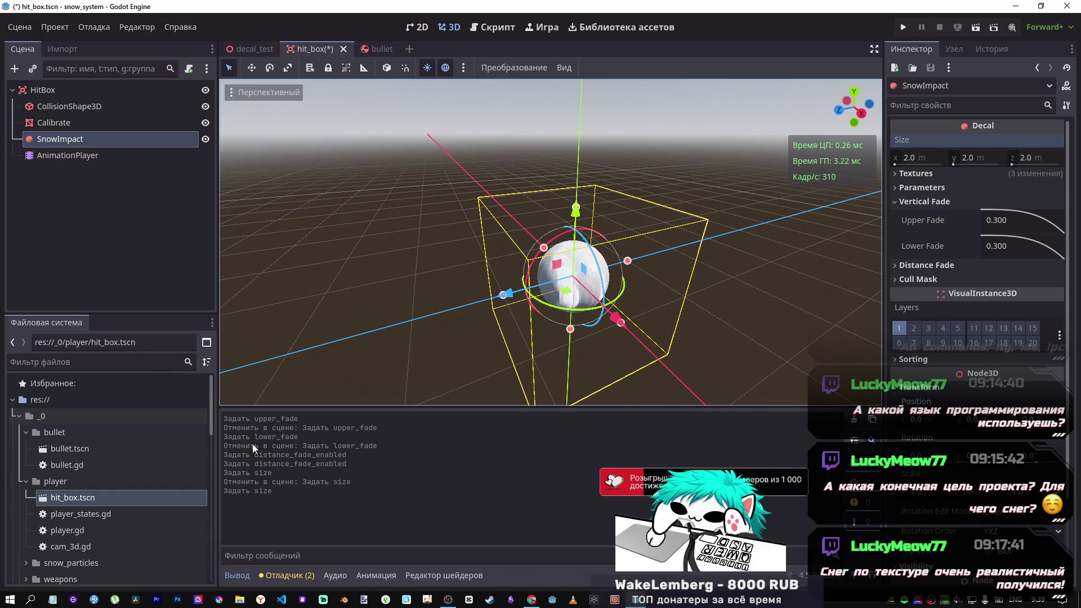
left_click(55, 128)
left_click(62, 138)
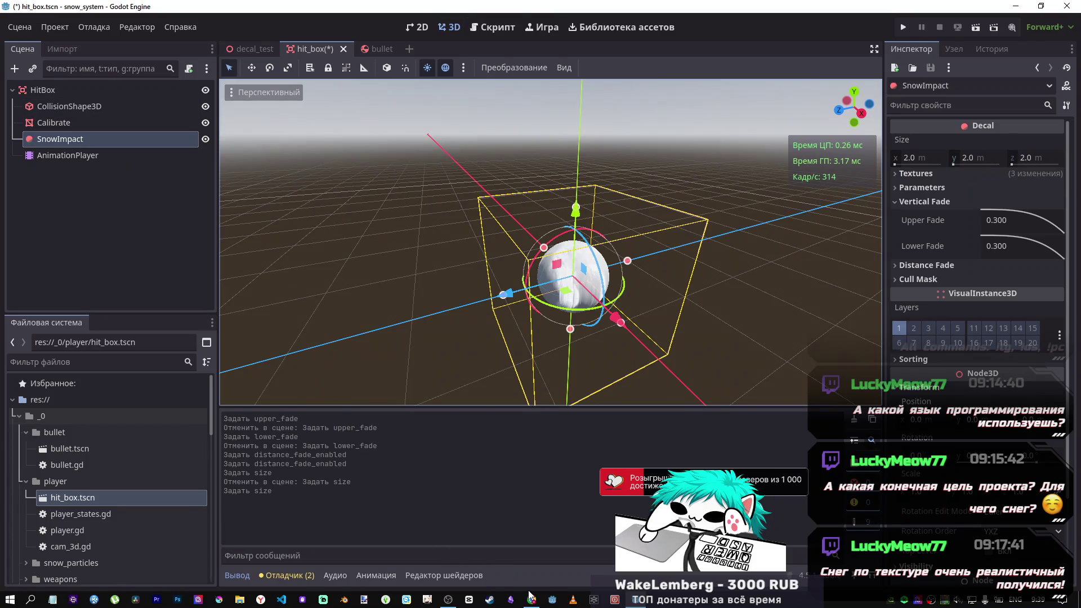
left_click(86, 123)
double_click(87, 130)
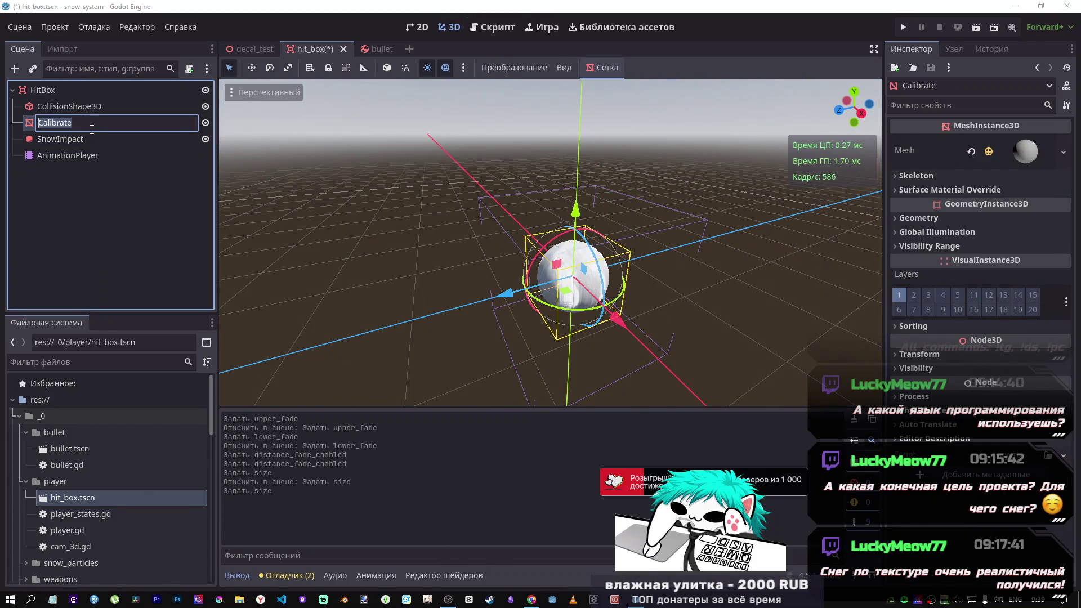
left_click(84, 137)
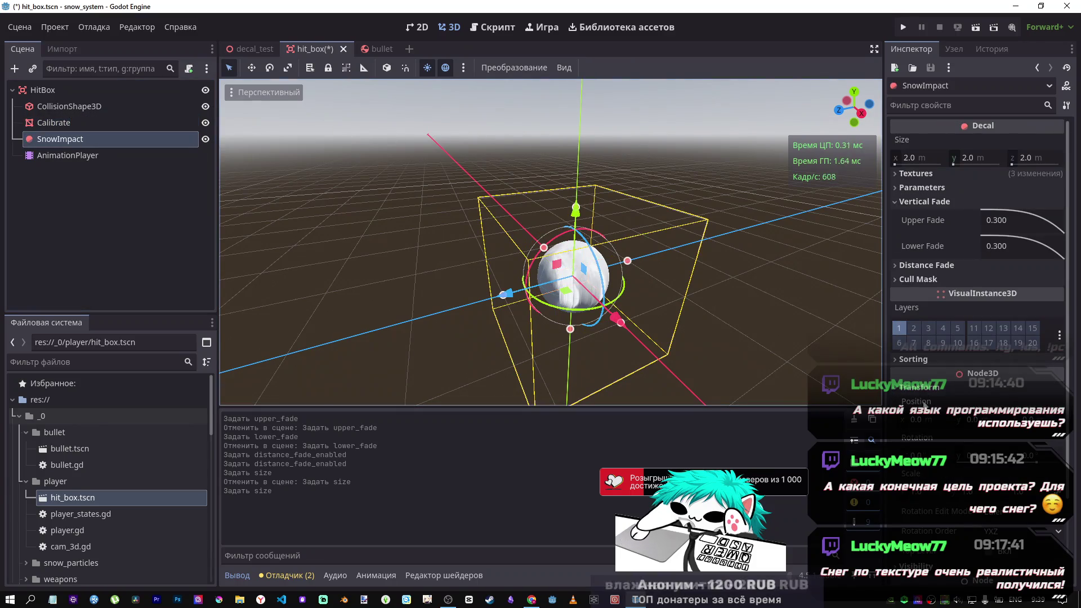
left_click(80, 154)
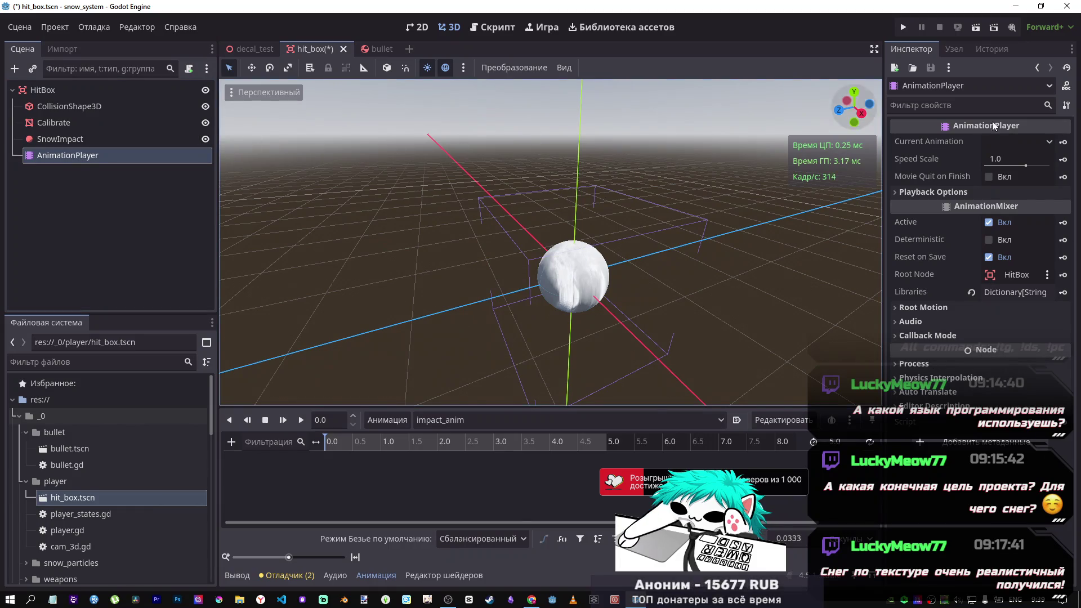
Step: Set SnowImpact's decal size to 0.001 m on x, y and z
left_click(85, 139)
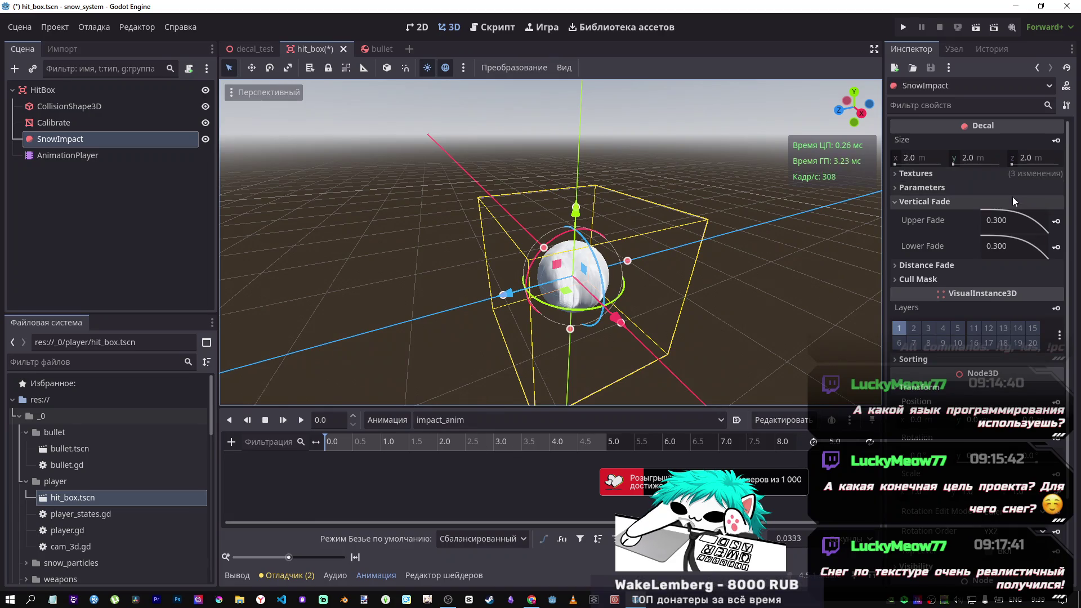
left_click(912, 164)
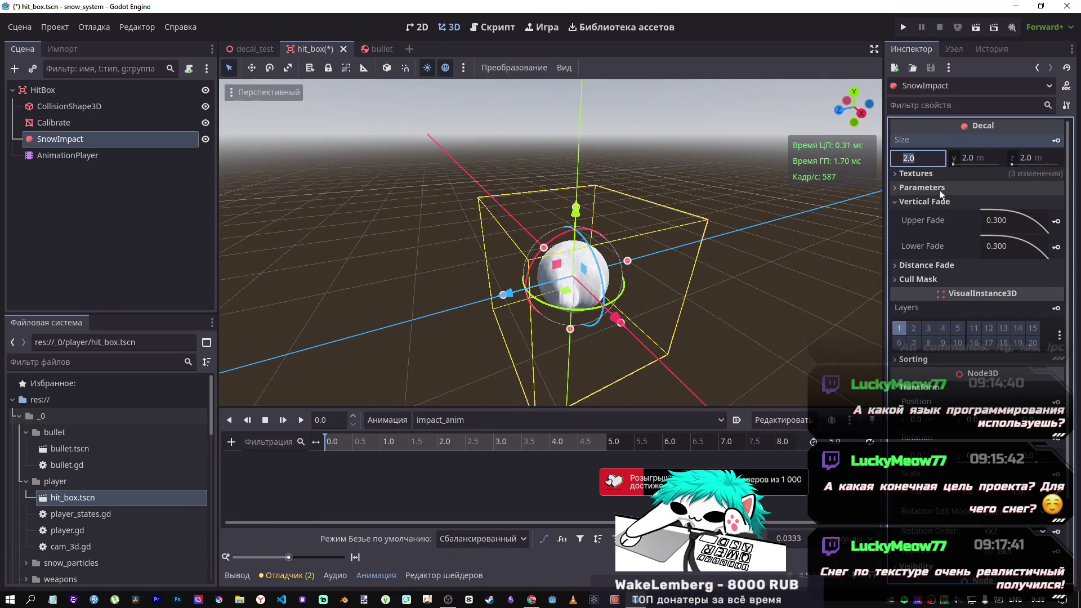
type("0")
key("Tab")
type("0")
key("Tab")
type("0")
left_click(791, 245)
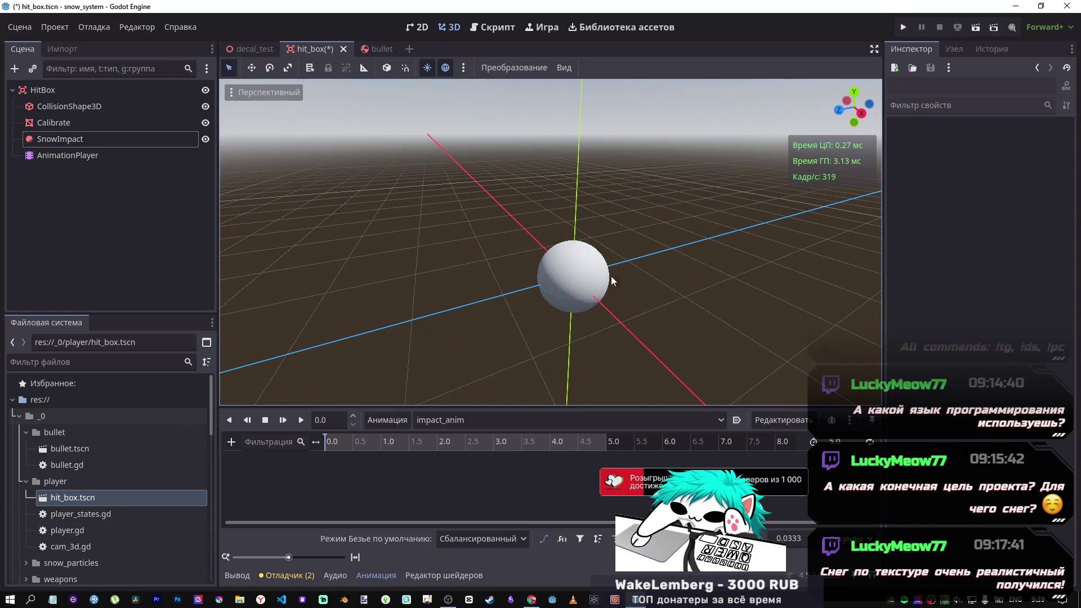
Step: Move the playhead to about 0.26 s and keyframe SnowImpact's size in impact_anim
mouse_move(328, 439)
left_mouse_down()
mouse_move(347, 441)
mouse_move(333, 440)
left_mouse_up()
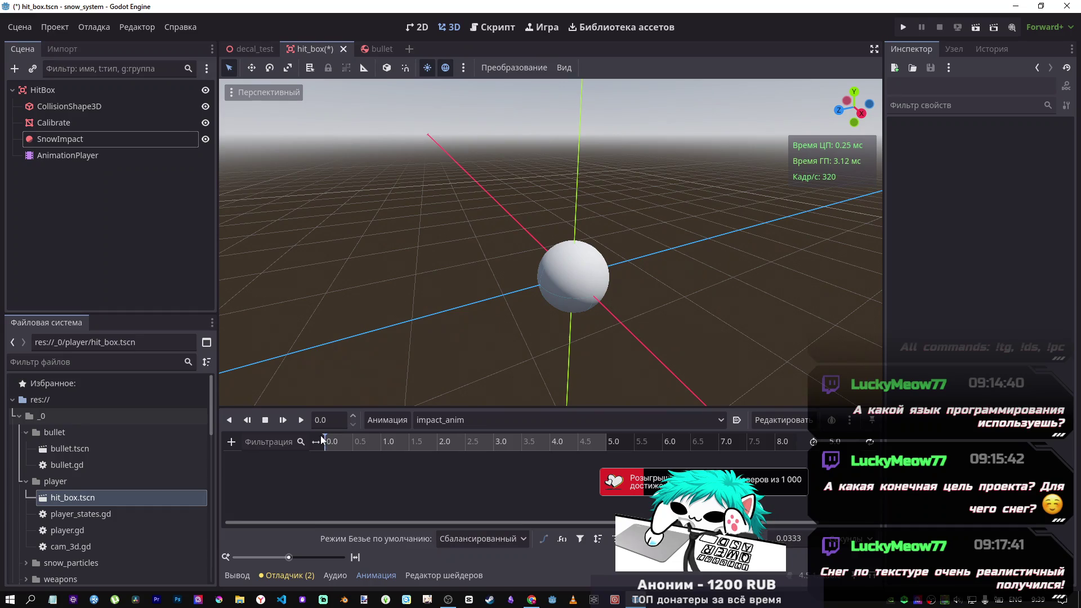
left_click(59, 139)
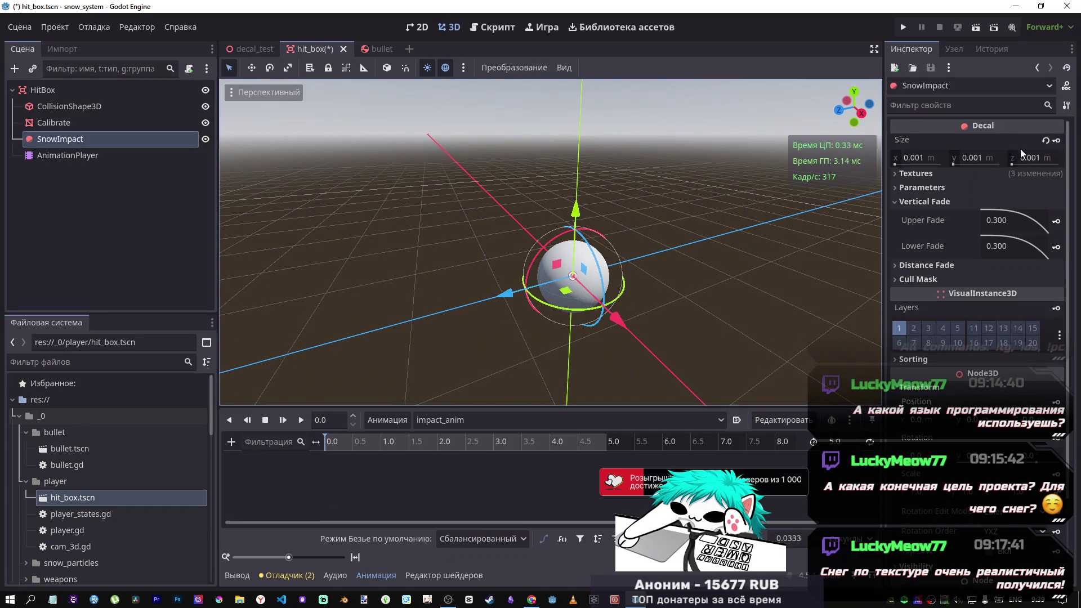
left_click(1056, 142)
Step: Create the SnowImpact size track and set the animation time to 0.1
left_click(480, 335)
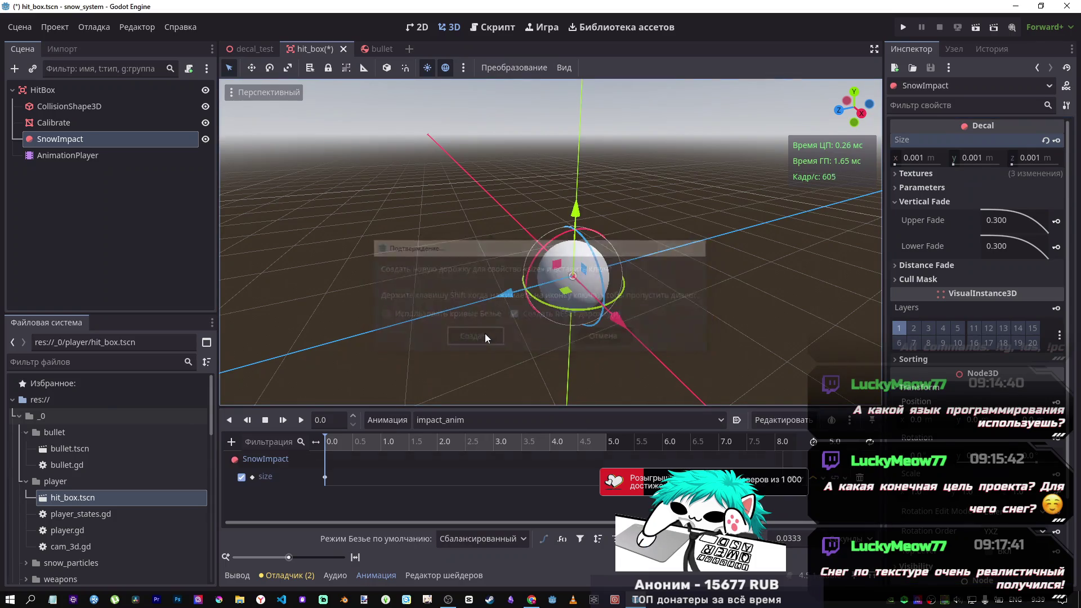
left_click_drag(327, 440, 336, 442)
left_click(919, 158)
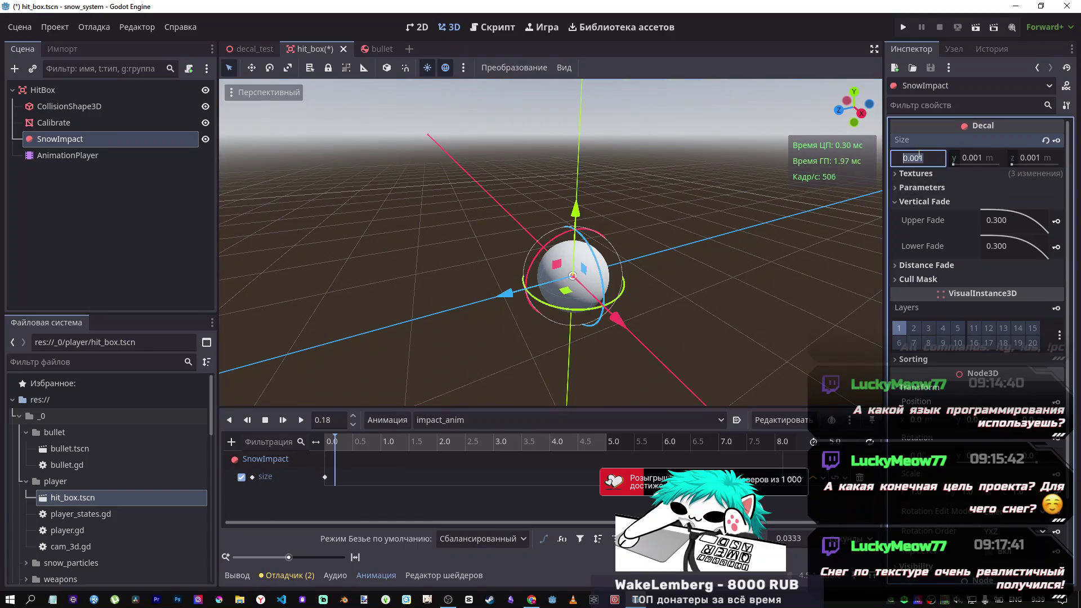
left_click(328, 420)
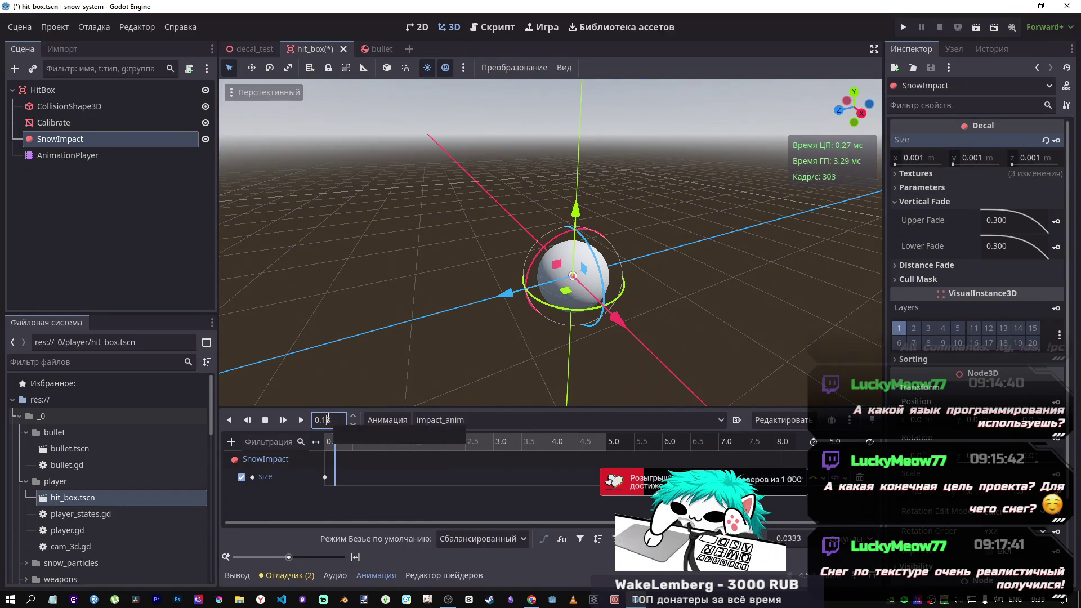
key("BackSpace")
key("Return")
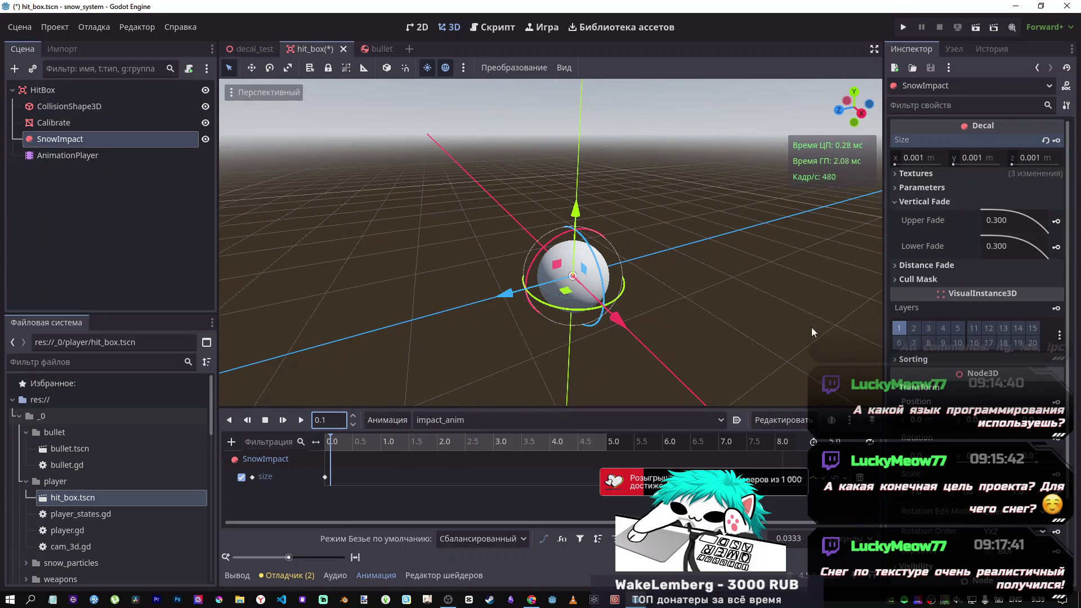
Step: Set the decal size to 2 m on all three axes, then scrub back to 0.0
left_click(929, 157)
type("2")
left_click(978, 158)
type("2")
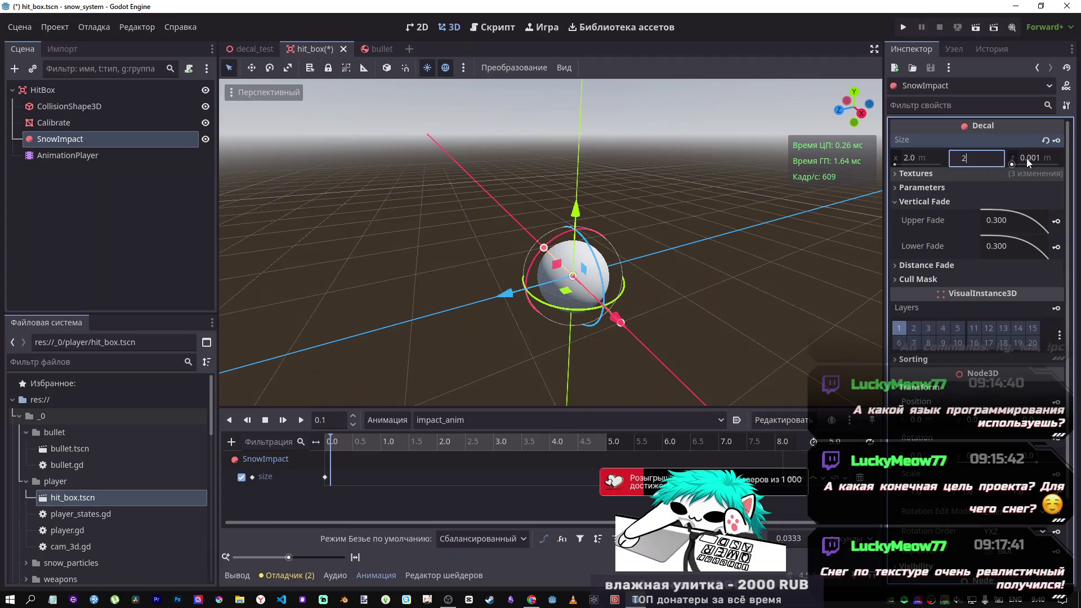
left_click(1032, 163)
type("2")
key("Return")
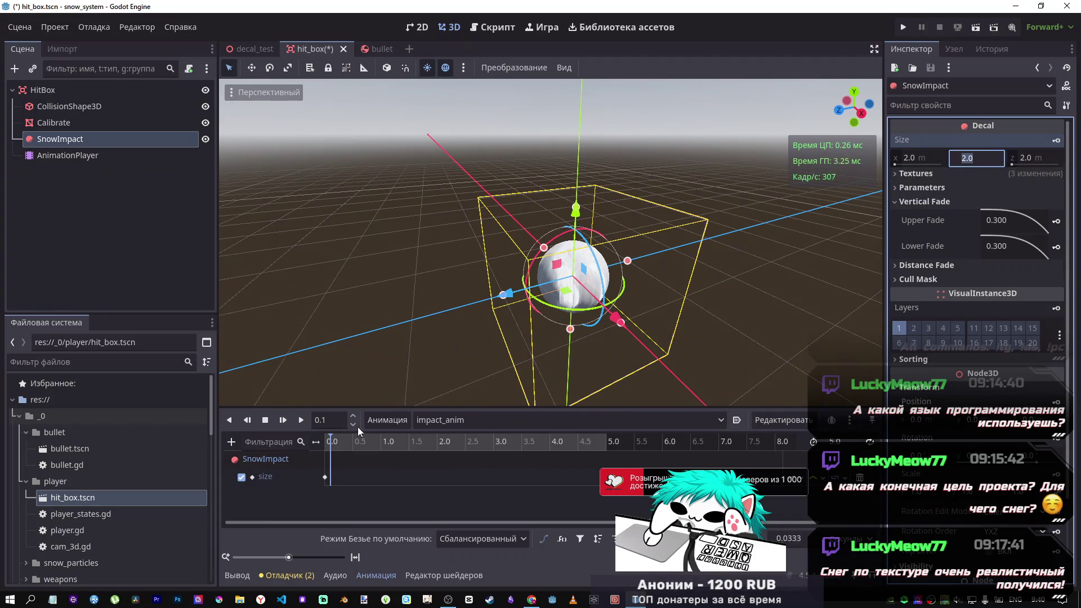
left_click_drag(330, 436, 337, 437)
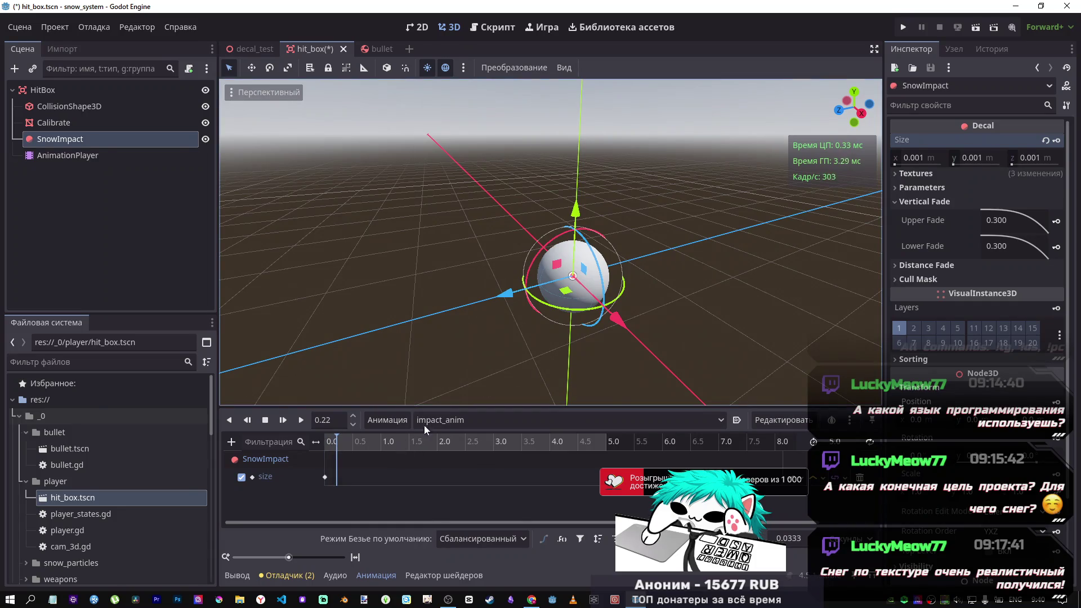
Step: Add a second size keyframe at 0.22 s with the decal sized 2 m on every axis
left_click(1056, 141)
left_click(914, 157)
type("2")
left_click(977, 159)
type("2")
left_click(1029, 159)
type("2")
key("Return")
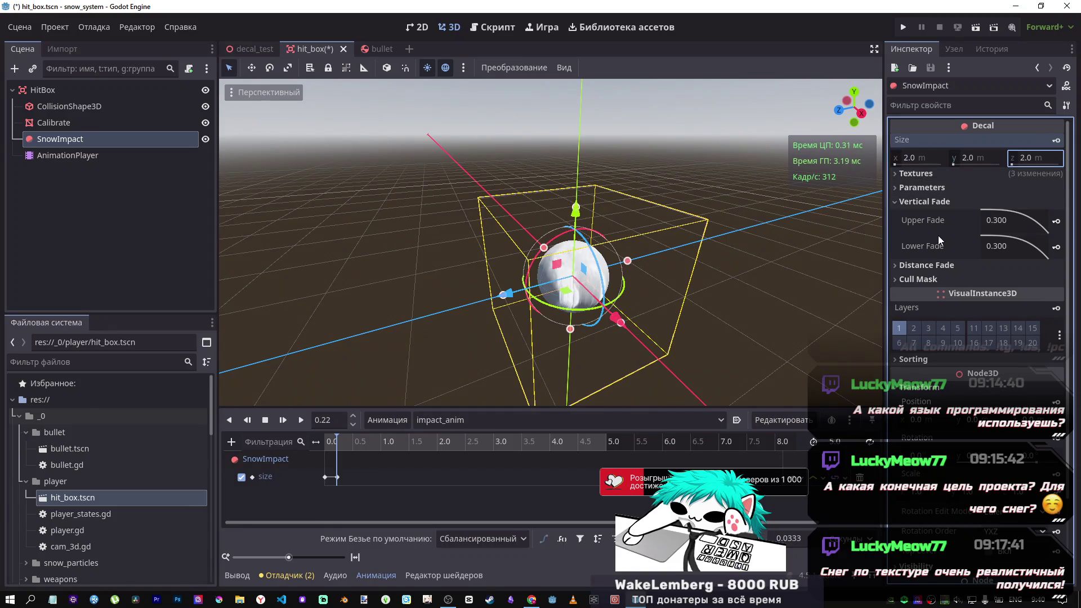
mouse_move(338, 439)
left_mouse_down()
mouse_move(327, 441)
mouse_move(340, 444)
left_mouse_up()
left_click(337, 478)
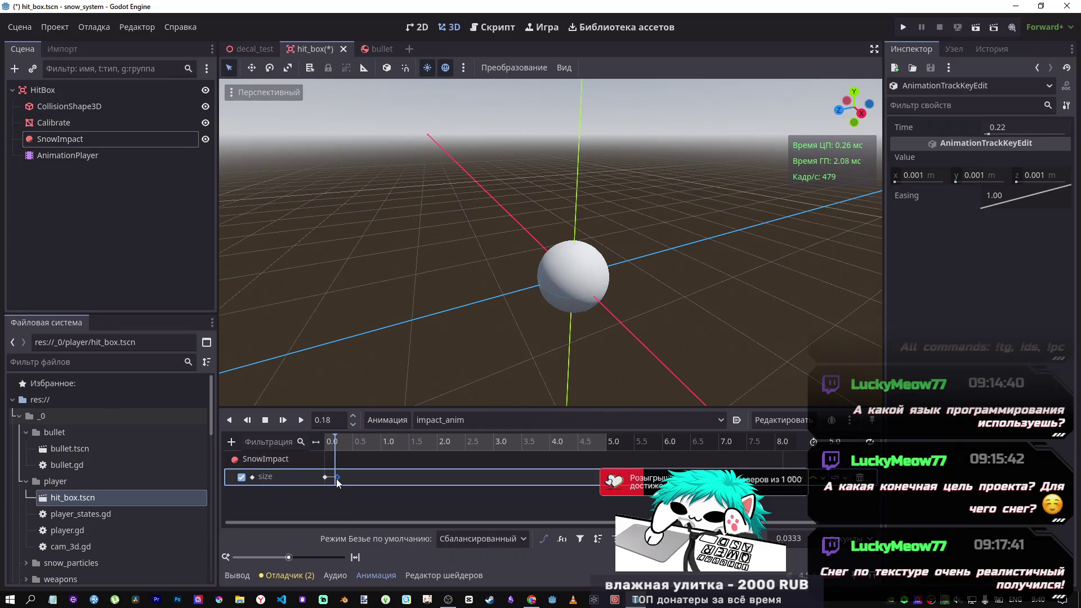
Step: Set the 0.22 s keyframe's size value to 2.0 m on x, y and z
left_click(914, 175)
type("2")
key("Tab")
type("2")
key("Tab")
type("2")
key("Return")
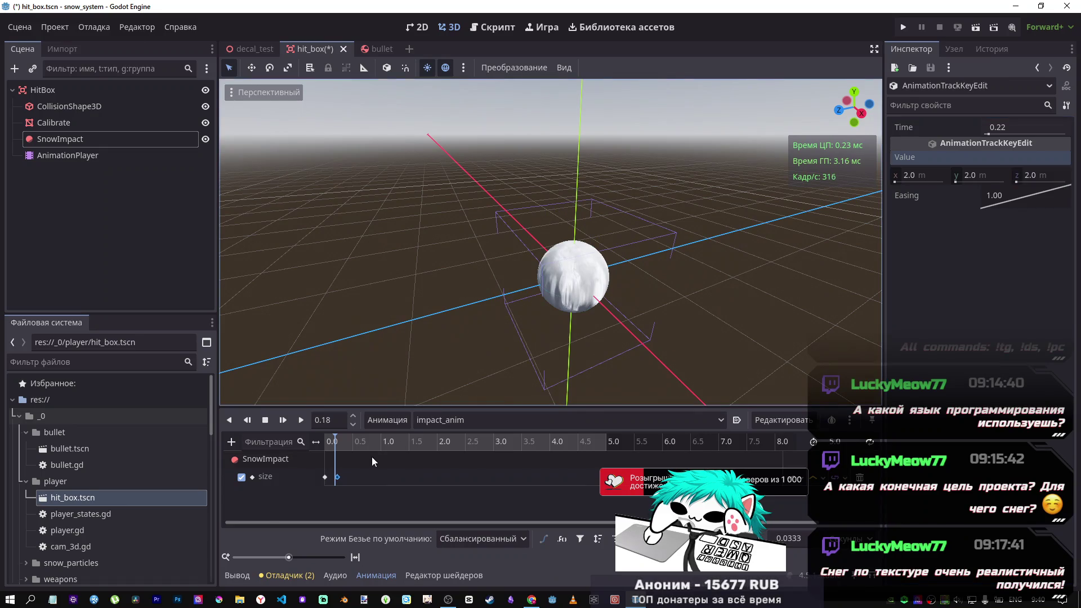
Step: Give the keyframe an easing of about 2.46 and preview the decal growth from 0.0
left_click_drag(1012, 200, 1028, 211)
left_click(326, 441)
left_click(328, 442)
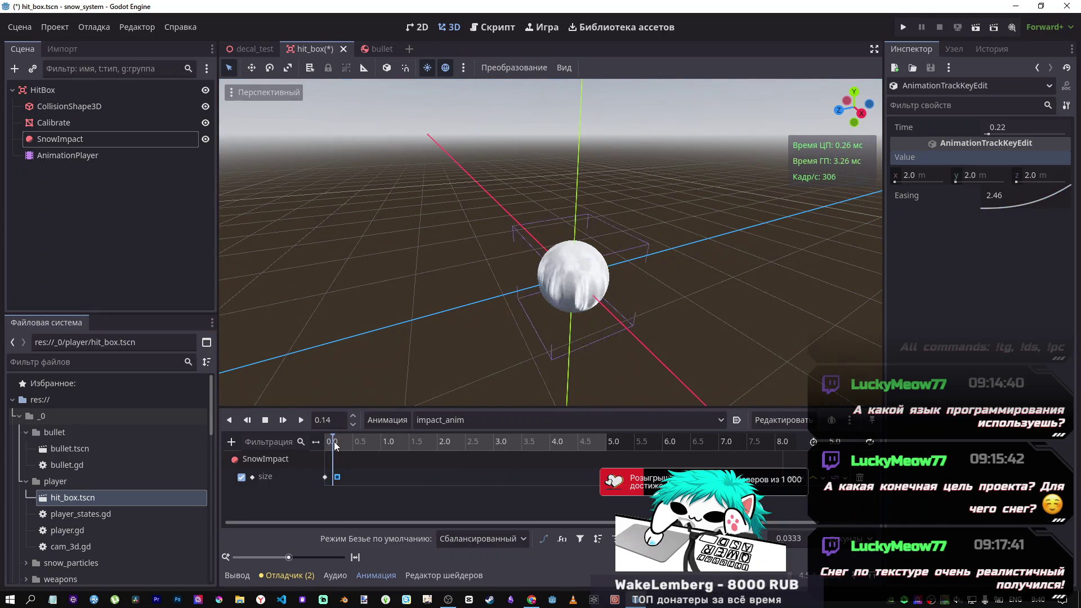
left_click_drag(324, 441, 340, 440)
left_click(113, 139)
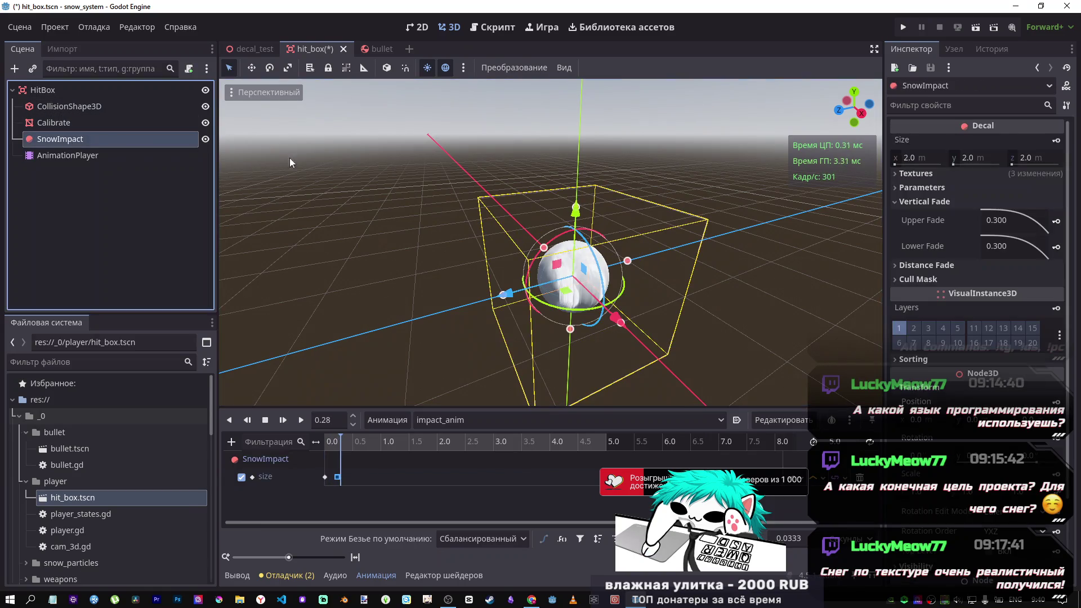
Step: Rotate the SnowImpact decal about its x axis and reselect it
mouse_move(570, 235)
left_mouse_down()
mouse_move(535, 251)
mouse_move(520, 275)
left_mouse_up()
scroll(520, 275, "up", 6)
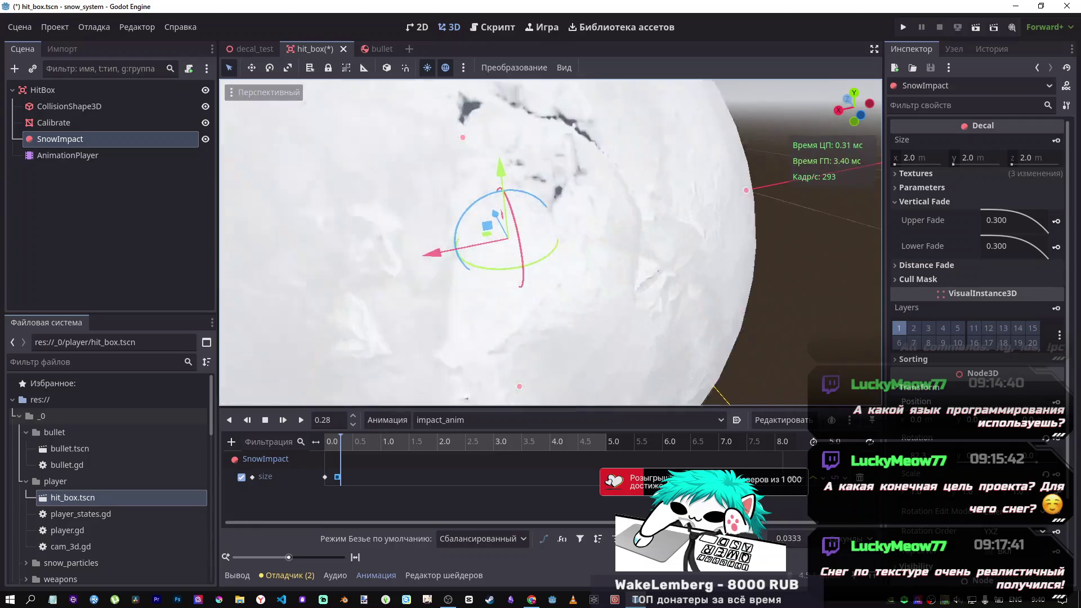
left_click(786, 253)
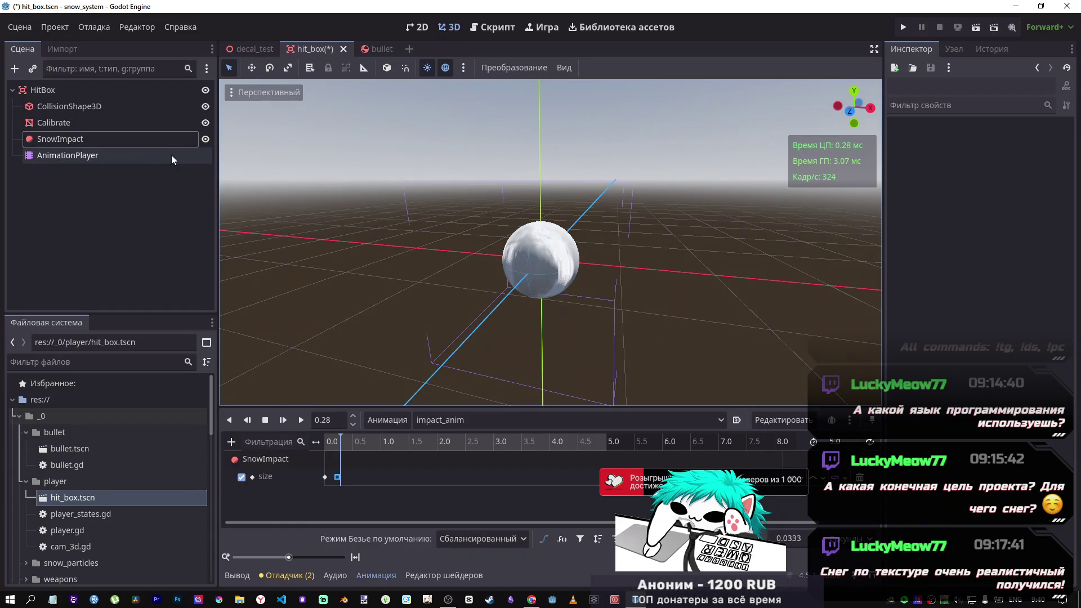
left_click(71, 125)
left_click(70, 136)
left_click(71, 128)
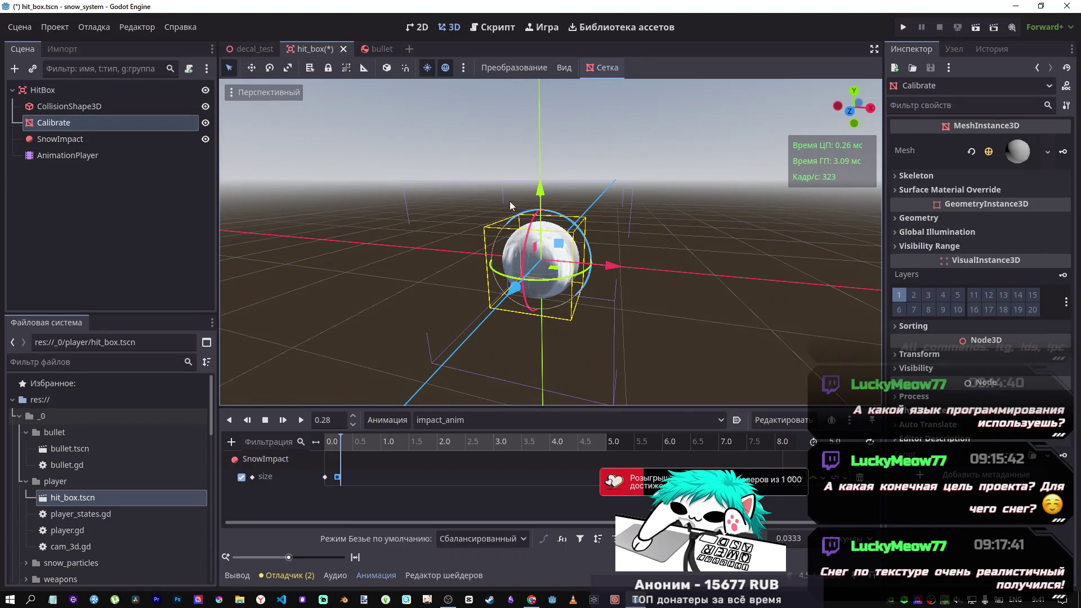
left_click(68, 139)
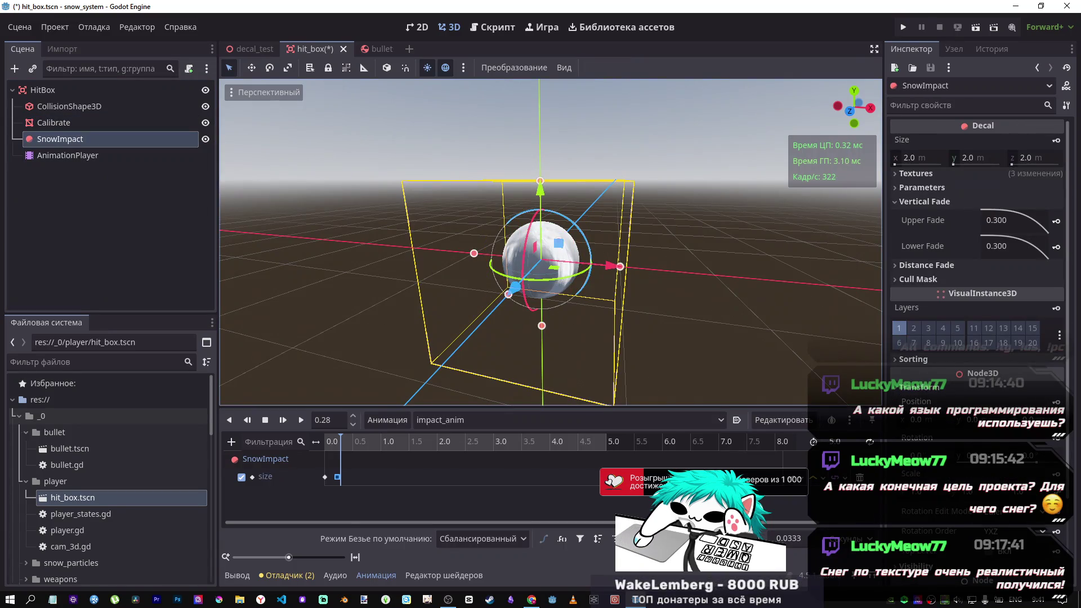
Step: Reposition the decal around the snowball, then play the impact_anim animation
mouse_move(563, 251)
left_mouse_down()
mouse_move(548, 282)
mouse_move(470, 343)
mouse_move(497, 334)
left_mouse_up()
scroll(497, 334, "up", 5)
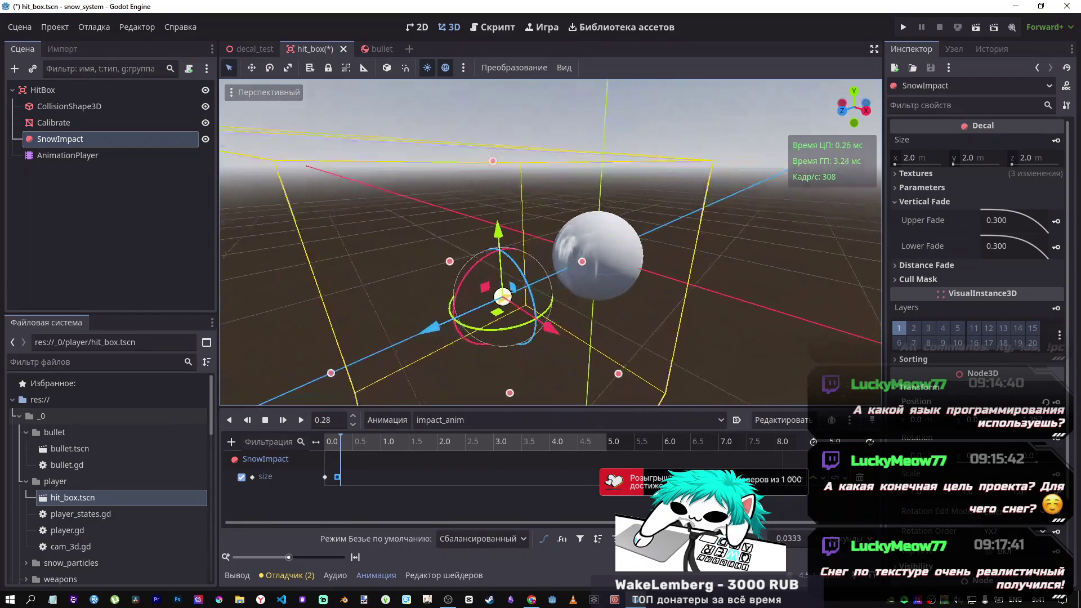
key("f")
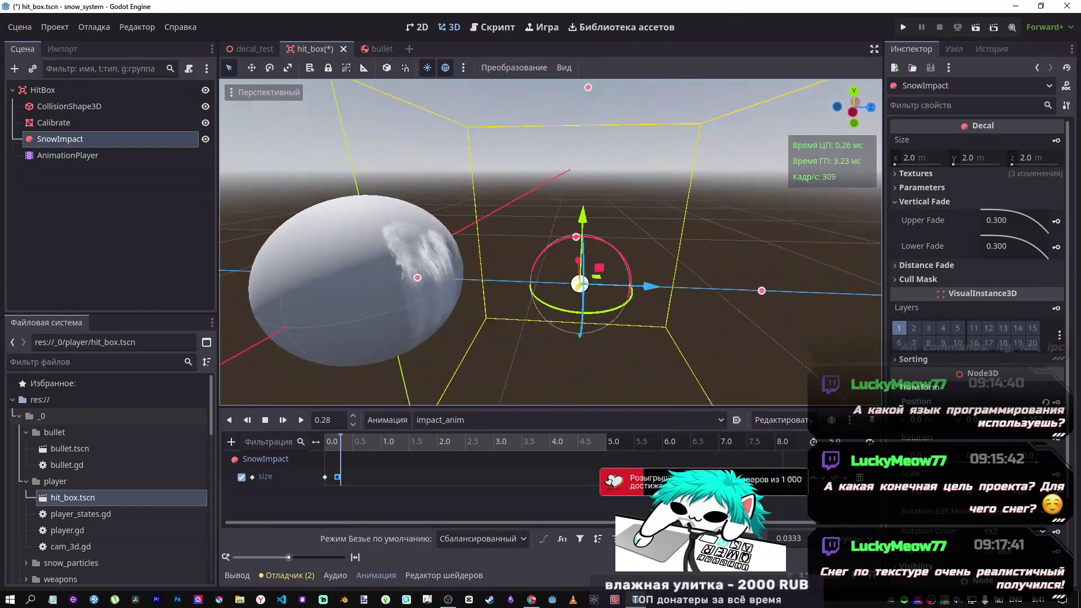
mouse_move(601, 284)
left_mouse_down()
mouse_move(557, 284)
mouse_move(592, 287)
left_mouse_up()
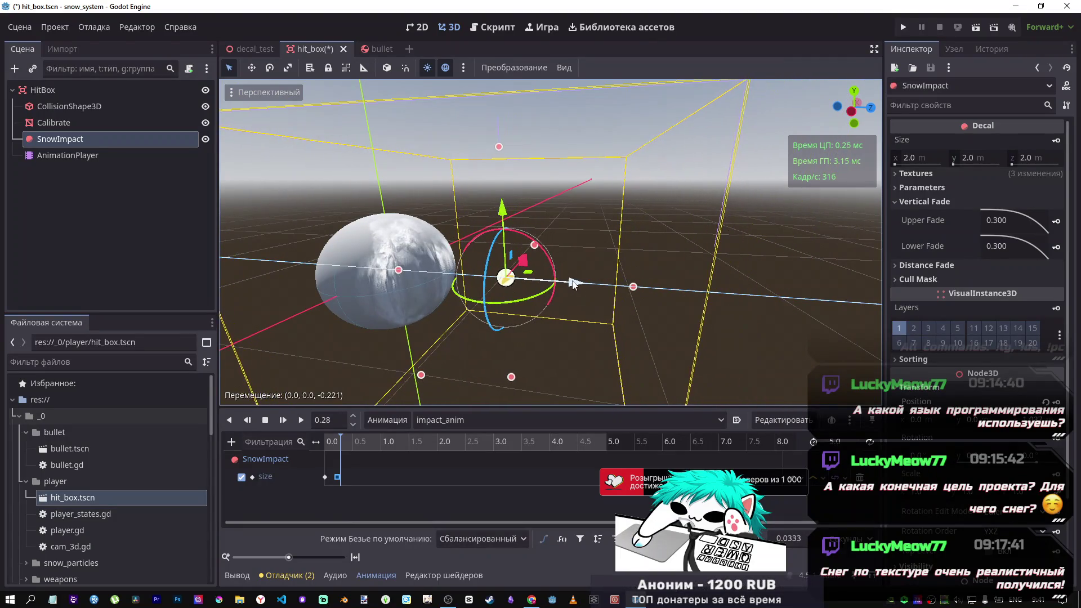
key("w")
key("s")
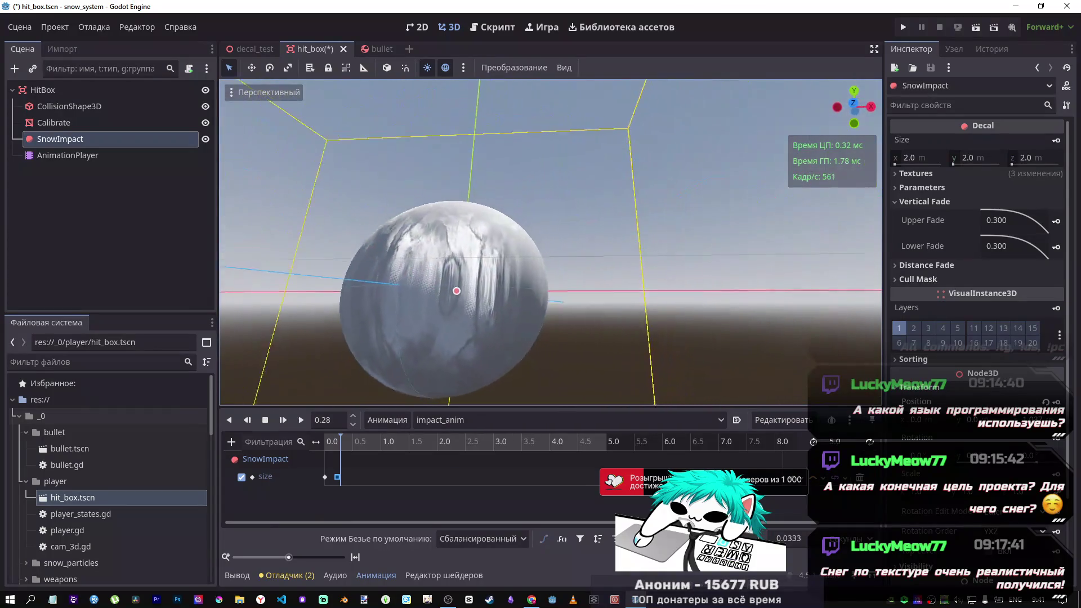
key("w")
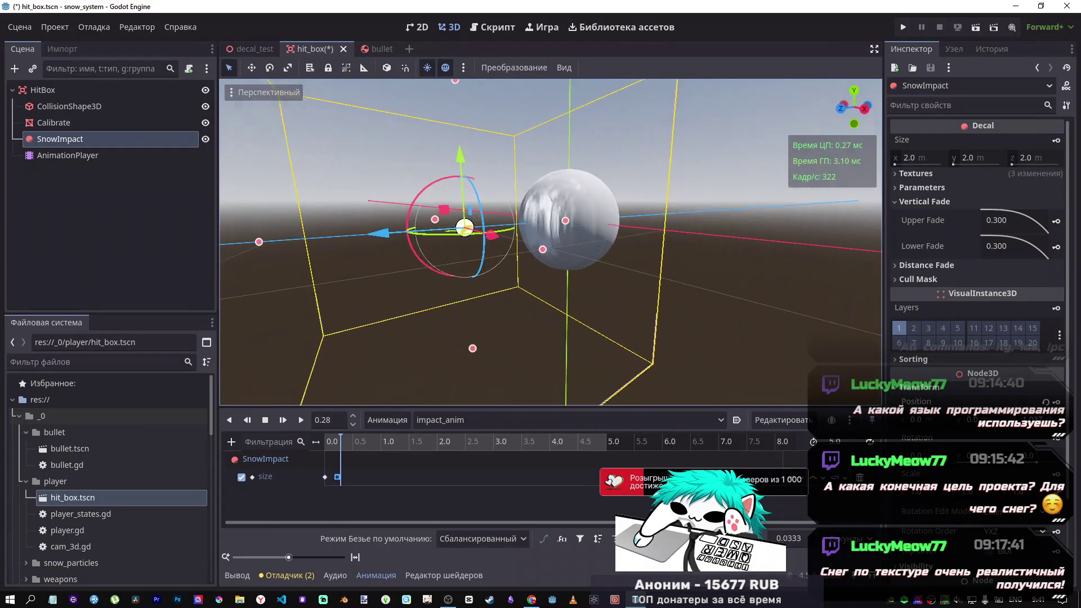
mouse_move(551, 226)
left_mouse_down()
mouse_move(761, 164)
mouse_move(729, 252)
mouse_move(591, 242)
mouse_move(457, 159)
mouse_move(562, 164)
mouse_move(602, 236)
mouse_move(563, 243)
mouse_move(602, 249)
mouse_move(615, 194)
left_mouse_up()
key("shift+d")
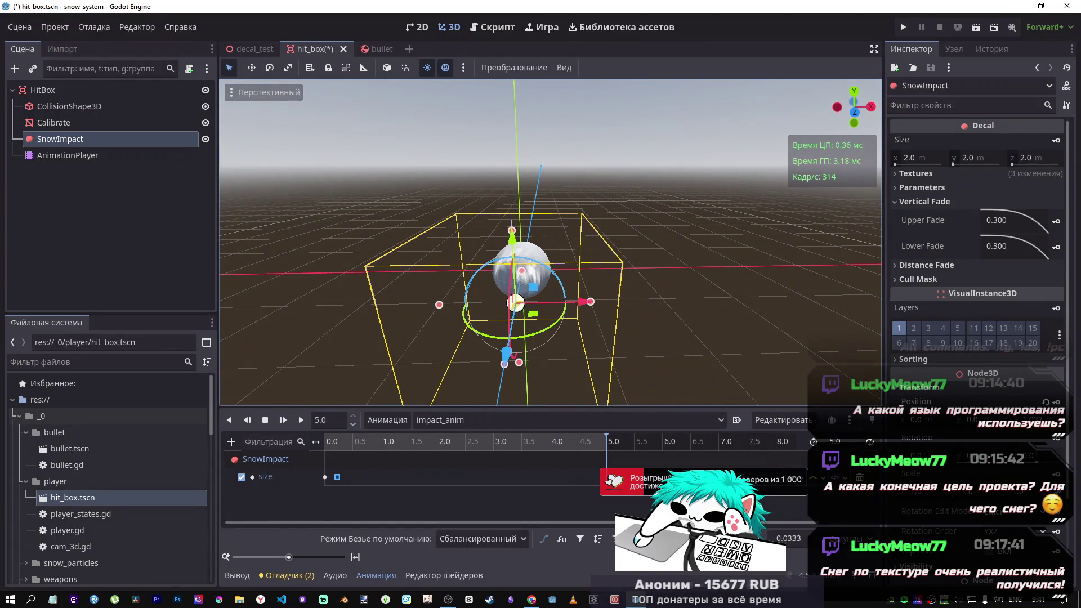
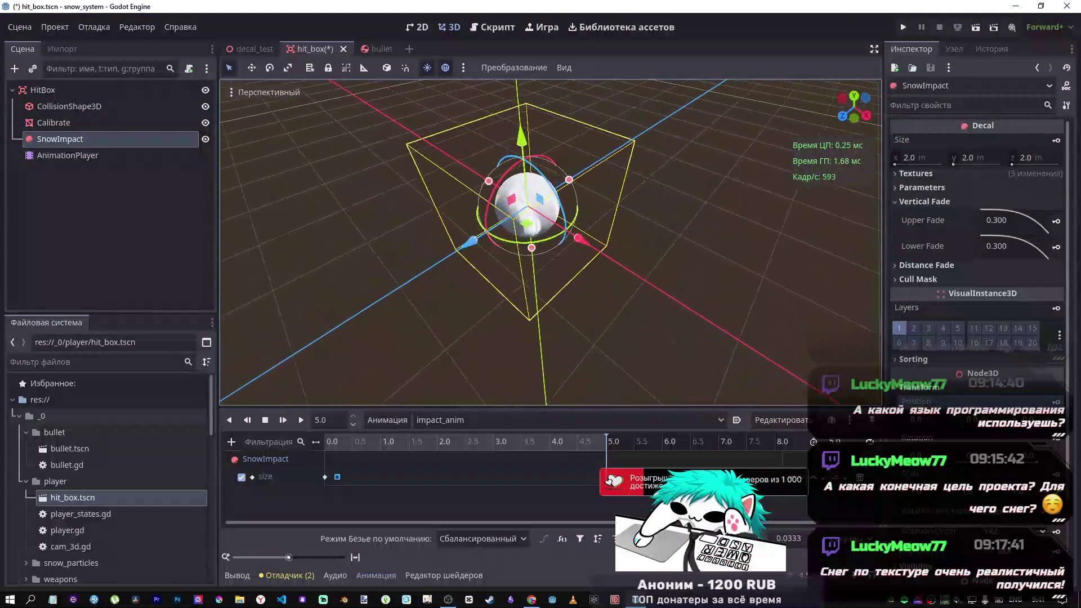
Step: Save hit_box.tscn and check the SnowImpact, AnimationPlayer and HitBox nodes
key("ctrl+s")
left_click(113, 157)
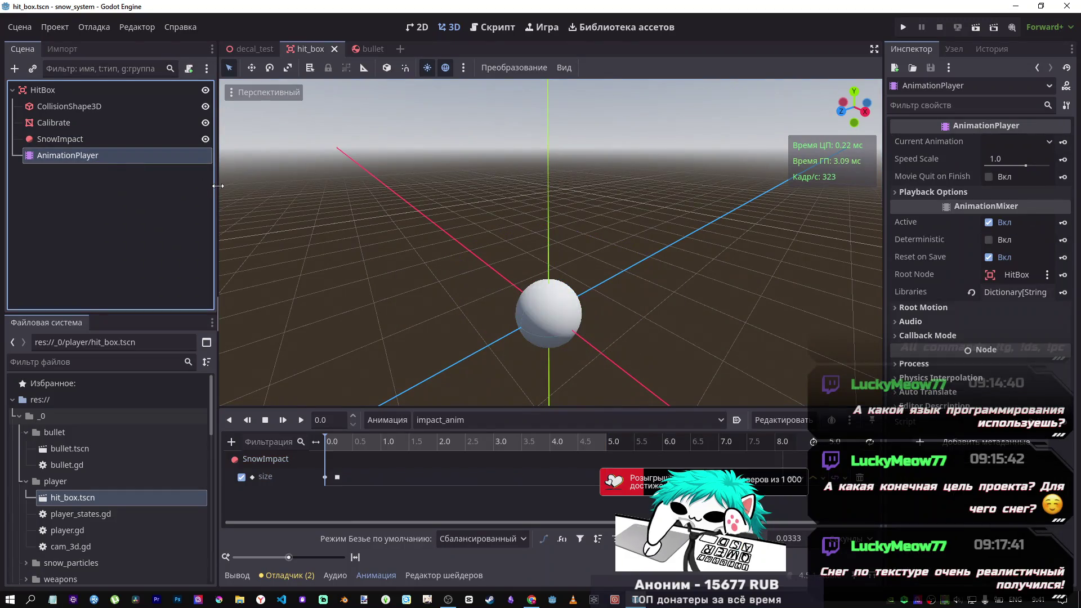
left_click(117, 143)
left_click(119, 154)
left_click(128, 144)
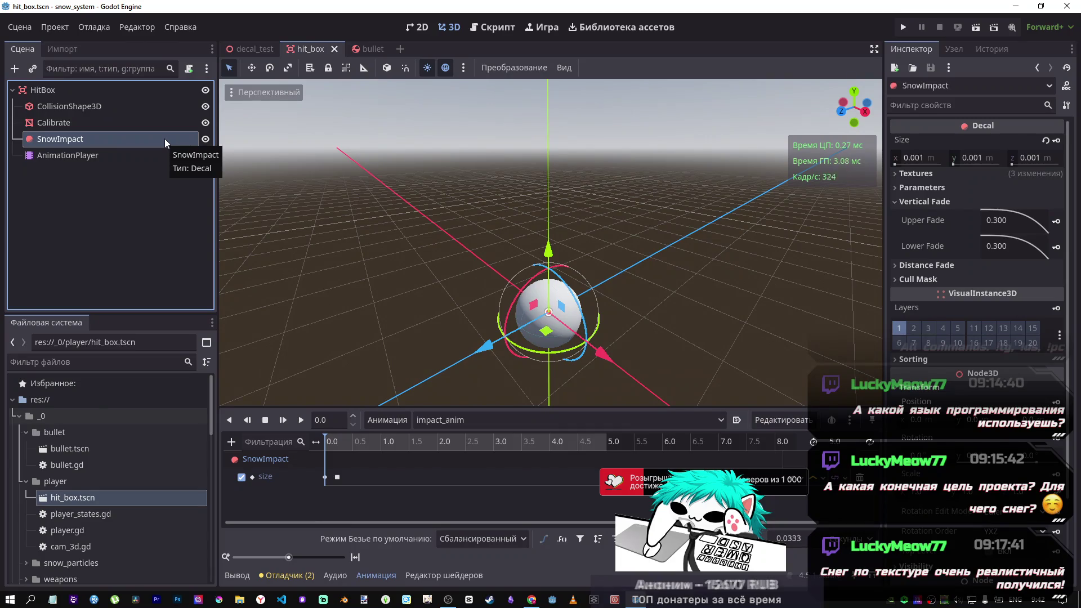
left_click(100, 88)
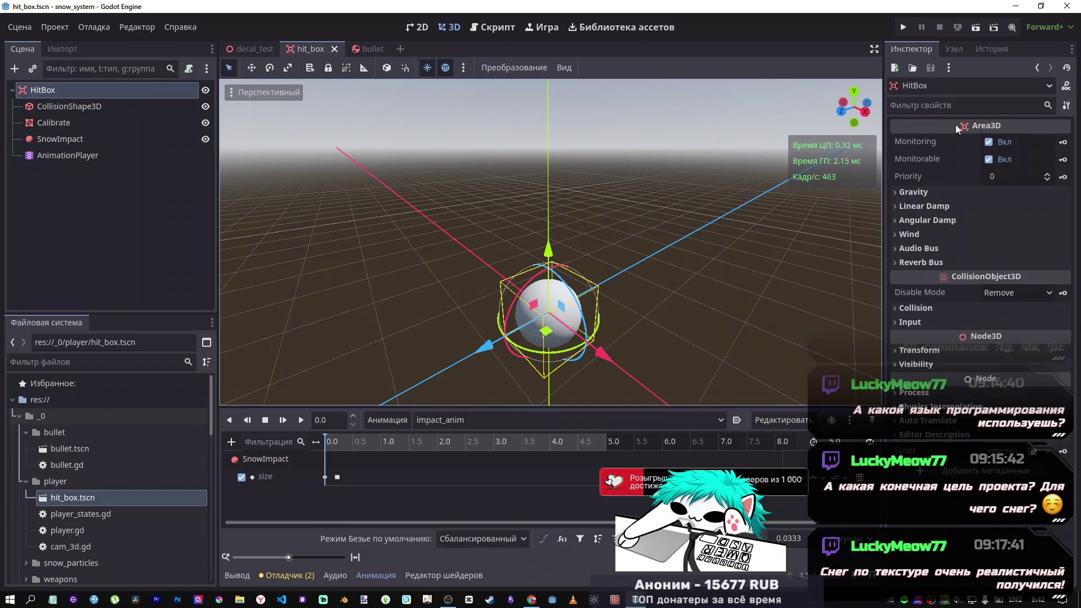
left_click(1070, 89)
Step: Read through the Area3D reference, including its area_entered and area_exited signals
scroll(478, 231, "down", 10)
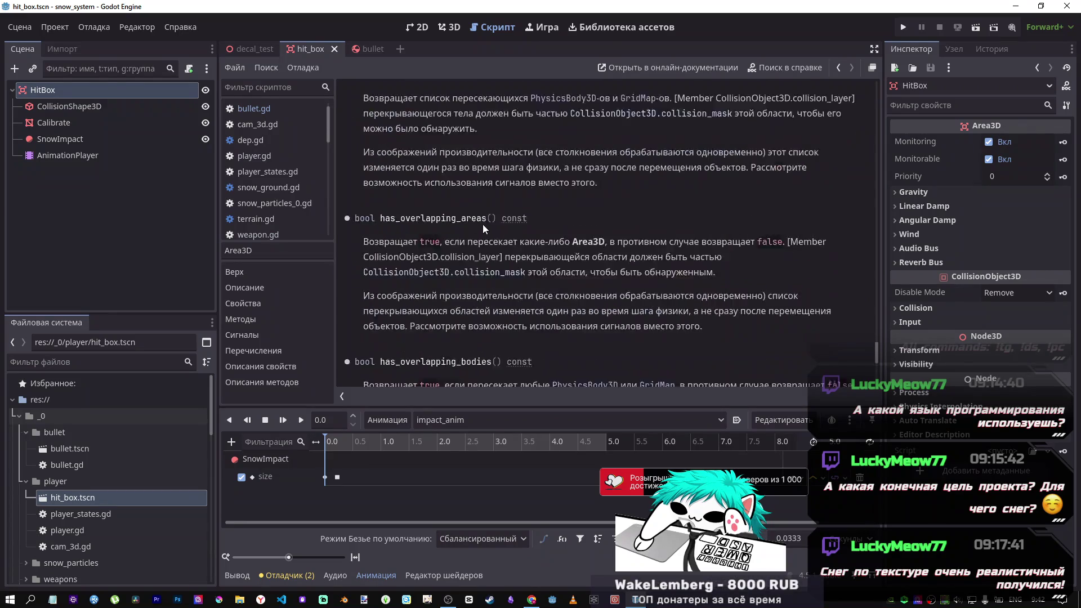
scroll(710, 282, "up", 15)
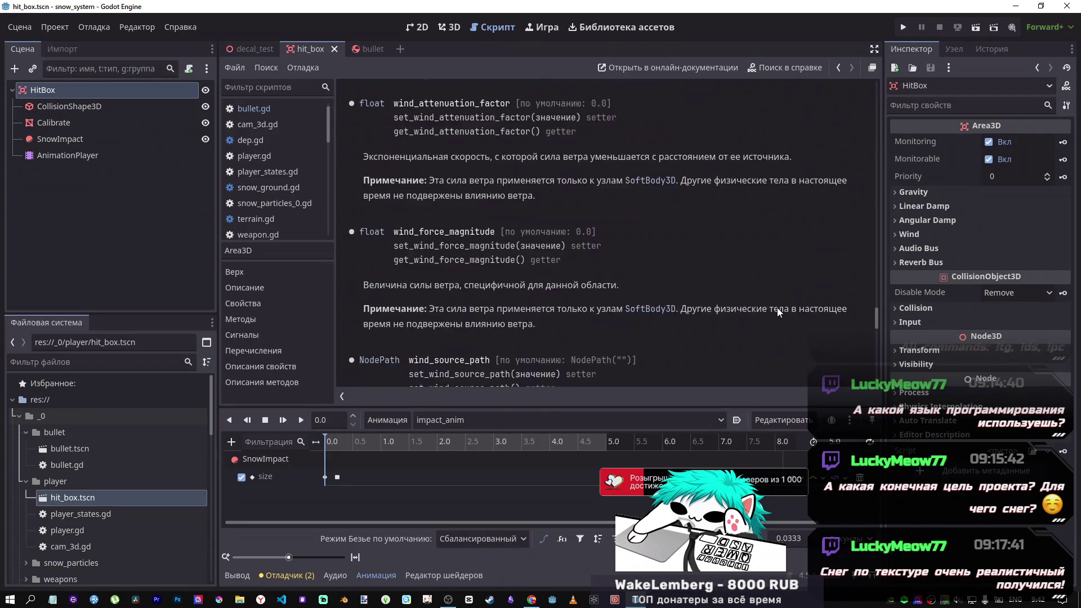
scroll(775, 303, "up", 10)
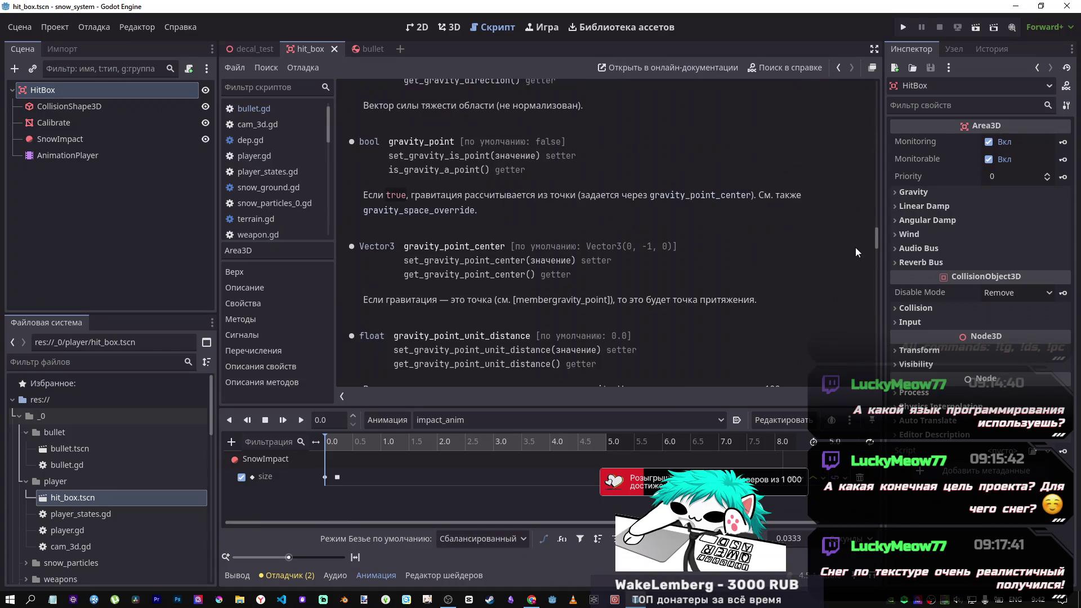
scroll(867, 104, "up", 10)
scroll(866, 119, "down", 5)
scroll(867, 111, "up", 5)
scroll(867, 113, "down", 2)
scroll(867, 114, "down", 4)
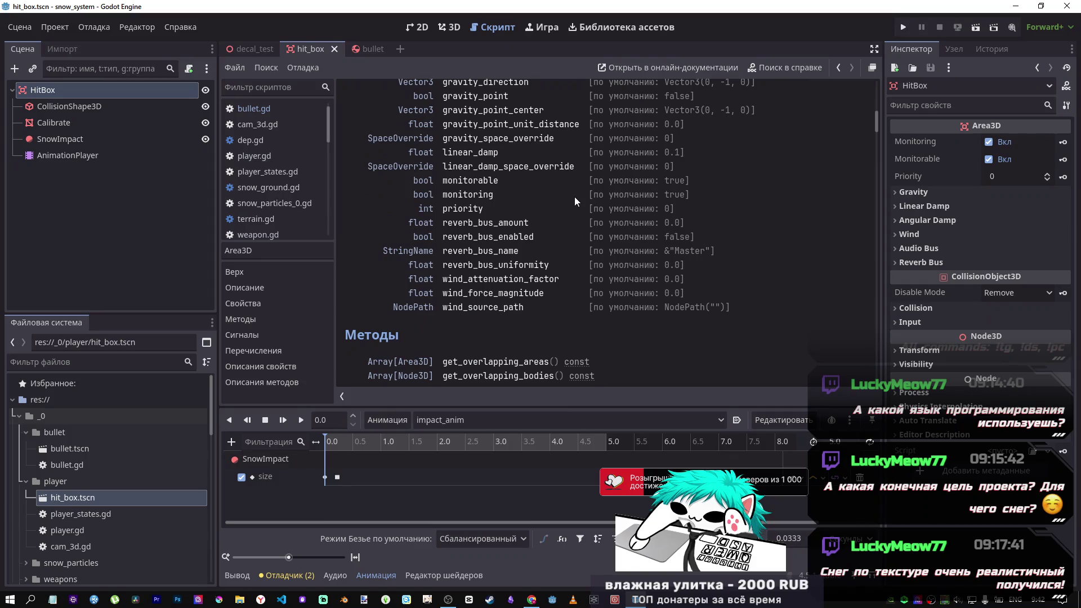
scroll(563, 203, "down", 6)
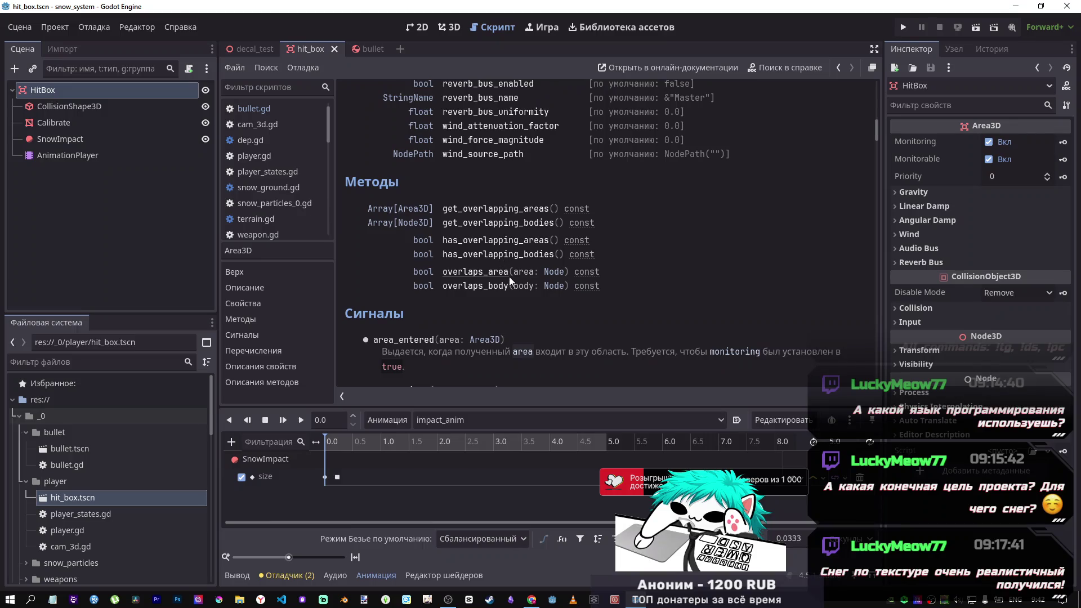
mouse_move(579, 282)
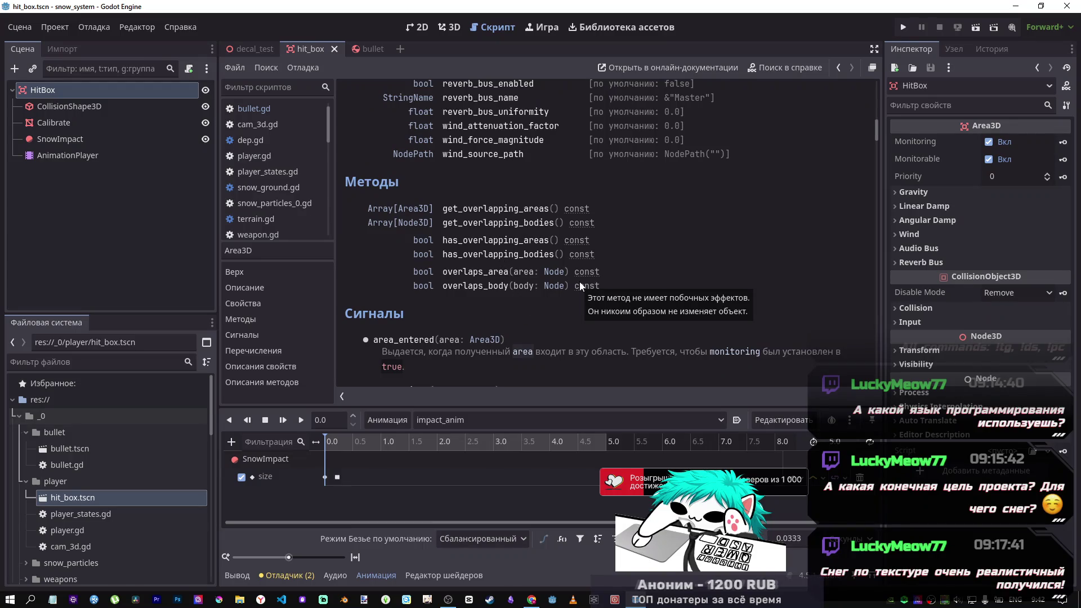
scroll(554, 272, "down", 4)
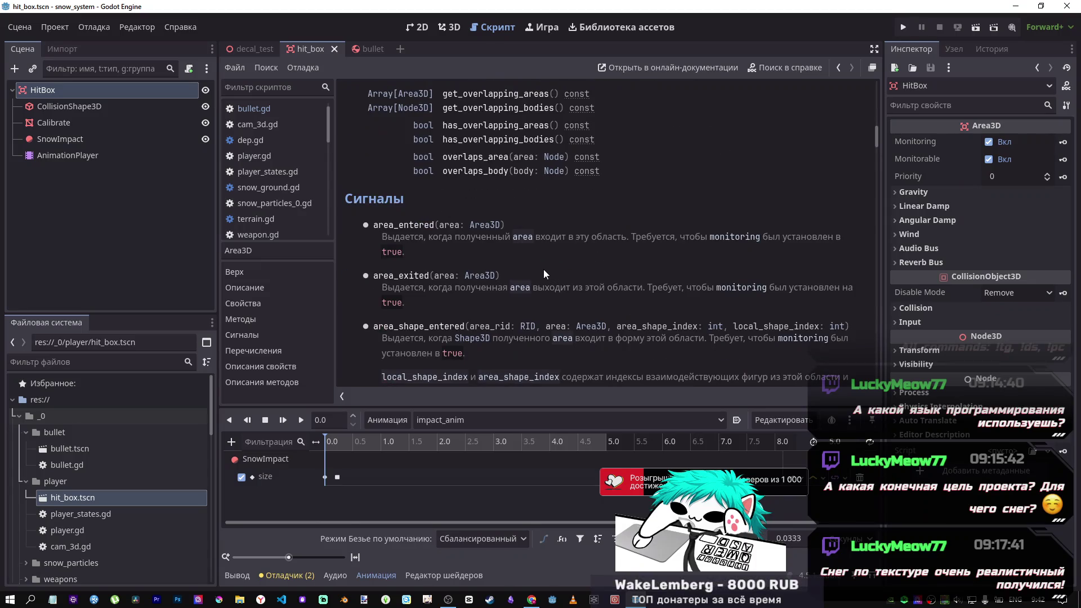
scroll(523, 279, "down", 3)
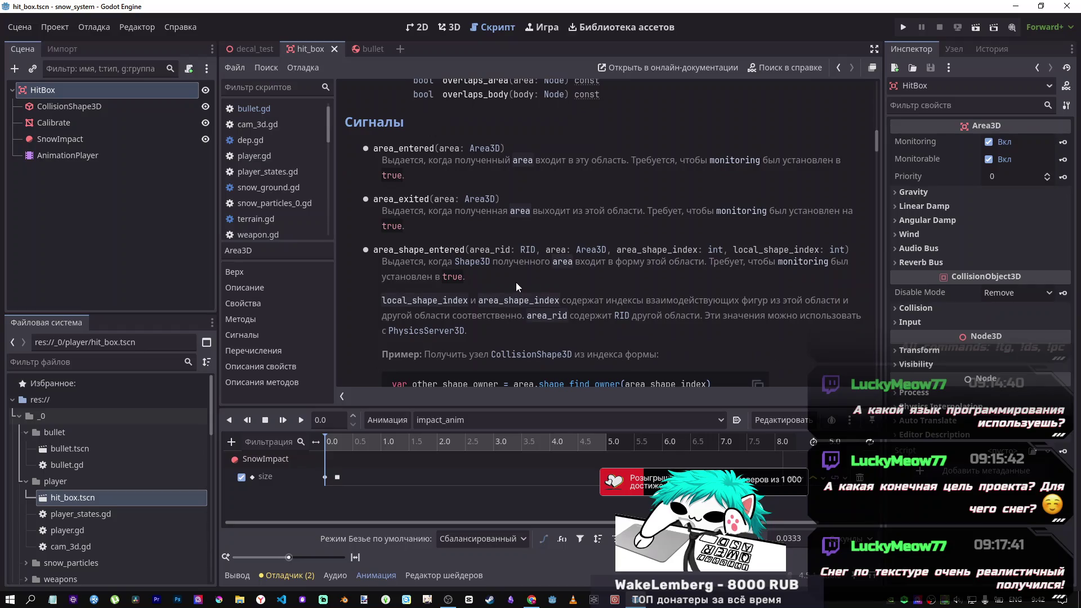
left_click(60, 139)
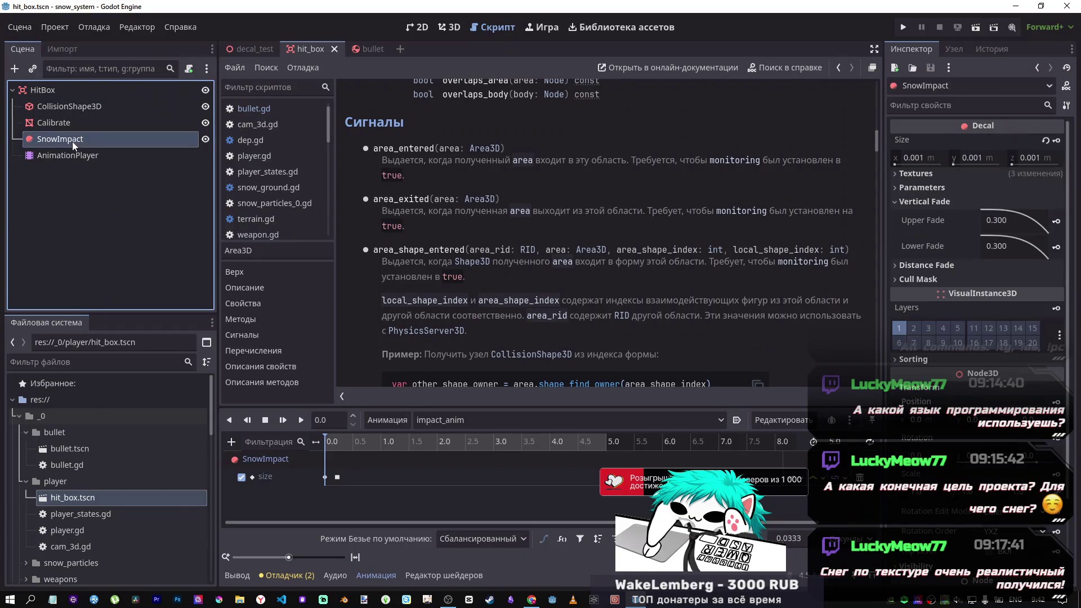
Step: Return to the 3D view and scrub impact_anim forward to about 4.46 s
left_click(54, 123)
left_click(449, 27)
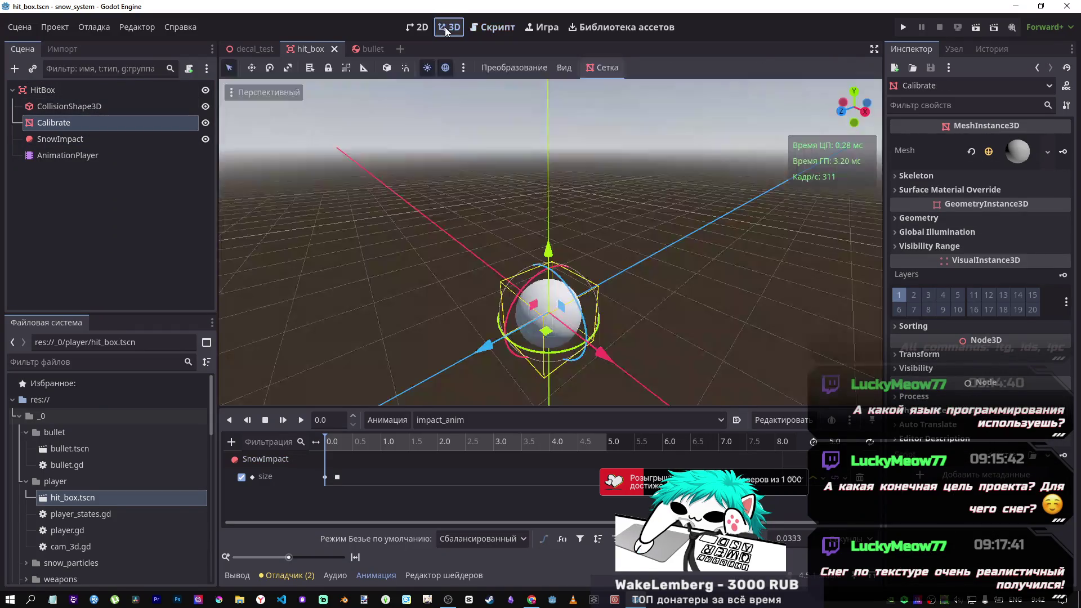
left_click(106, 134)
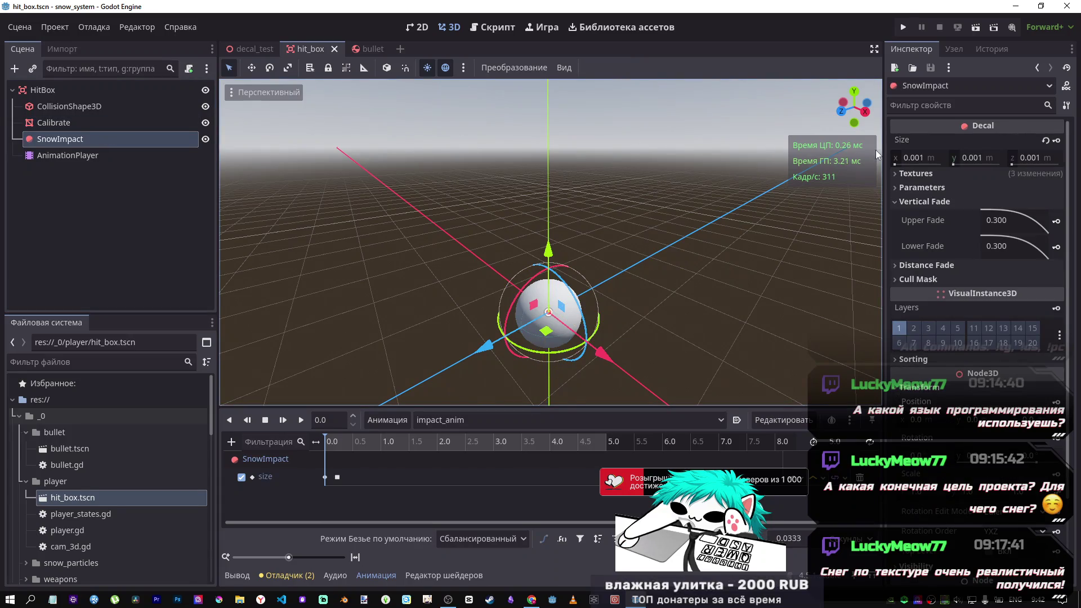
left_click(133, 154)
left_click_drag(324, 437, 344, 438)
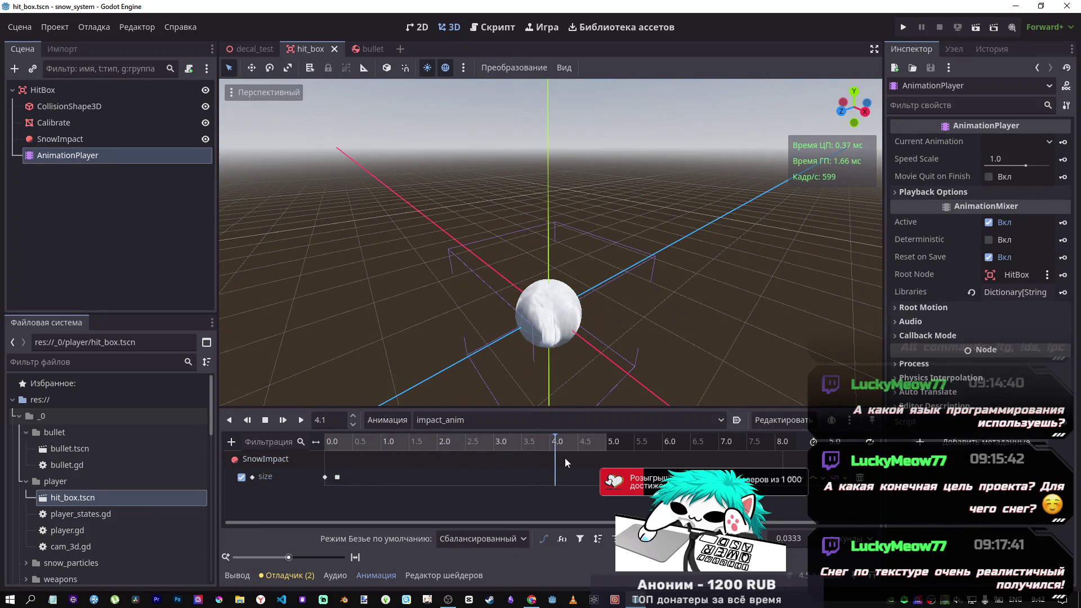
left_click_drag(564, 459, 576, 459)
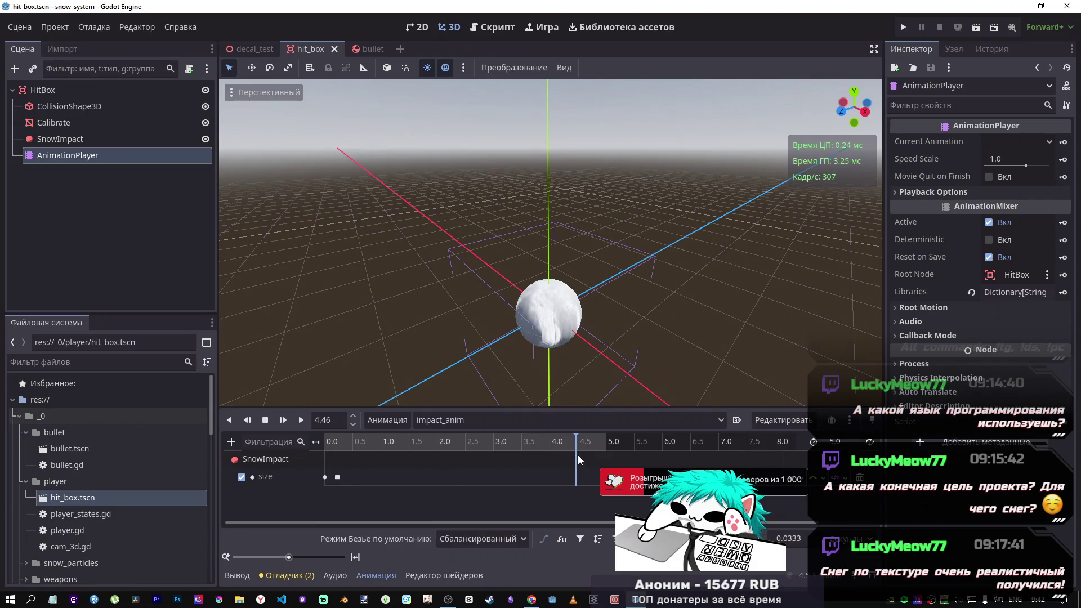
Step: Delete both size keyframes from impact_anim and reset the time to 0
left_click(59, 139)
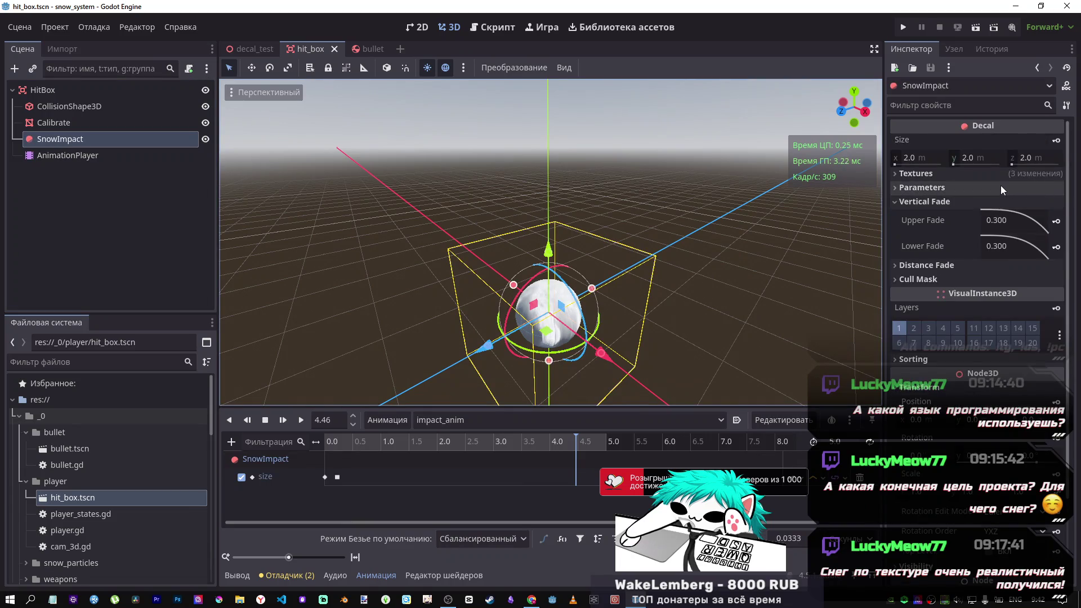
left_click(1001, 188)
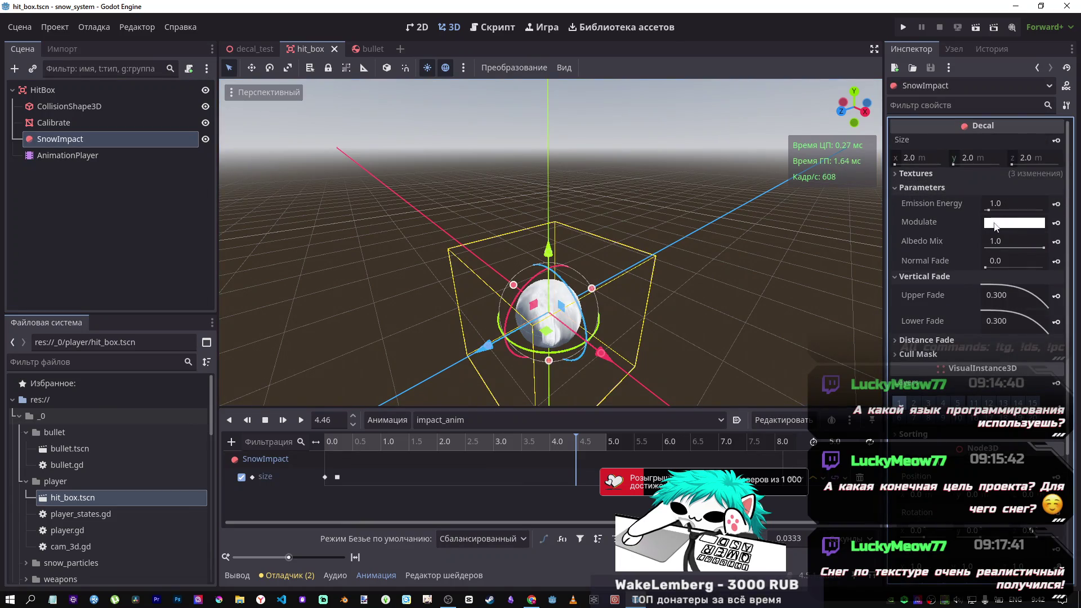
left_click(337, 476)
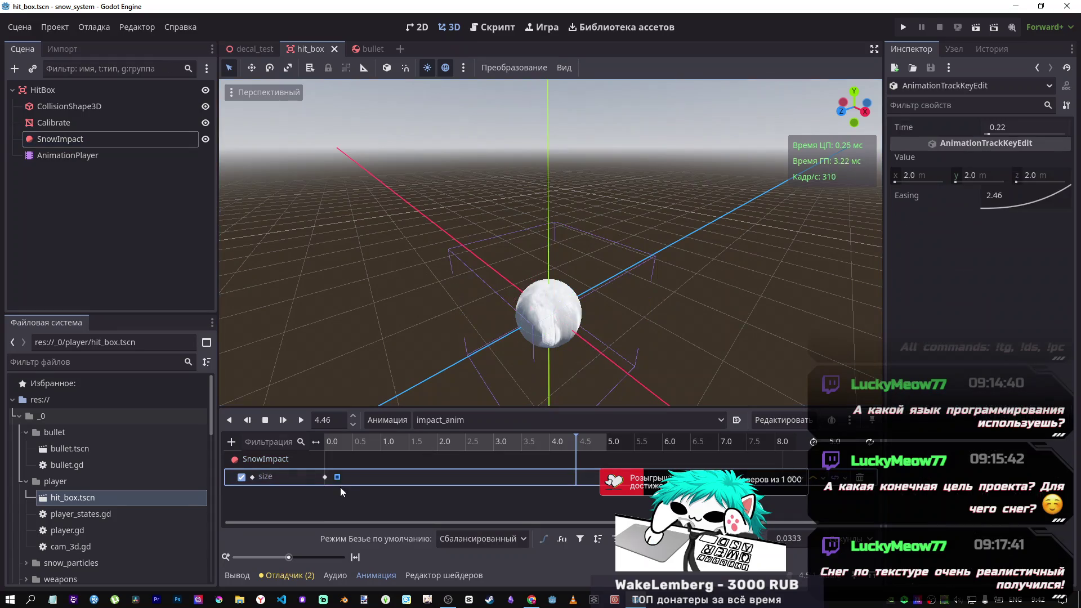
left_click(325, 477, "shift")
key("Delete")
mouse_move(338, 441)
left_mouse_down()
mouse_move(304, 441)
mouse_move(339, 445)
left_mouse_up()
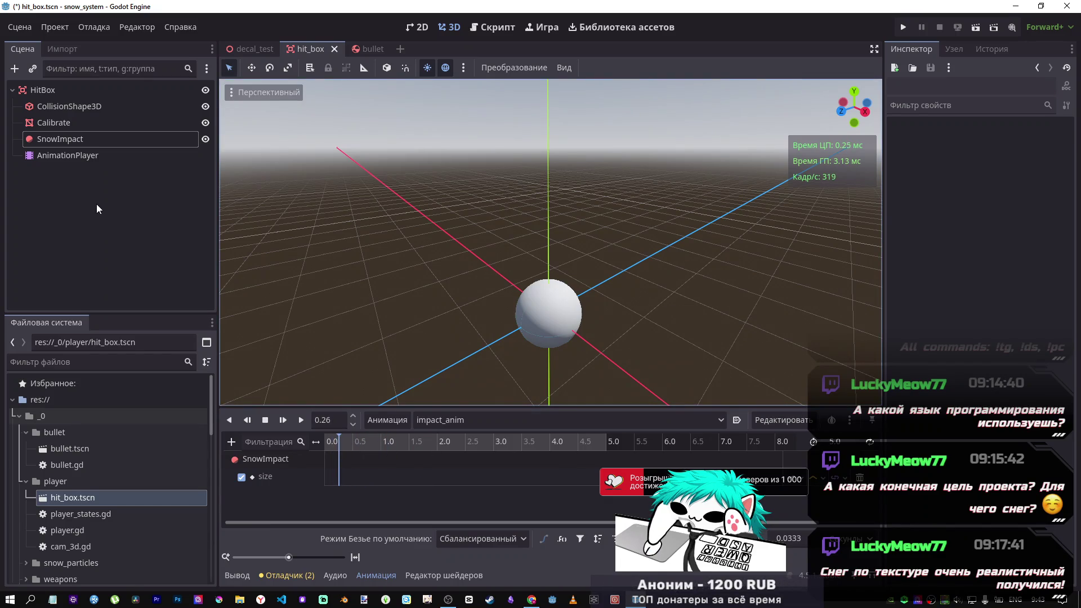
Step: Keyframe SnowImpact's Modulate colour to create a modulate track
left_click(56, 123)
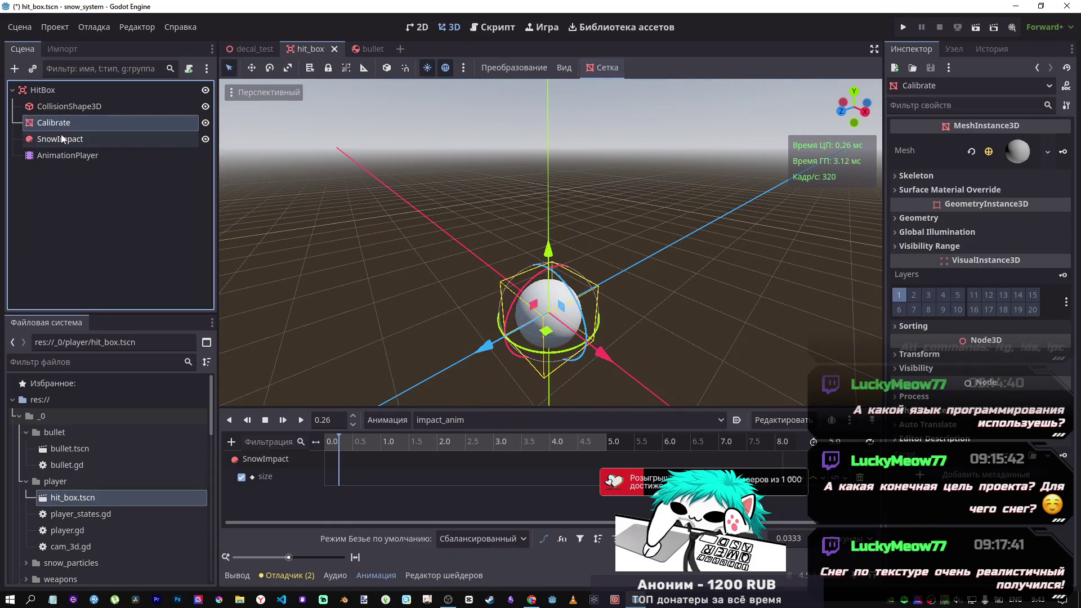
left_click(61, 139)
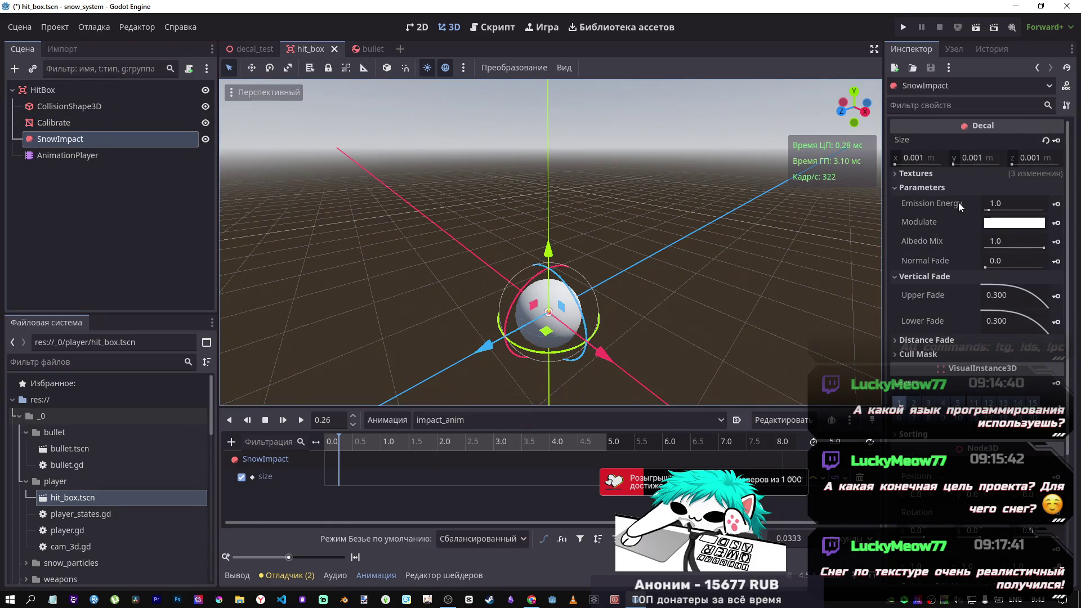
left_click(1055, 223)
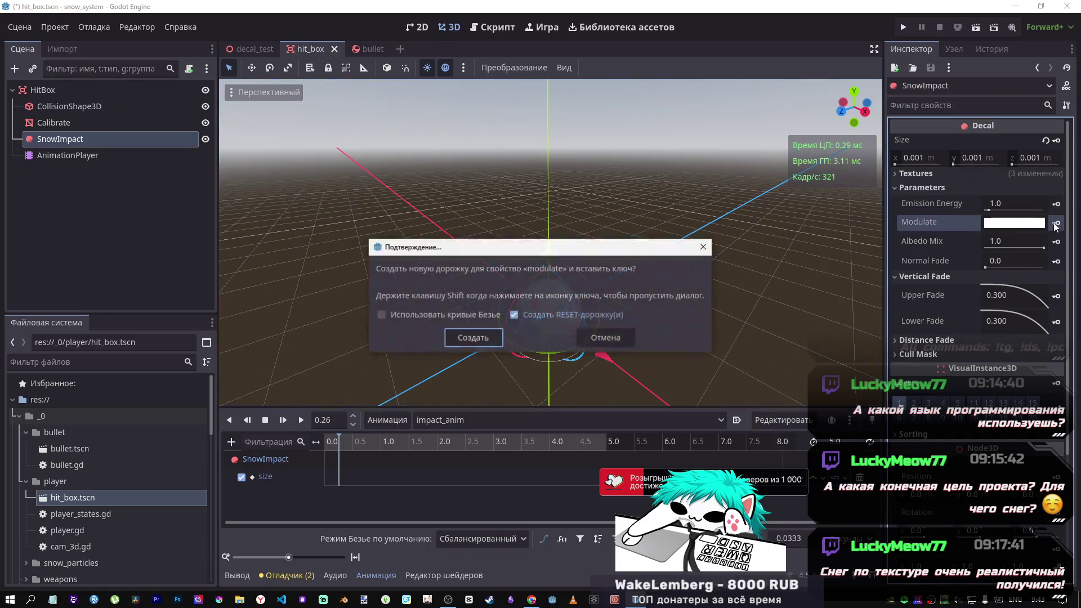
Step: Create the modulate track, remove the size track, and move the modulate key to about 0.93 s
left_click(473, 337)
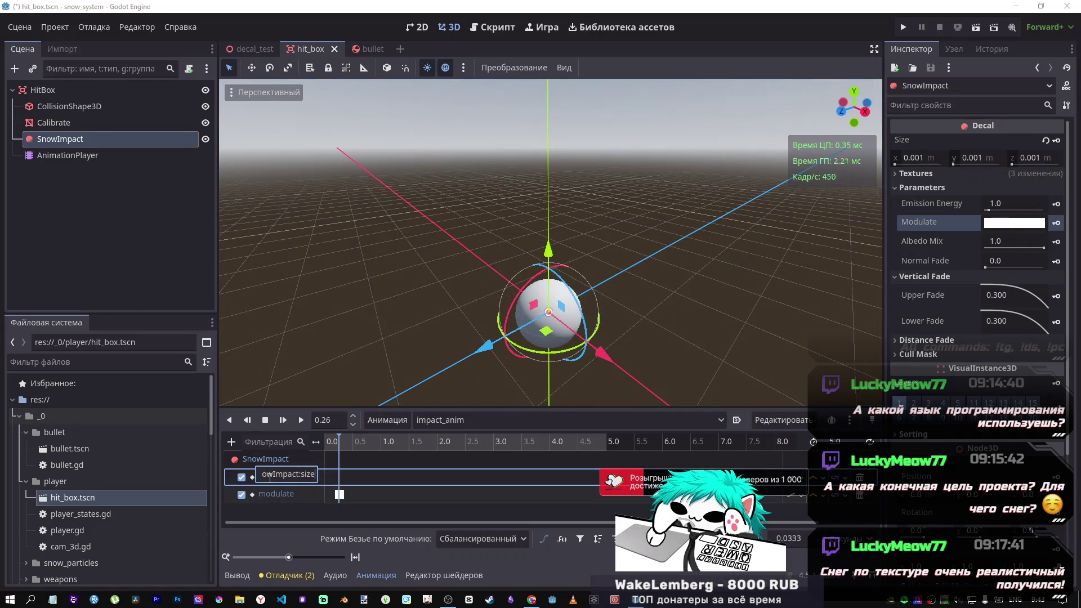
left_click(270, 477)
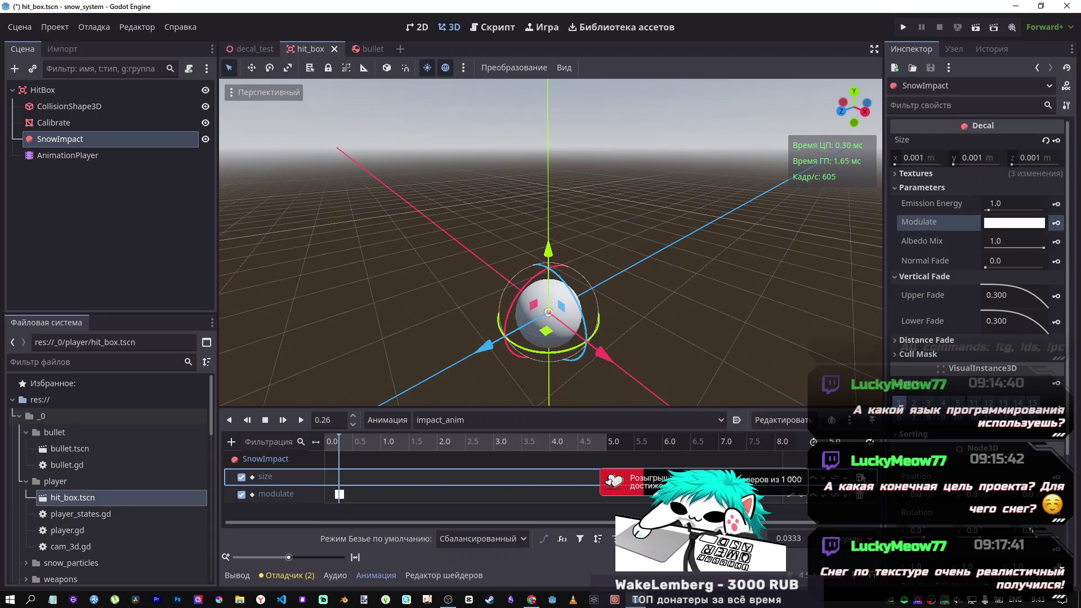
key("Delete")
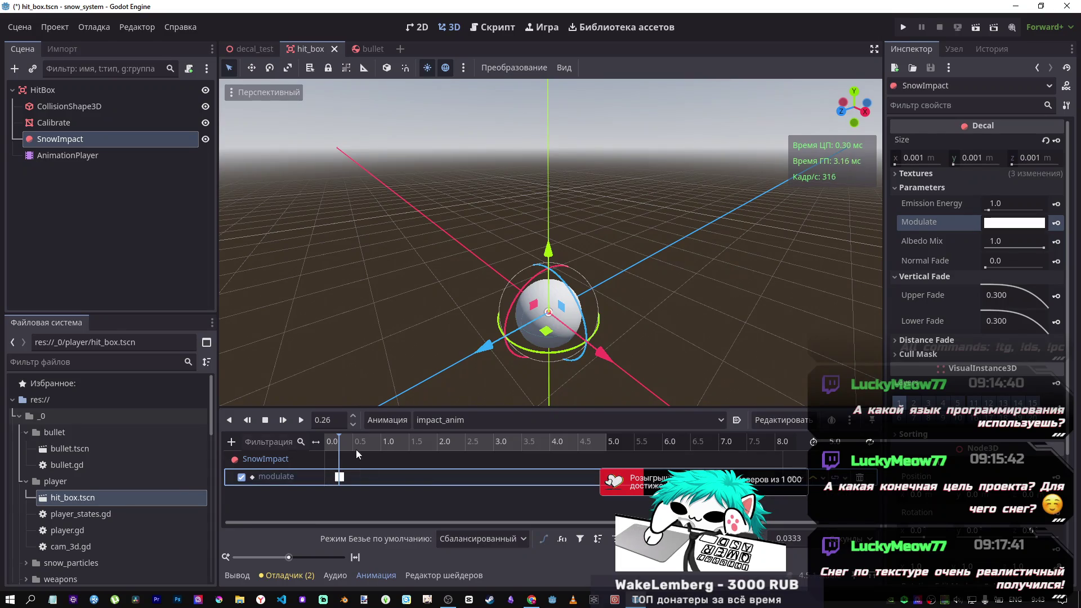
left_click(362, 443)
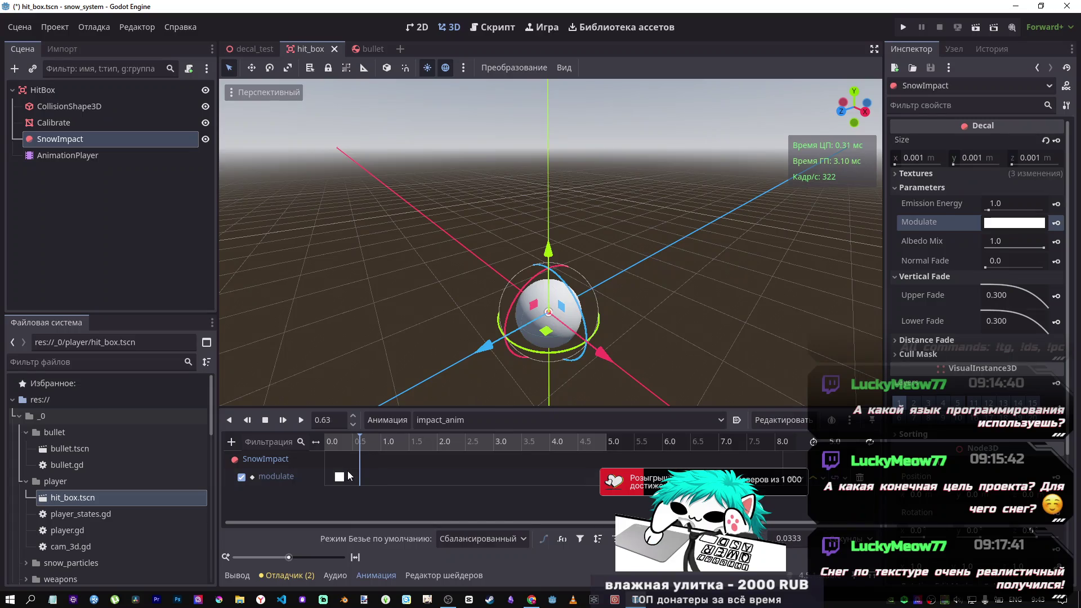
left_click_drag(339, 476, 377, 478)
left_click(322, 440)
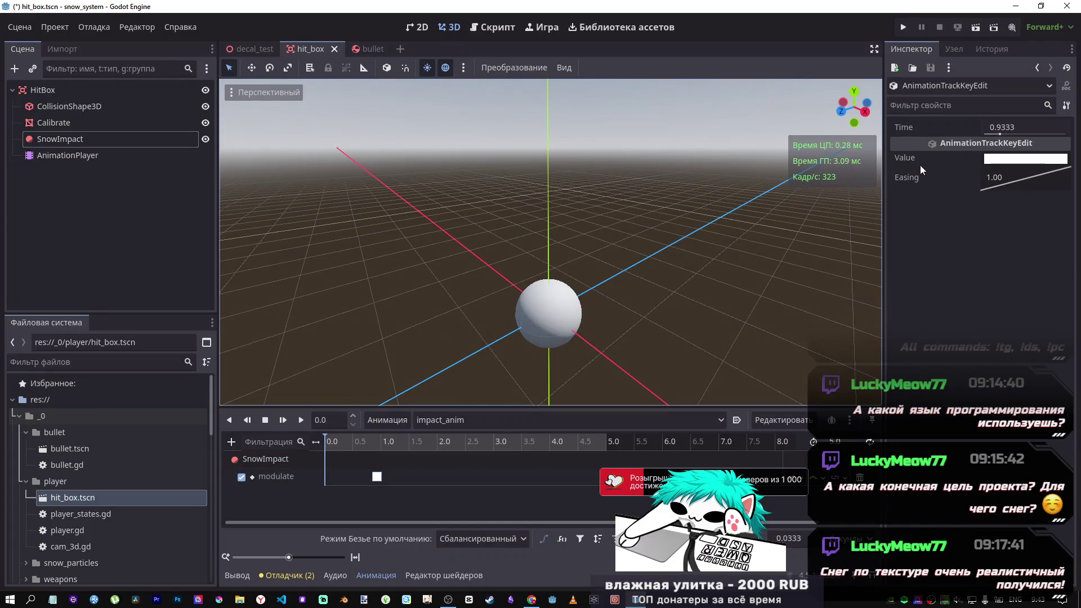
Step: Insert a second modulate key near the start and open its colour value
left_click(327, 477)
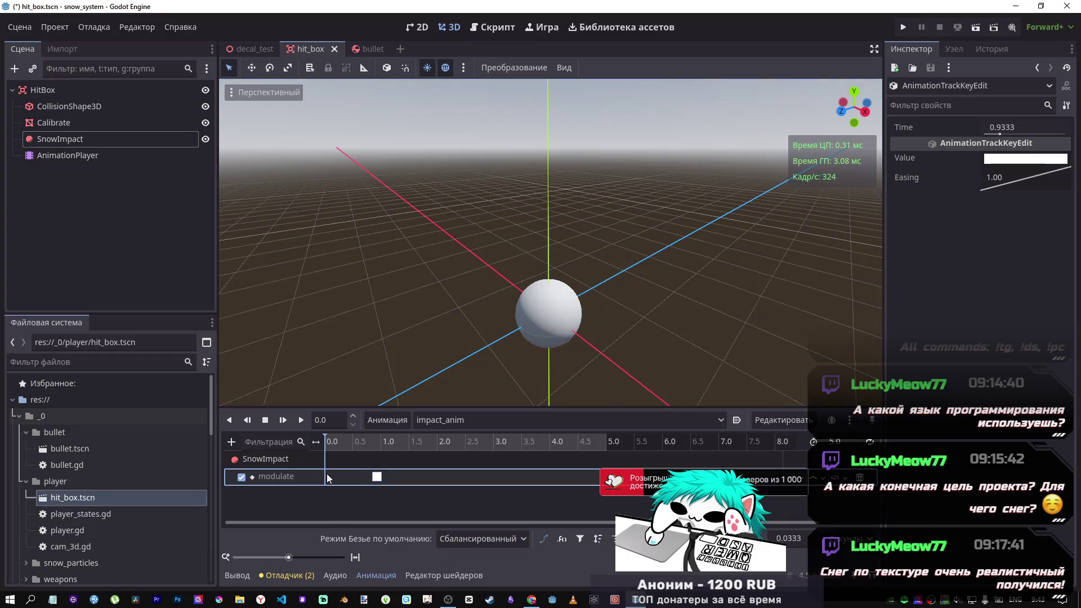
right_click(326, 477)
left_click(343, 483)
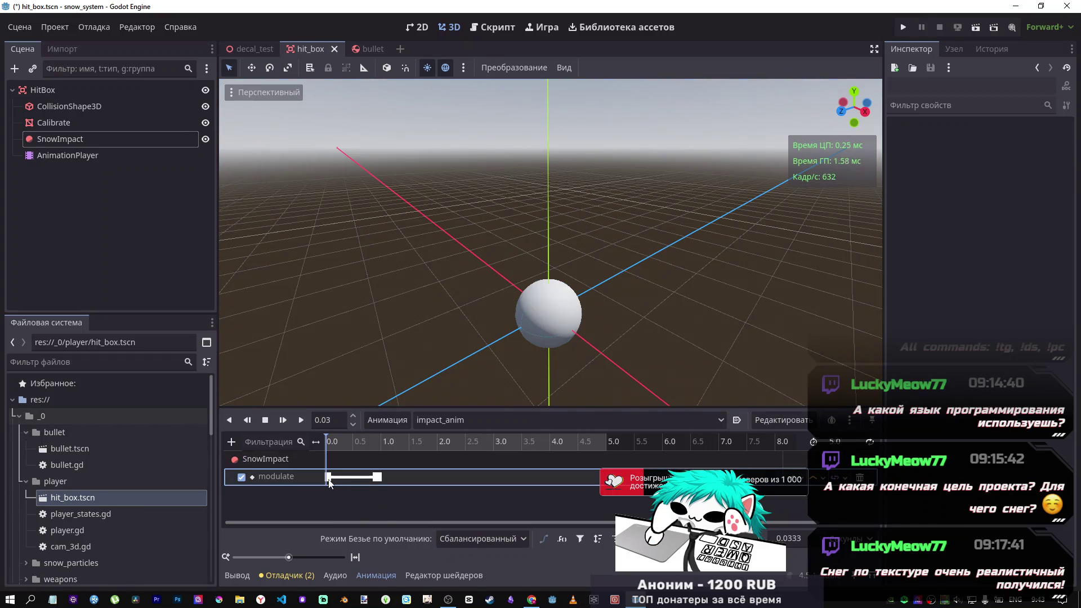
left_click(332, 482)
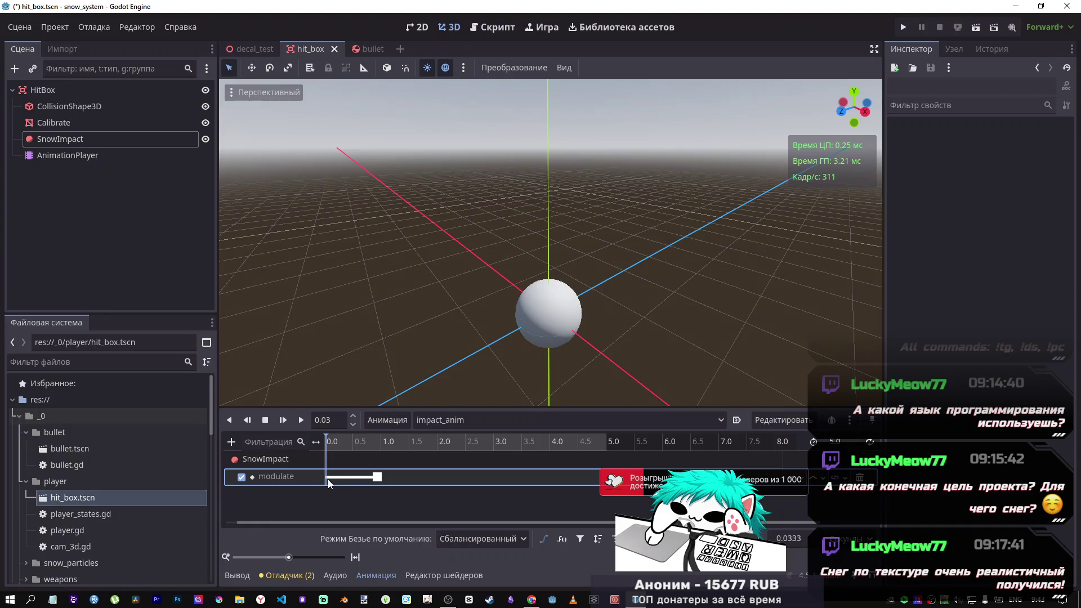
left_click(328, 477)
left_click(1047, 160)
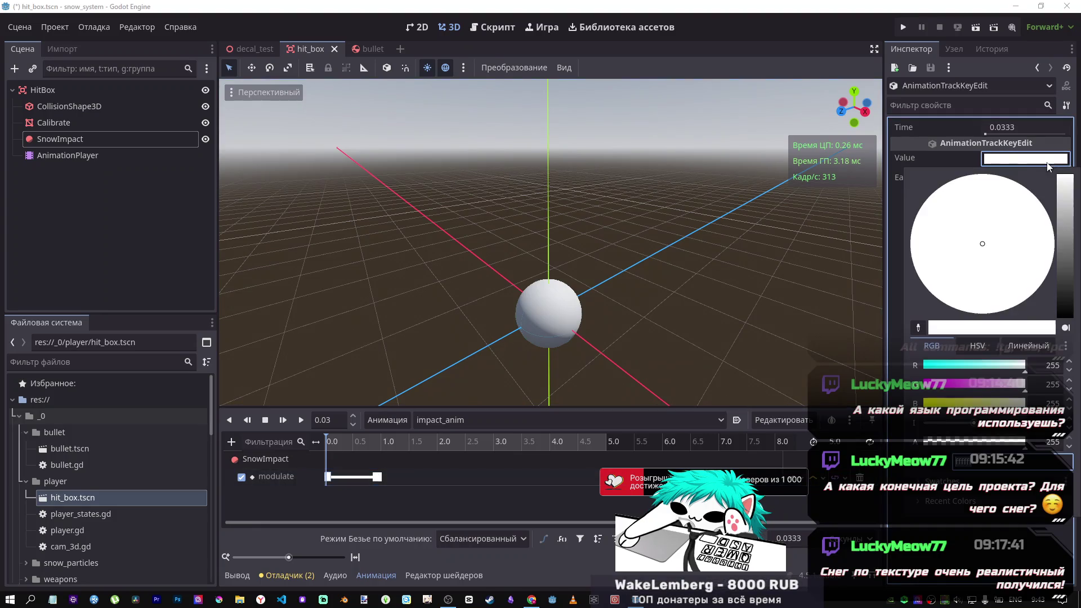
Step: Make the first modulate key fully transparent and place it at the 0.1 s mark
left_click_drag(989, 442, 883, 446)
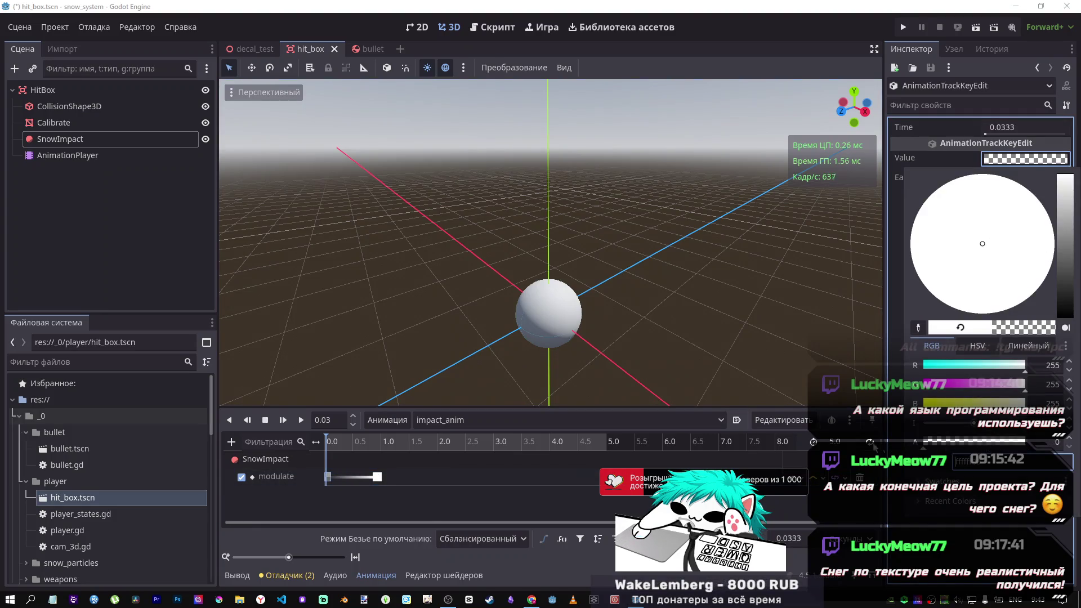
left_click(330, 434)
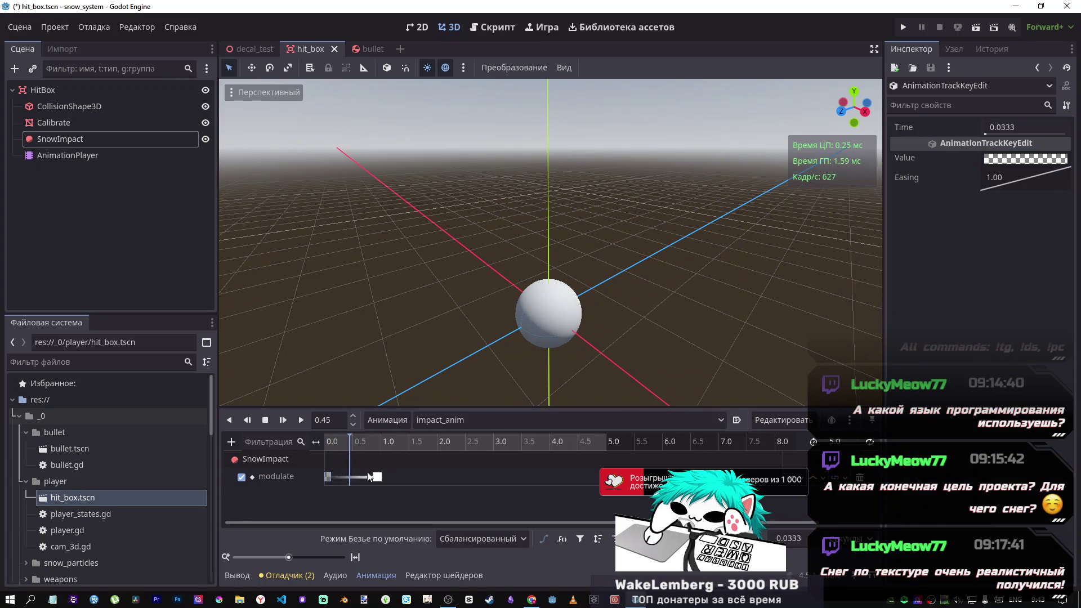
left_click(350, 477)
left_click(327, 419)
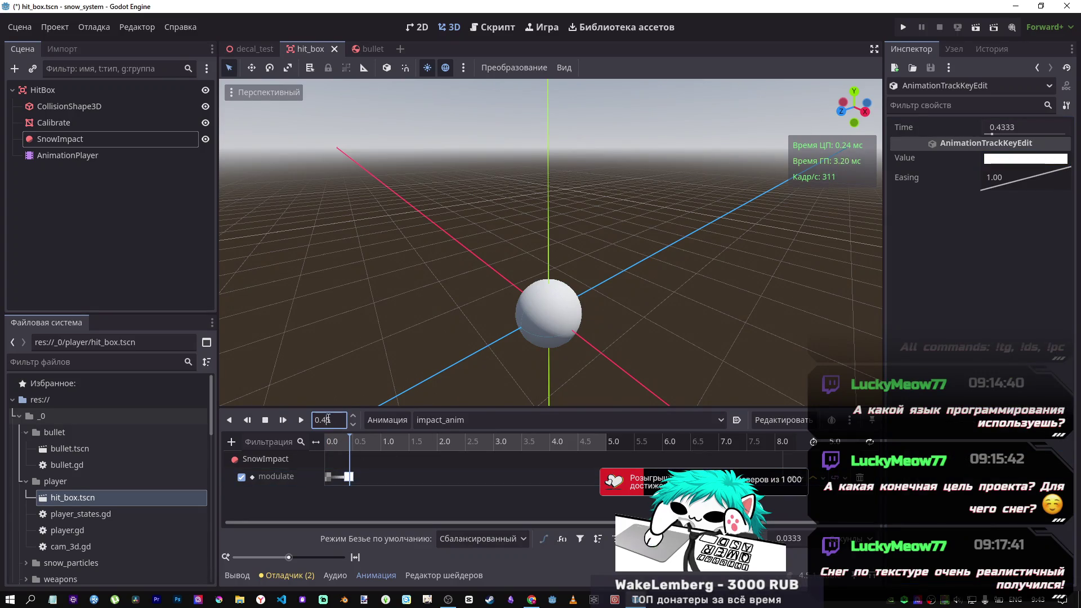
type("0.1")
key("Return")
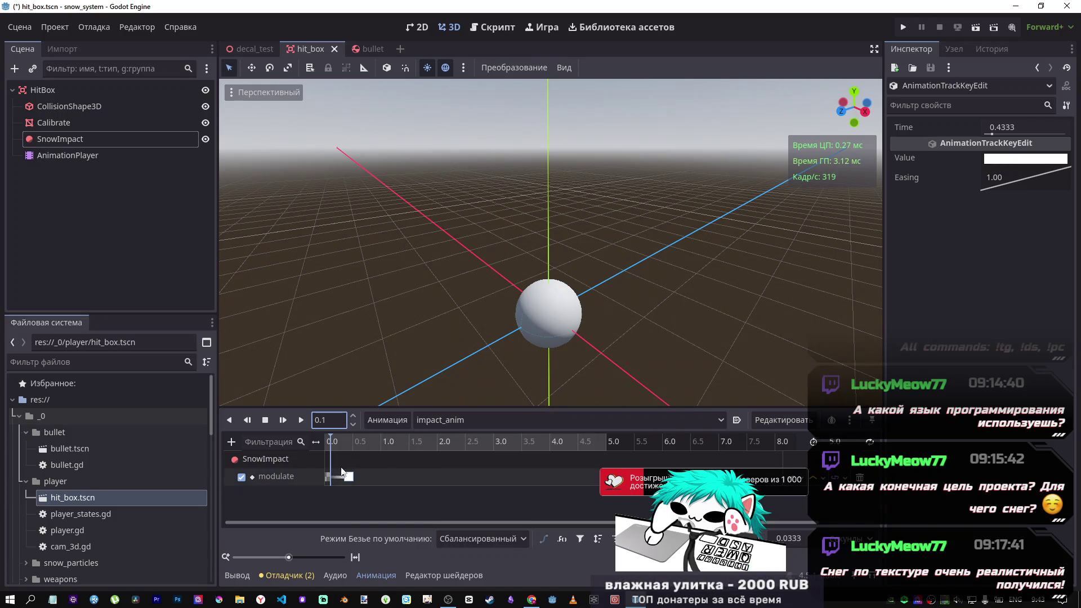
left_click(327, 478)
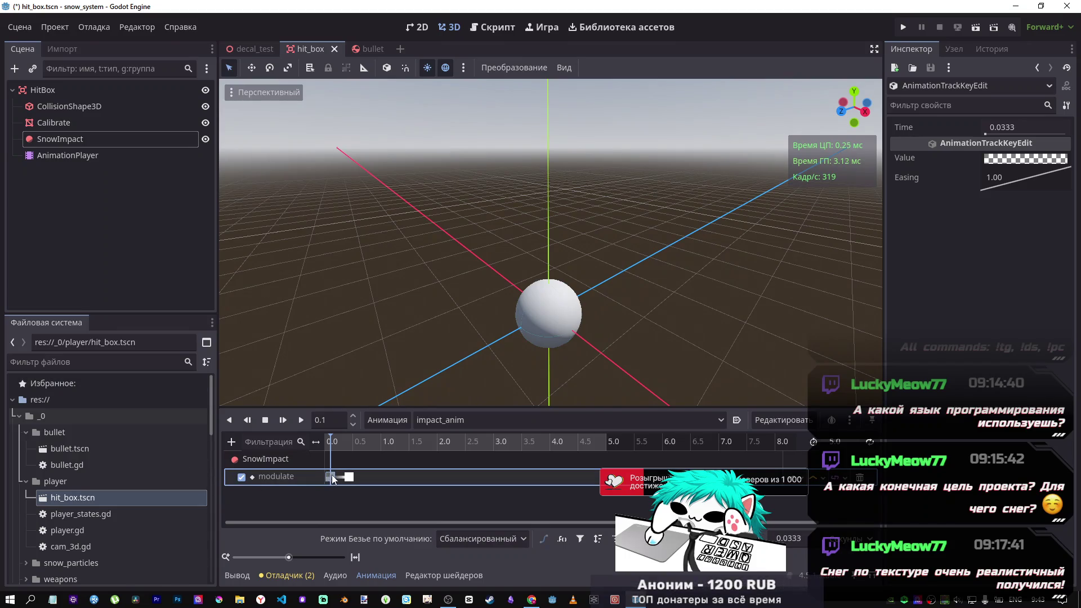
left_click_drag(331, 478, 333, 478)
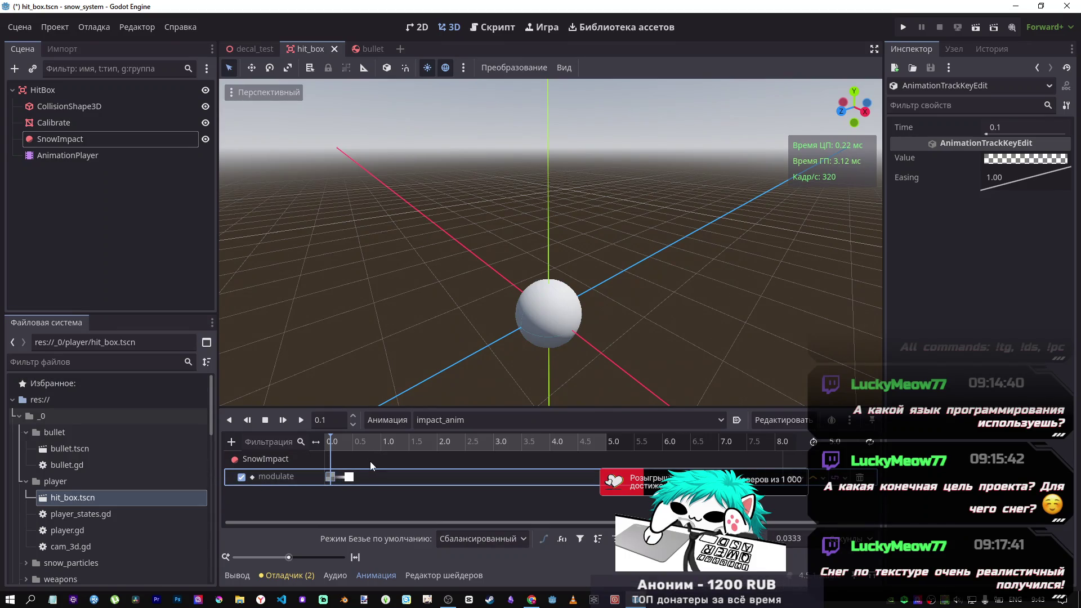
Step: Drag the white key next to the transparent key near 0.1 s and stop the preview
scroll(370, 461, "up", 3)
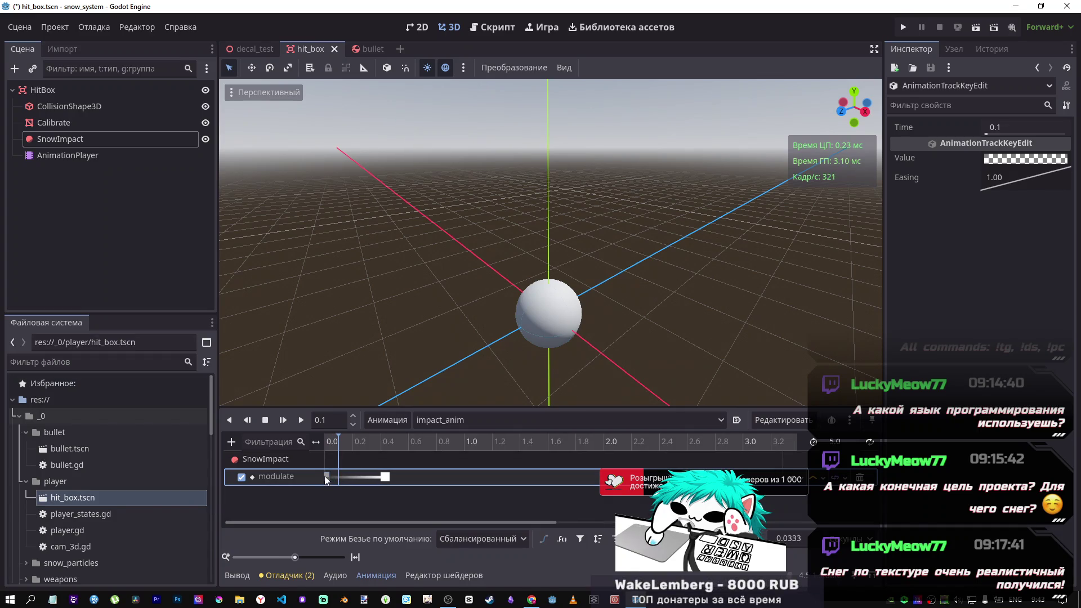
left_click_drag(343, 437, 350, 441)
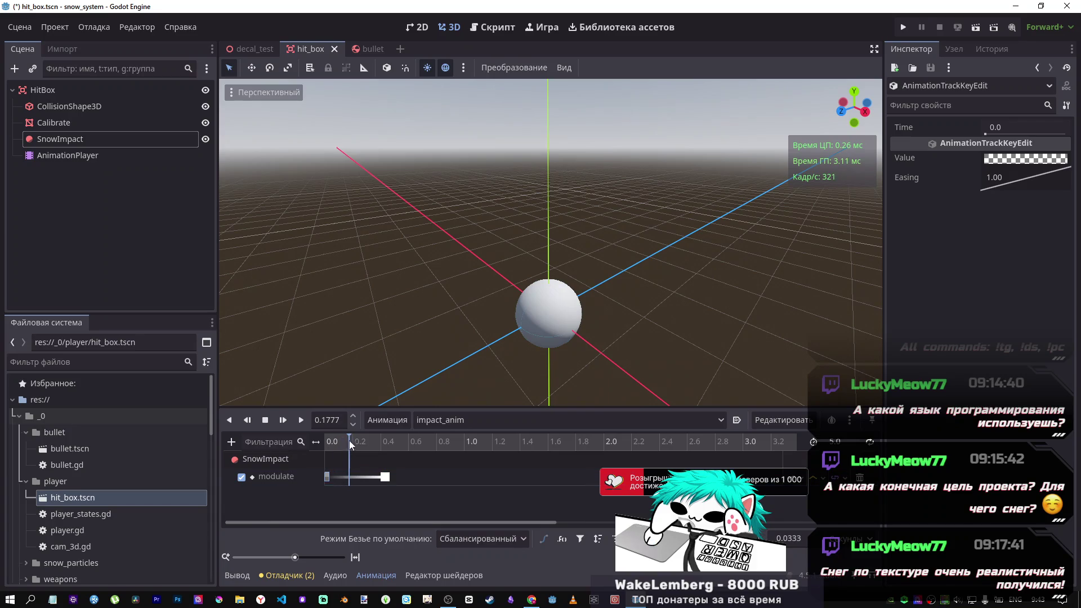
type("1")
key("Return")
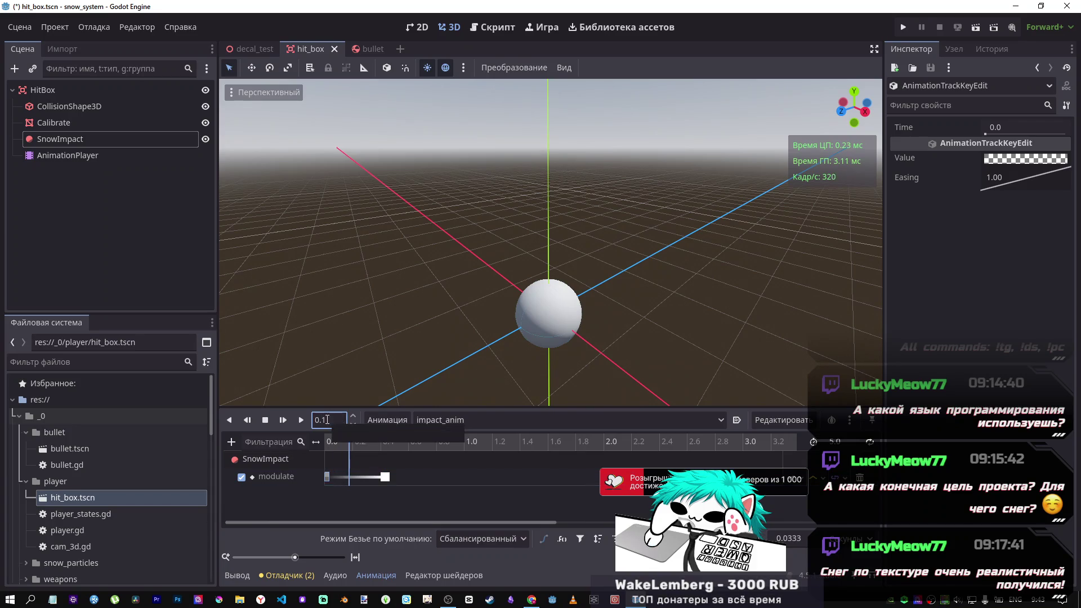
left_click_drag(387, 479, 344, 476)
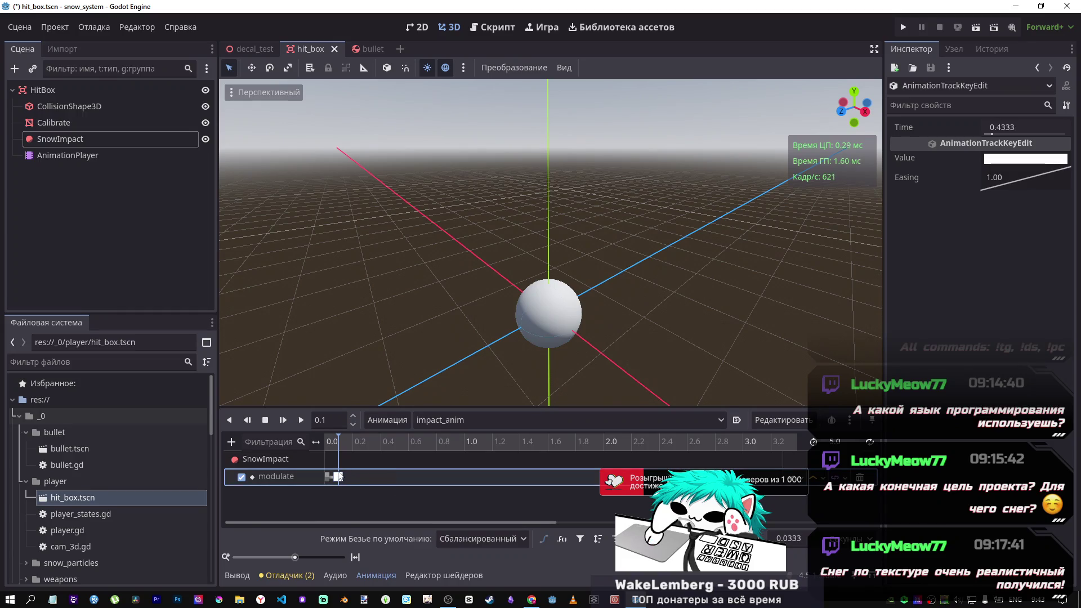
left_click(336, 443)
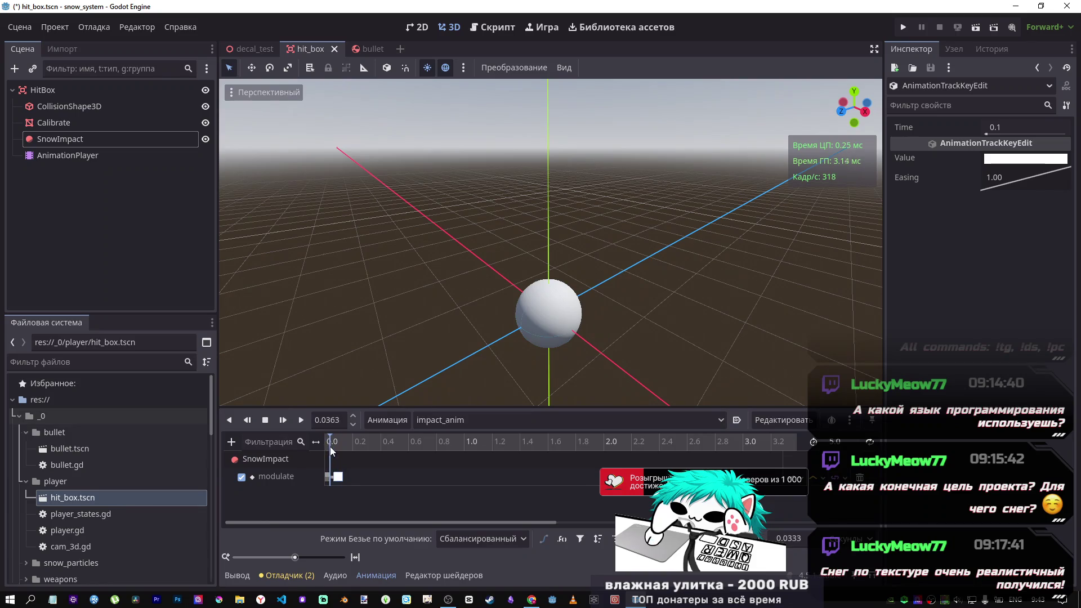
left_click(268, 420)
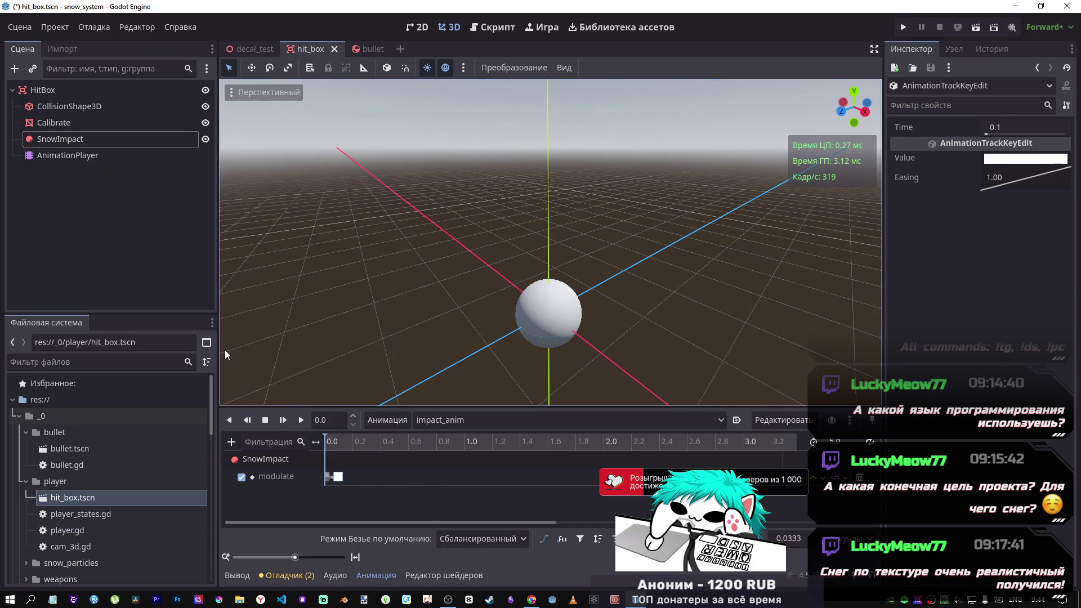
left_click(87, 124)
left_click(86, 140)
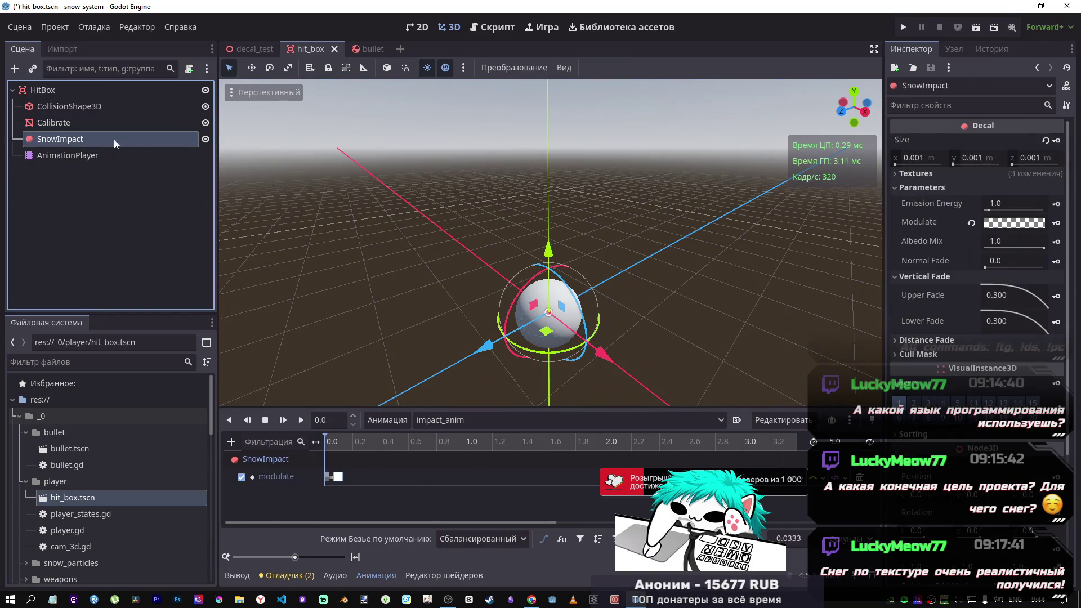
Step: Enter a decal size of 2 on all three axes for SnowImpact
left_click(918, 158)
type("2")
key("Tab")
type("2")
key("Tab")
type("2")
key("Return")
Step: Change SnowImpact's decal size to 1 on each axis and save hit_box
left_click(938, 159)
type("1")
key("Tab")
type("1")
key("Tab")
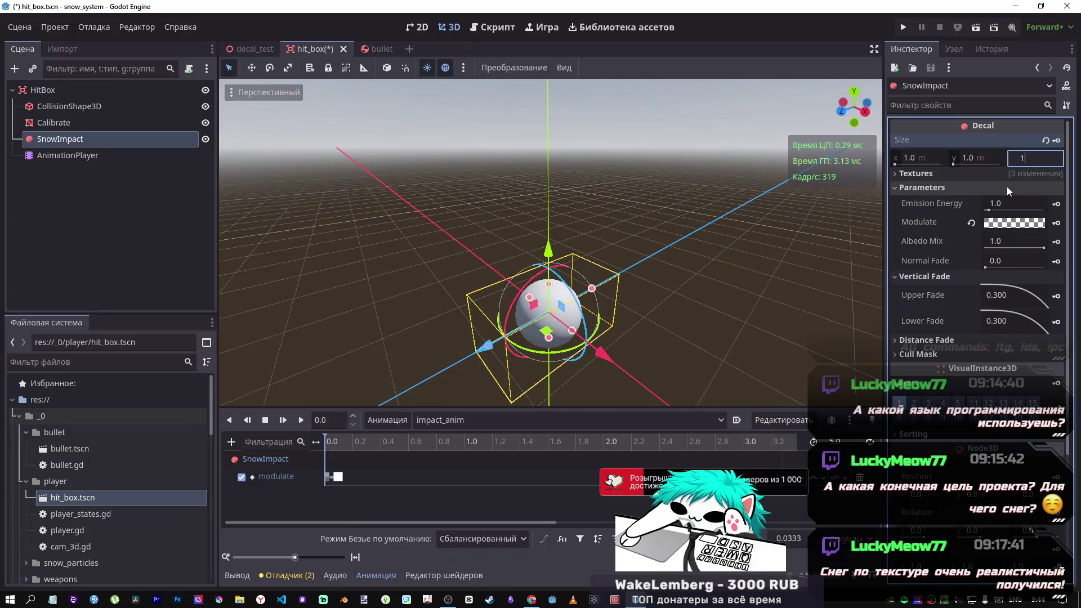
type("1")
key("Return")
key("ctrl+s")
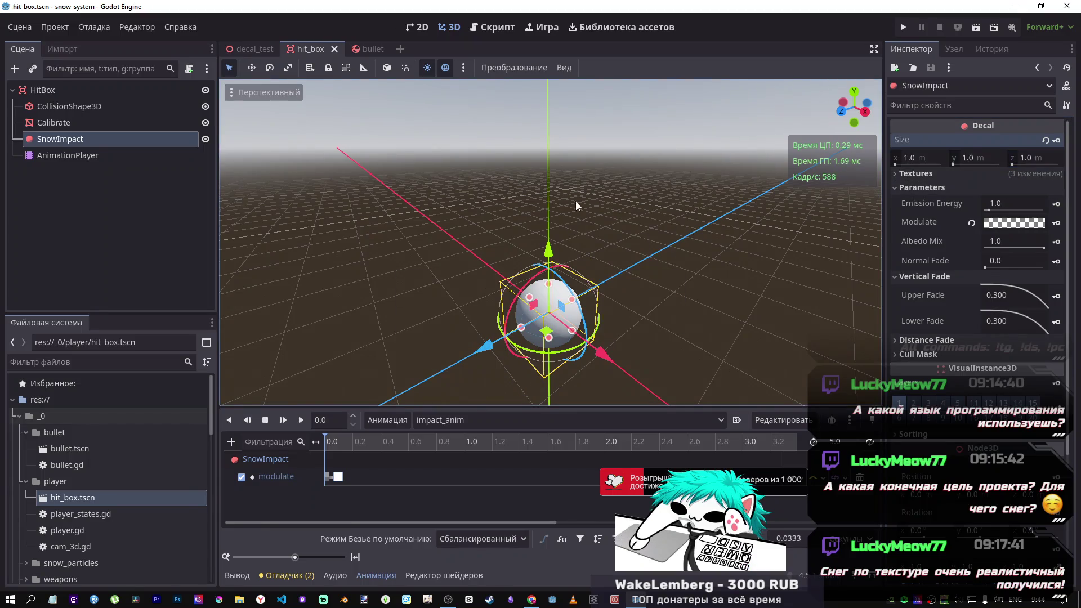
left_click(54, 90)
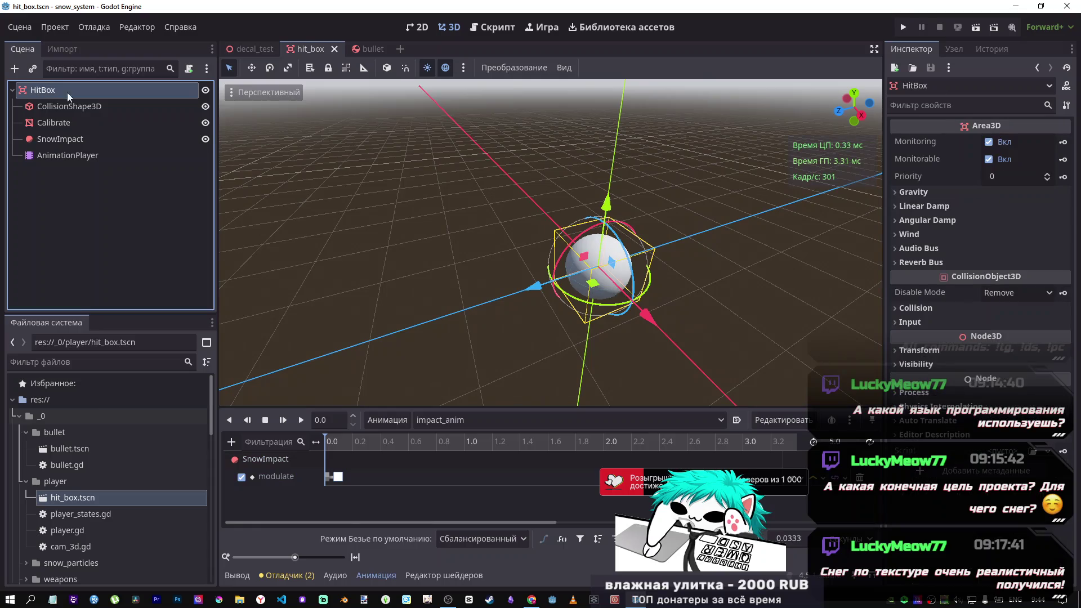
mouse_move(562, 245)
left_mouse_down()
mouse_move(585, 214)
mouse_move(557, 253)
mouse_move(591, 309)
left_mouse_up()
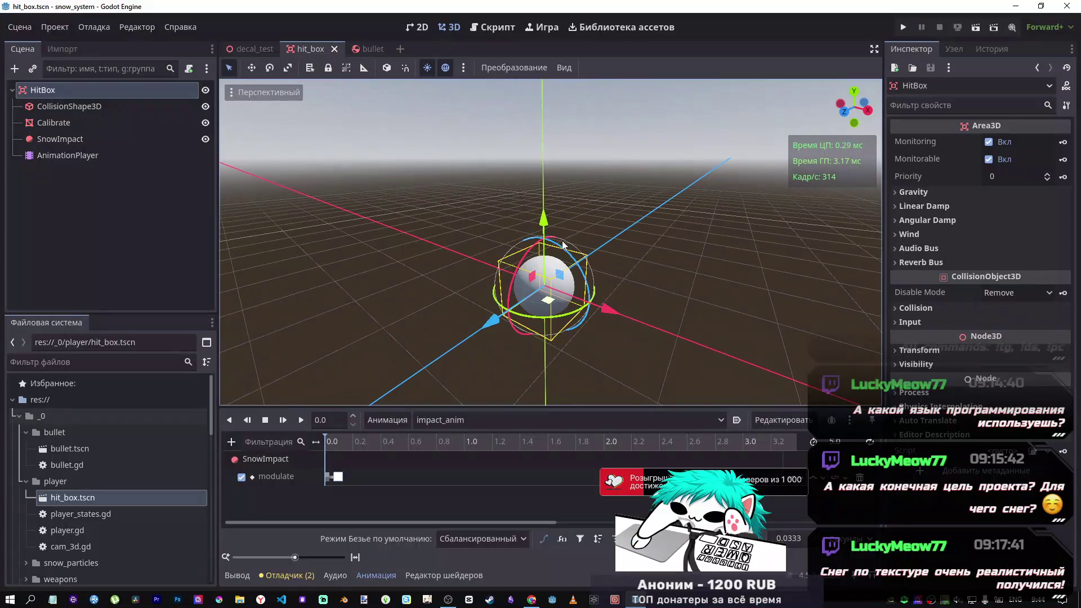
left_click(87, 155)
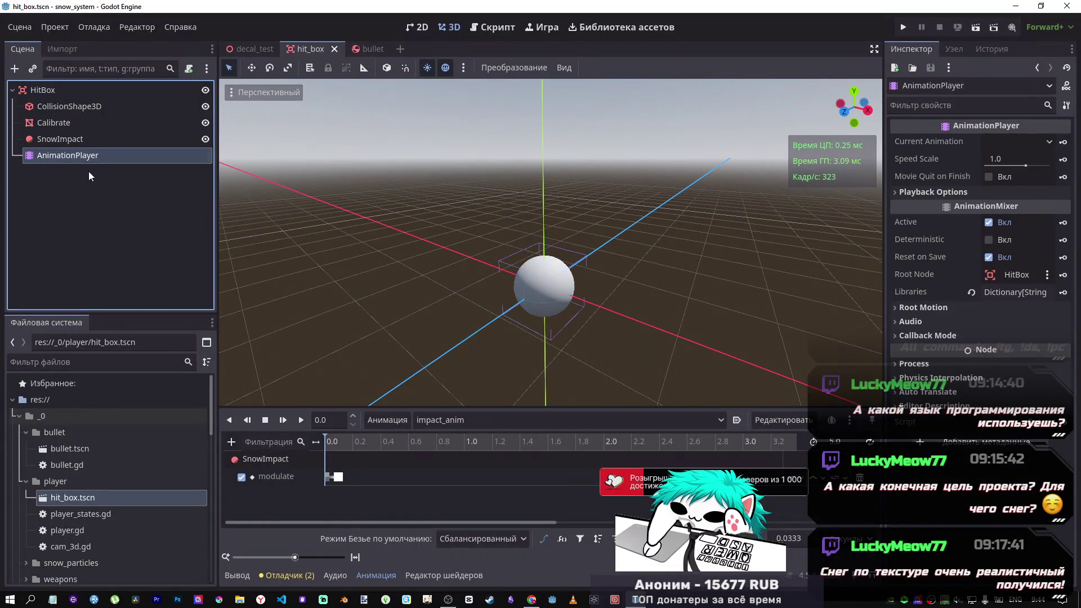
Step: Duplicate the modulate fade keys further along the timeline, near 2.26 s
mouse_move(325, 443)
left_mouse_down()
mouse_move(369, 445)
mouse_move(377, 424)
left_mouse_up()
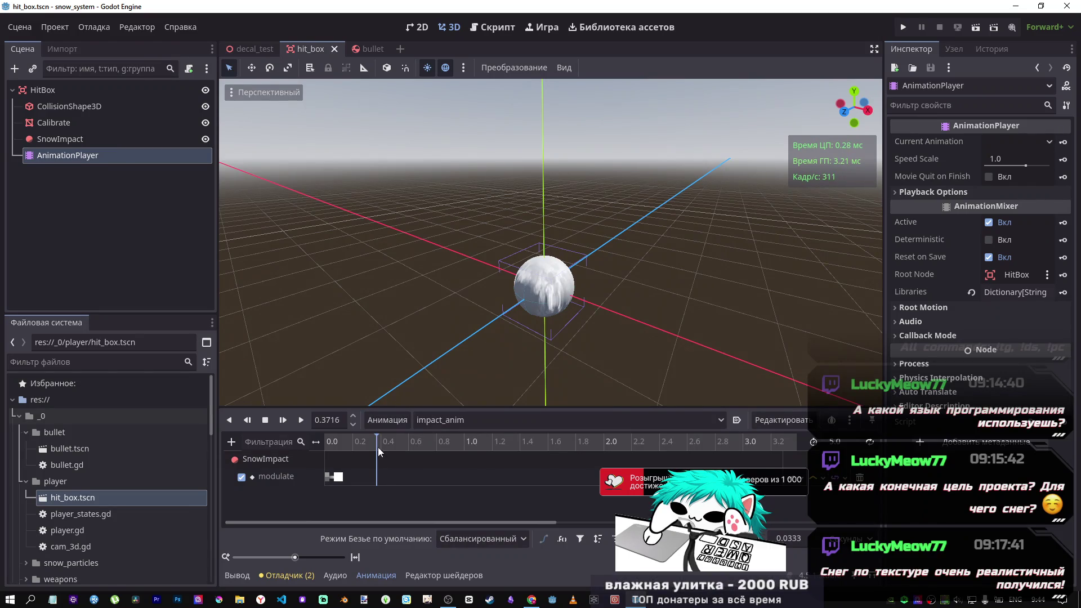
left_click_drag(403, 442, 623, 450)
left_click(337, 478)
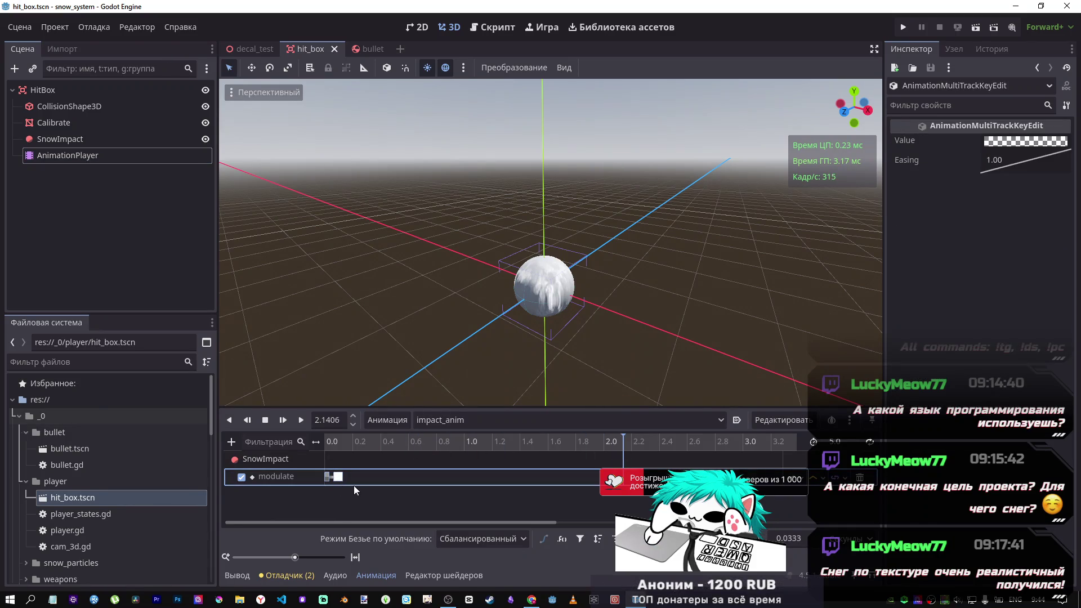
left_click(639, 445)
key("ctrl+d")
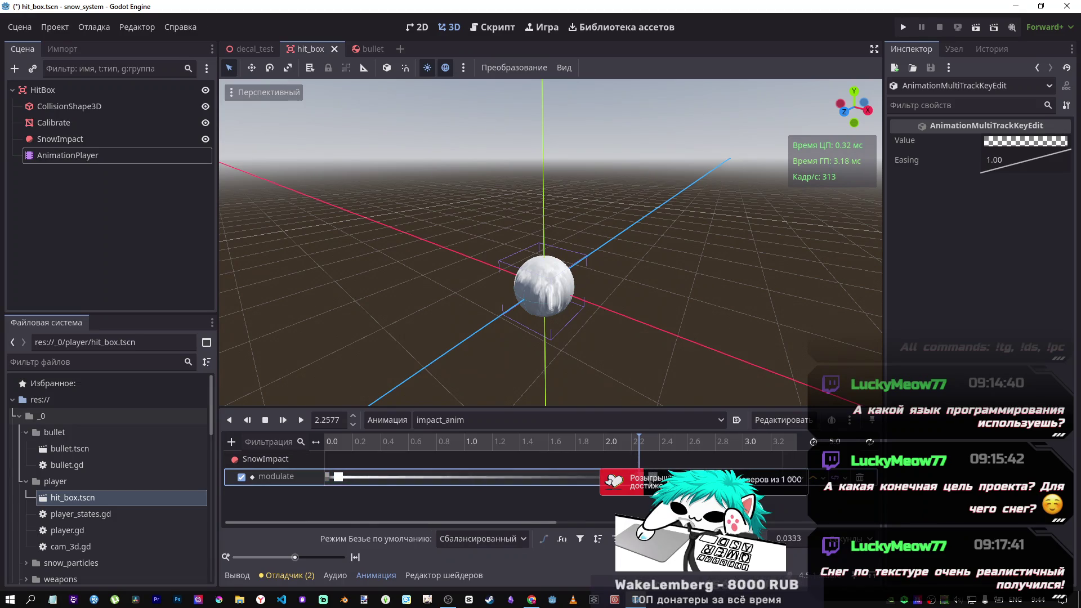
left_click(690, 477)
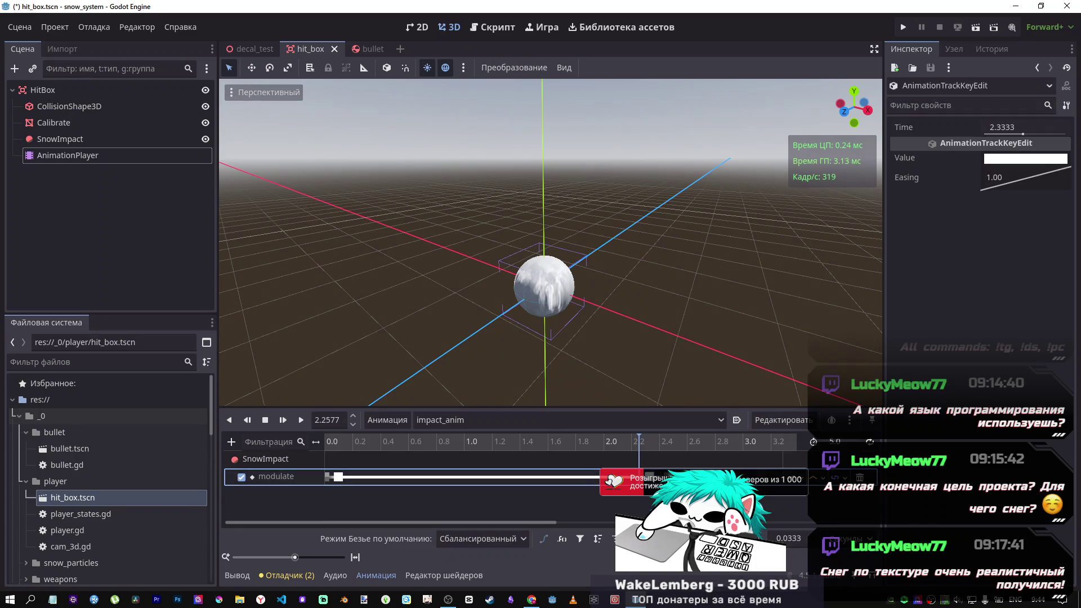
key("ctrl+a")
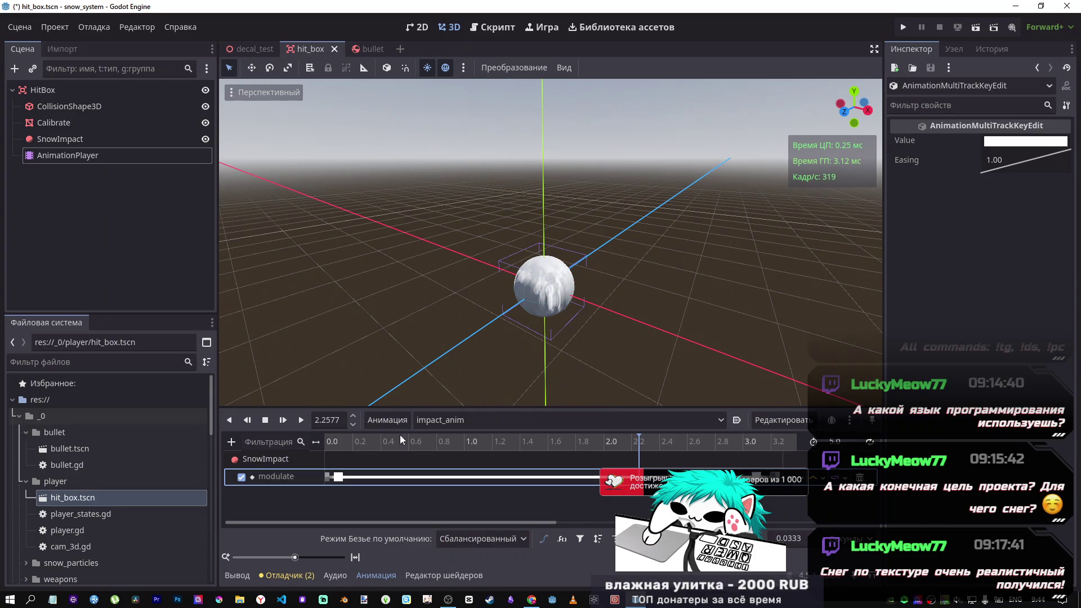
Step: Set impact_anim's length to 4.0 seconds
left_click(839, 441)
type("4.0")
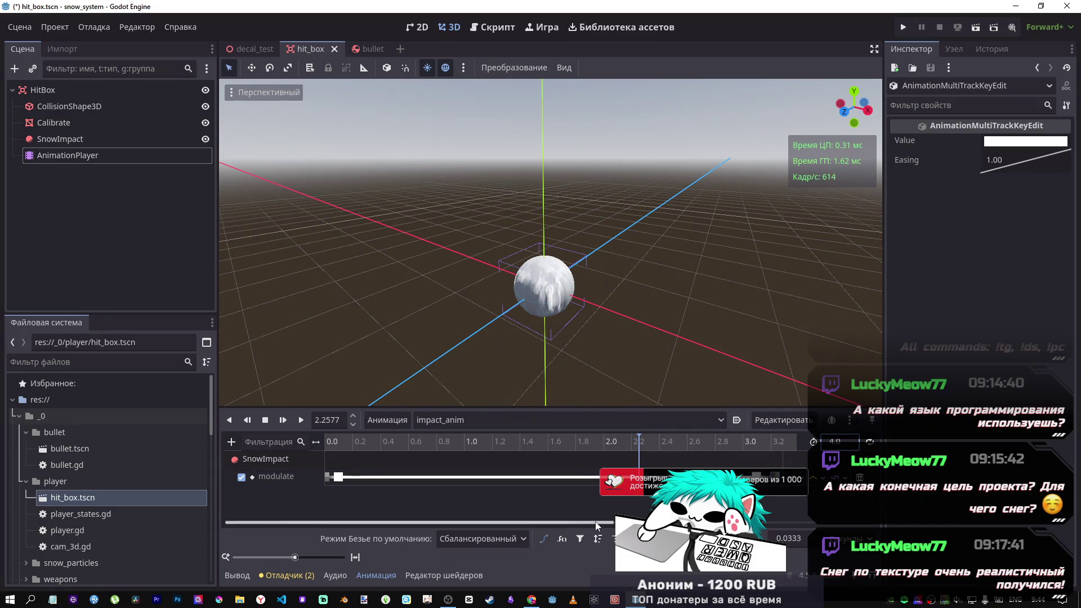
scroll(595, 521, "right", 3)
left_click(596, 476)
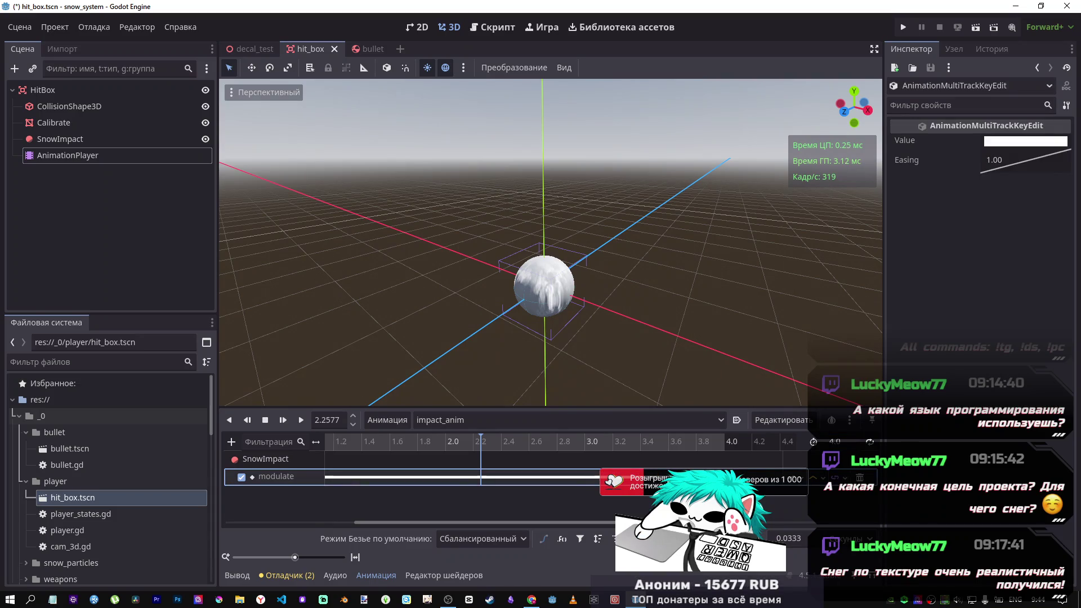
Step: Check the fade keys at 3.6667 and 4.0, preview the fade-out, and save hit_box
left_click(724, 477)
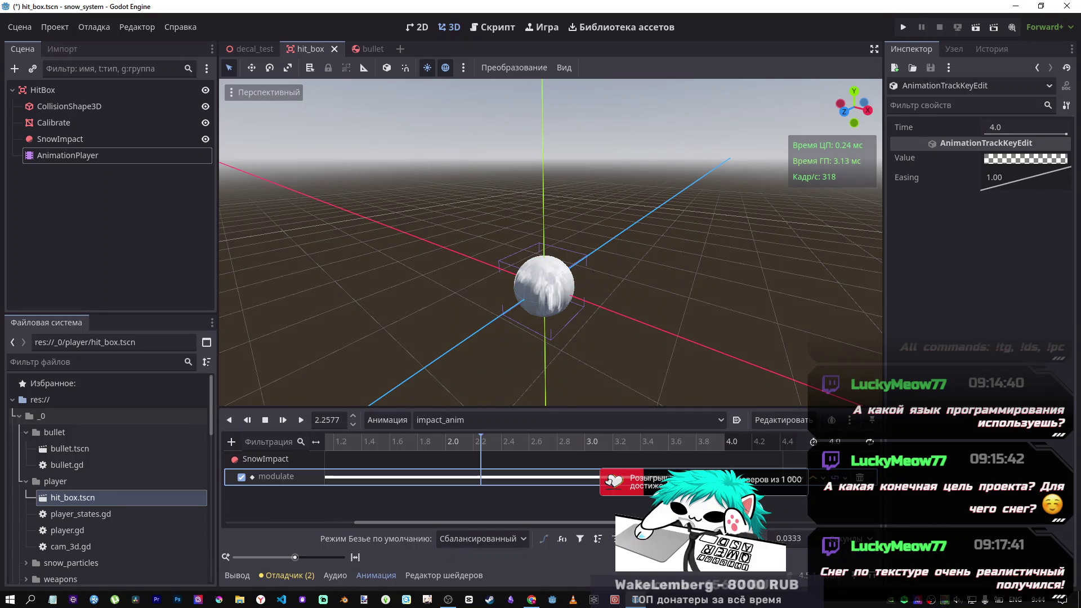
left_click(724, 443)
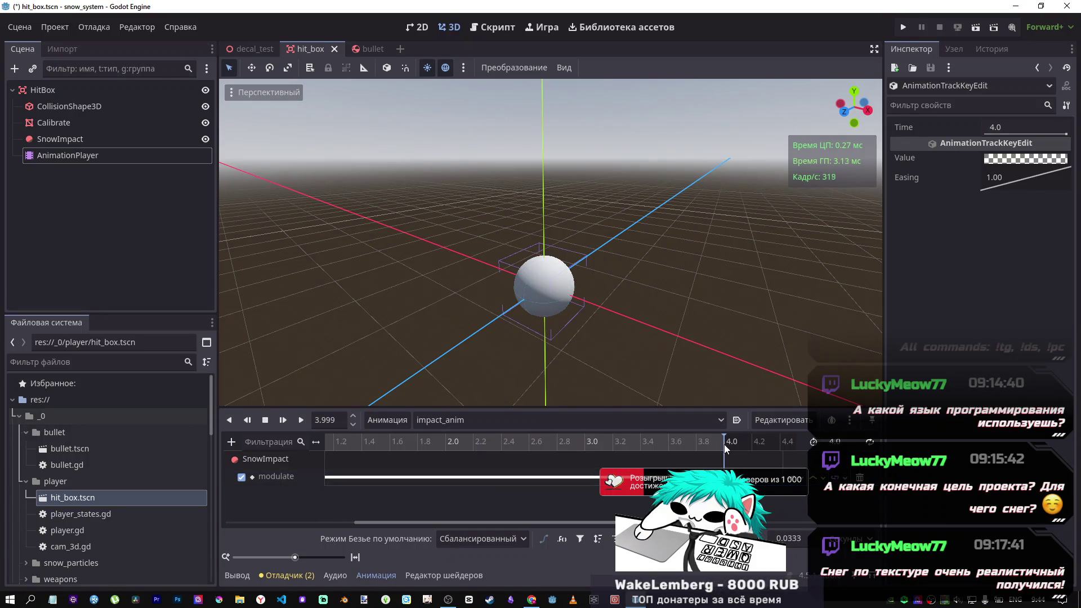
left_click(731, 476)
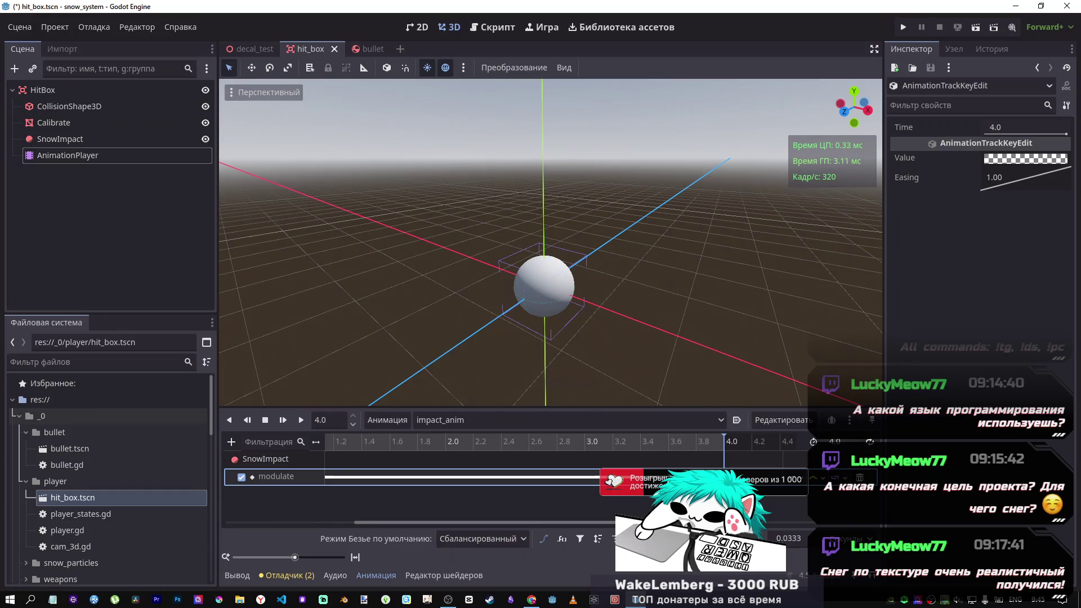
left_click(705, 476)
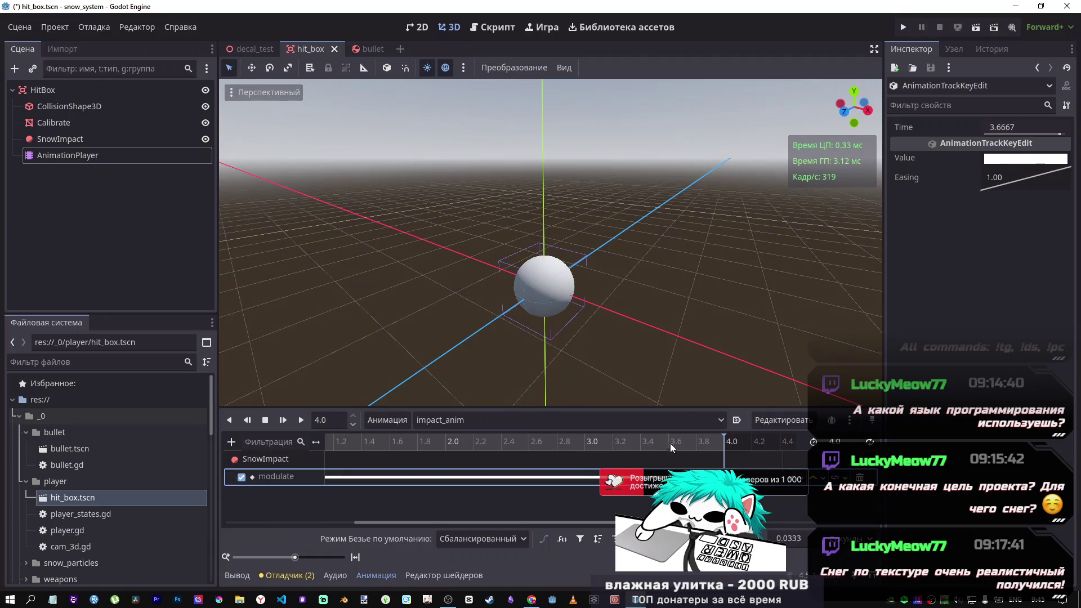
left_click(675, 419)
left_click(681, 420)
mouse_move(674, 444)
left_mouse_down()
mouse_move(724, 448)
mouse_move(417, 444)
mouse_move(669, 447)
mouse_move(586, 444)
left_mouse_up()
key("ctrl+s")
left_click(86, 123)
left_click(83, 140)
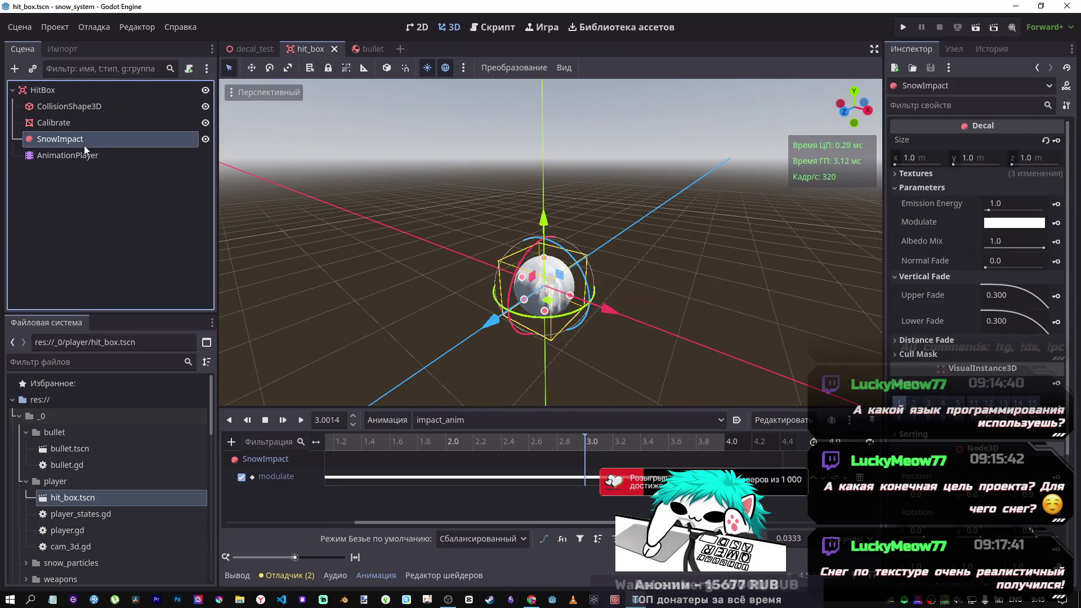
Step: Open the bullet scene tab from HitBox, then close it again
left_click(54, 123)
left_click(45, 90)
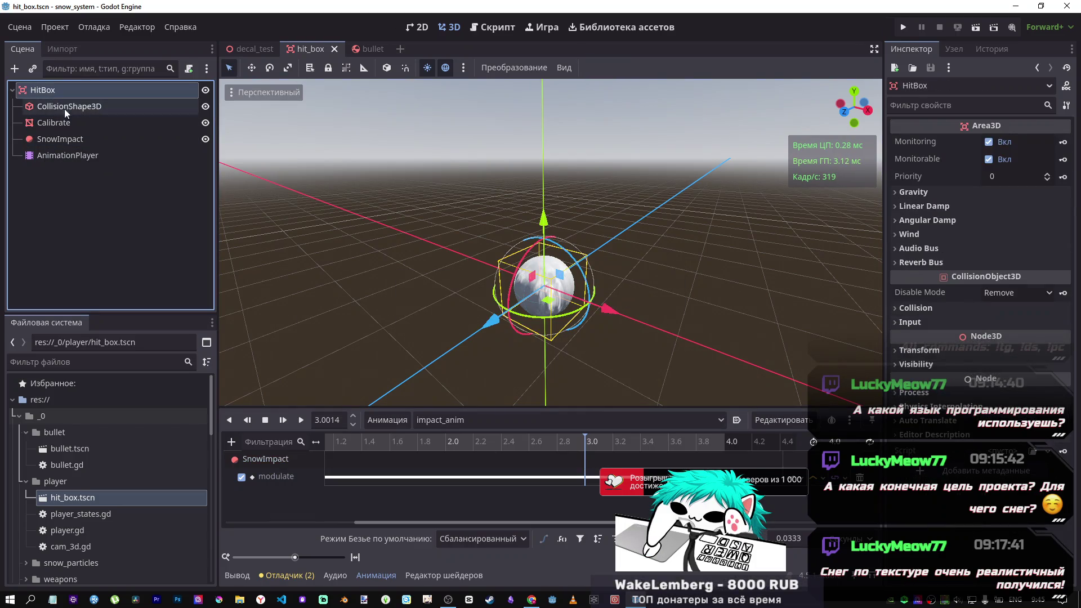
left_click(369, 49)
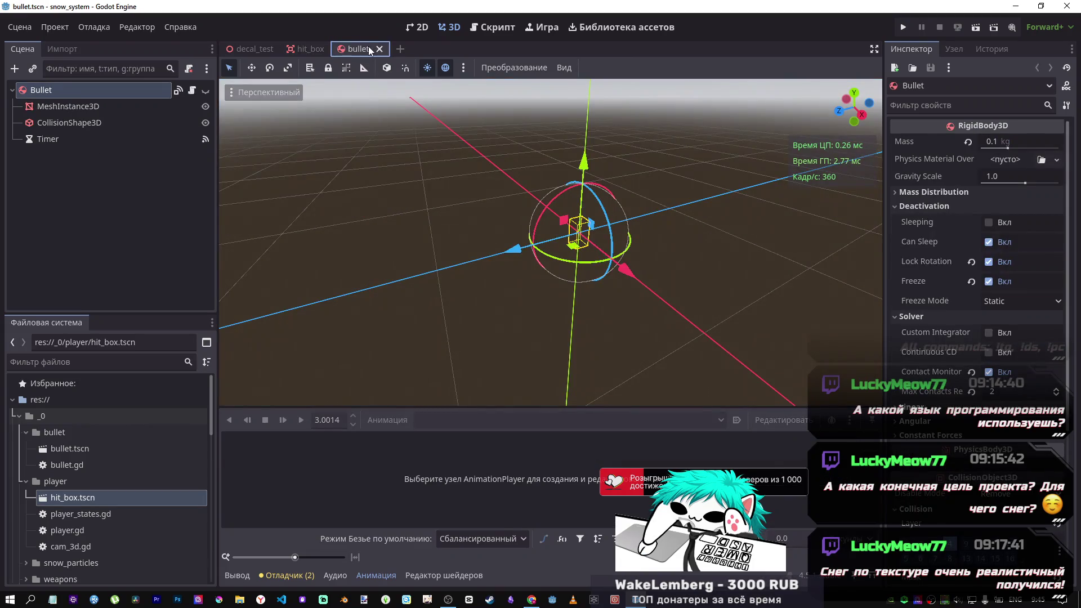
middle_click(356, 48)
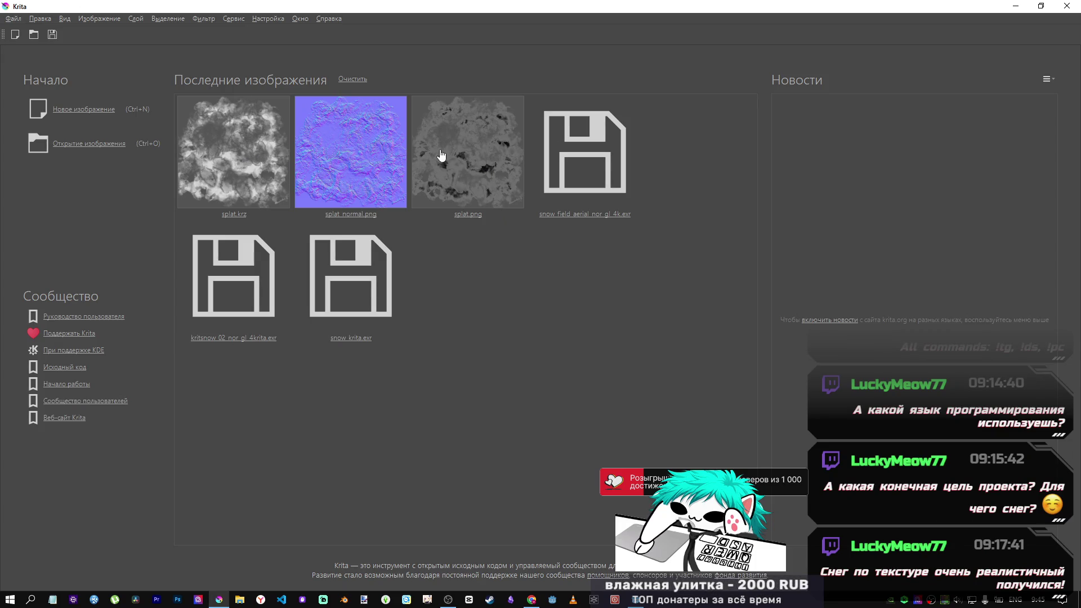
Step: Open splat.krz from Recent Images, then undo and redo the dark watercolour splat
left_click(249, 154)
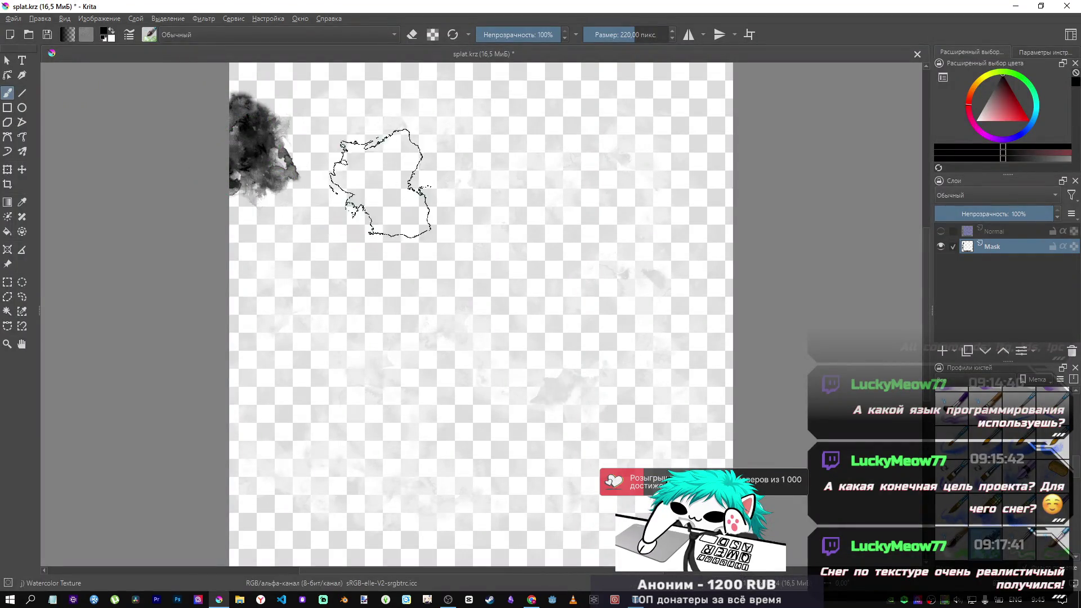
key("ctrl+z")
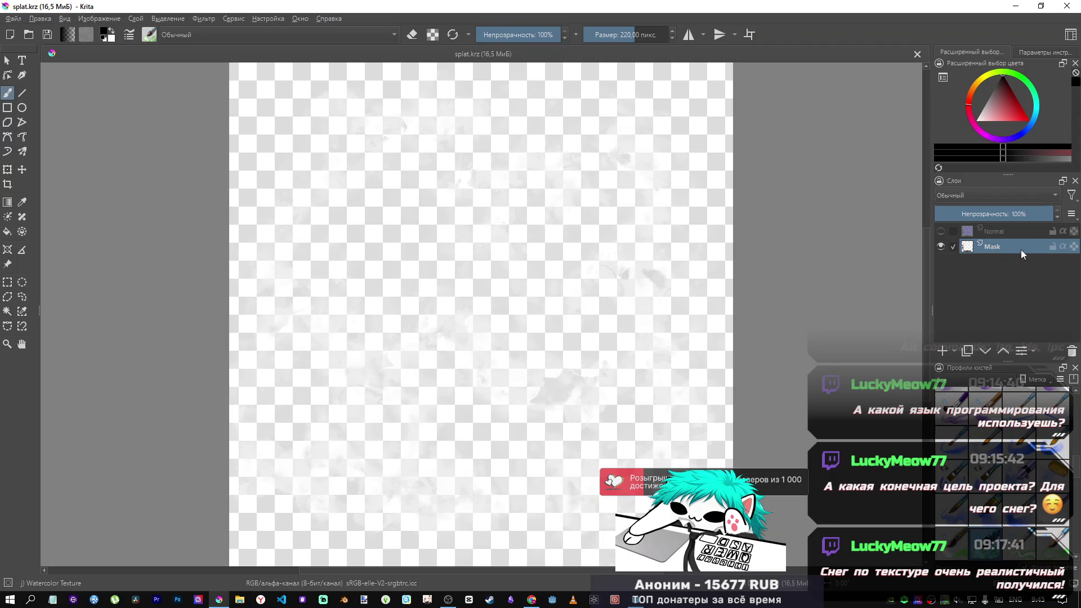
key("ctrl+i")
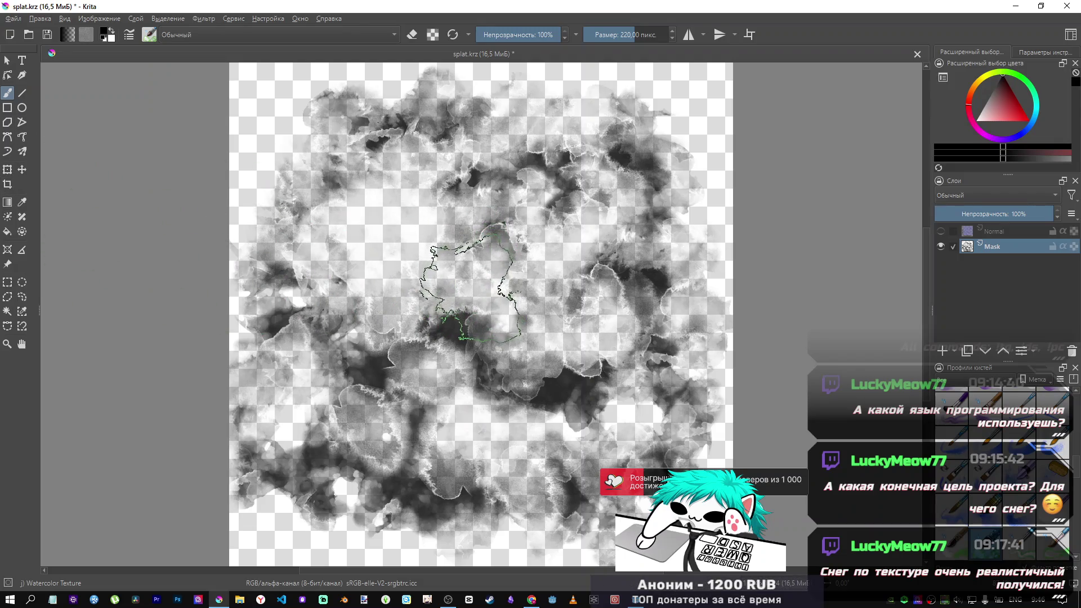
Step: Paint dark watercolour from the centre toward the upper right, then undo it
left_click(474, 282)
mouse_move(476, 281)
left_mouse_down()
mouse_move(467, 352)
mouse_move(492, 298)
mouse_move(540, 256)
mouse_move(639, 208)
mouse_move(458, 270)
mouse_move(518, 186)
mouse_move(315, 278)
mouse_move(303, 360)
mouse_move(411, 349)
mouse_move(481, 400)
mouse_move(591, 383)
mouse_move(619, 361)
mouse_move(532, 337)
mouse_move(512, 408)
mouse_move(542, 362)
left_mouse_up()
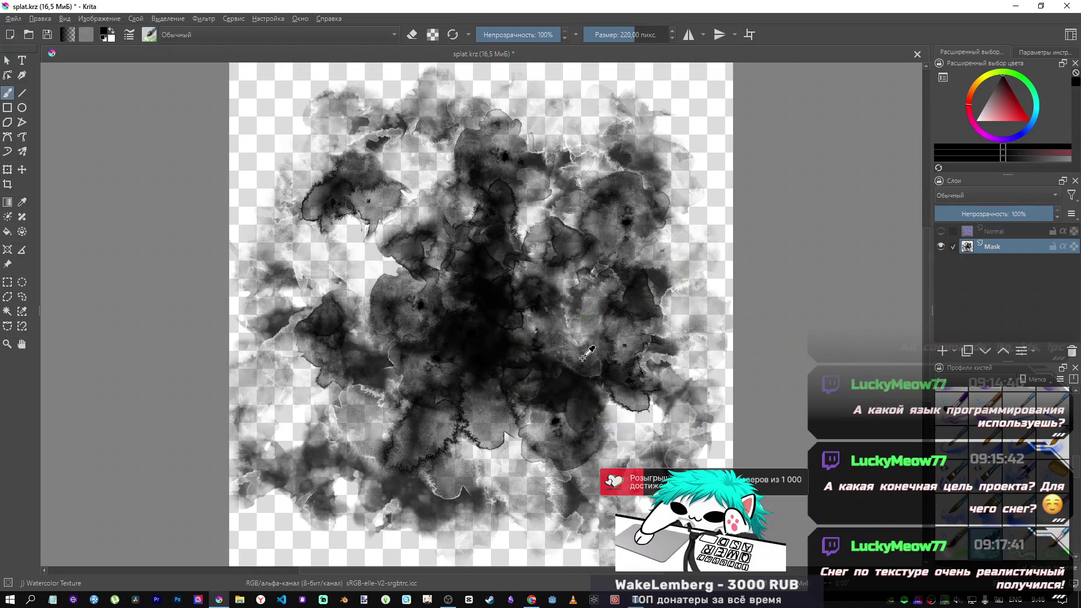
key("ctrl+z")
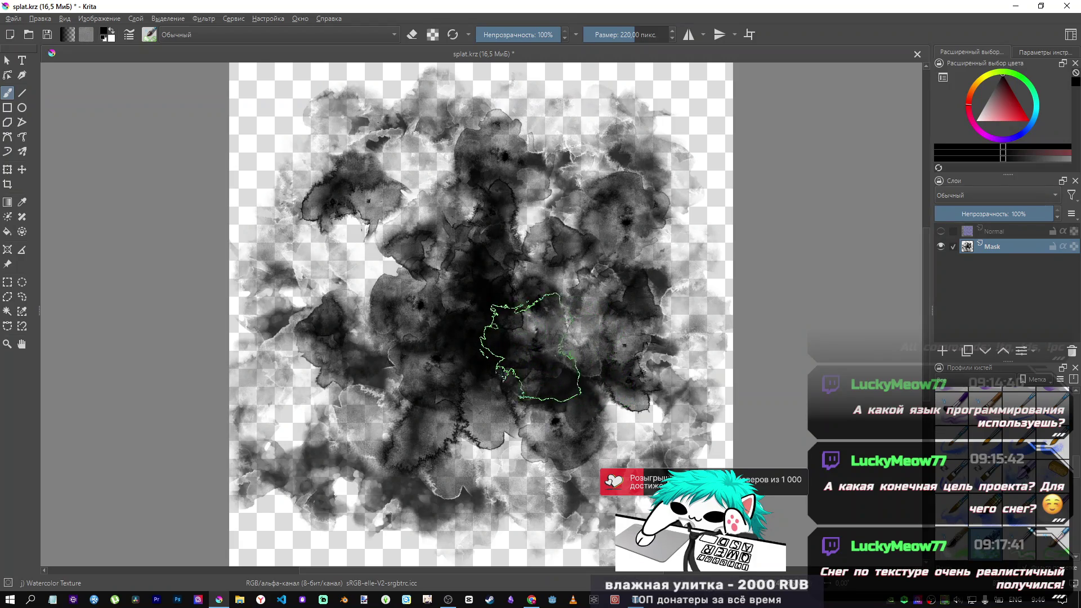
key("ctrl+z")
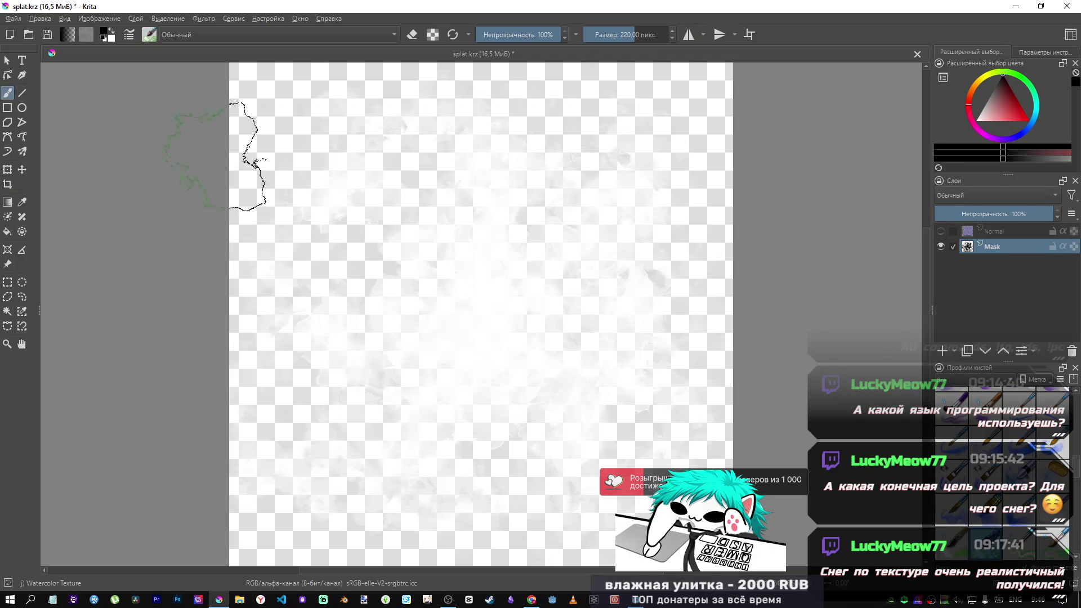
left_click(13, 18)
left_click(13, 19)
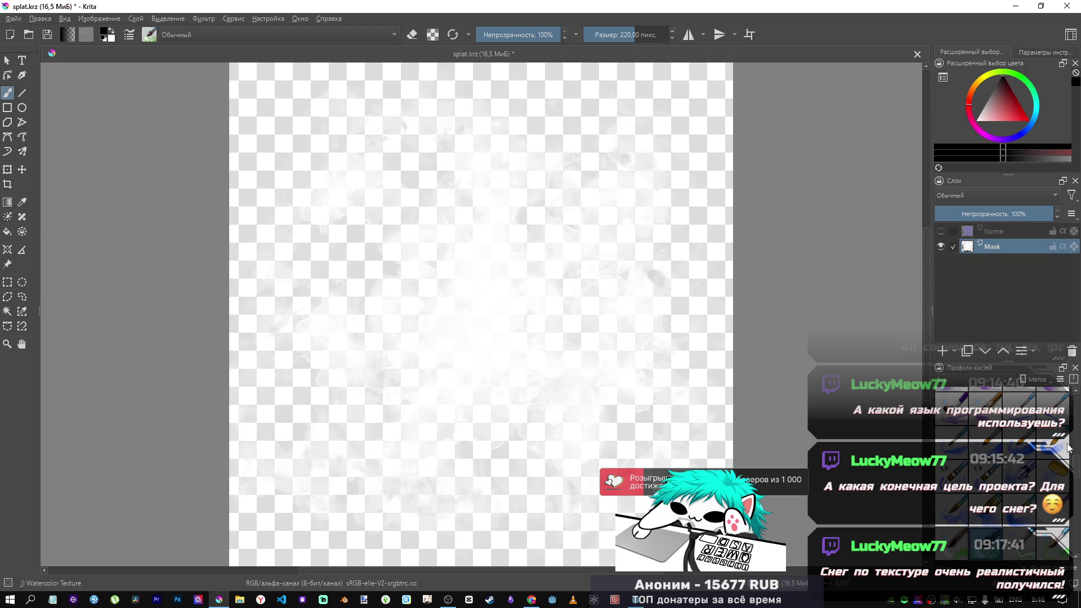
Step: Try a WaterC Special Splats stamp and a soft eraser streak, undoing both
key("slash")
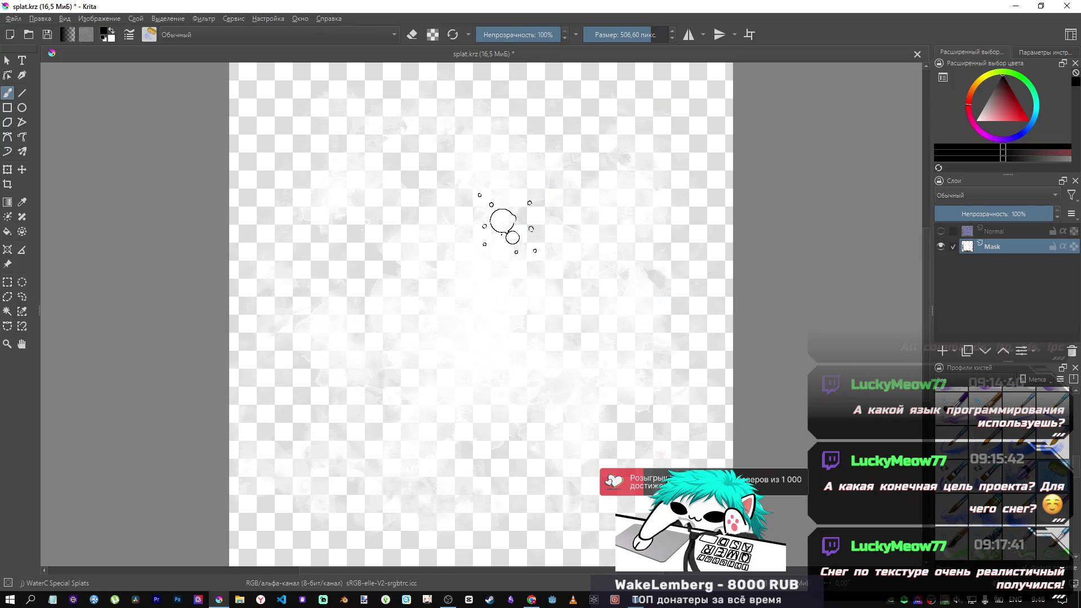
left_click(510, 221)
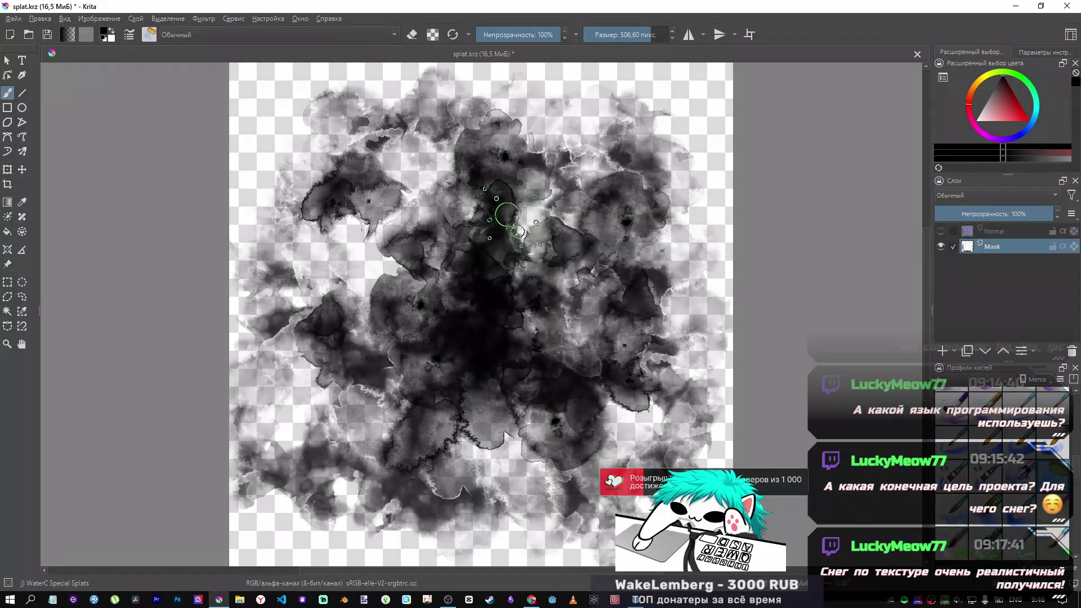
key("ctrl+z")
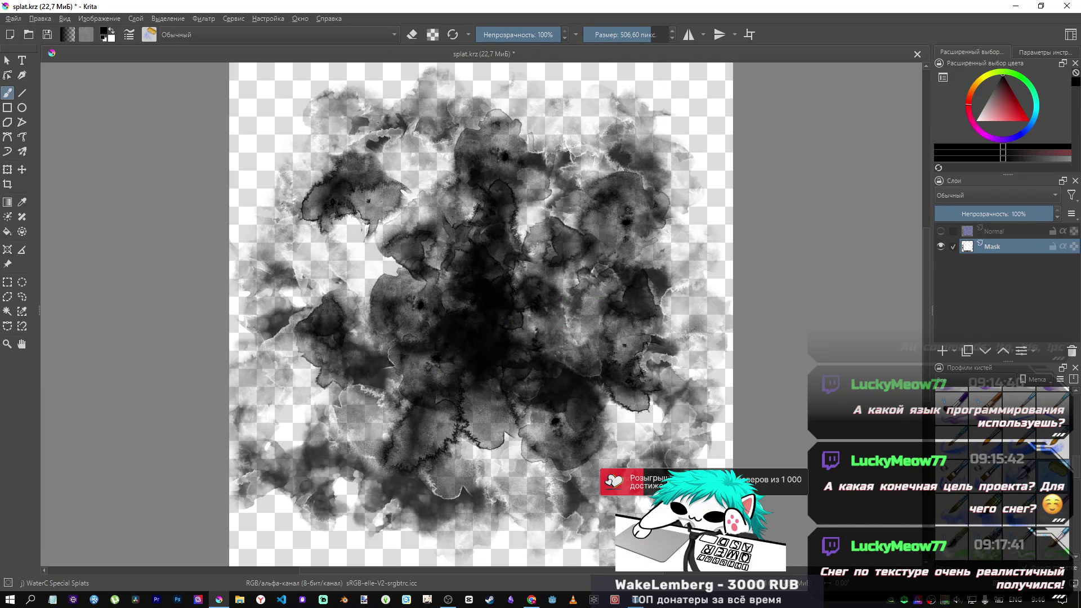
key("/")
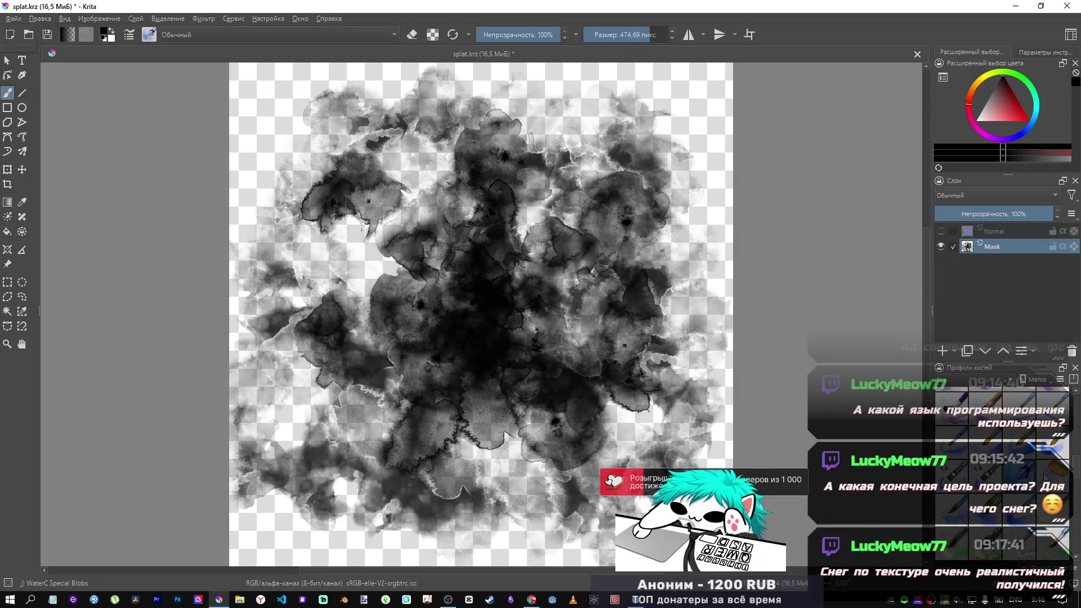
left_click(1040, 454)
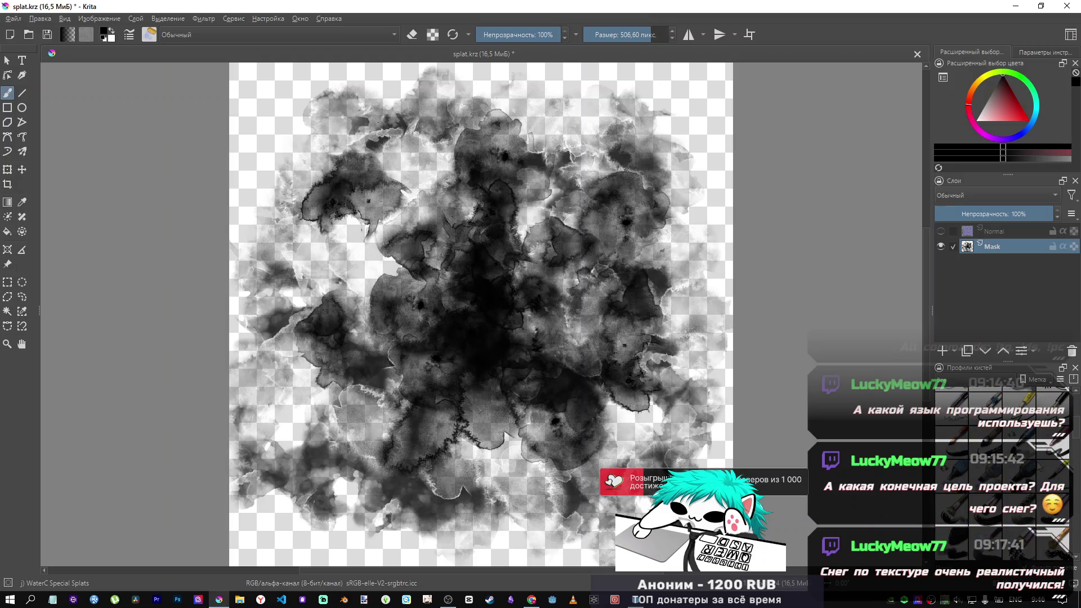
scroll(1036, 462, "up", 5)
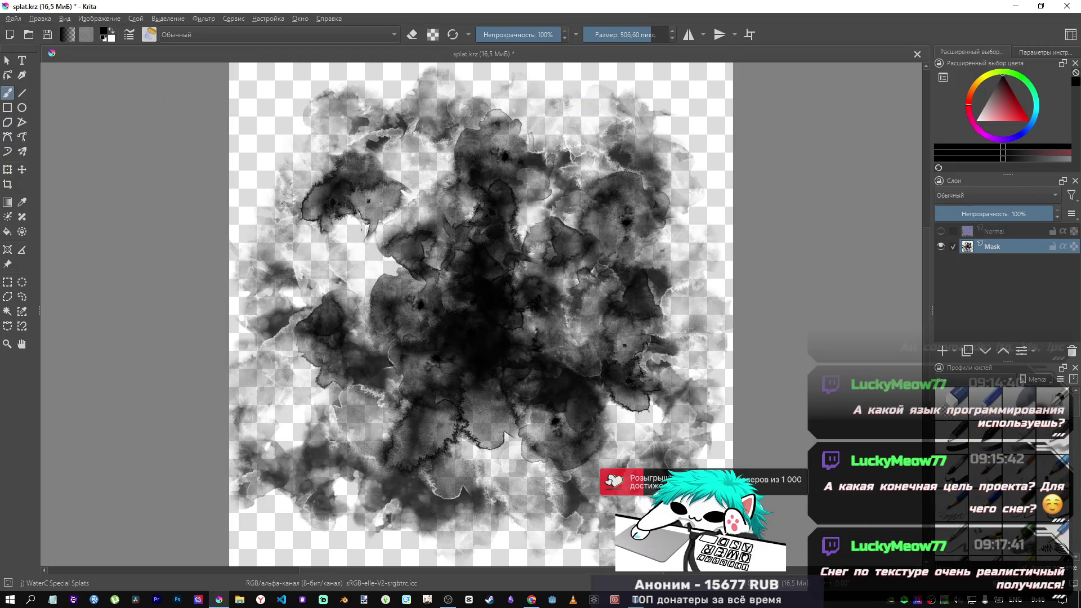
left_click(1019, 403)
left_click_drag(586, 290, 698, 183)
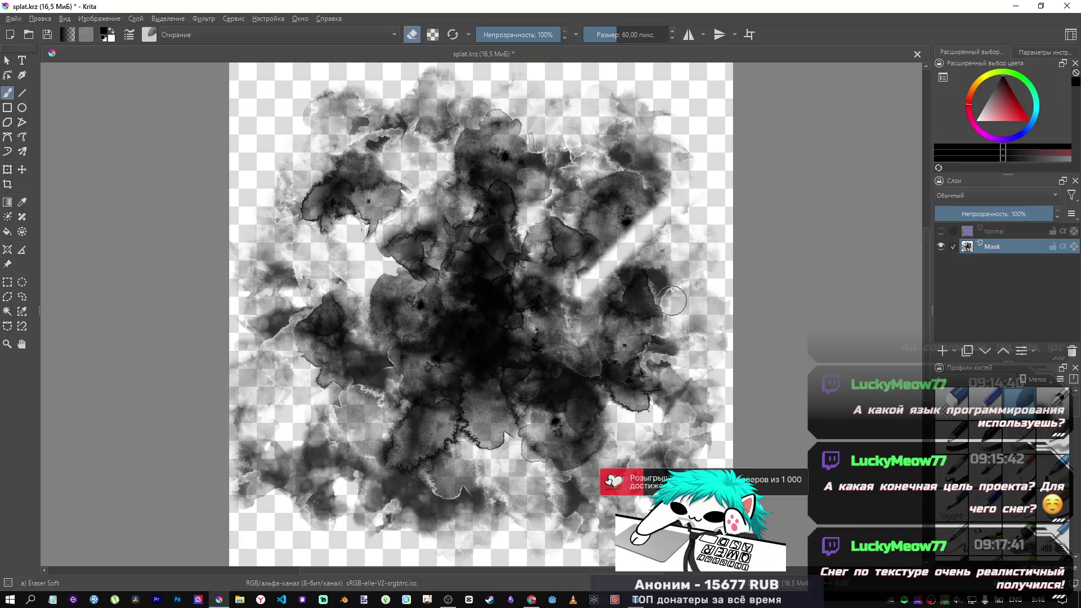
key("ctrl+z")
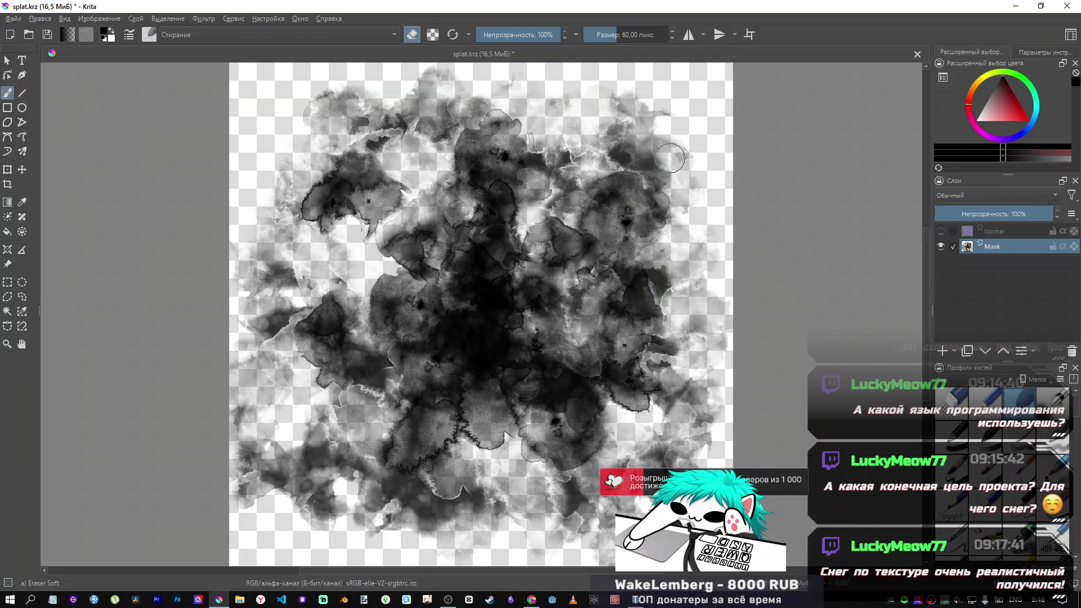
Step: Paint spattered WaterC Water-Pattern marks over the right side of the mask
left_click(154, 33)
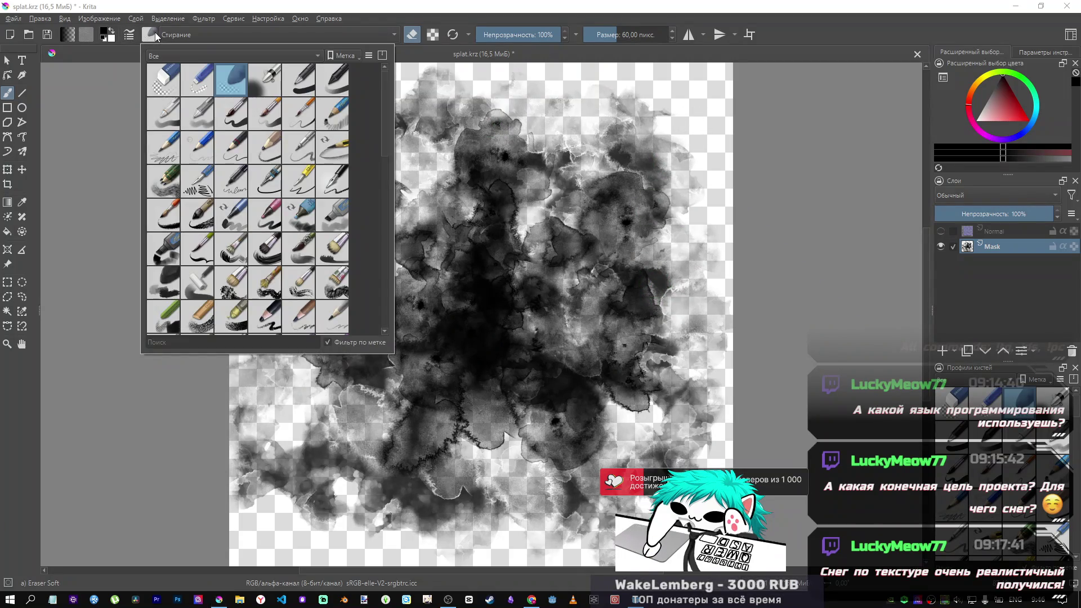
left_click(239, 218)
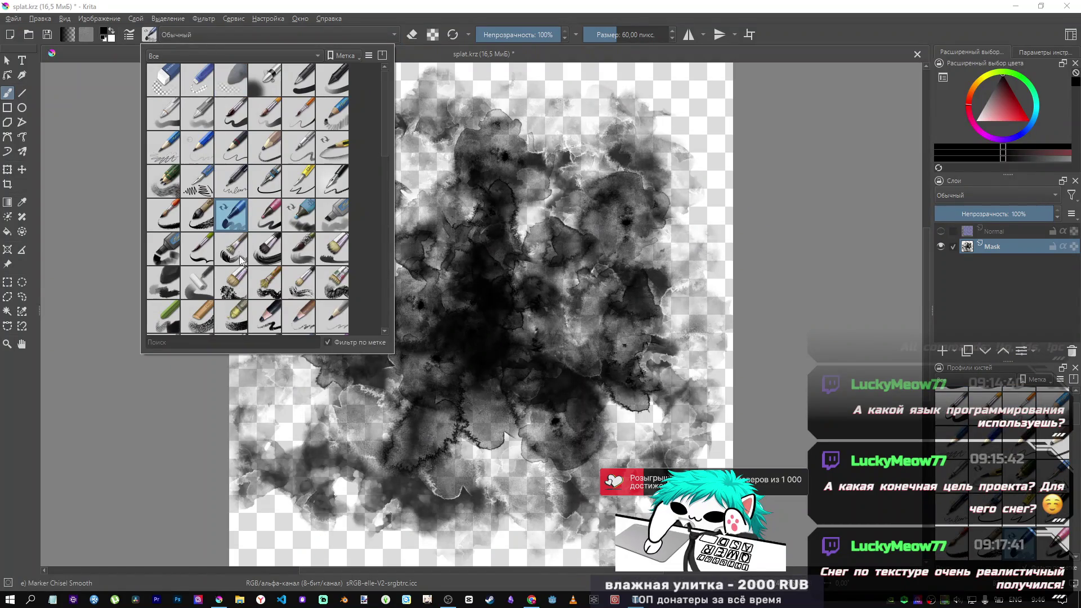
scroll(262, 271, "down", 5)
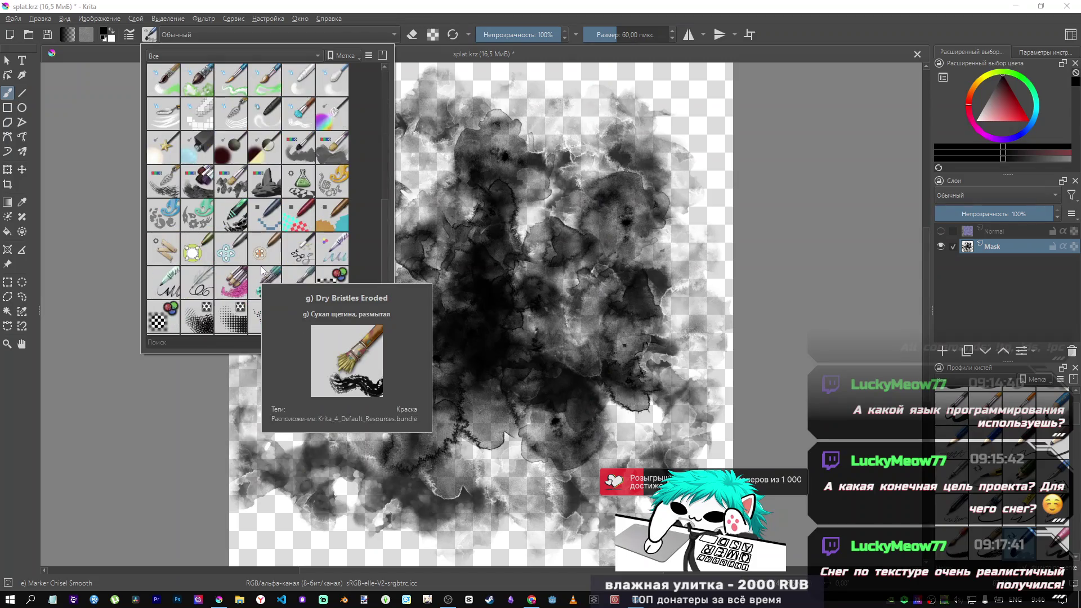
scroll(314, 243, "up", 3)
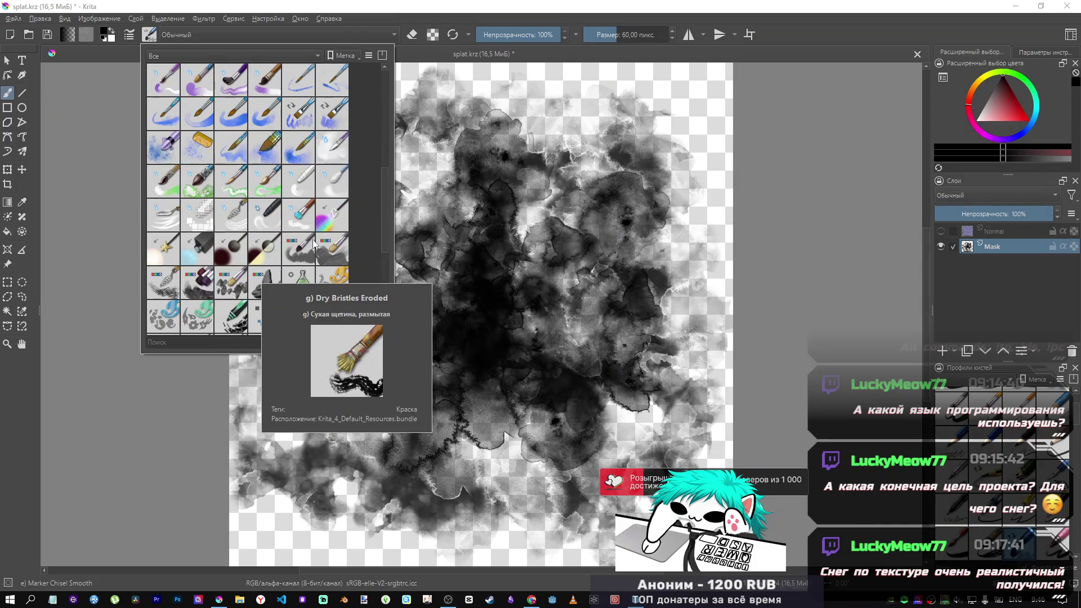
left_click(330, 153)
mouse_move(623, 343)
left_mouse_down()
mouse_move(602, 290)
mouse_move(568, 265)
mouse_move(704, 317)
mouse_move(562, 295)
mouse_move(658, 295)
mouse_move(504, 282)
mouse_move(460, 208)
mouse_move(490, 164)
mouse_move(295, 97)
mouse_move(410, 242)
mouse_move(312, 206)
mouse_move(373, 302)
mouse_move(421, 185)
left_mouse_up()
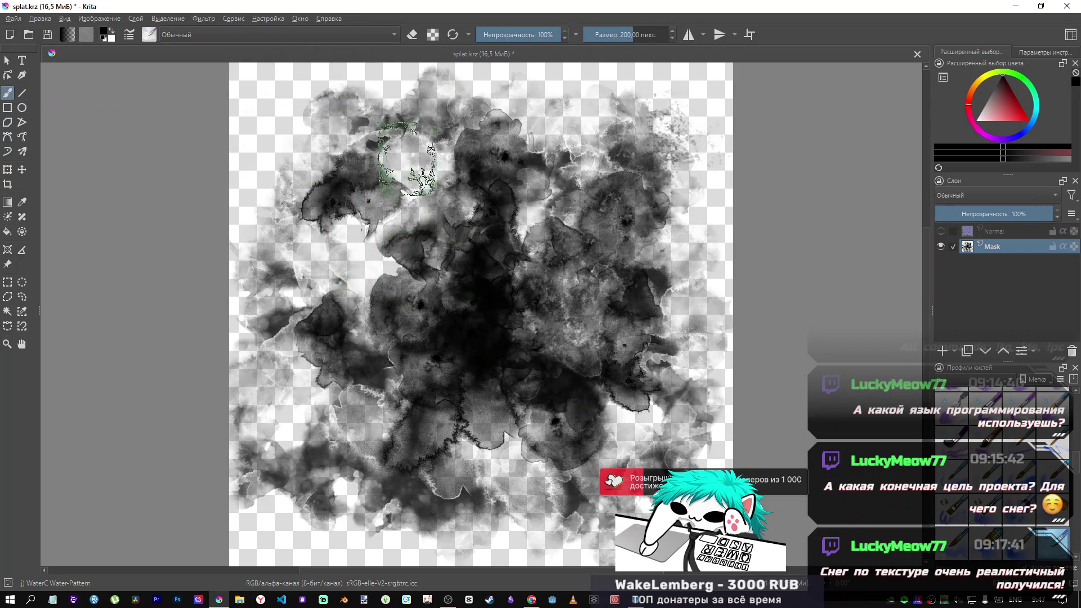
left_click(155, 39)
Step: Stamp white splatter dots over the mask's centre and top using an erasing WaterC Special Splats brush
left_click(192, 158)
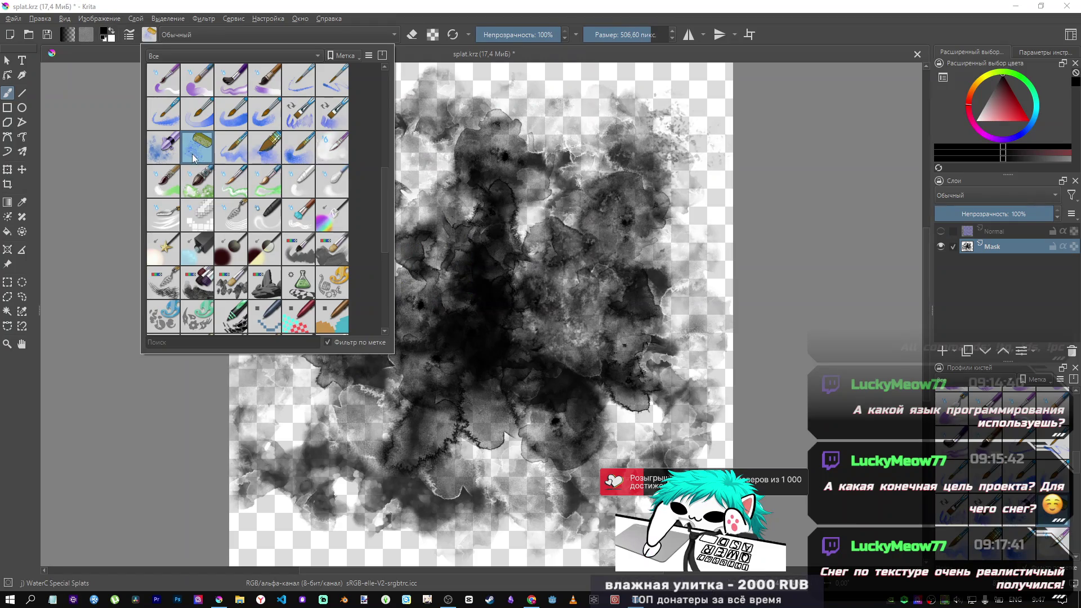
left_click(433, 37)
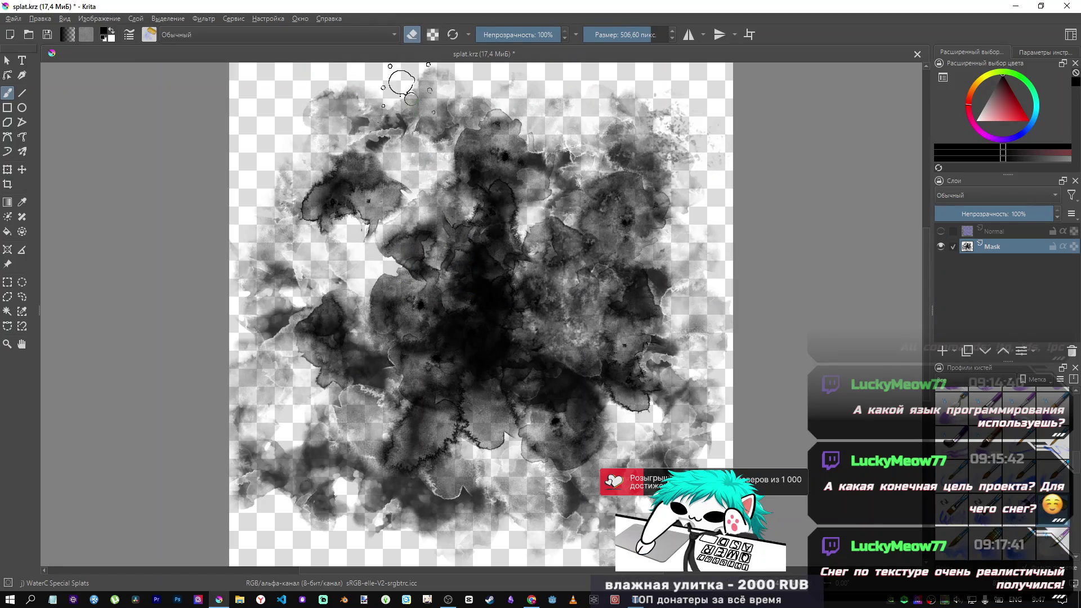
mouse_move(388, 318)
left_mouse_down()
mouse_move(619, 270)
mouse_move(552, 315)
mouse_move(698, 360)
left_mouse_up()
key("ctrl+z")
key("ctrl+z")
mouse_move(507, 308)
left_mouse_down()
mouse_move(614, 225)
mouse_move(597, 169)
mouse_move(388, 273)
mouse_move(270, 315)
mouse_move(293, 326)
mouse_move(276, 467)
mouse_move(442, 529)
mouse_move(540, 422)
mouse_move(591, 450)
mouse_move(675, 406)
mouse_move(647, 360)
left_mouse_up()
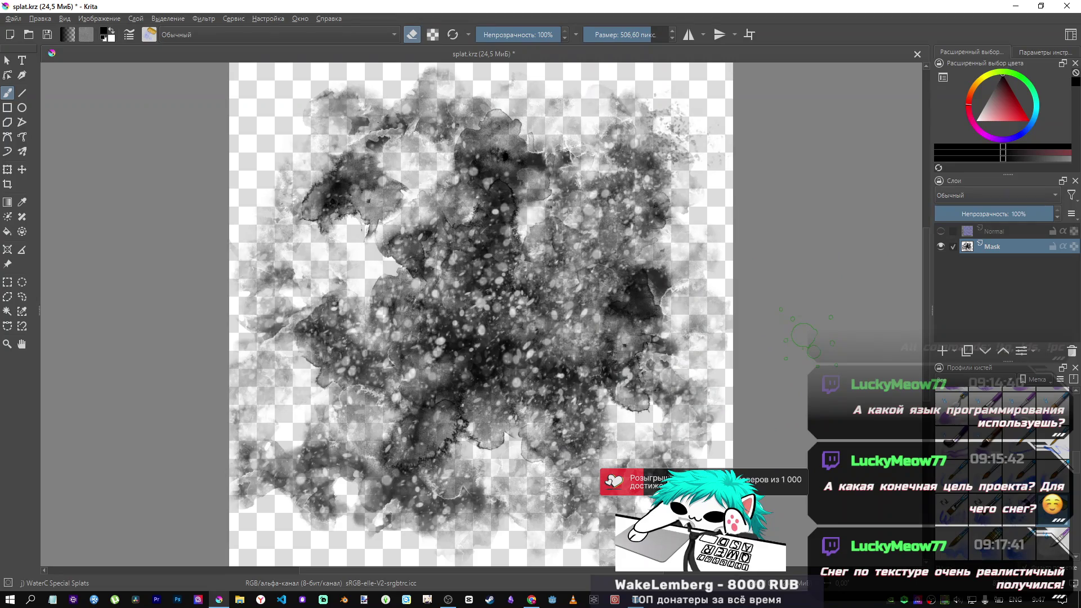
Step: Test inverting the mask's colours, then undo the inversion
key("ctrl+i")
key("ctrl+z")
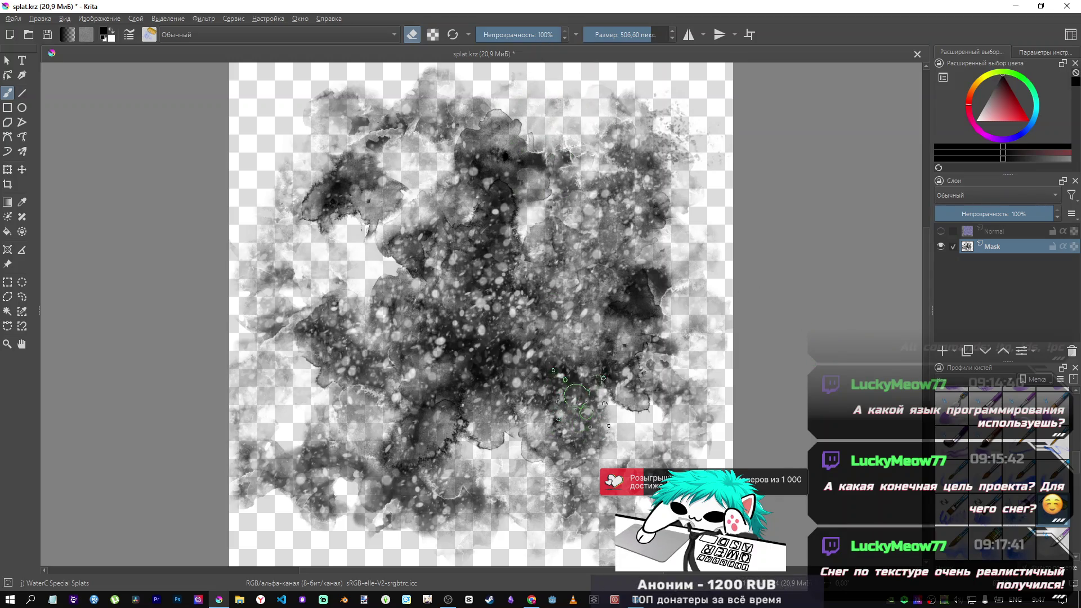
left_click(532, 599)
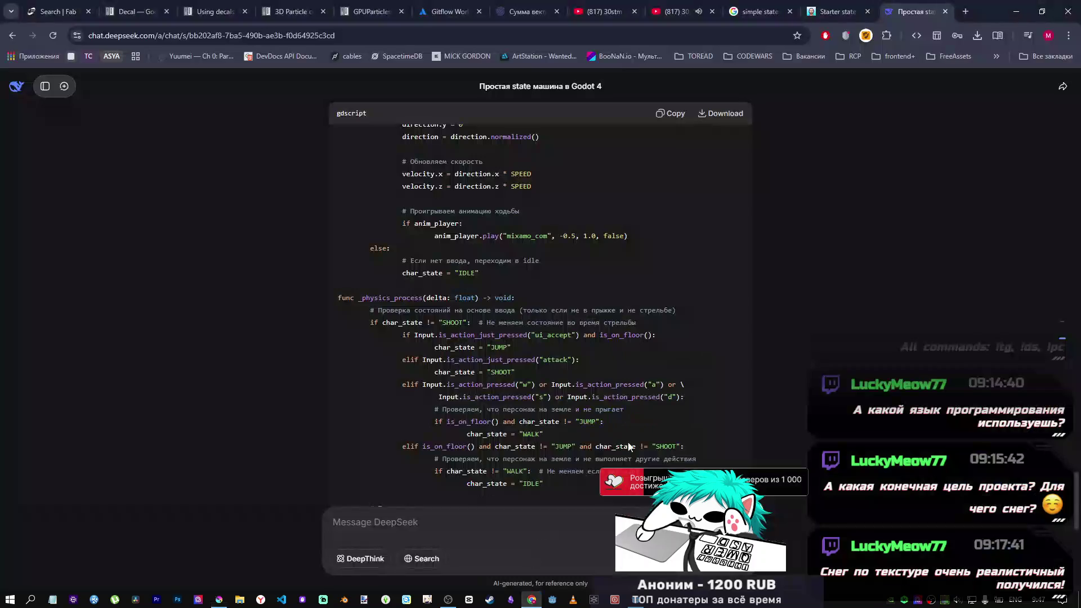
Step: Search Google in a new tab for 'snow impact splat sample'
left_click(966, 12)
type("snow ")
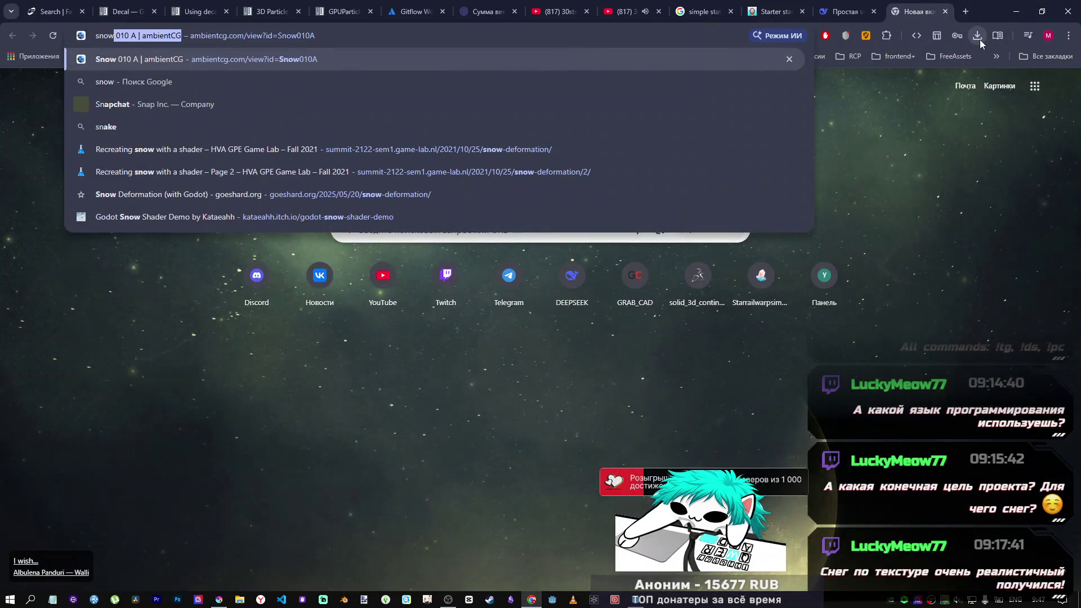
type("impact")
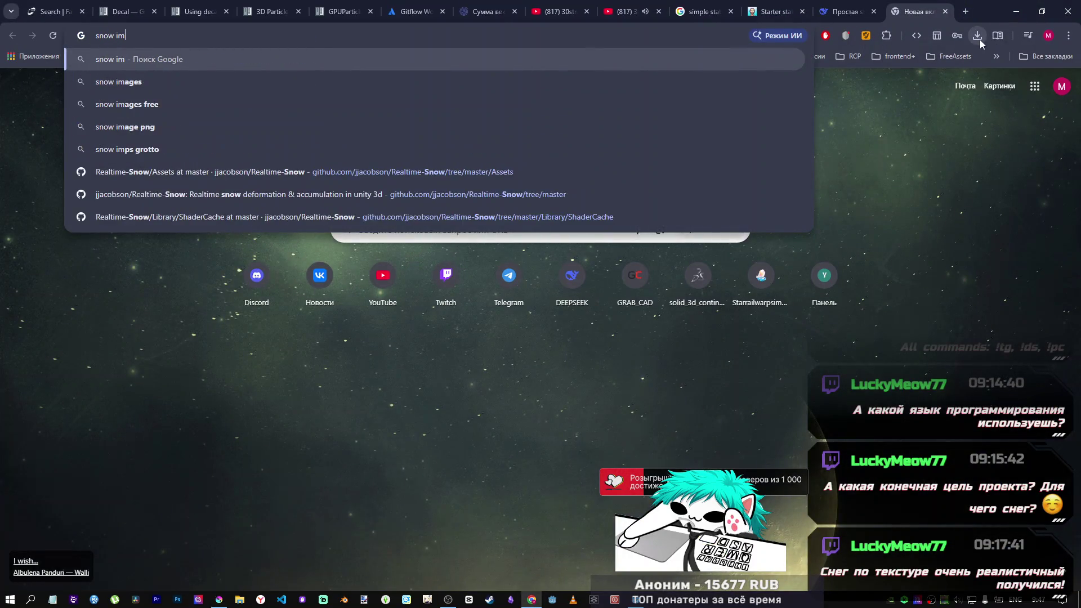
type("pact slap")
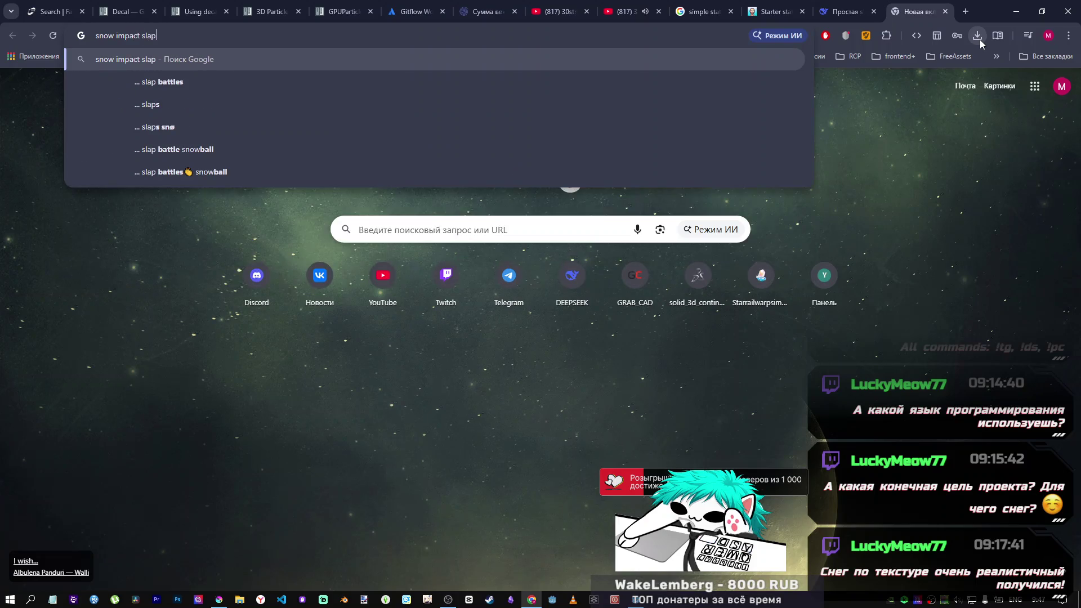
key("BackSpace")
key("BackSpace")
type("pl")
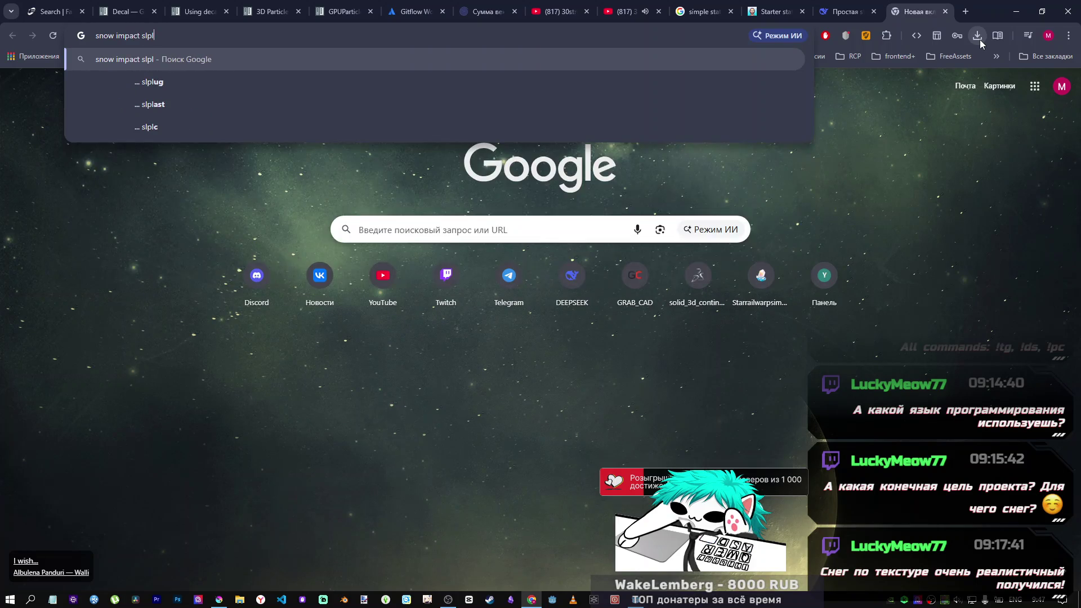
key("BackSpace")
key("BackSpace")
type("plat sample")
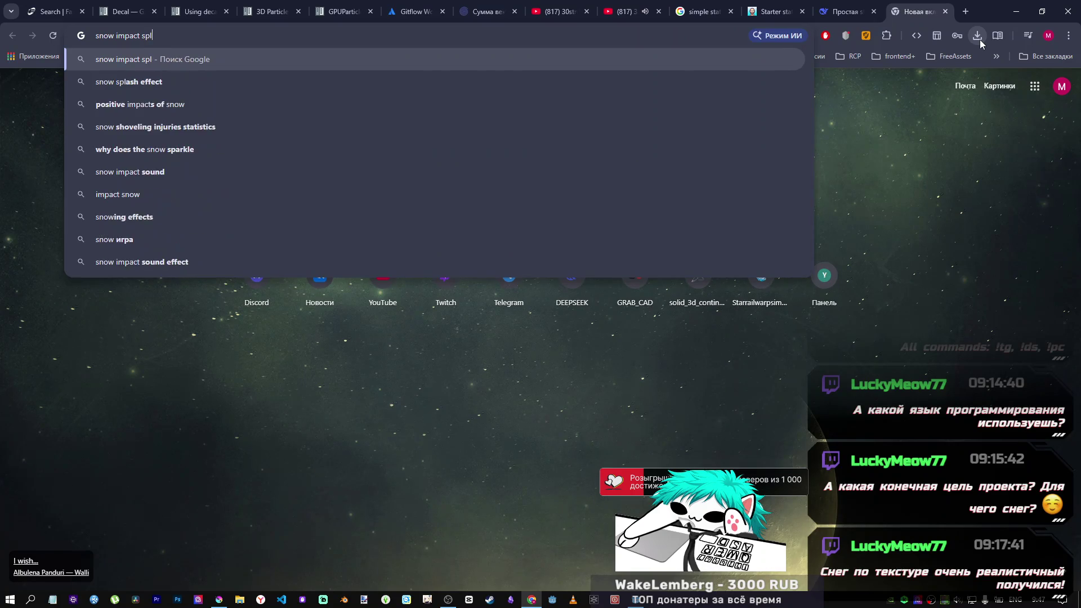
key("Return")
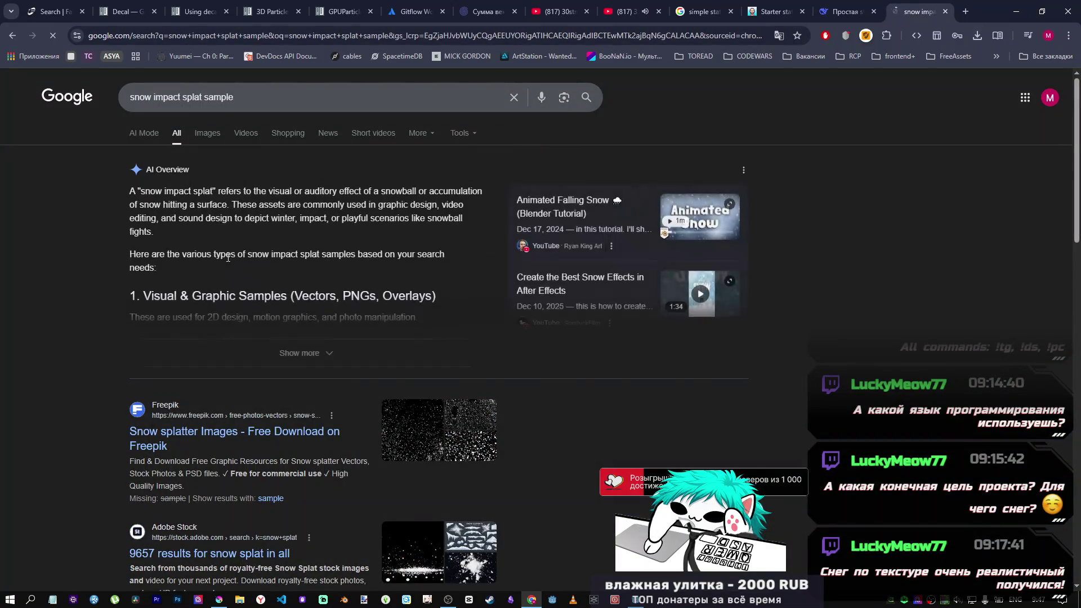
Step: Browse the image results and preview the birch-tree snowball splat, then return to Krita
left_click(200, 137)
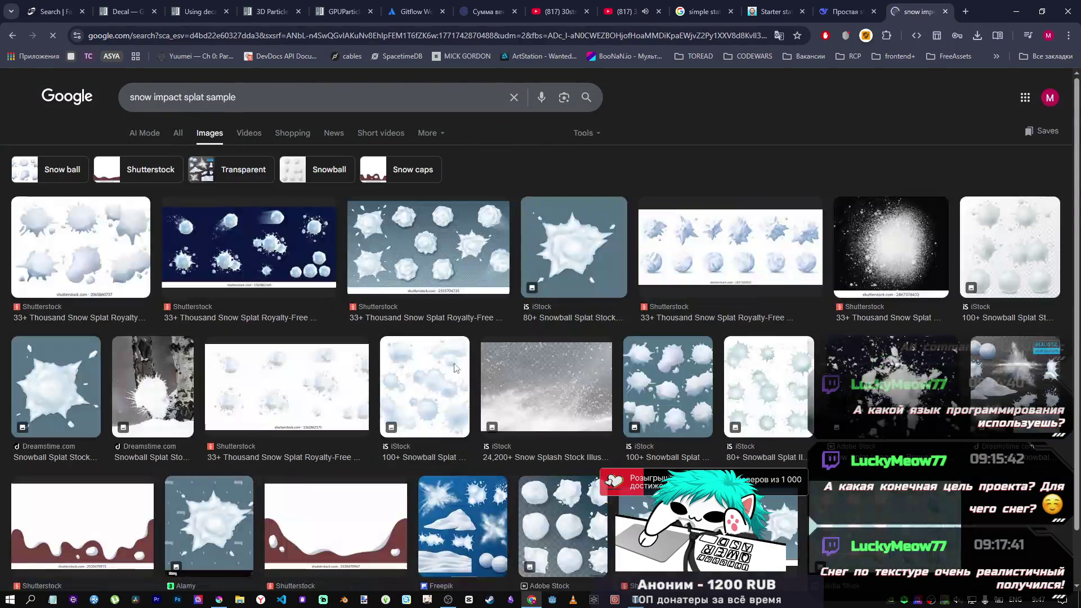
scroll(523, 292, "down", 1)
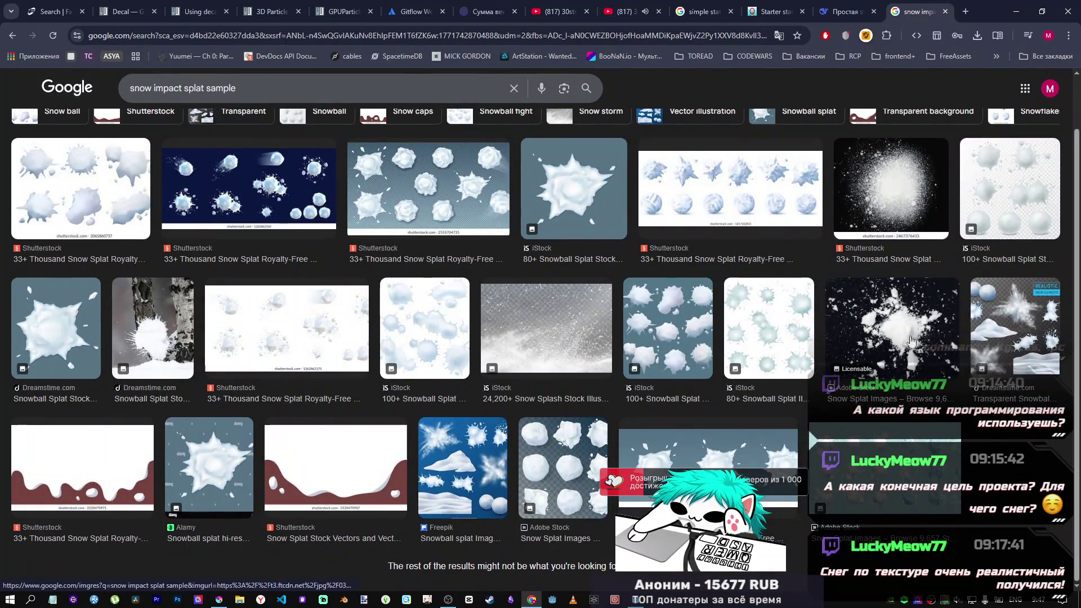
scroll(613, 328, "up", 1)
scroll(610, 326, "down", 1)
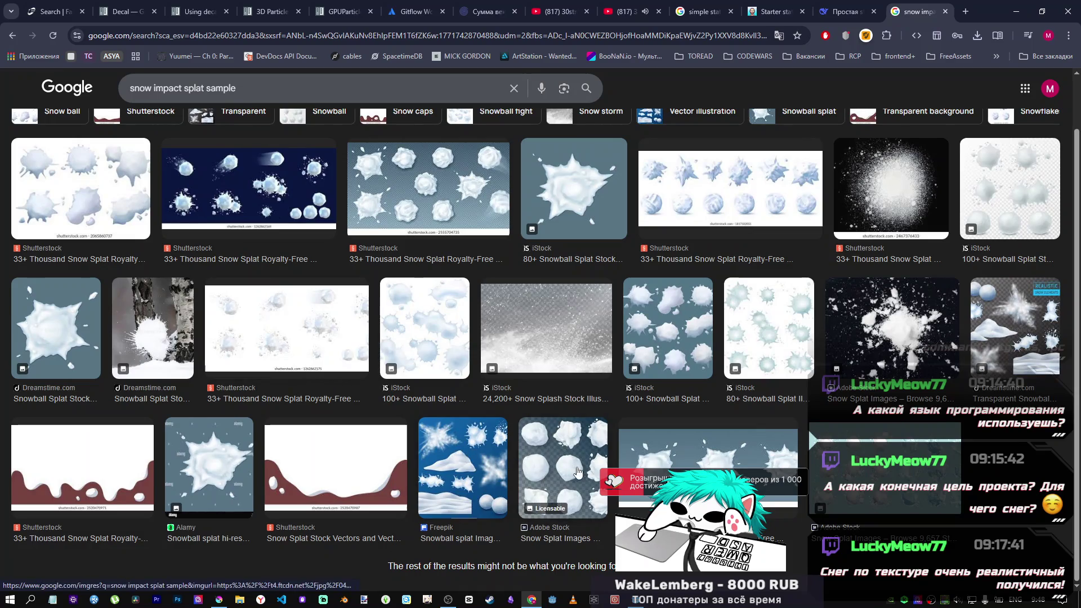
left_click(163, 335)
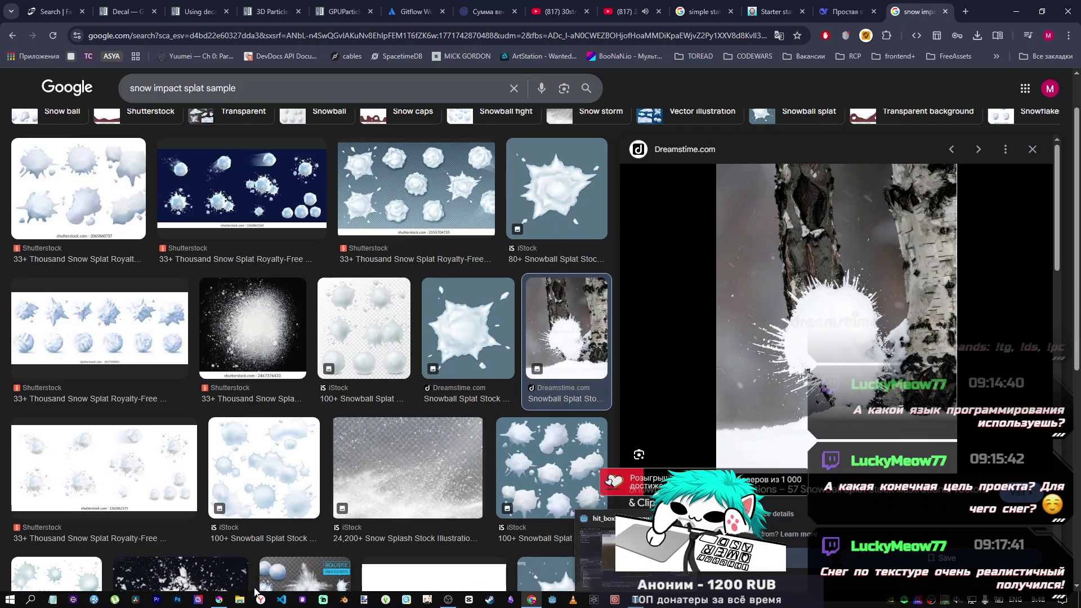
left_click(224, 602)
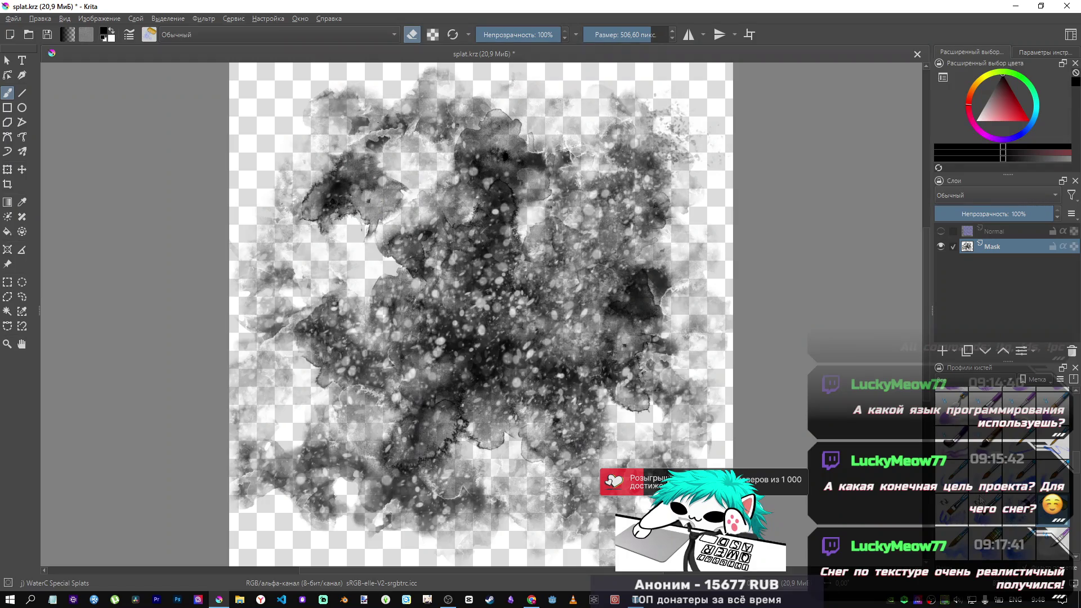
Step: Erase lighter blobs over the right, lower-left and lower-middle areas with WaterC Special Blobs
left_click(1021, 513)
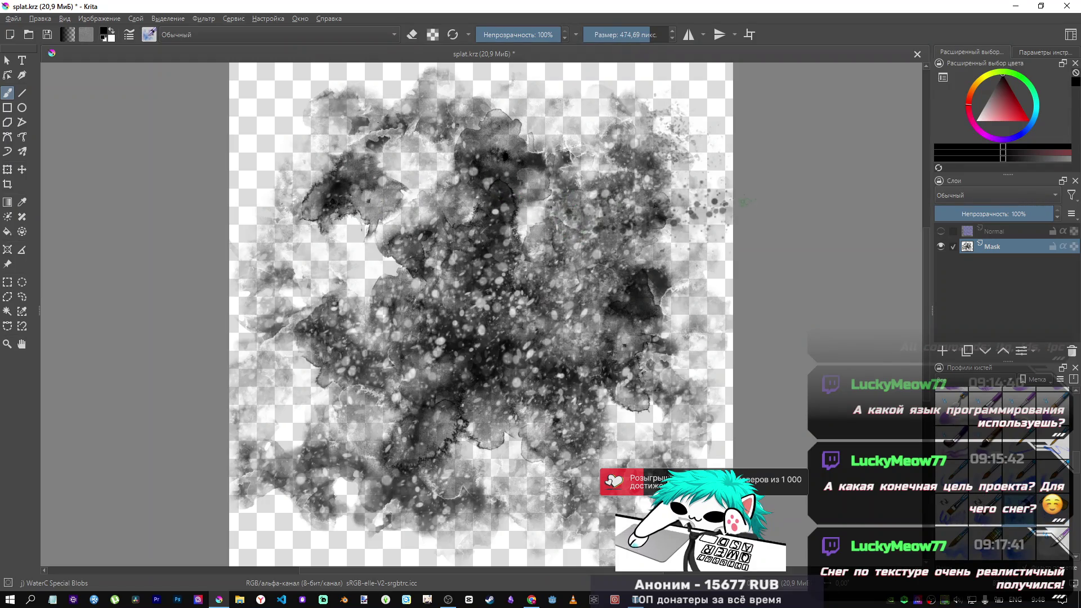
mouse_move(433, 88)
left_mouse_down()
mouse_move(675, 259)
mouse_move(563, 225)
mouse_move(619, 158)
left_mouse_up()
key("ctrl+z")
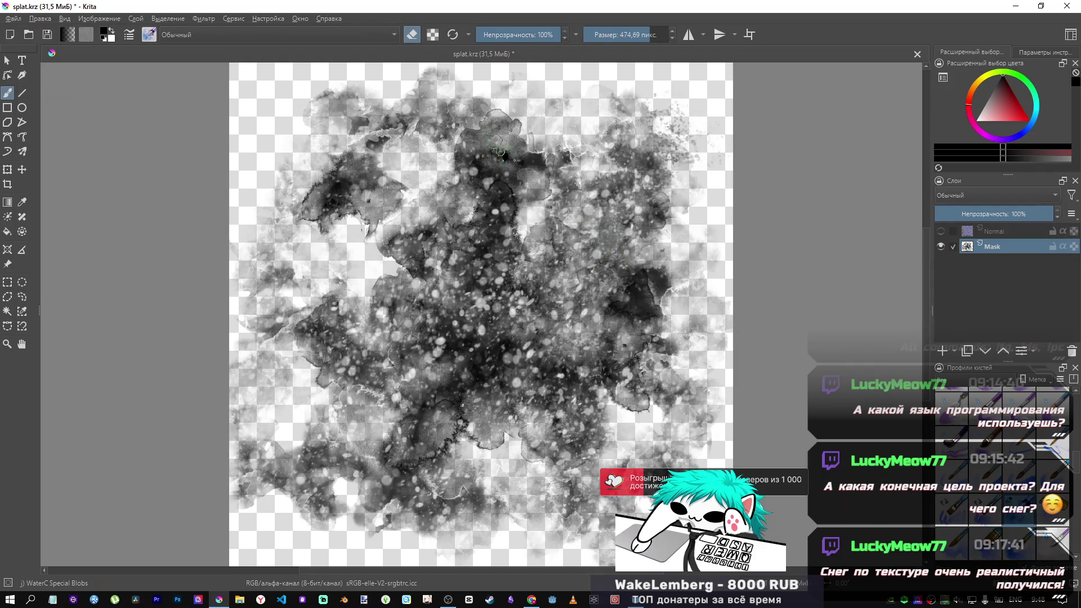
mouse_move(515, 112)
left_mouse_down()
mouse_move(530, 176)
mouse_move(475, 183)
mouse_move(366, 135)
mouse_move(416, 214)
mouse_move(337, 208)
mouse_move(276, 225)
mouse_move(314, 296)
left_mouse_up()
mouse_move(288, 369)
left_mouse_down()
mouse_move(242, 394)
mouse_move(315, 428)
mouse_move(253, 467)
mouse_move(362, 443)
mouse_move(366, 478)
mouse_move(326, 507)
left_mouse_up()
mouse_move(478, 549)
left_mouse_down()
mouse_move(445, 467)
mouse_move(406, 506)
mouse_move(506, 496)
mouse_move(644, 503)
mouse_move(608, 433)
mouse_move(581, 334)
left_mouse_up()
Step: Add more blob patches near the top and left side, undoing unwanted strokes
mouse_move(630, 293)
left_mouse_down()
mouse_move(541, 307)
mouse_move(619, 337)
mouse_move(675, 337)
mouse_move(562, 315)
mouse_move(619, 332)
mouse_move(602, 325)
mouse_move(723, 230)
mouse_move(585, 276)
left_mouse_up()
key("ctrl+z")
key("ctrl+z")
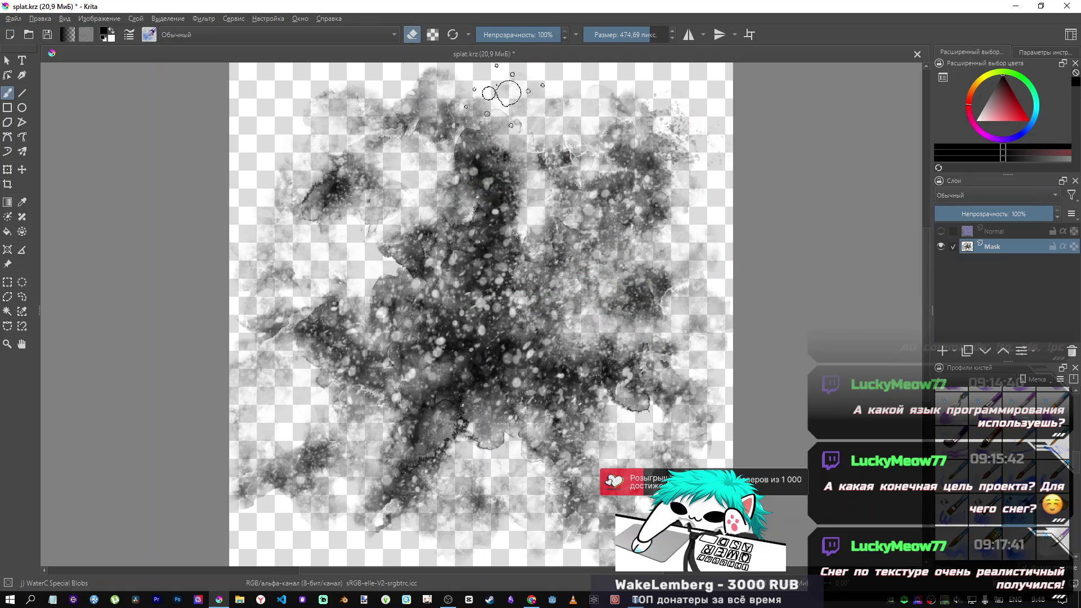
mouse_move(318, 194)
left_mouse_down()
mouse_move(360, 197)
mouse_move(271, 169)
mouse_move(284, 189)
left_mouse_up()
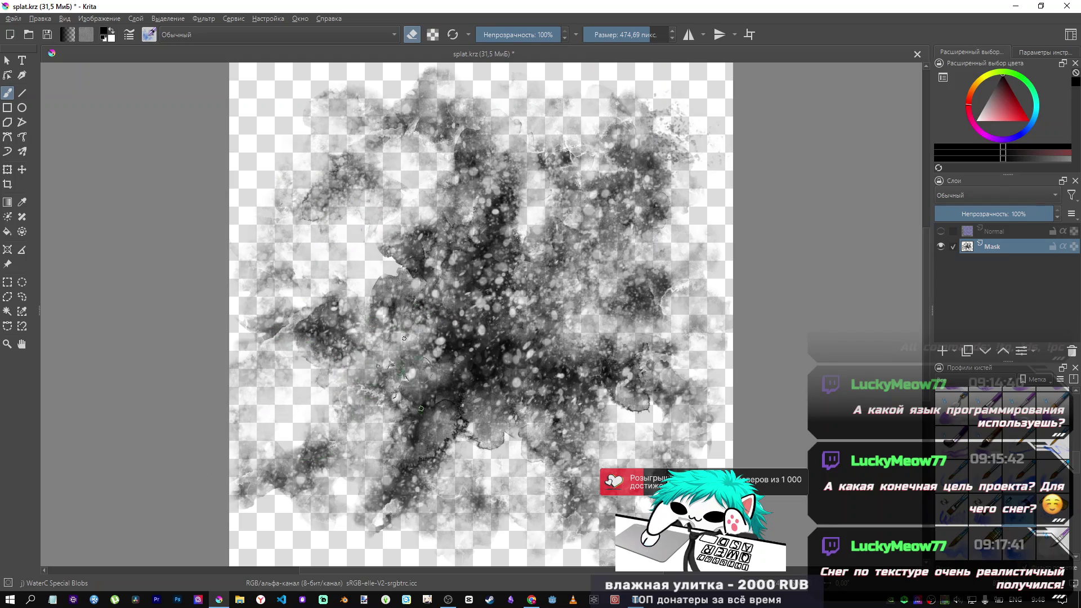
left_click_drag(323, 378, 315, 423)
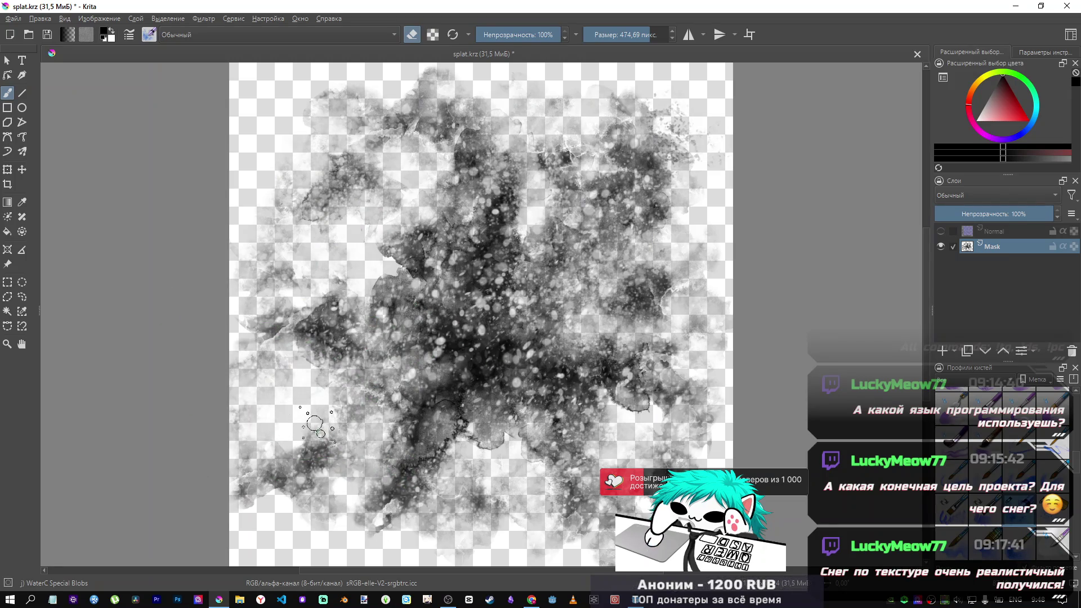
left_click_drag(478, 366, 456, 466)
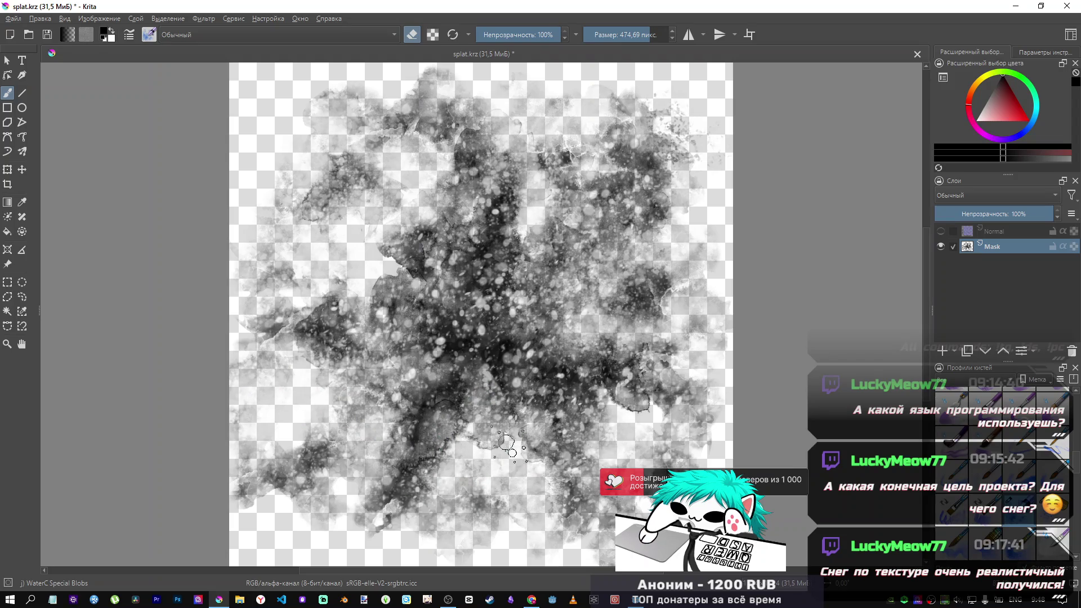
key("ctrl+z")
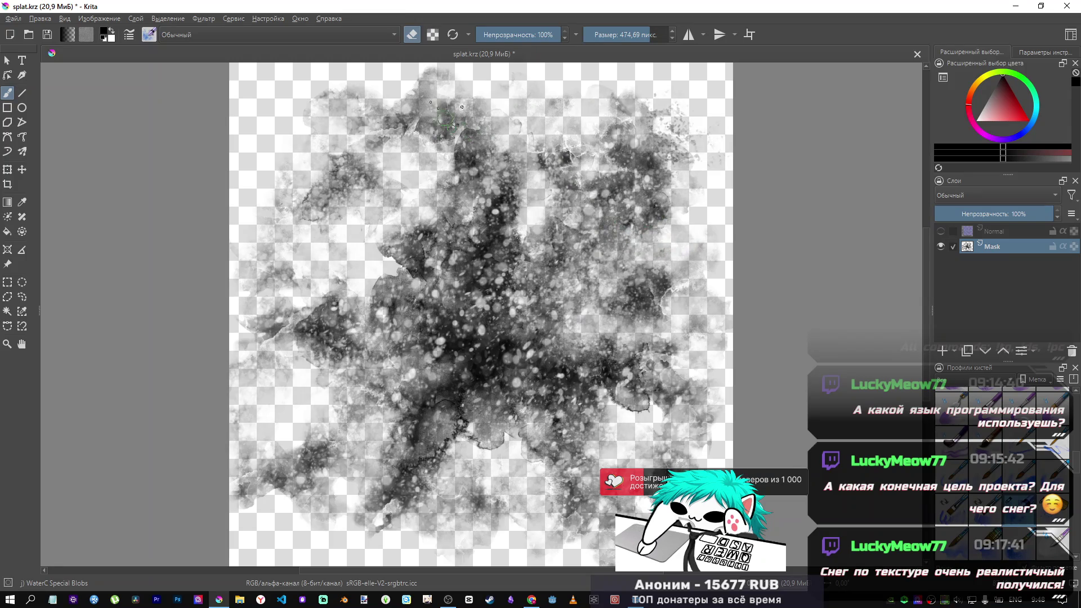
scroll(1001, 473, "down", 5)
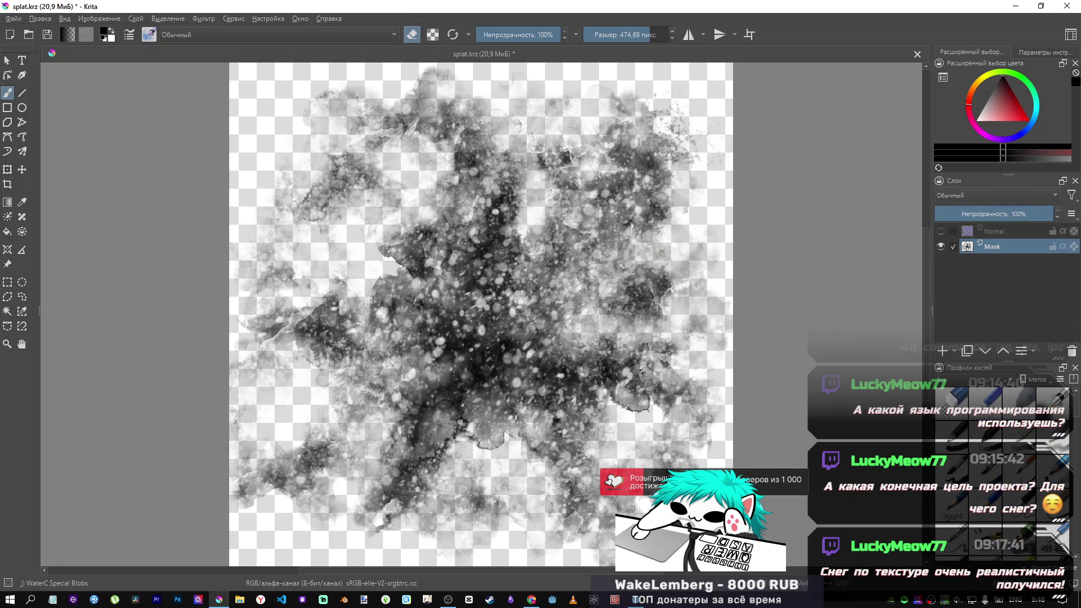
left_click(951, 402)
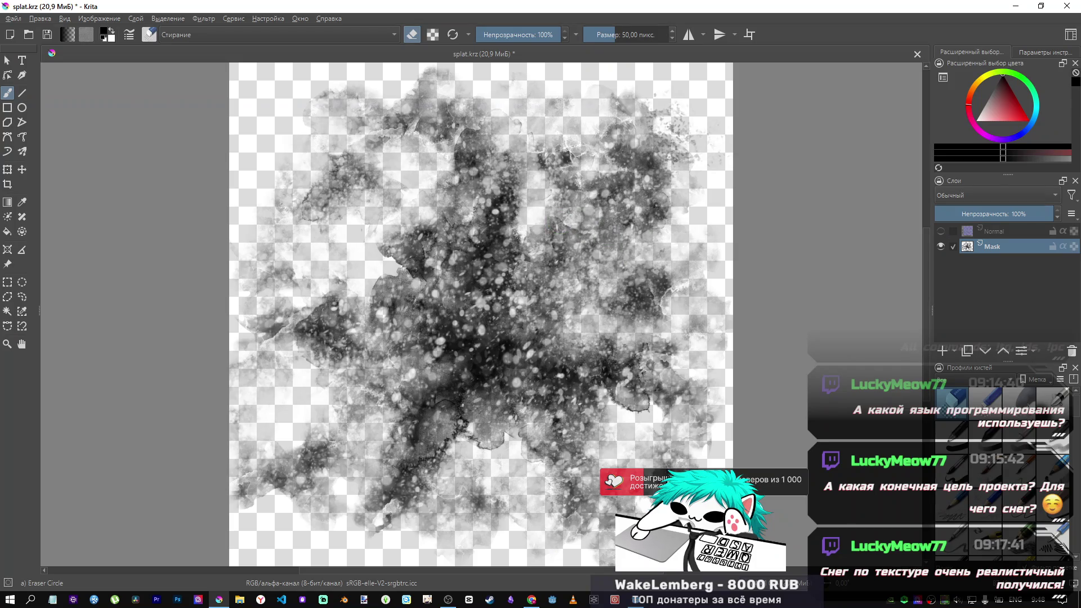
Step: Soften the right and left edges with Eraser Soft enlarged to about 554 px
left_click(1019, 403)
mouse_move(674, 278)
left_mouse_down()
mouse_move(697, 377)
mouse_move(708, 334)
left_mouse_up()
left_click_drag(709, 134, 788, 134)
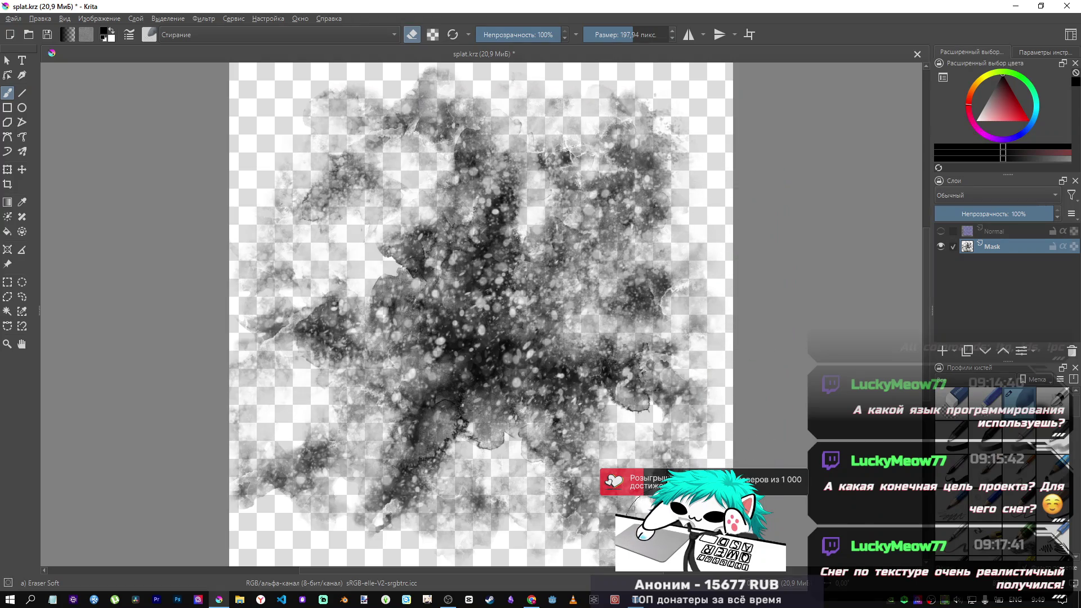
mouse_move(431, 573)
left_mouse_down()
mouse_move(289, 555)
mouse_move(254, 494)
mouse_move(221, 386)
mouse_move(219, 261)
mouse_move(205, 240)
mouse_move(237, 140)
mouse_move(321, 62)
mouse_move(448, 45)
left_mouse_up()
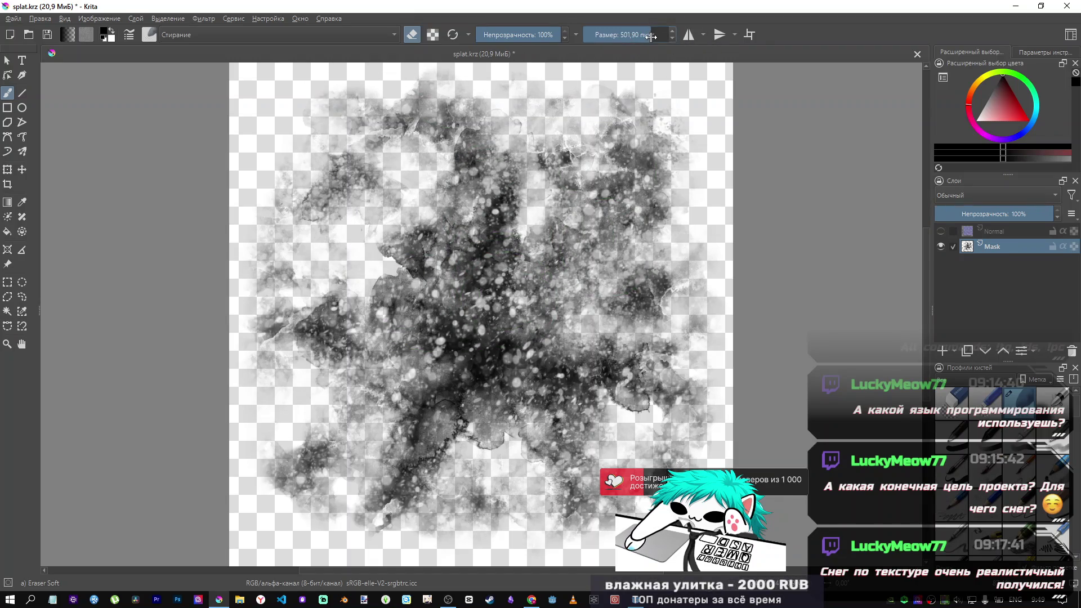
Step: Carve thin streaks radiating from the centre with the eraser shrunk to about 15 px
left_click_drag(611, 36, 597, 37)
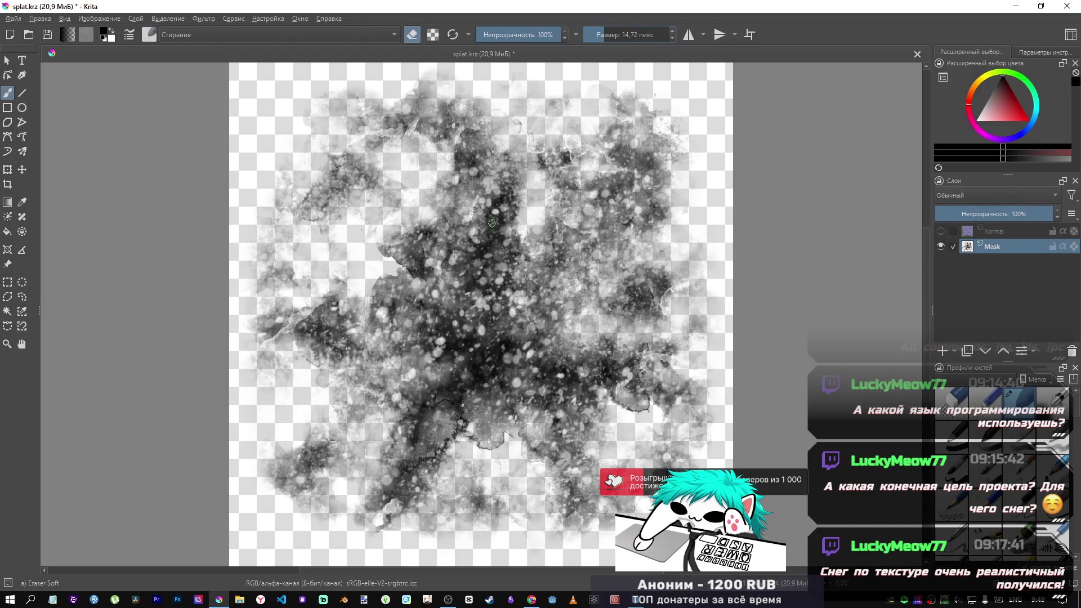
left_click_drag(471, 100, 485, 240)
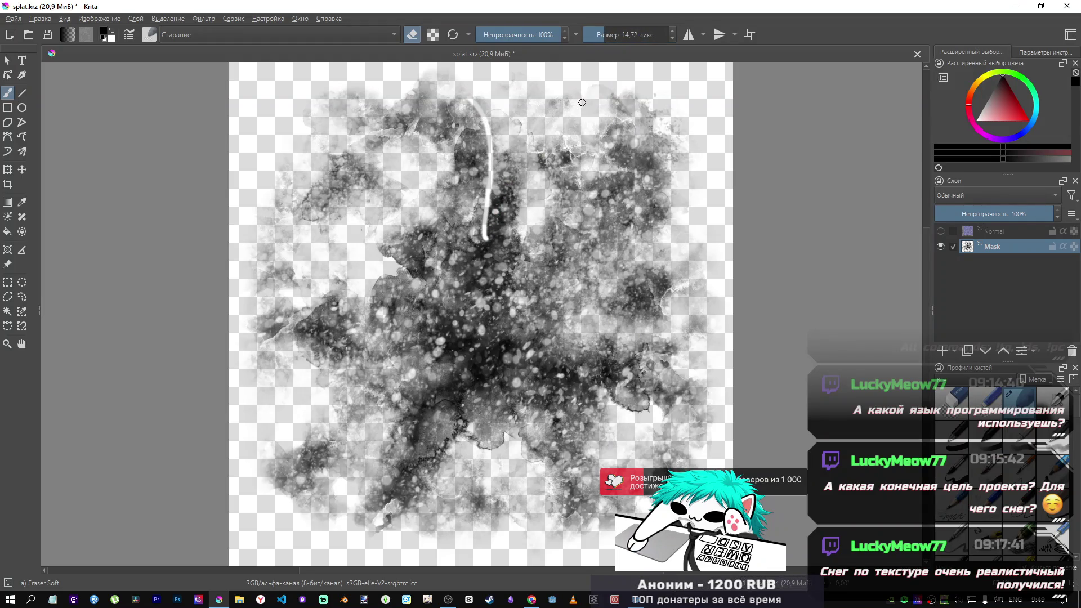
left_click_drag(620, 106, 499, 279)
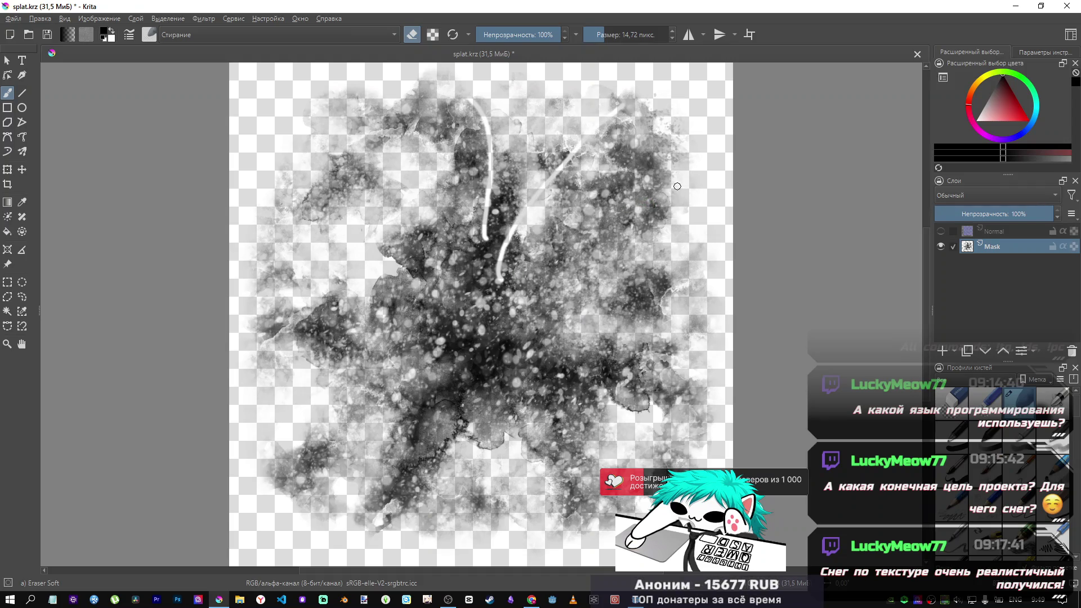
left_click_drag(670, 196, 528, 283)
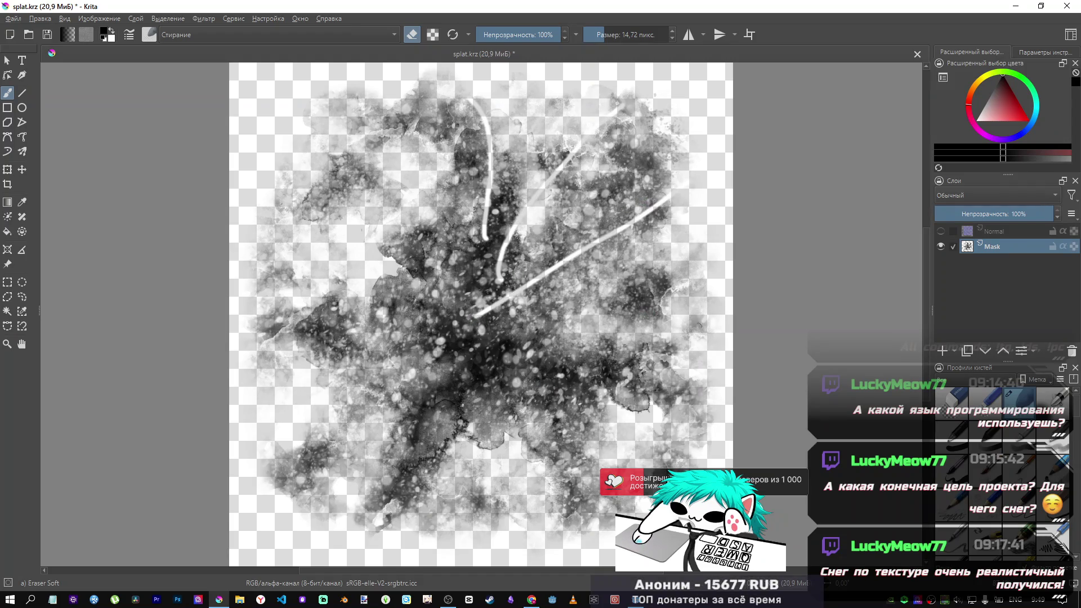
left_click_drag(703, 321, 478, 350)
left_click_drag(514, 390, 620, 467)
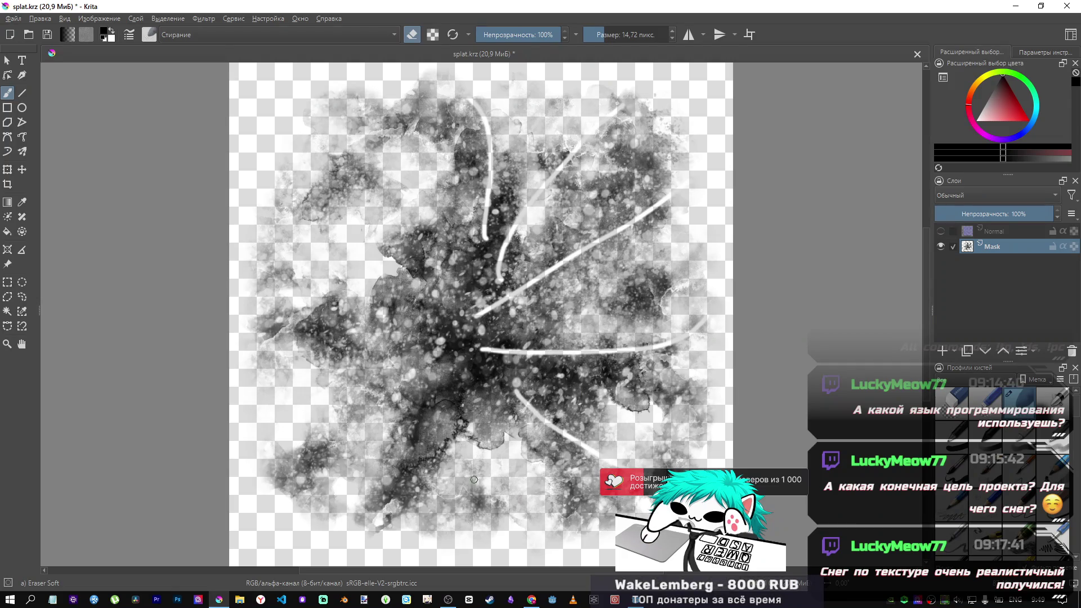
left_click_drag(415, 521, 478, 386)
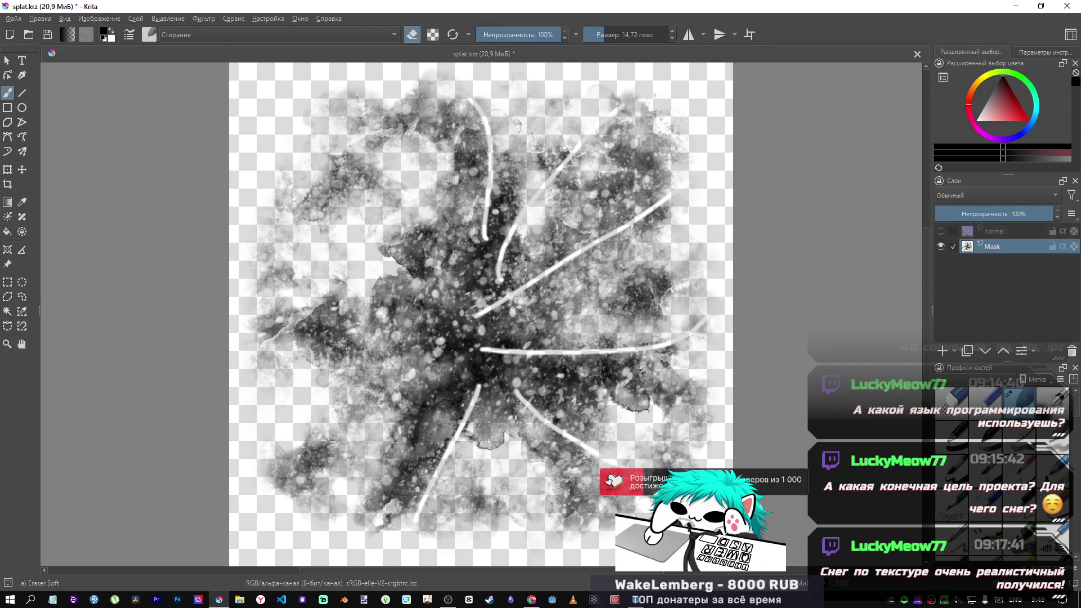